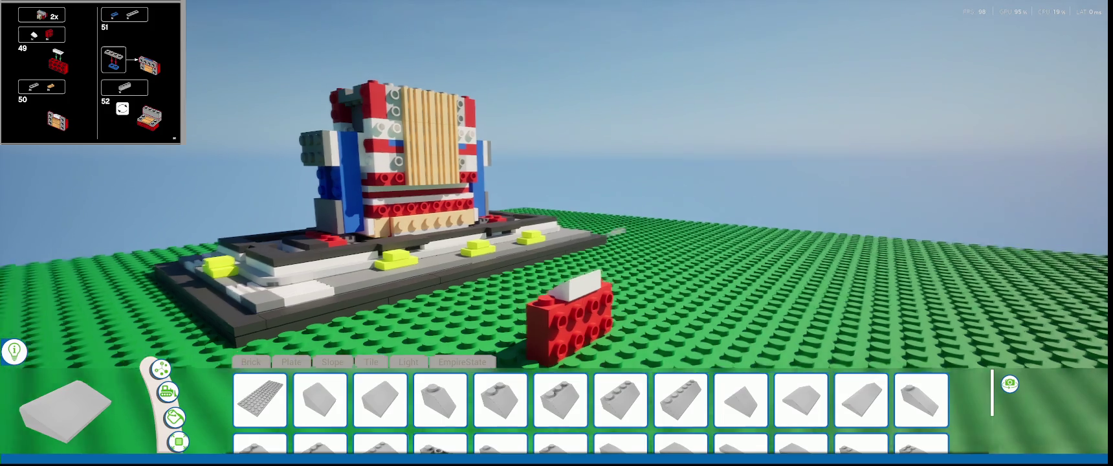
- Bring the red brick into view and pick a flat tile from the Tile pieces
{"action": "key", "text": "w"}
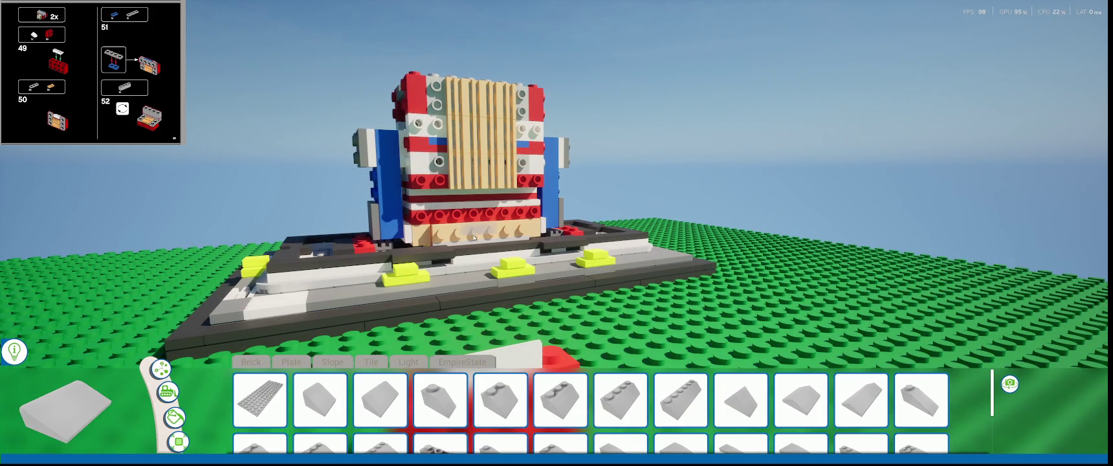
{"action": "key", "text": "w"}
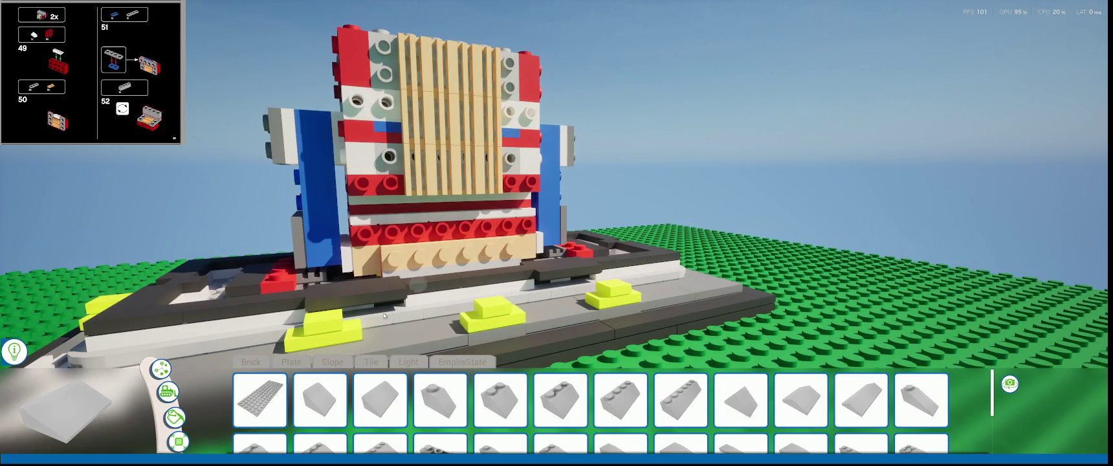
{"action": "key", "text": "s"}
{"action": "left_click", "coordinate": [400, 363]}
{"action": "left_click", "coordinate": [371, 362]}
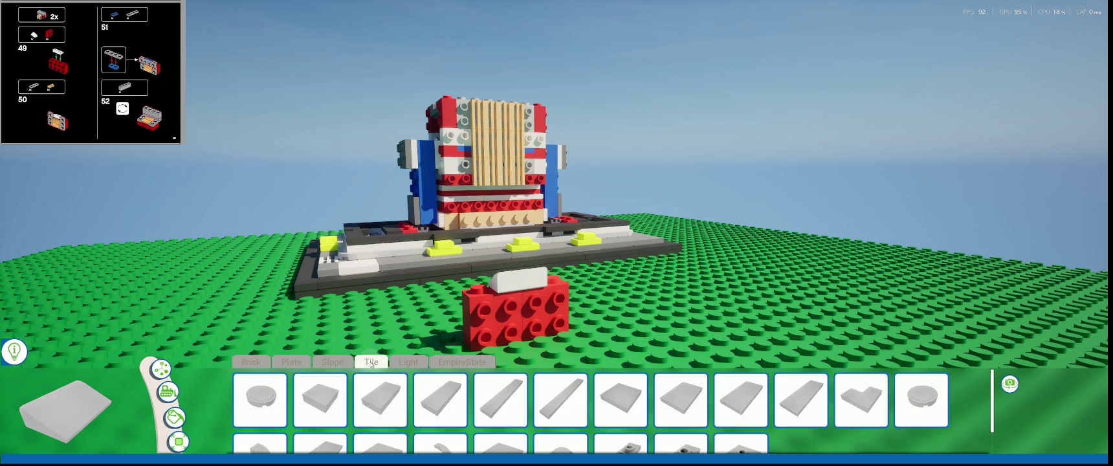
{"action": "left_click", "coordinate": [376, 396]}
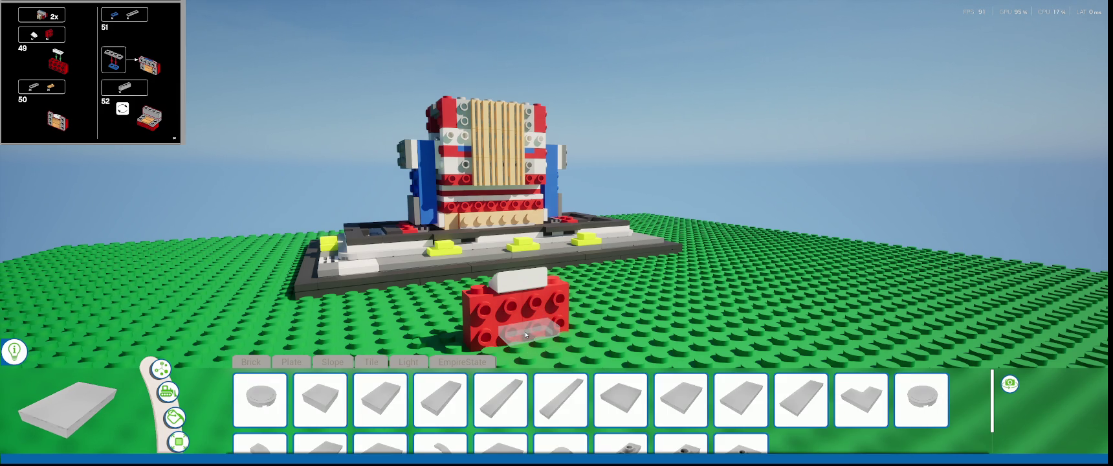
- Place two tan tiles on the red brick's front and view the building closer
{"action": "left_click", "coordinate": [526, 331]}
{"action": "left_click", "coordinate": [525, 331]}
{"action": "right_click_drag", "start_coordinate": [430, 297], "coordinate": [478, 303]}
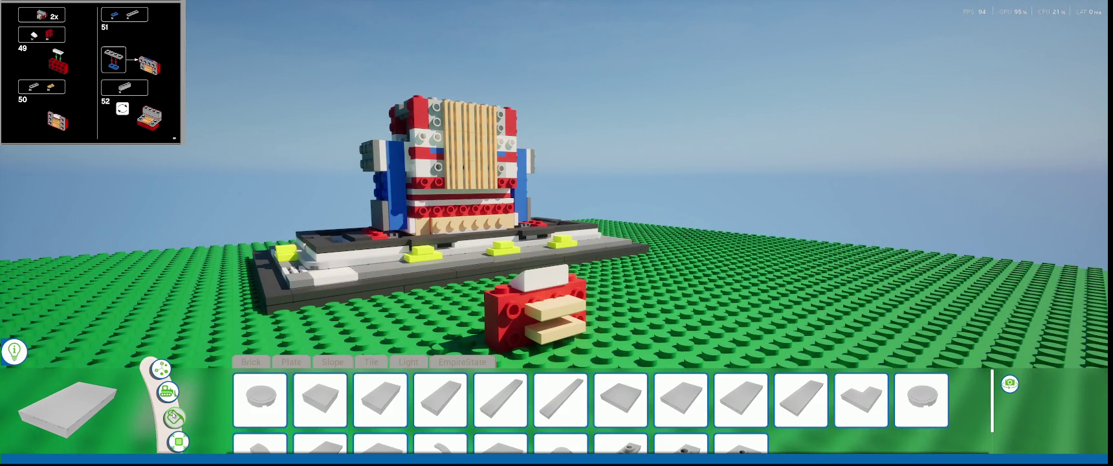
{"action": "right_click_drag", "start_coordinate": [175, 409], "coordinate": [453, 299]}
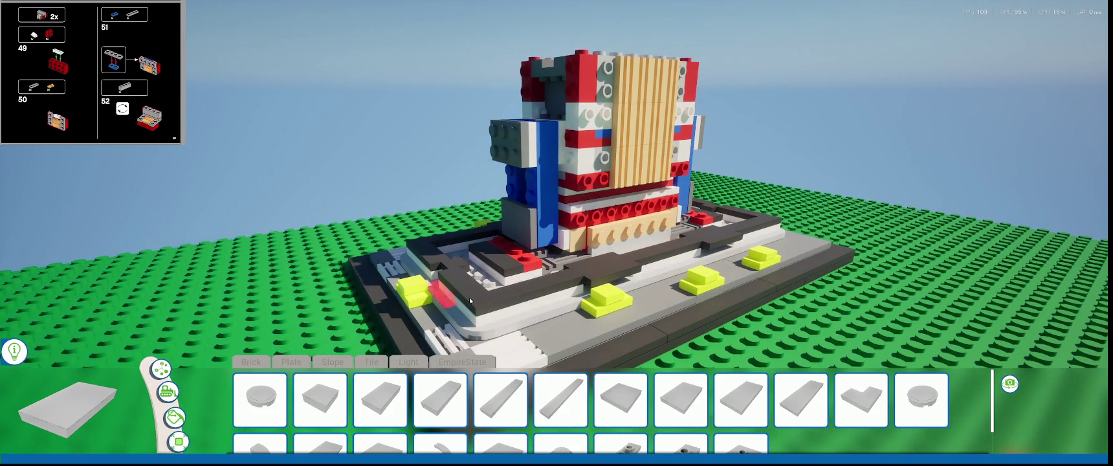
{"action": "scroll", "coordinate": [558, 311], "scroll_direction": "down", "scroll_amount": 5}
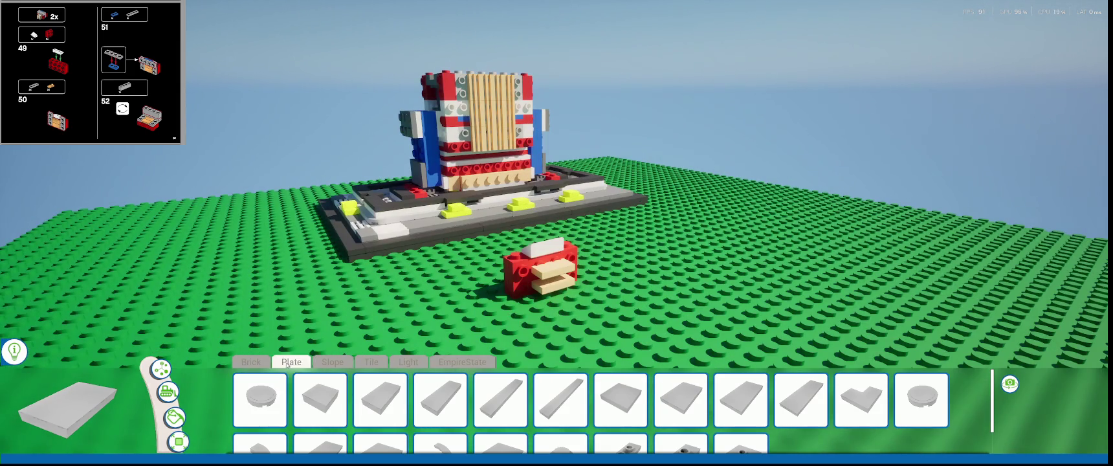
{"action": "left_click", "coordinate": [251, 362]}
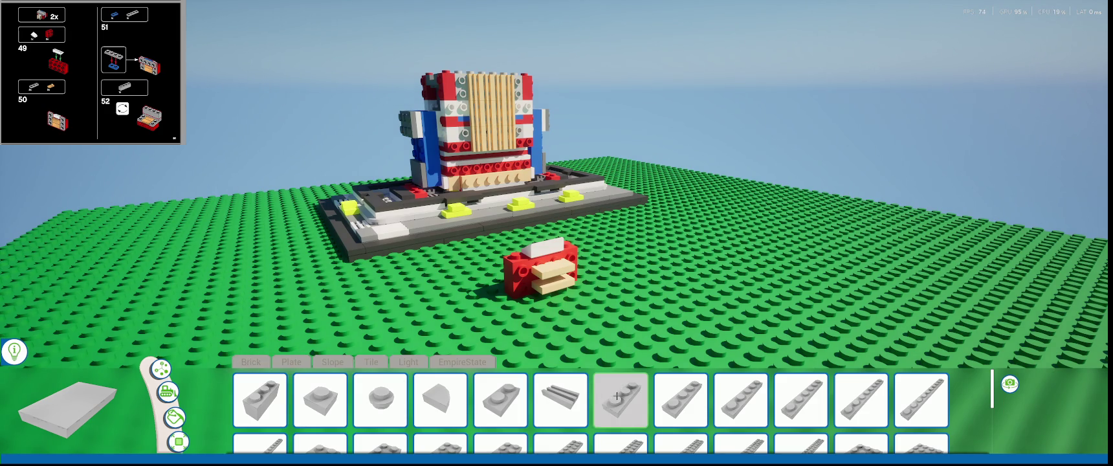
- Place two light grey plates on either side of the red brick and select the left one
{"action": "left_click", "coordinate": [617, 396]}
{"action": "left_click", "coordinate": [511, 303]}
{"action": "left_click", "coordinate": [569, 302]}
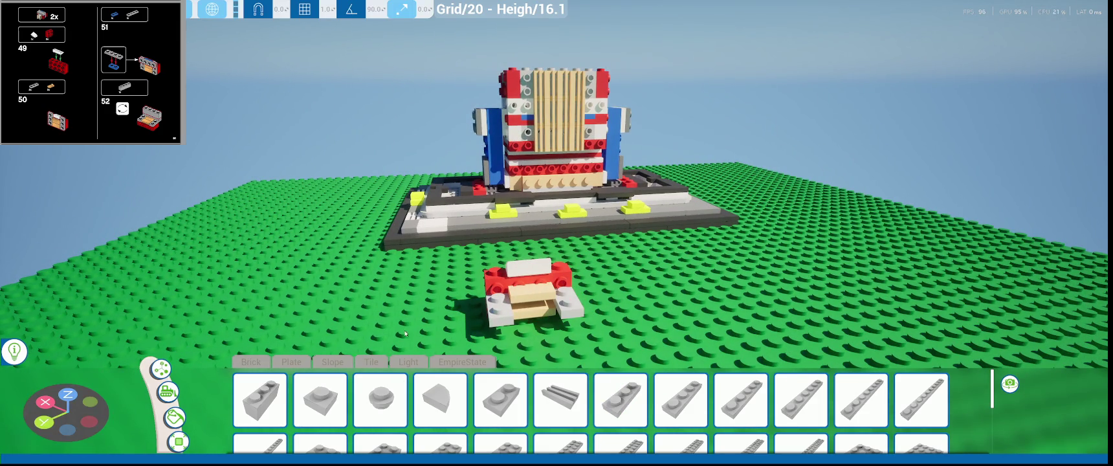
{"action": "left_click", "coordinate": [489, 315]}
{"action": "middle_click_drag", "start_coordinate": [519, 322], "coordinate": [628, 325]}
- Rotate the left grey plate 90° so it stands upright
{"action": "key", "text": "e"}
{"action": "left_click_drag", "start_coordinate": [628, 326], "coordinate": [650, 301]}
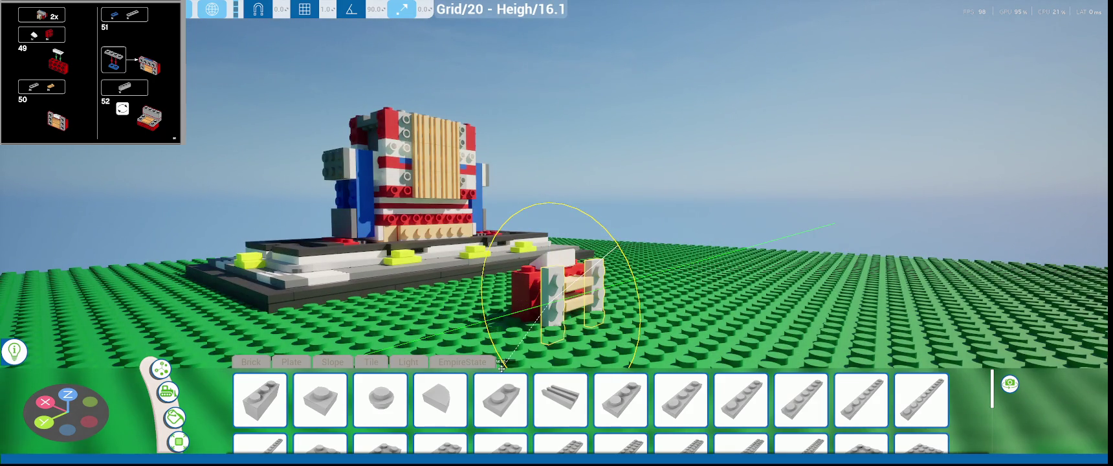
{"action": "middle_click_drag", "start_coordinate": [650, 301], "coordinate": [678, 291]}
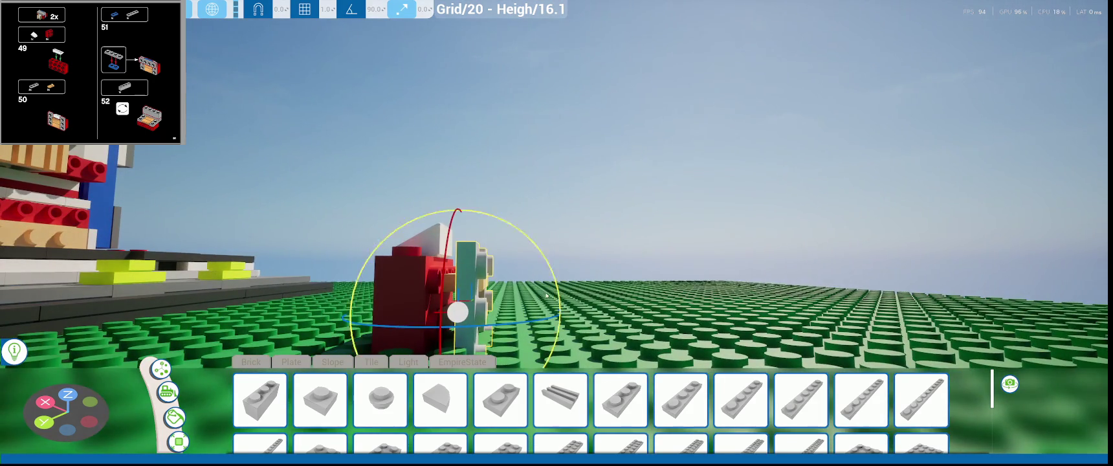
{"action": "middle_click_drag", "start_coordinate": [553, 293], "coordinate": [483, 297]}
- Set the move snap to 1.0 and slide the upright plate flush against the red brick
{"action": "key", "text": "w"}
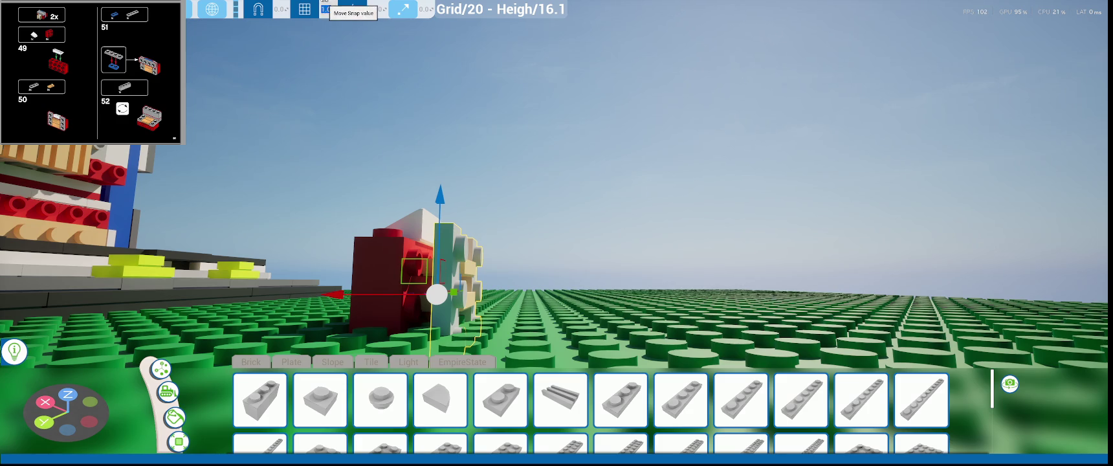
{"action": "middle_click_drag", "start_coordinate": [389, 284], "coordinate": [409, 282]}
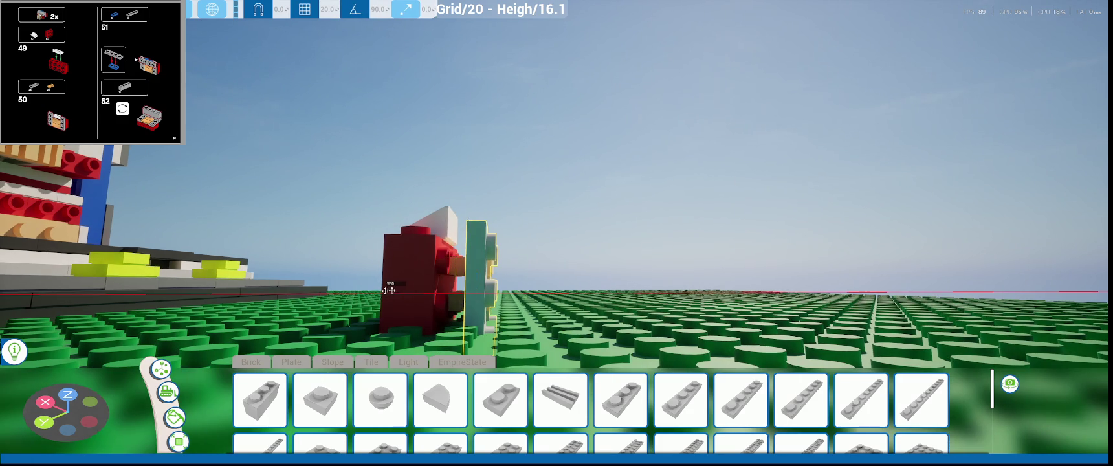
{"action": "left_click_drag", "start_coordinate": [391, 294], "coordinate": [367, 292]}
{"action": "left_click", "coordinate": [328, 9]}
{"action": "scroll", "coordinate": [469, 286], "scroll_direction": "up", "scroll_amount": 2}
{"action": "scroll", "coordinate": [469, 286], "scroll_direction": "up", "scroll_amount": 2}
{"action": "left_click_drag", "start_coordinate": [438, 281], "coordinate": [341, 280]}
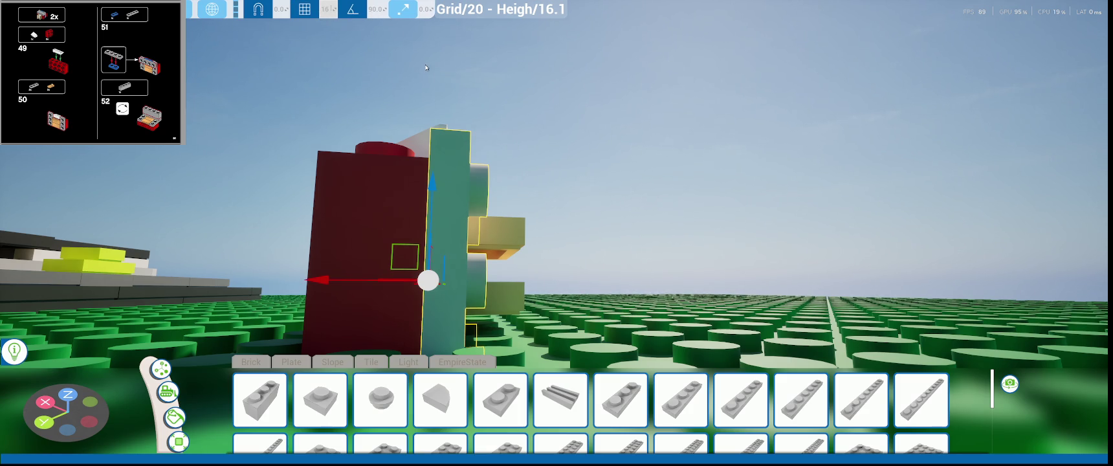
{"action": "scroll", "coordinate": [491, 134], "scroll_direction": "down", "scroll_amount": 3}
{"action": "scroll", "coordinate": [485, 194], "scroll_direction": "down", "scroll_amount": 2}
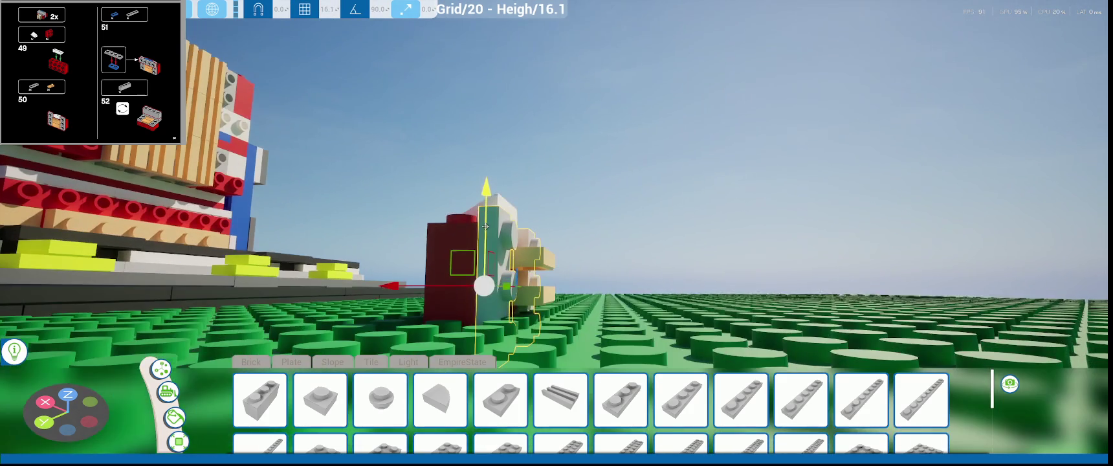
- Raise the upright plate one step, then lower it slightly to seat it against the brick
{"action": "left_click_drag", "start_coordinate": [484, 230], "coordinate": [489, 187]}
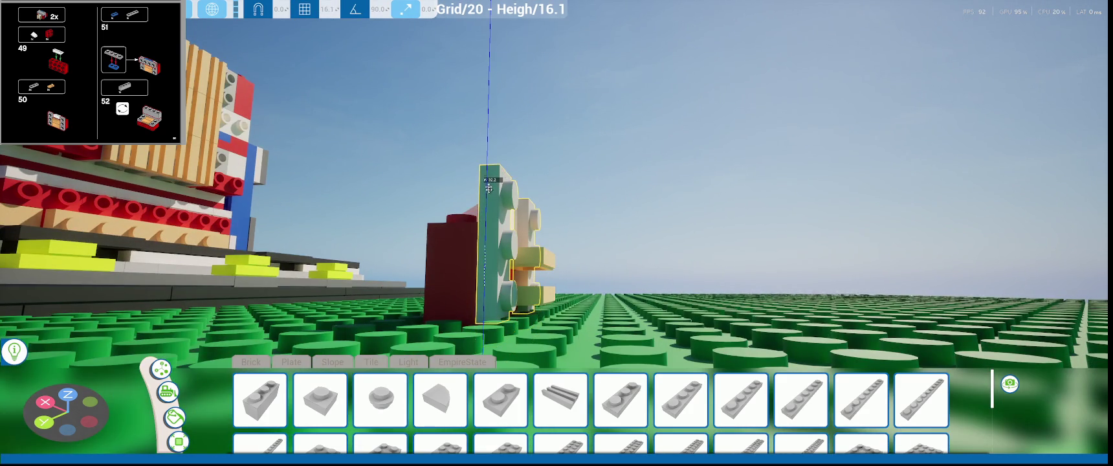
{"action": "right_click_drag", "start_coordinate": [488, 187], "coordinate": [627, 336]}
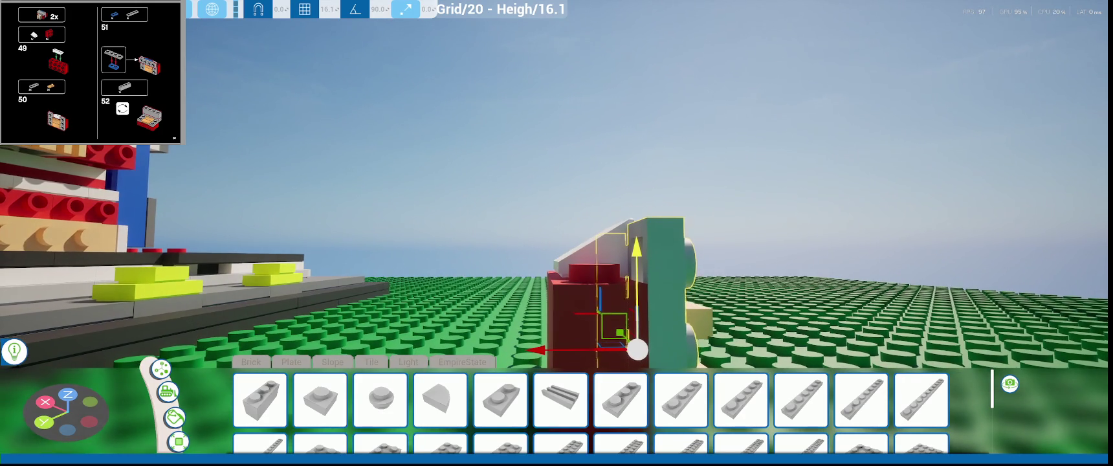
{"action": "scroll", "coordinate": [711, 311], "scroll_direction": "up", "scroll_amount": 2}
{"action": "scroll", "coordinate": [711, 310], "scroll_direction": "up", "scroll_amount": 2}
{"action": "scroll", "coordinate": [712, 311], "scroll_direction": "up", "scroll_amount": 2}
{"action": "scroll", "coordinate": [712, 310], "scroll_direction": "up", "scroll_amount": 2}
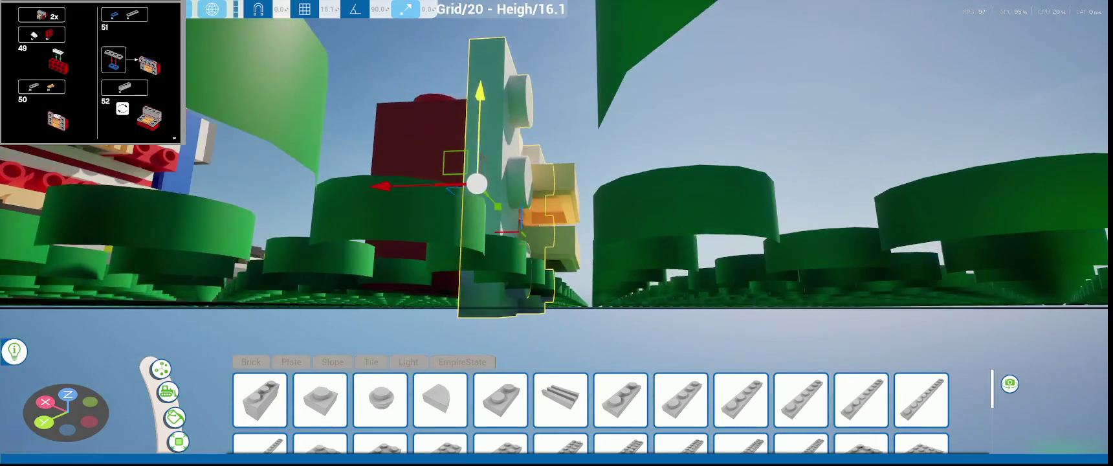
{"action": "right_click_drag", "start_coordinate": [366, 65], "coordinate": [366, 66]}
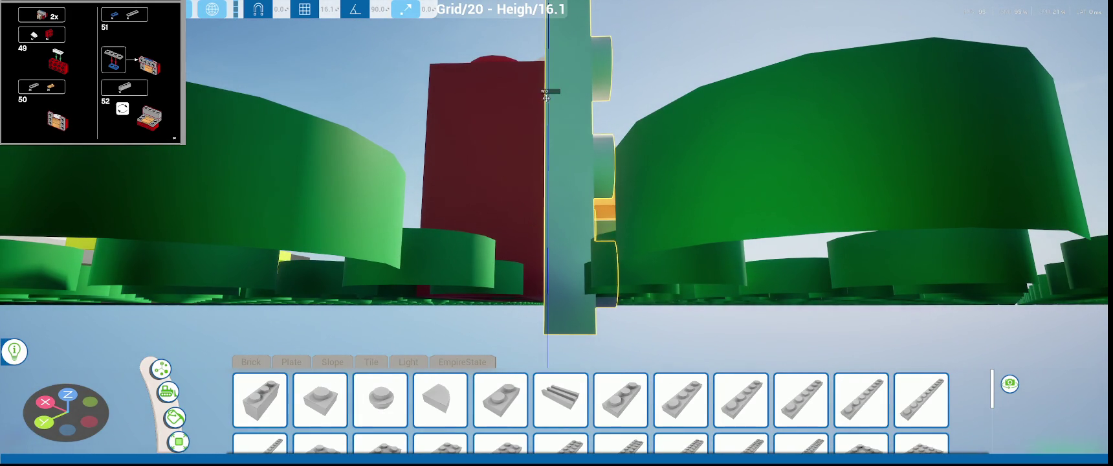
{"action": "left_click_drag", "start_coordinate": [542, 110], "coordinate": [360, 27]}
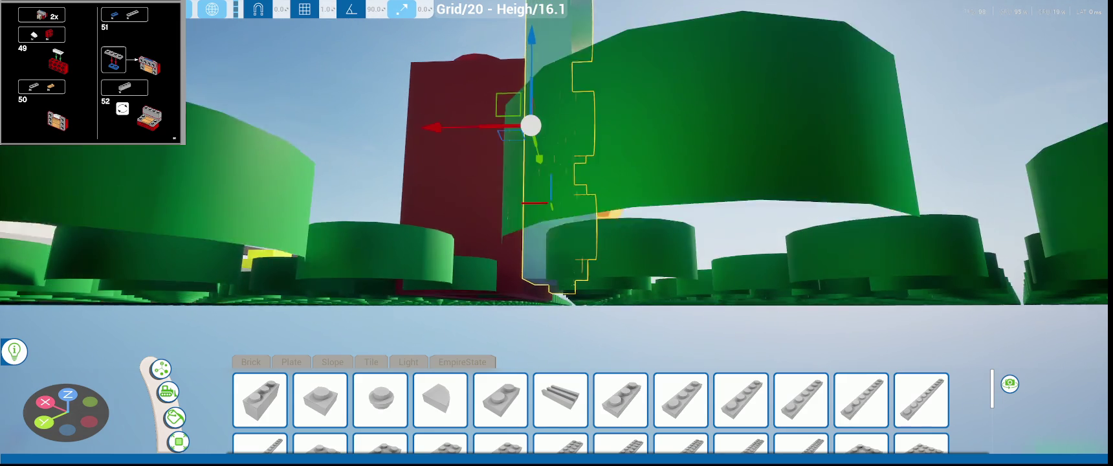
{"action": "type", "text": "1"}
{"action": "right_click_drag", "start_coordinate": [360, 27], "coordinate": [360, 27]}
{"action": "right_click_drag", "start_coordinate": [532, 75], "coordinate": [533, 75]}
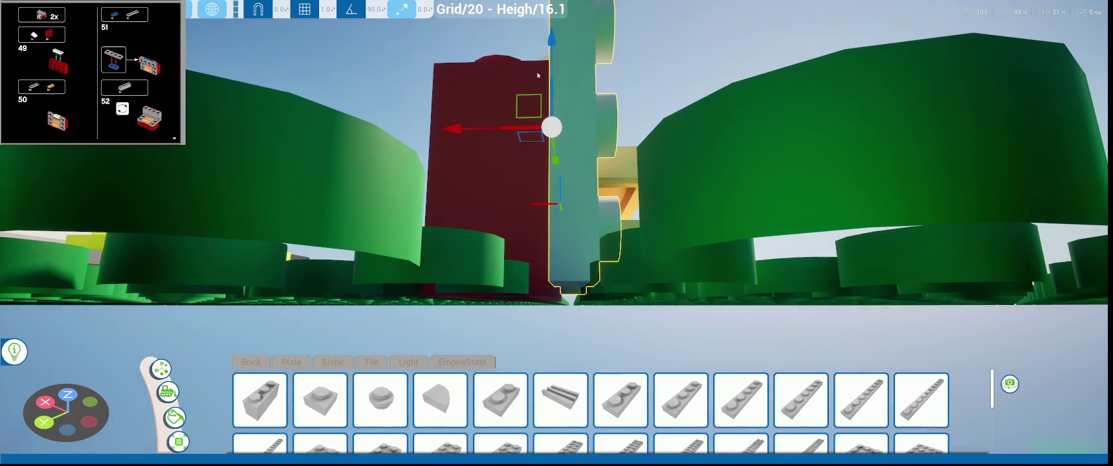
{"action": "left_click_drag", "start_coordinate": [552, 60], "coordinate": [559, 73]}
{"action": "right_click_drag", "start_coordinate": [560, 73], "coordinate": [560, 73]}
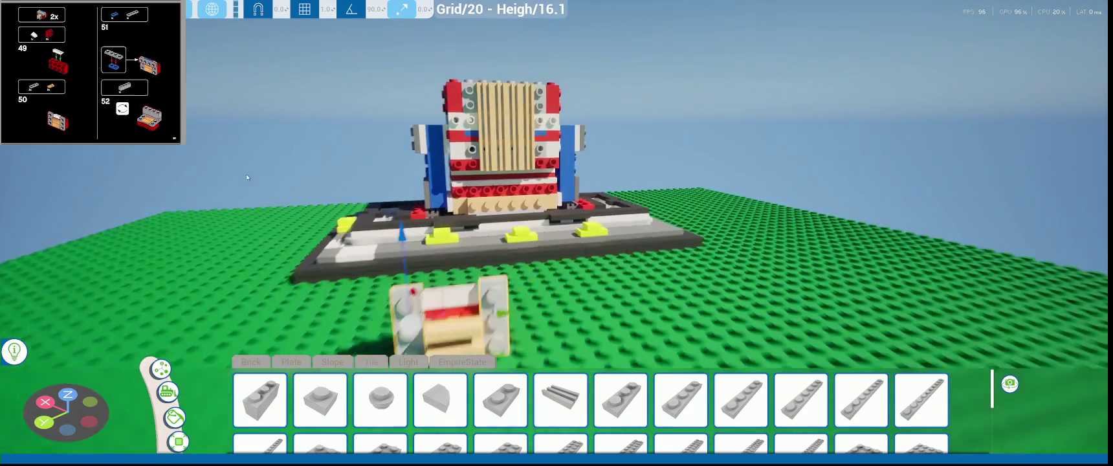
- Rotate the tan tile so it stands upright on the sub-assembly's front
{"action": "right_click_drag", "start_coordinate": [466, 225], "coordinate": [466, 225]}
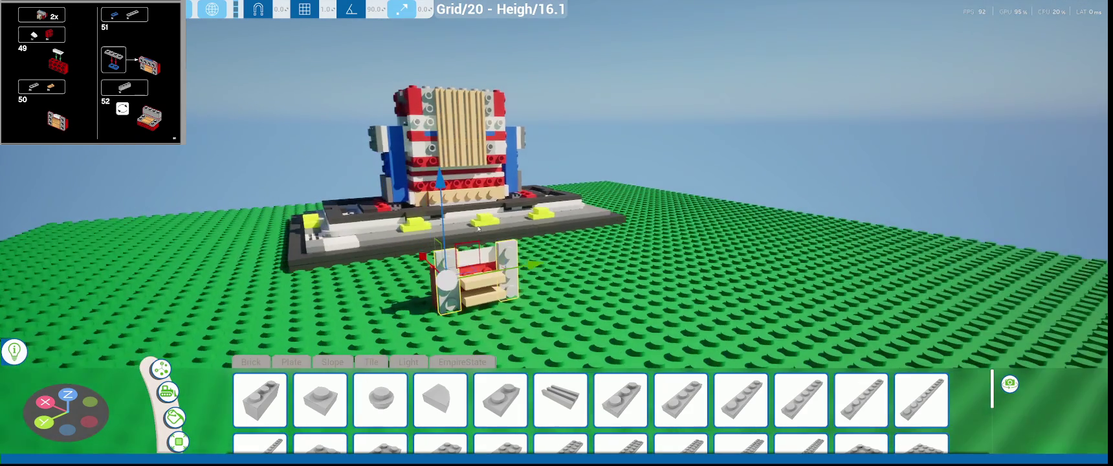
{"action": "right_click_drag", "start_coordinate": [497, 309], "coordinate": [510, 244]}
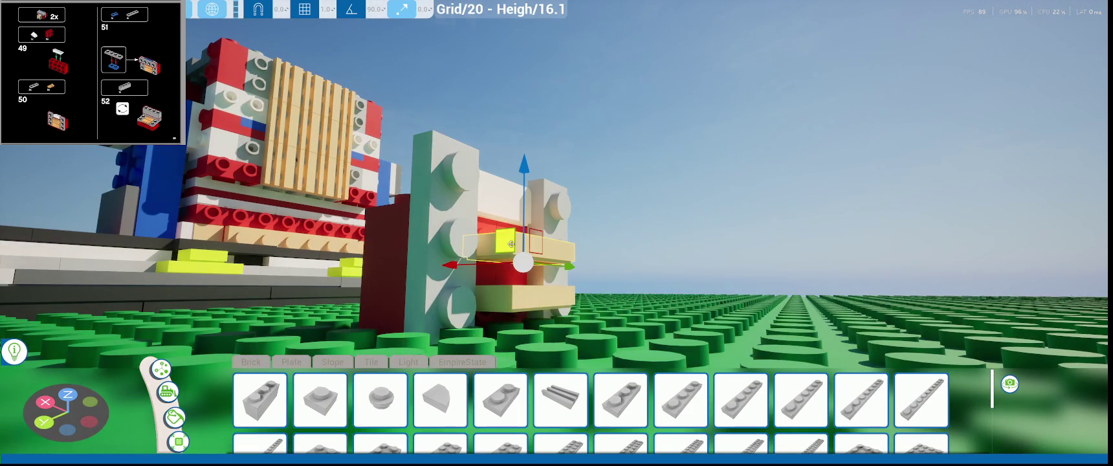
{"action": "left_click", "coordinate": [525, 299]}
{"action": "left_click_drag", "start_coordinate": [525, 299], "coordinate": [511, 347]}
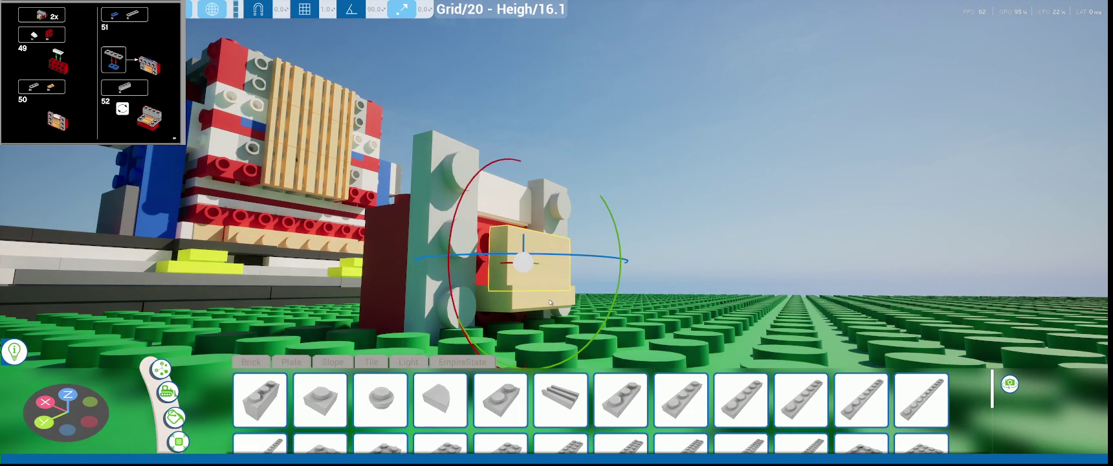
{"action": "mouse_move", "coordinate": [562, 312]}
{"action": "left_mouse_down"}
{"action": "mouse_move", "coordinate": [598, 253]}
{"action": "mouse_move", "coordinate": [512, 261]}
{"action": "left_mouse_up"}
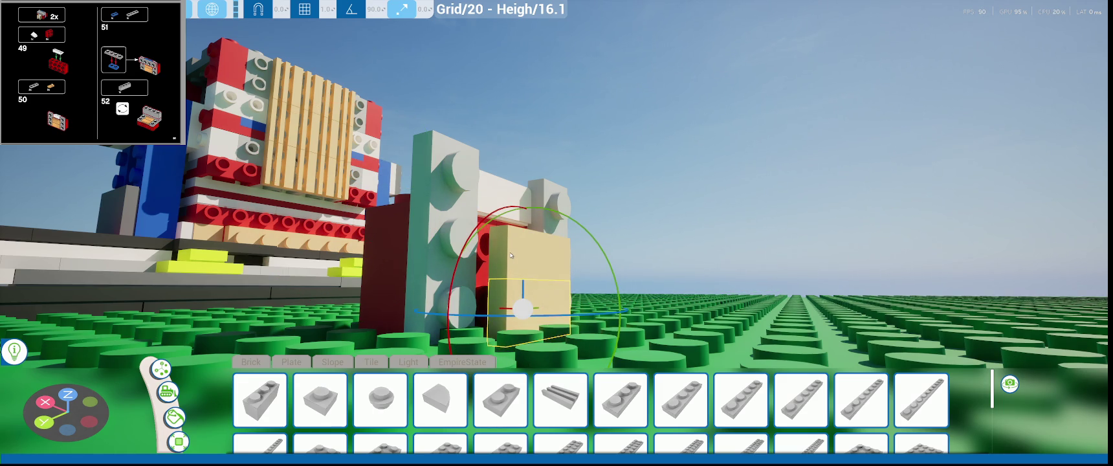
- Slide the upright tan tile sideways along its axis
{"action": "scroll", "coordinate": [511, 255], "scroll_direction": "up", "scroll_amount": 2}
{"action": "scroll", "coordinate": [511, 255], "scroll_direction": "up", "scroll_amount": 2}
{"action": "scroll", "coordinate": [512, 254], "scroll_direction": "up", "scroll_amount": 3}
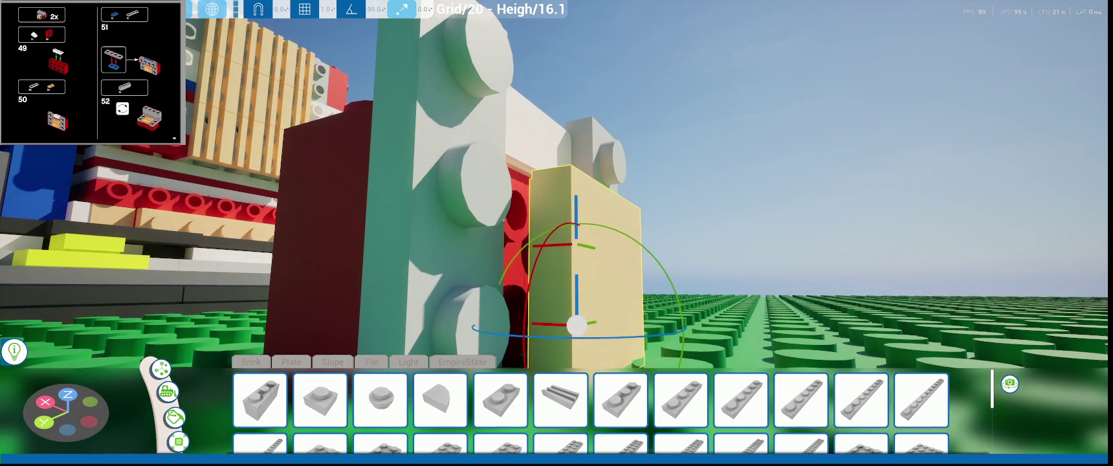
{"action": "key", "text": "w"}
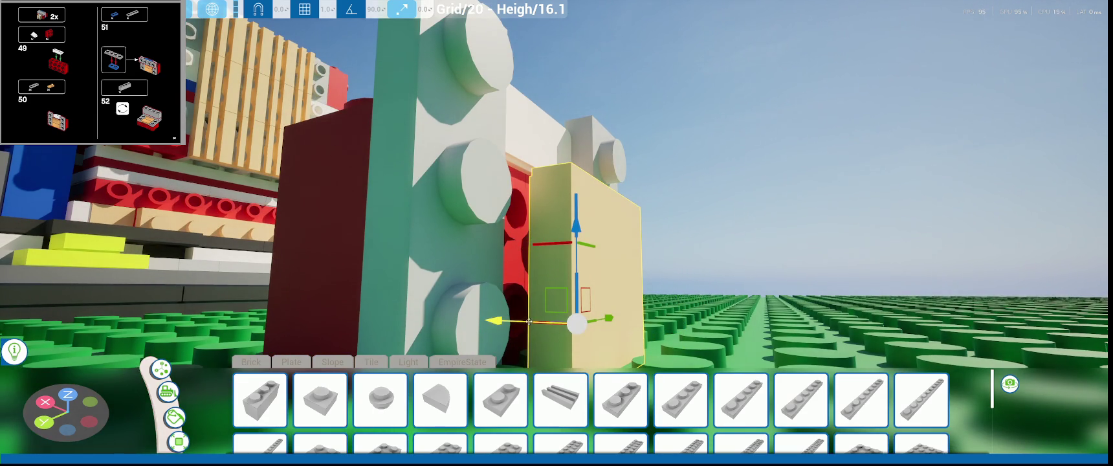
{"action": "right_click_drag", "start_coordinate": [526, 322], "coordinate": [474, 318]}
{"action": "left_click_drag", "start_coordinate": [530, 344], "coordinate": [542, 345]}
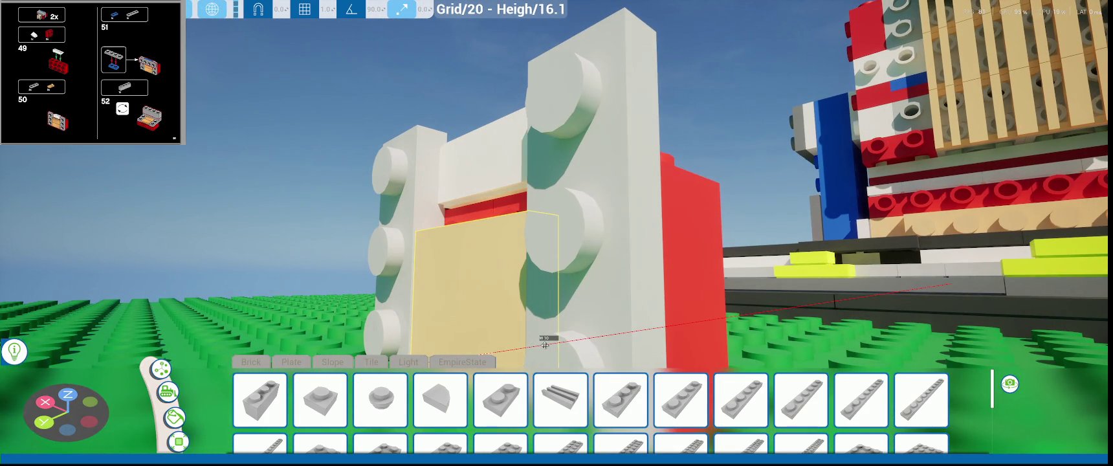
- Slide the upright tan tile down its Z axis to rest between the white studded columns
{"action": "left_click_drag", "start_coordinate": [543, 345], "coordinate": [543, 345]}
{"action": "right_click_drag", "start_coordinate": [492, 243], "coordinate": [723, 209]}
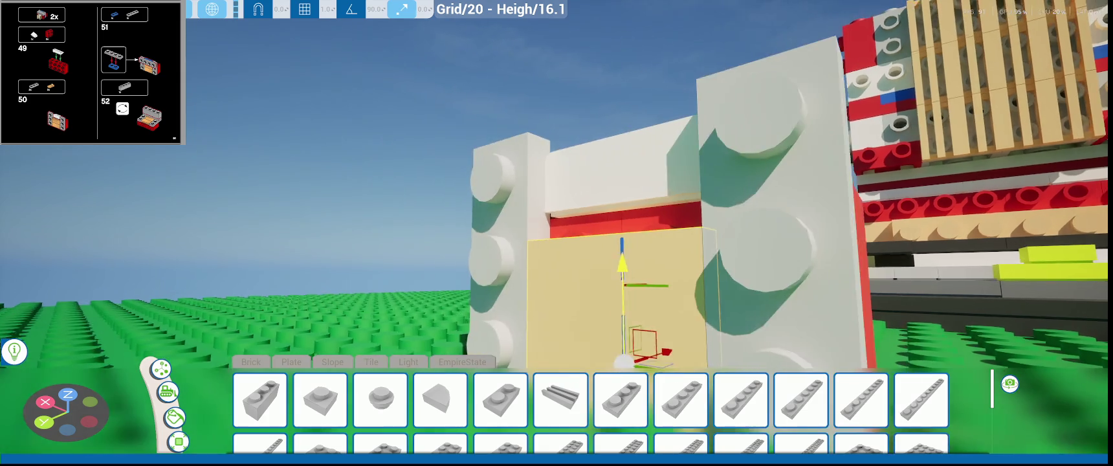
{"action": "left_click_drag", "start_coordinate": [724, 208], "coordinate": [723, 194]}
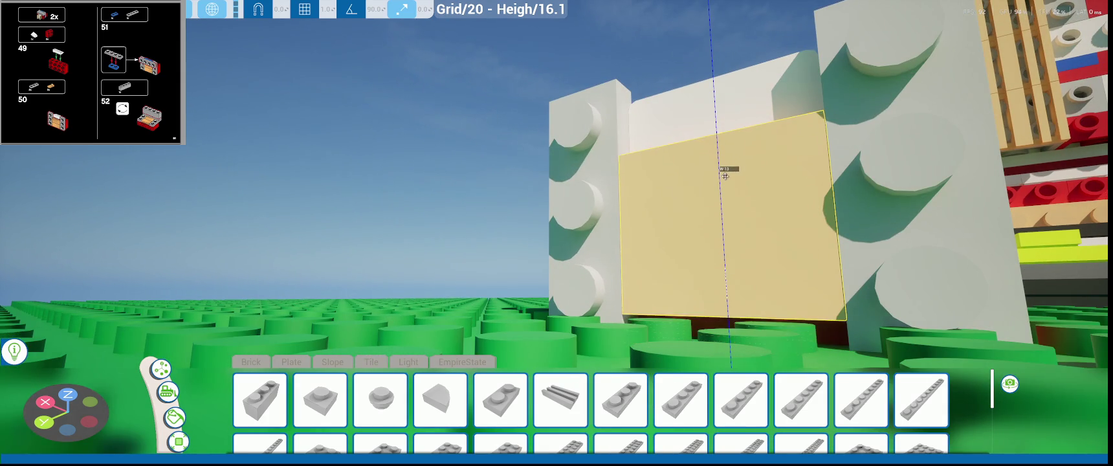
{"action": "mouse_move", "coordinate": [723, 195]}
{"action": "right_mouse_down"}
{"action": "mouse_move", "coordinate": [647, 200]}
{"action": "mouse_move", "coordinate": [644, 224]}
{"action": "right_mouse_up"}
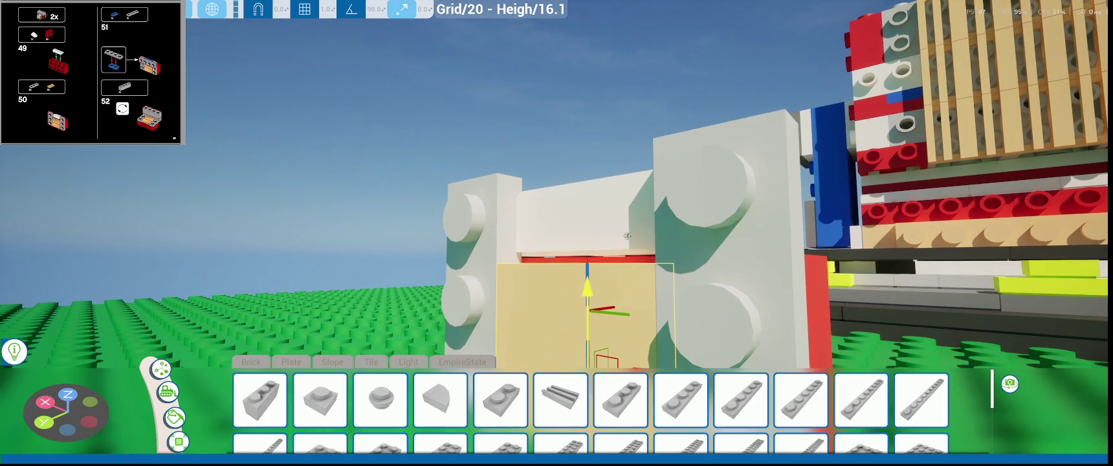
{"action": "left_click_drag", "start_coordinate": [587, 279], "coordinate": [588, 285]}
{"action": "right_click_drag", "start_coordinate": [588, 285], "coordinate": [596, 311]}
{"action": "left_click_drag", "start_coordinate": [597, 315], "coordinate": [596, 315]}
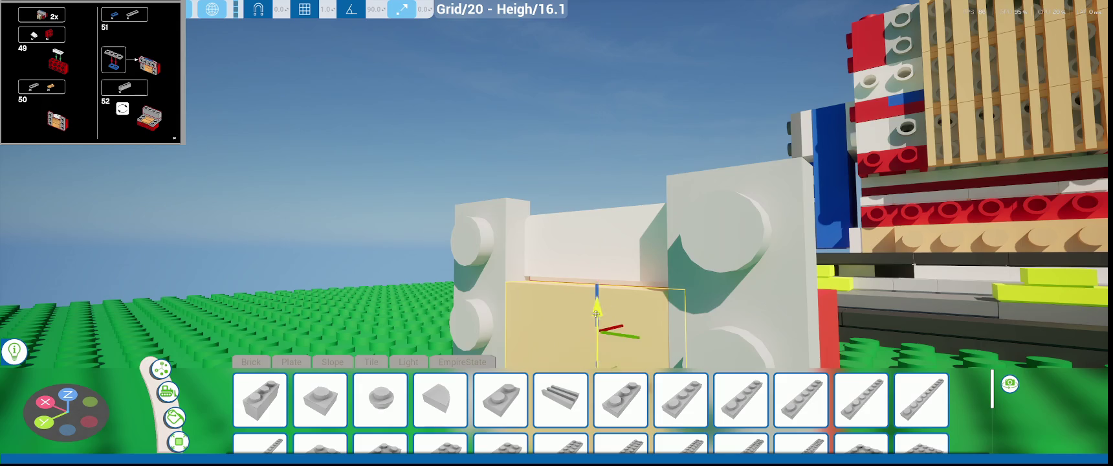
{"action": "scroll", "coordinate": [595, 313], "scroll_direction": "up", "scroll_amount": 3}
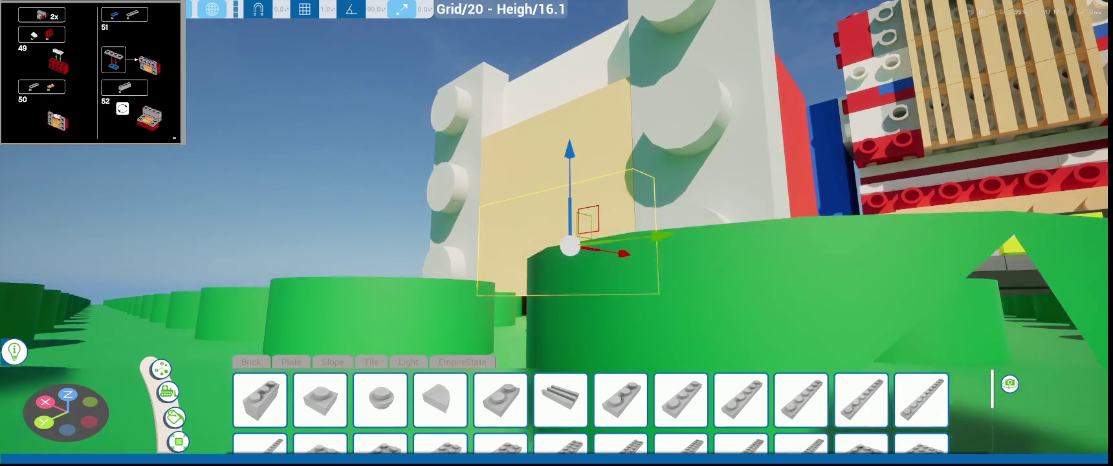
{"action": "right_click_drag", "start_coordinate": [535, 244], "coordinate": [535, 243]}
{"action": "left_click_drag", "start_coordinate": [543, 154], "coordinate": [548, 173]}
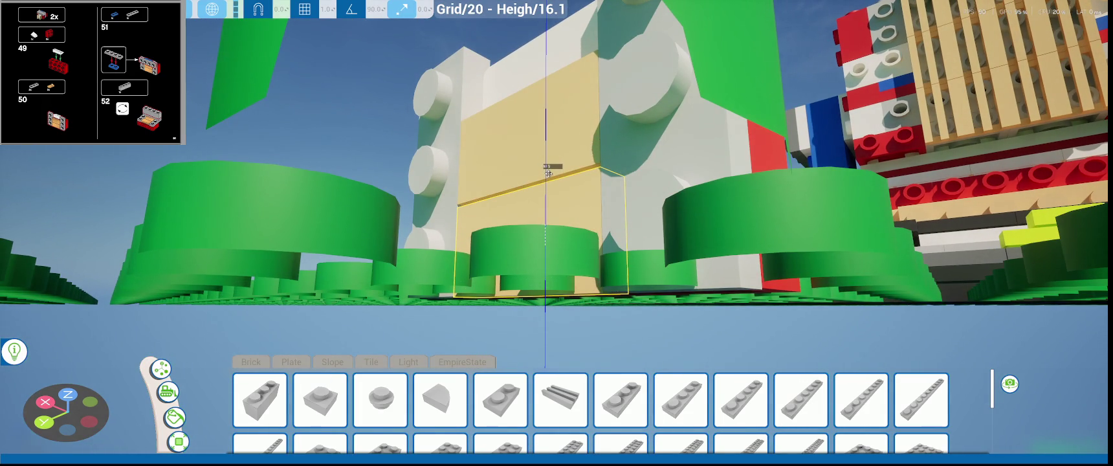
{"action": "mouse_move", "coordinate": [548, 174]}
{"action": "right_mouse_down"}
{"action": "mouse_move", "coordinate": [365, 253]}
{"action": "mouse_move", "coordinate": [642, 305]}
{"action": "right_mouse_up"}
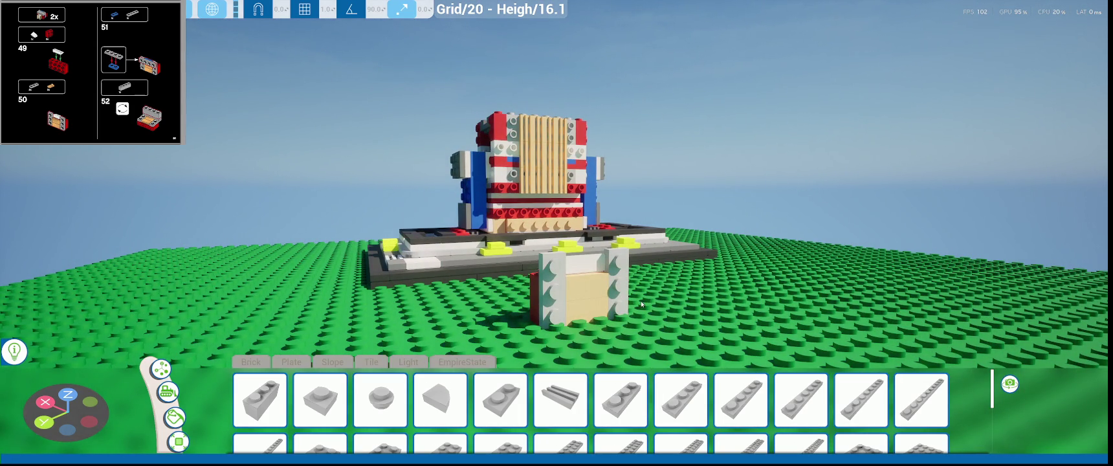
- Place a grey 1x3 plate on the front columns and select it
{"action": "mouse_move", "coordinate": [641, 304]}
{"action": "right_mouse_down"}
{"action": "mouse_move", "coordinate": [703, 281]}
{"action": "mouse_move", "coordinate": [655, 297]}
{"action": "mouse_move", "coordinate": [657, 323]}
{"action": "right_mouse_up"}
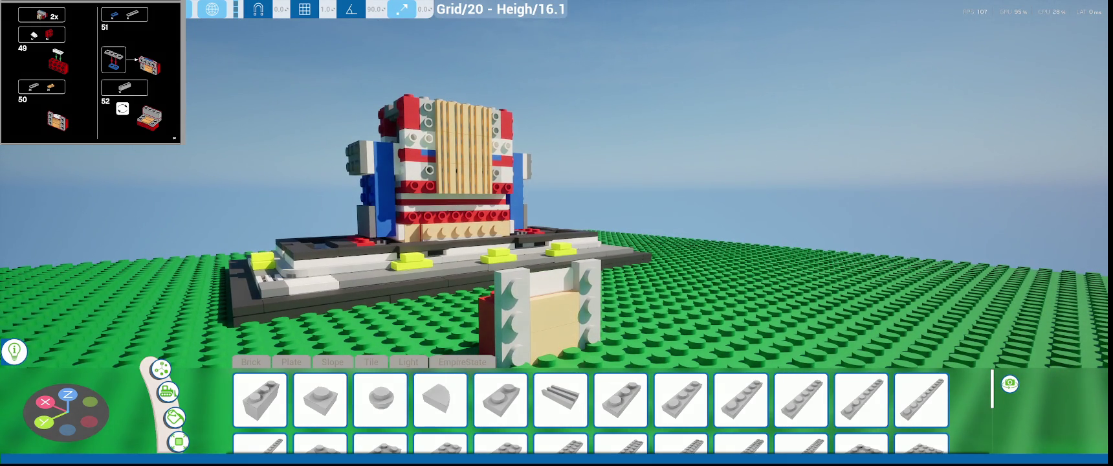
{"action": "right_click_drag", "start_coordinate": [531, 263], "coordinate": [573, 262]}
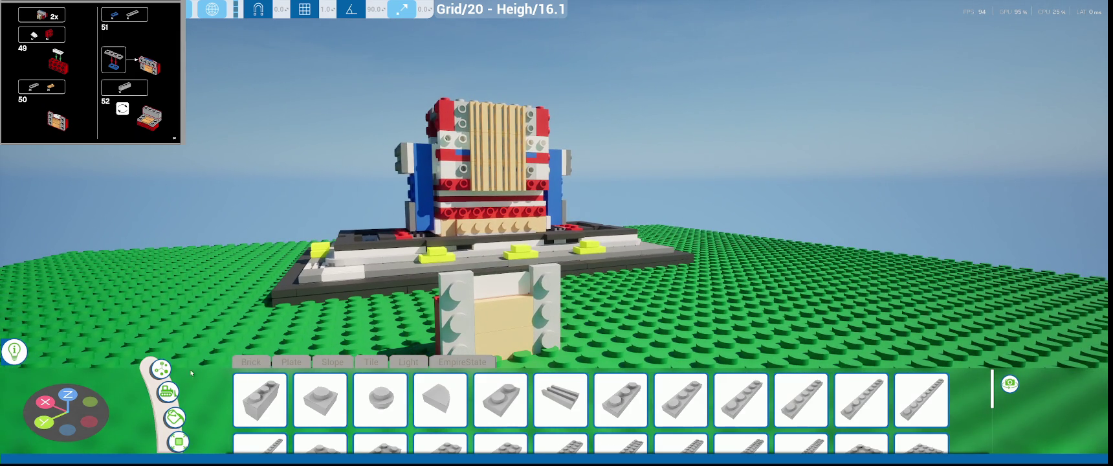
{"action": "left_click", "coordinate": [320, 400]}
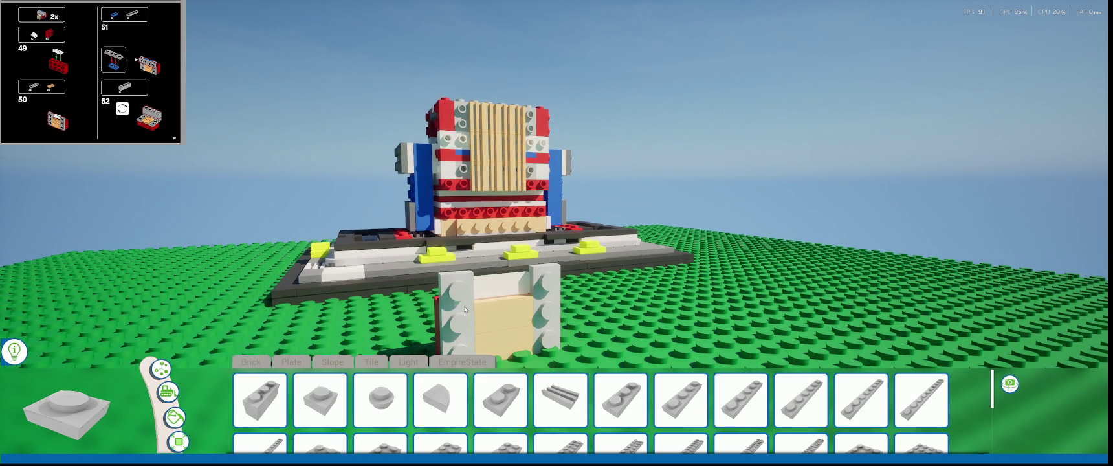
{"action": "left_click", "coordinate": [681, 400]}
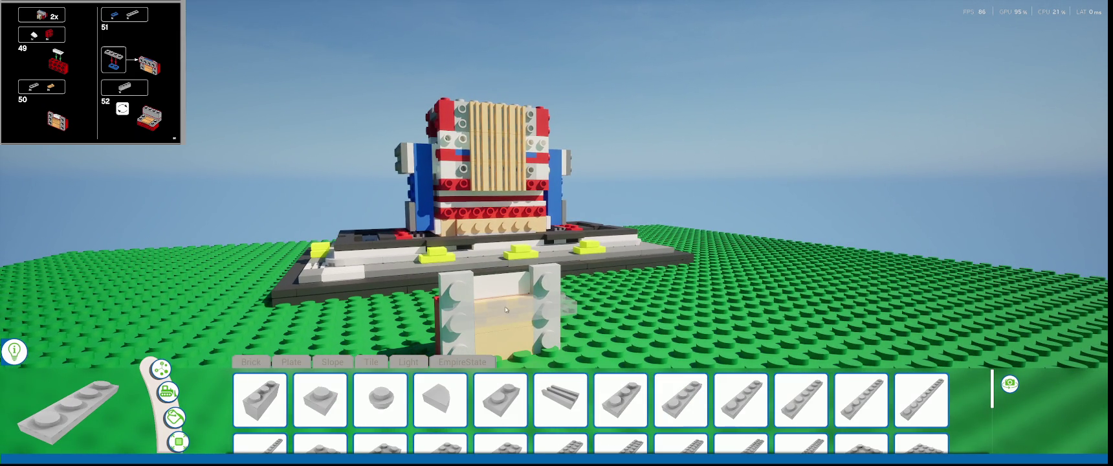
{"action": "key", "text": "w"}
{"action": "key", "text": "d"}
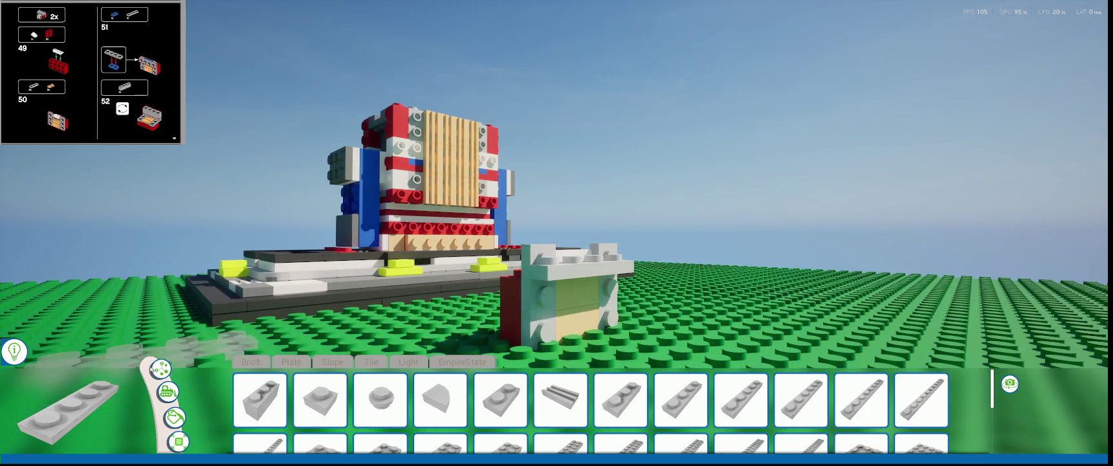
{"action": "left_click", "coordinate": [160, 369]}
{"action": "left_click", "coordinate": [599, 252]}
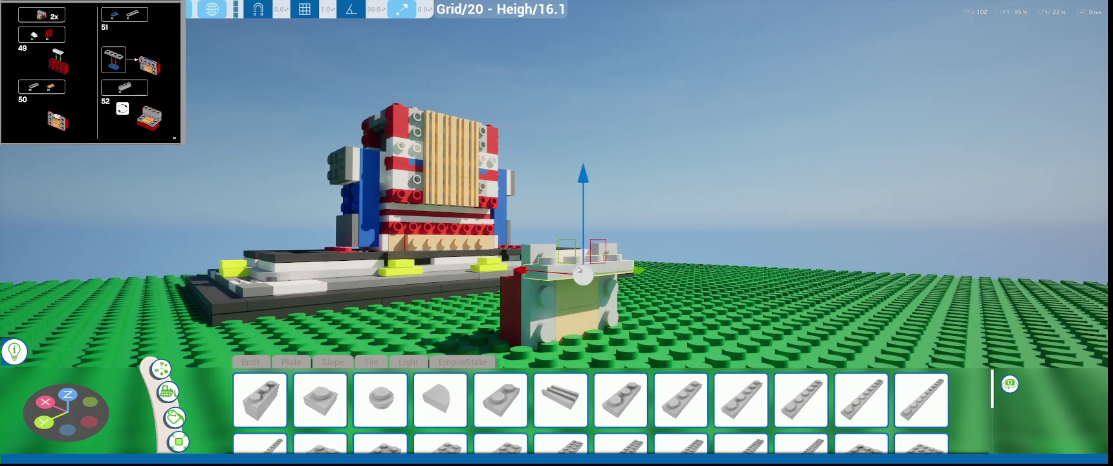
{"action": "scroll", "coordinate": [638, 259], "scroll_direction": "up", "scroll_amount": 3}
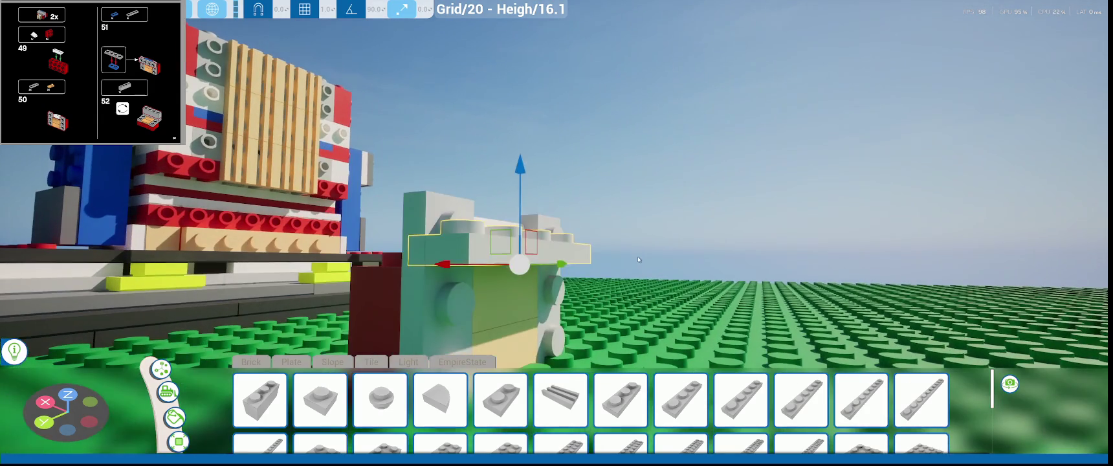
- Rotate the 1x3 plate 90° so it stands upright with studs facing out
{"action": "key", "text": "e"}
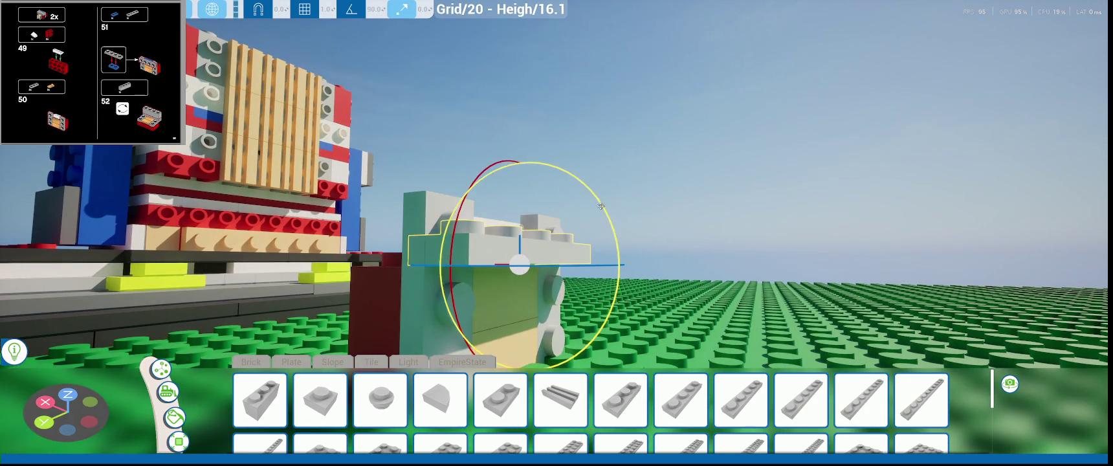
{"action": "left_click_drag", "start_coordinate": [504, 367], "coordinate": [477, 358]}
{"action": "scroll", "coordinate": [505, 330], "scroll_direction": "up", "scroll_amount": 1}
{"action": "scroll", "coordinate": [531, 305], "scroll_direction": "up", "scroll_amount": 1}
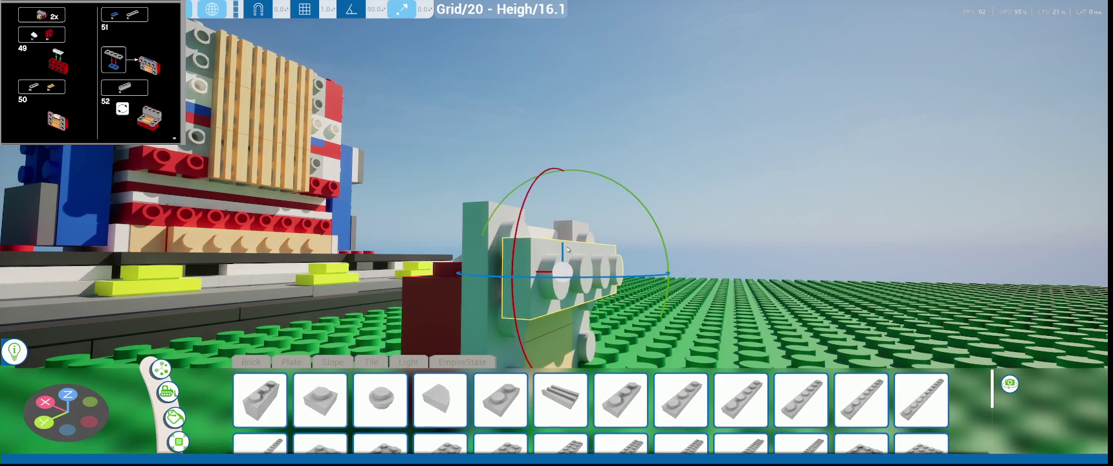
{"action": "scroll", "coordinate": [557, 272], "scroll_direction": "up", "scroll_amount": 1}
{"action": "scroll", "coordinate": [582, 241], "scroll_direction": "up", "scroll_amount": 1}
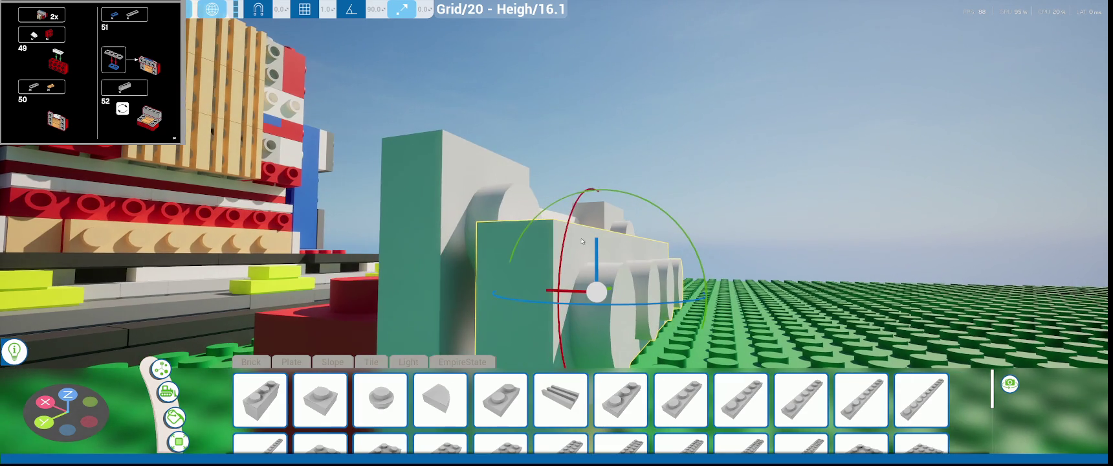
{"action": "key", "text": "w"}
- Raise and slide the upright 1x3 plate into position beside the red-and-white sub-assembly
{"action": "left_click_drag", "start_coordinate": [596, 249], "coordinate": [596, 201]}
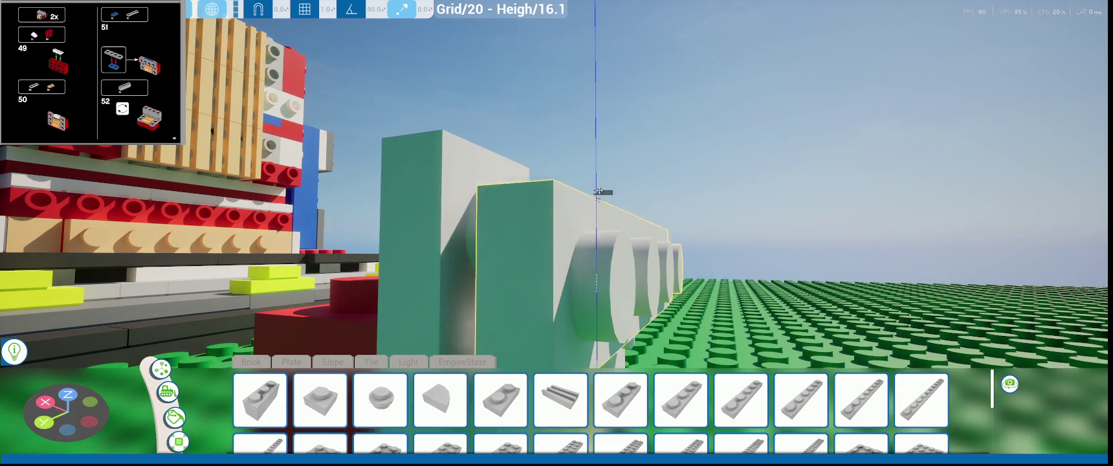
{"action": "left_click_drag", "start_coordinate": [530, 243], "coordinate": [509, 244]}
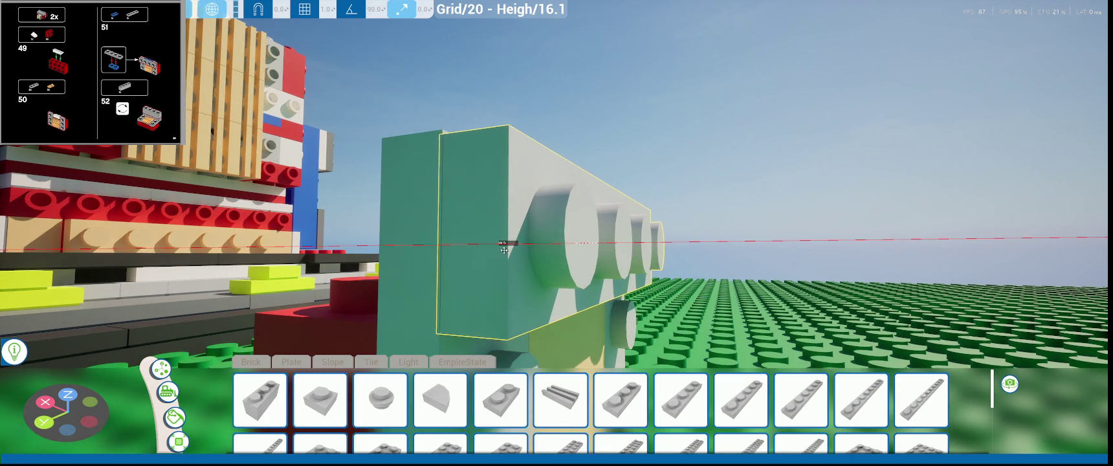
{"action": "left_click_drag", "start_coordinate": [576, 169], "coordinate": [576, 159]}
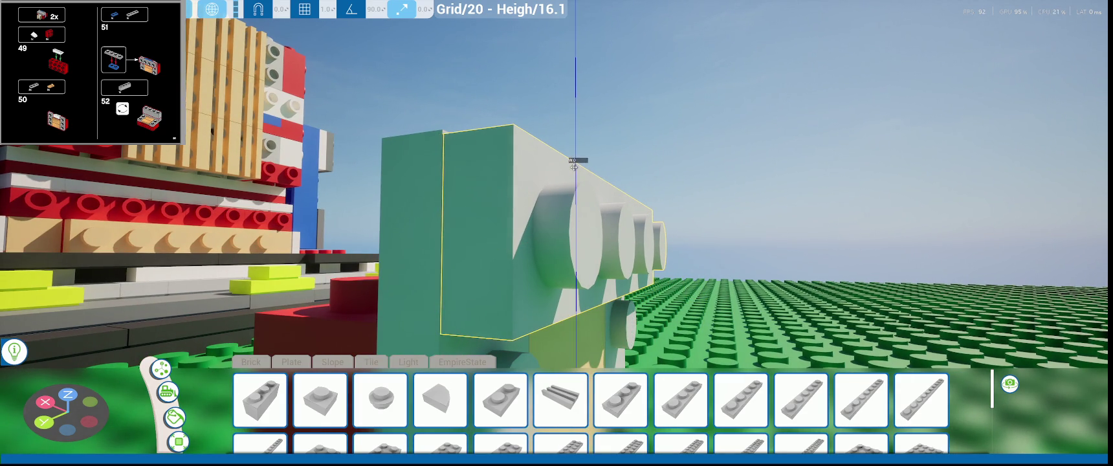
{"action": "scroll", "coordinate": [576, 170], "scroll_direction": "down", "scroll_amount": 3}
{"action": "scroll", "coordinate": [576, 170], "scroll_direction": "down", "scroll_amount": 3}
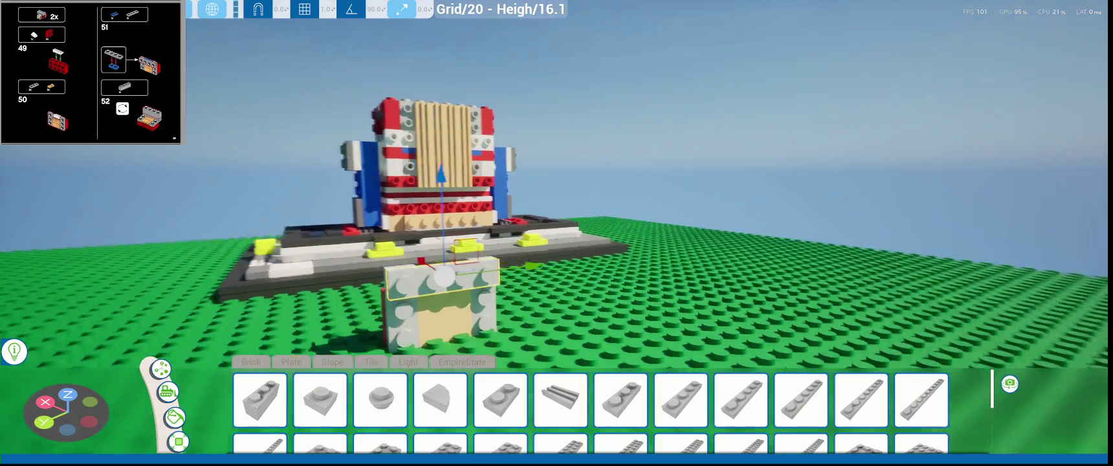
{"action": "right_click_drag", "start_coordinate": [702, 280], "coordinate": [702, 280]}
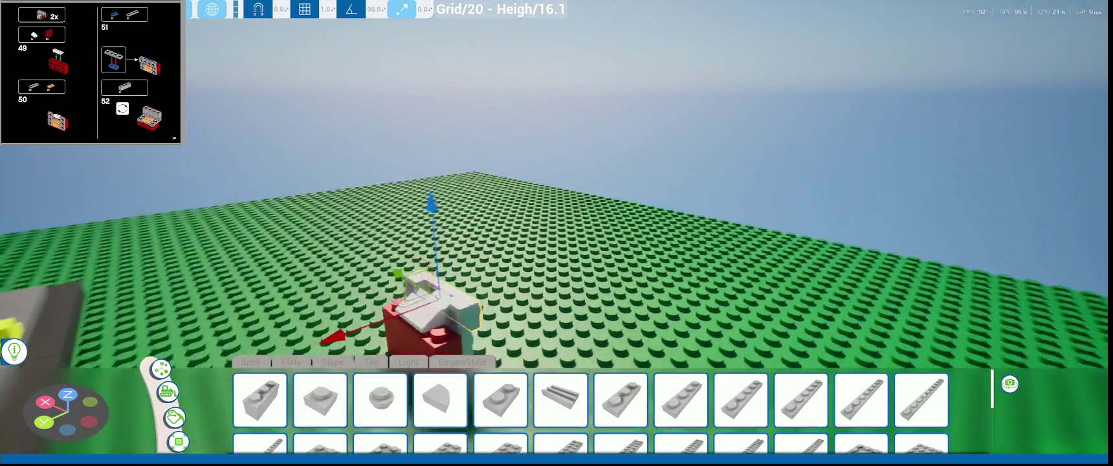
{"action": "right_click_drag", "start_coordinate": [485, 277], "coordinate": [426, 288]}
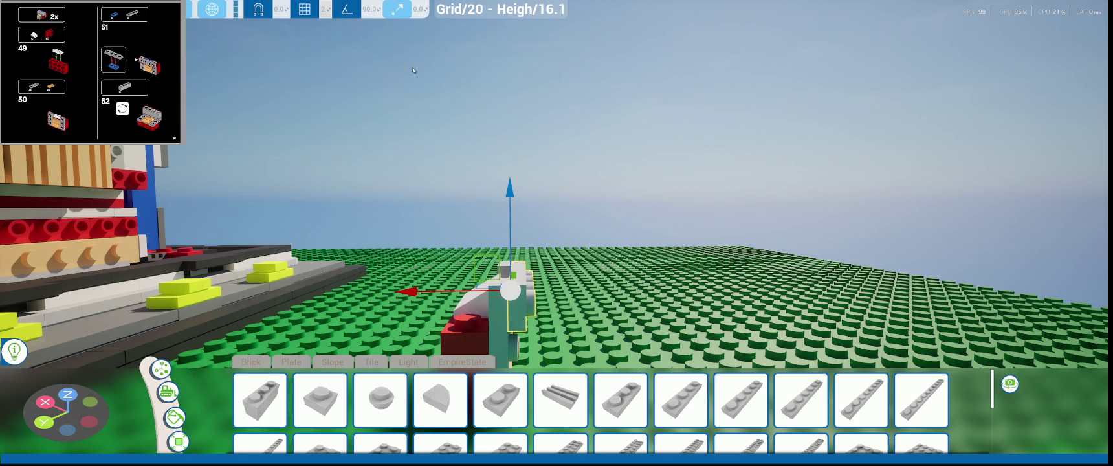
{"action": "right_click_drag", "start_coordinate": [470, 170], "coordinate": [473, 164]}
{"action": "left_click_drag", "start_coordinate": [448, 284], "coordinate": [582, 285]}
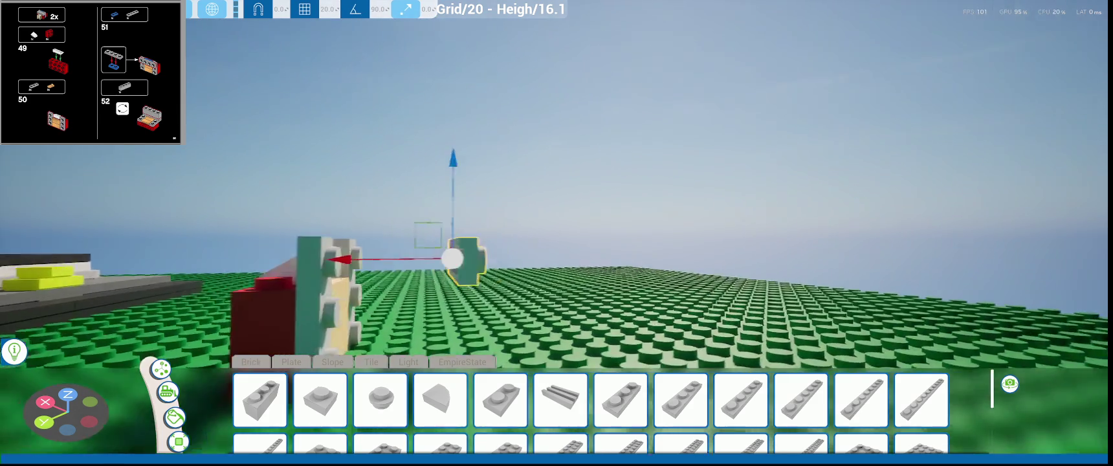
{"action": "right_click_drag", "start_coordinate": [582, 285], "coordinate": [744, 238]}
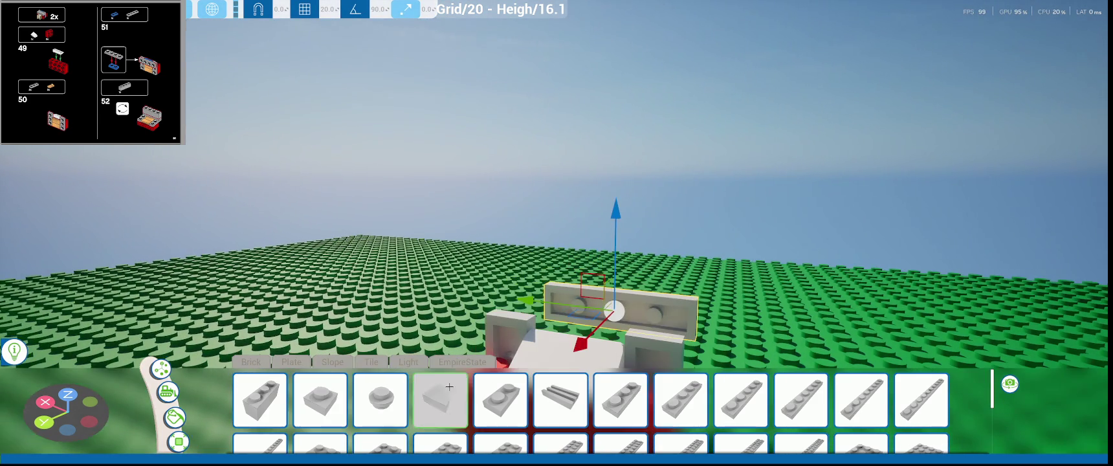
- Place a blue 2-stud plate beside the grey brick
{"action": "left_click", "coordinate": [501, 399]}
{"action": "left_click", "coordinate": [175, 419]}
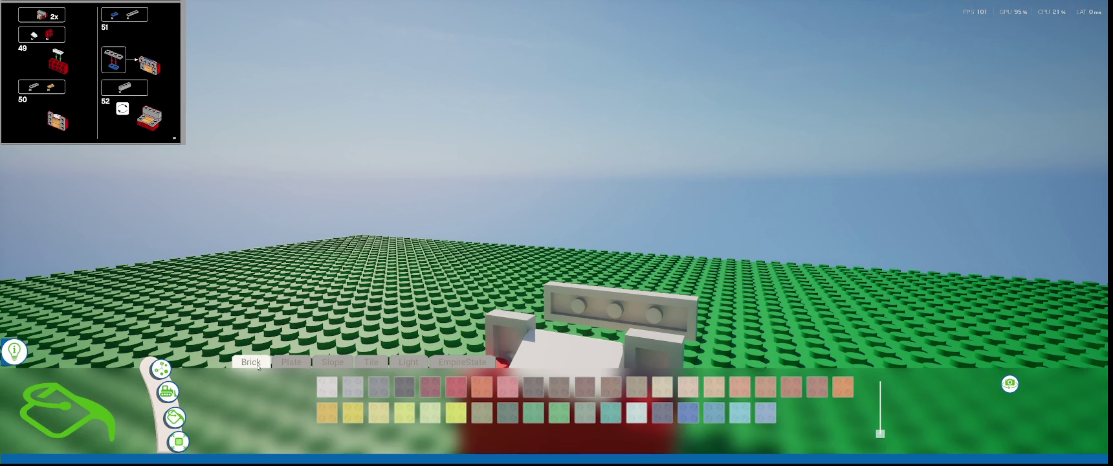
{"action": "left_click", "coordinate": [253, 363]}
{"action": "left_click", "coordinate": [501, 400]}
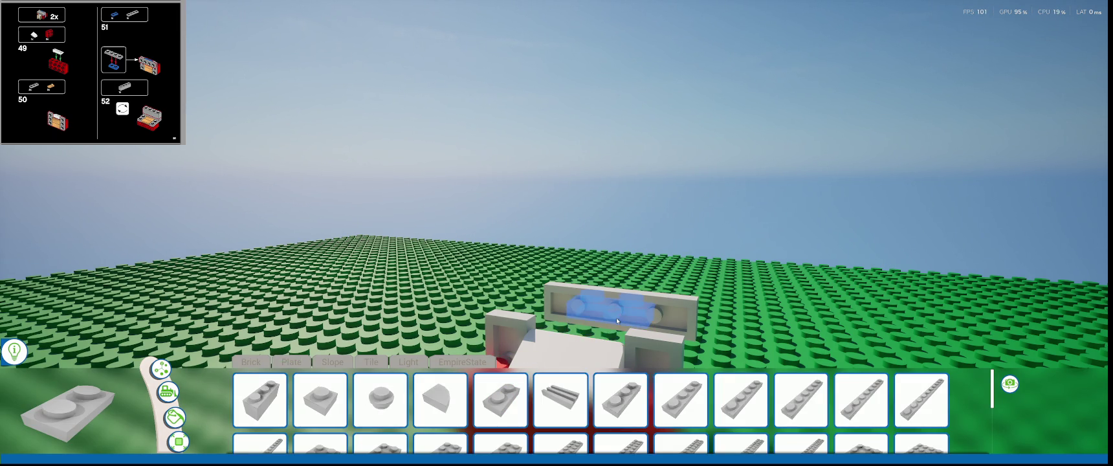
{"action": "left_click", "coordinate": [615, 317]}
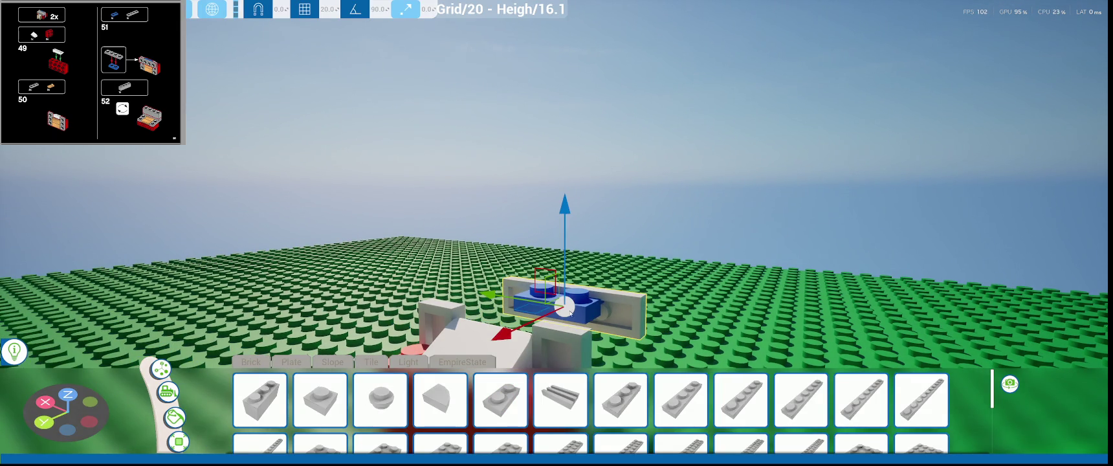
- Rotate the blue 2-stud plate to stand upright
{"action": "right_click_drag", "start_coordinate": [570, 312], "coordinate": [402, 270]}
{"action": "key", "text": "e"}
{"action": "left_click_drag", "start_coordinate": [403, 270], "coordinate": [613, 193]}
{"action": "scroll", "coordinate": [613, 192], "scroll_direction": "up", "scroll_amount": 3}
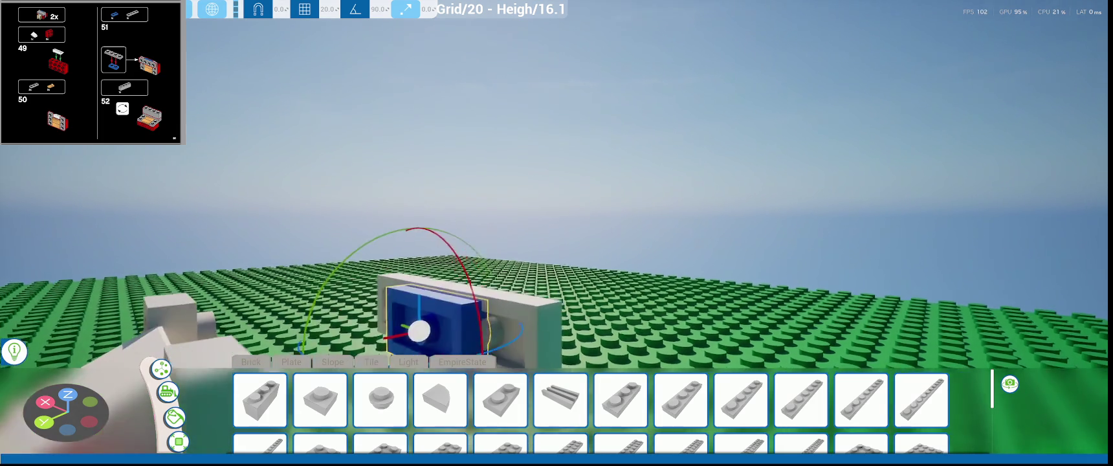
{"action": "key", "text": "w"}
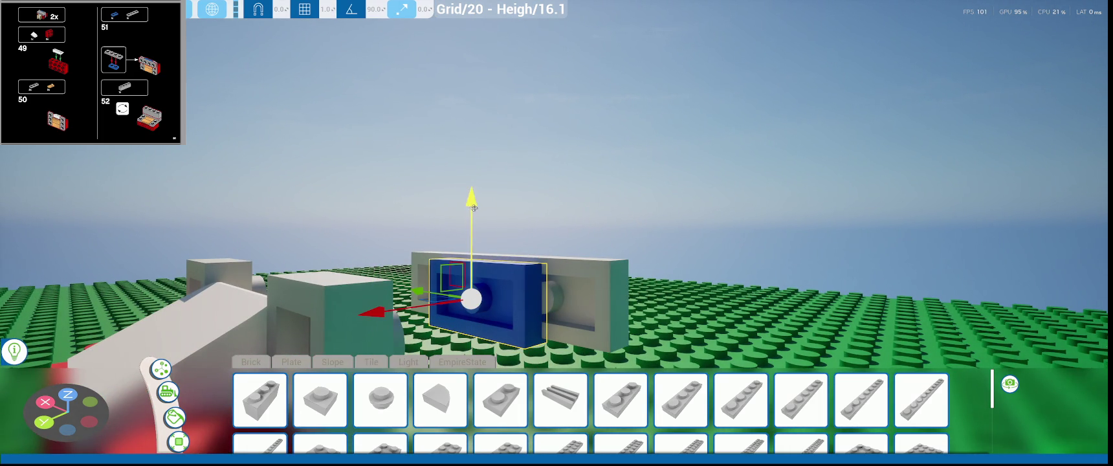
- Slide the upright blue plate onto the grey brick of the small sub-assembly
{"action": "left_click_drag", "start_coordinate": [472, 207], "coordinate": [472, 201]}
{"action": "right_click_drag", "start_coordinate": [473, 201], "coordinate": [447, 201]}
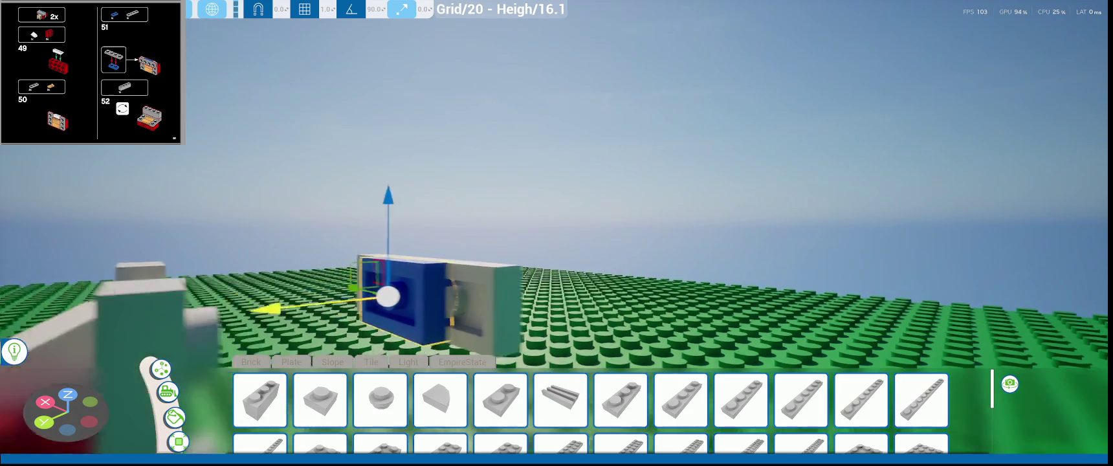
{"action": "right_click_drag", "start_coordinate": [557, 195], "coordinate": [530, 207]}
{"action": "left_click_drag", "start_coordinate": [411, 348], "coordinate": [408, 347]}
{"action": "right_click_drag", "start_coordinate": [407, 347], "coordinate": [469, 313]}
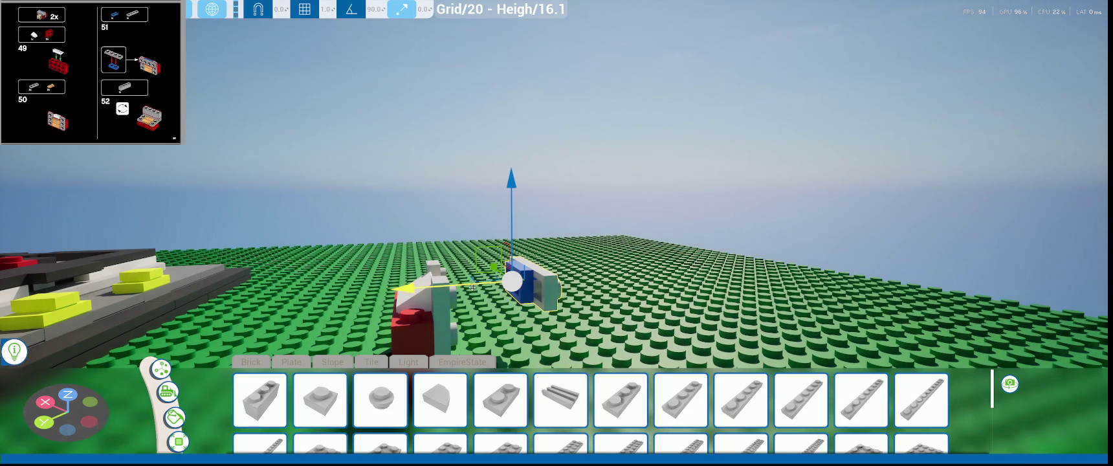
{"action": "left_click_drag", "start_coordinate": [551, 281], "coordinate": [386, 296]}
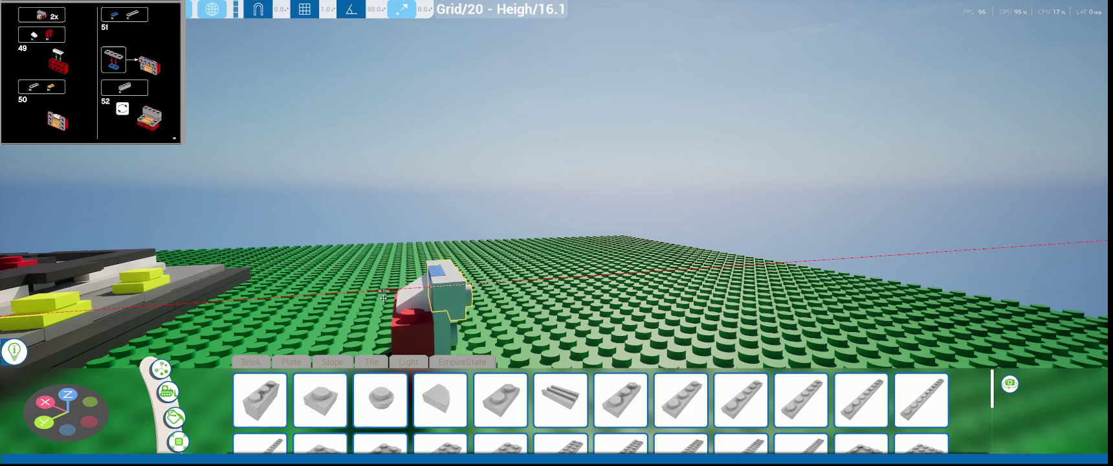
{"action": "left_click", "coordinate": [382, 297]}
{"action": "right_click_drag", "start_coordinate": [383, 297], "coordinate": [582, 269]}
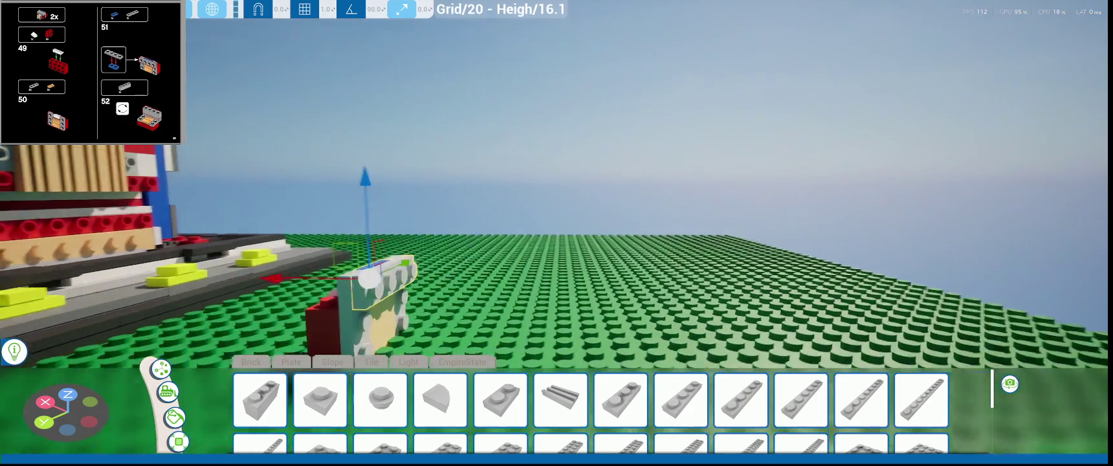
{"action": "scroll", "coordinate": [582, 270], "scroll_direction": "up", "scroll_amount": 2}
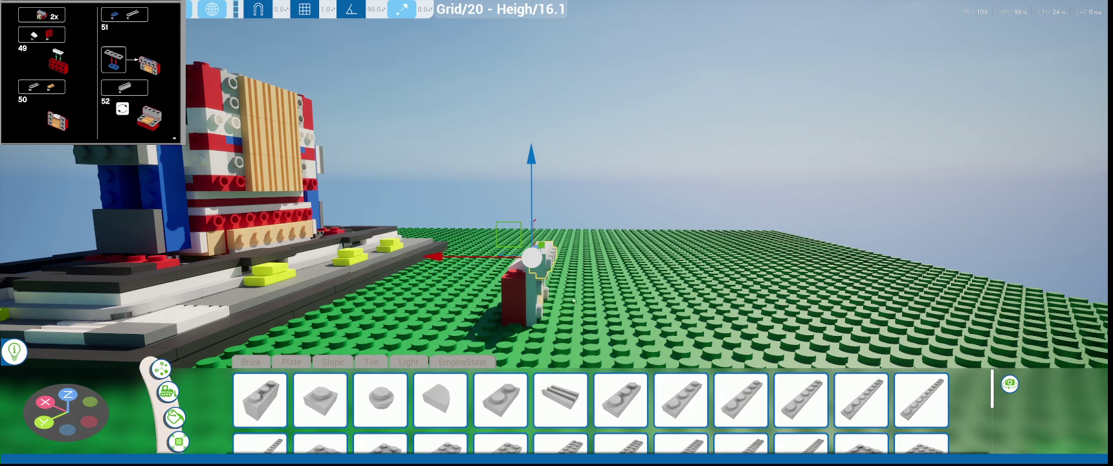
{"action": "scroll", "coordinate": [557, 299], "scroll_direction": "up", "scroll_amount": 2}
- Place a grey 1x4 brick from the Brick pieces and rotate it 90°
{"action": "left_click", "coordinate": [251, 362]}
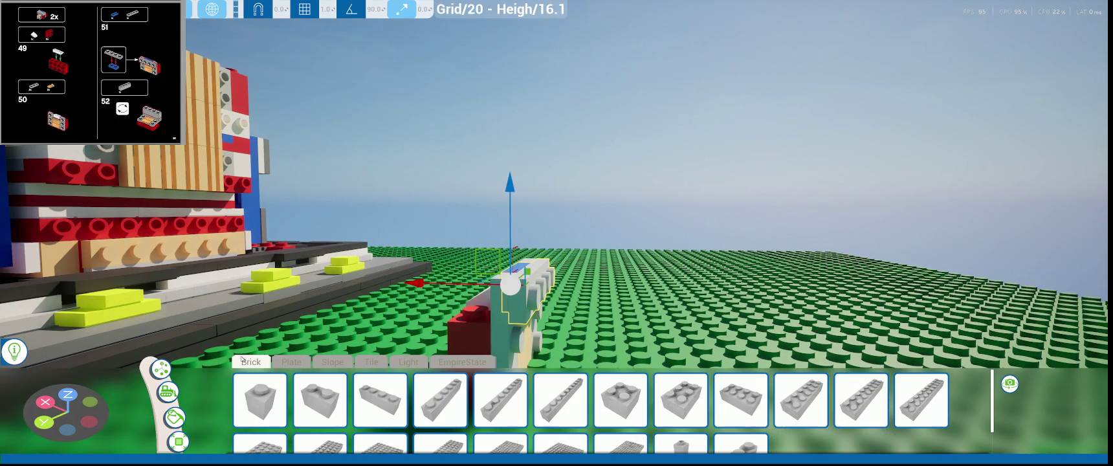
{"action": "left_click", "coordinate": [440, 399]}
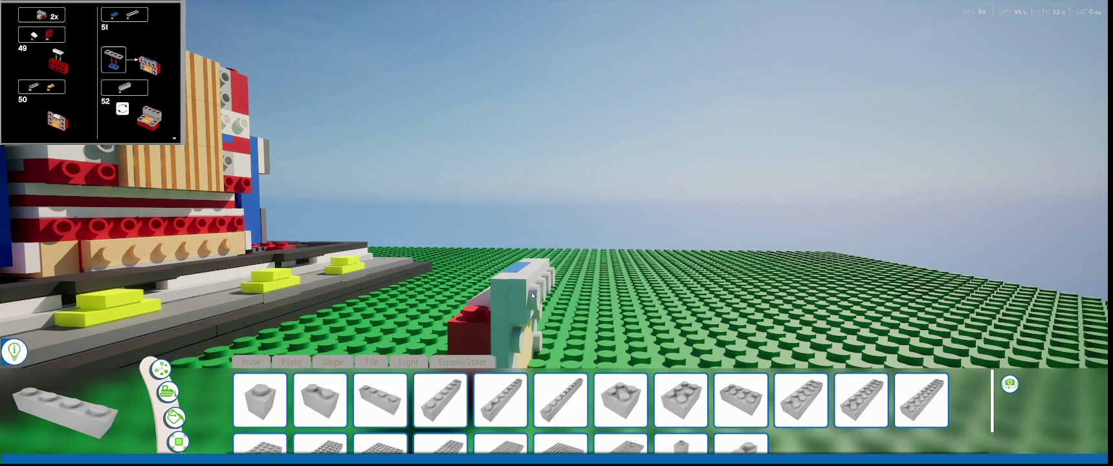
{"action": "middle_click_drag", "start_coordinate": [414, 337], "coordinate": [466, 278]}
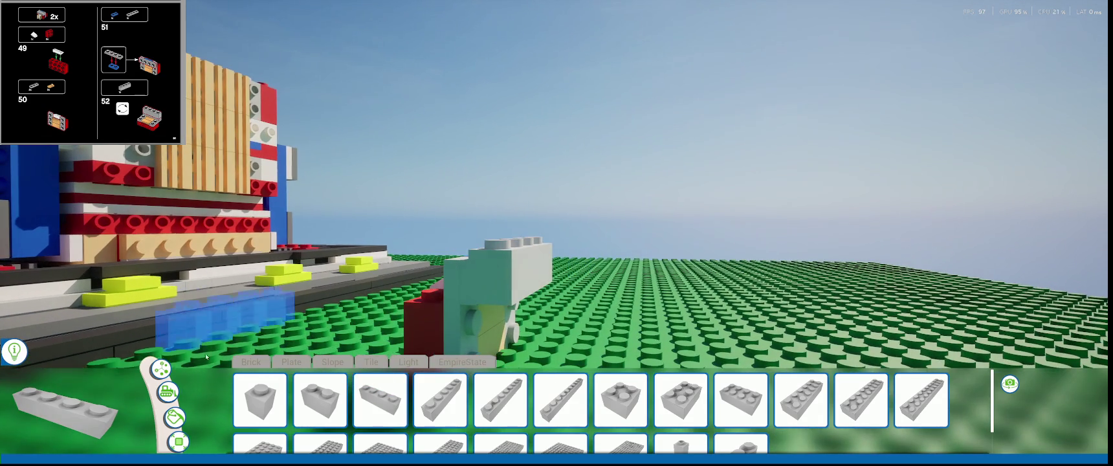
{"action": "key", "text": "Escape"}
{"action": "middle_click_drag", "start_coordinate": [536, 260], "coordinate": [537, 269]}
{"action": "left_click", "coordinate": [534, 271]}
{"action": "key", "text": "e"}
{"action": "left_click_drag", "start_coordinate": [619, 316], "coordinate": [579, 259]}
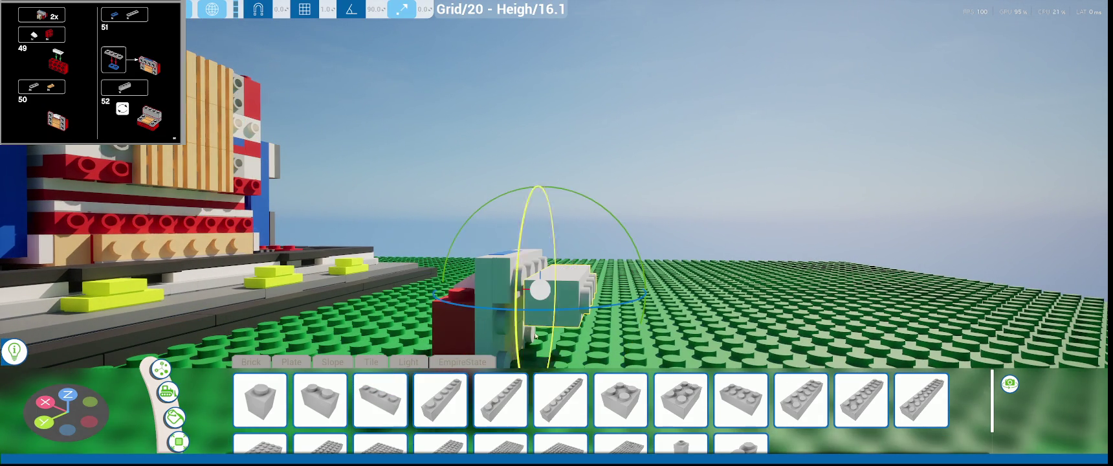
- Raise the 1x4 brick one step and slide it left against the sub-assembly's side
{"action": "key", "text": "w"}
{"action": "left_click_drag", "start_coordinate": [556, 228], "coordinate": [557, 210]}
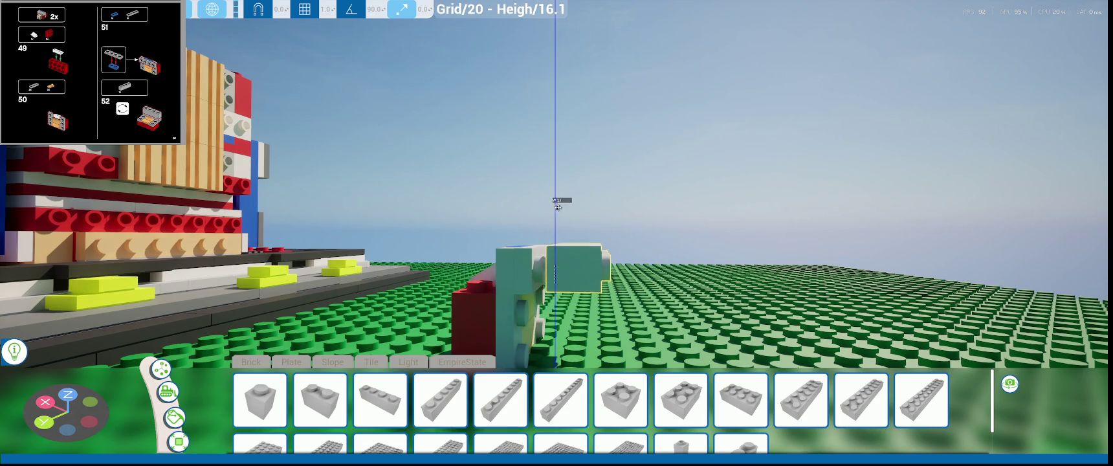
{"action": "left_click_drag", "start_coordinate": [475, 264], "coordinate": [464, 266]}
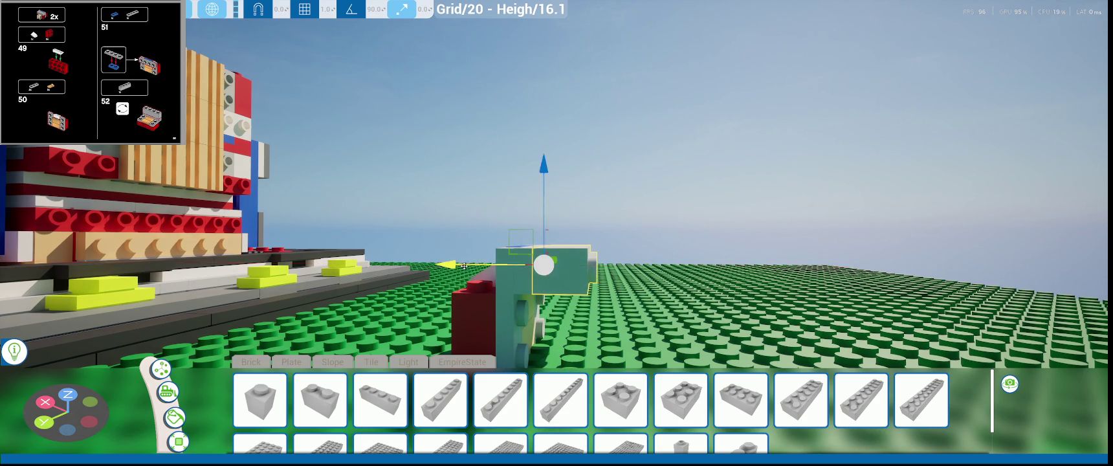
{"action": "scroll", "coordinate": [464, 265], "scroll_direction": "up", "scroll_amount": 3}
{"action": "scroll", "coordinate": [511, 194], "scroll_direction": "up", "scroll_amount": 5}
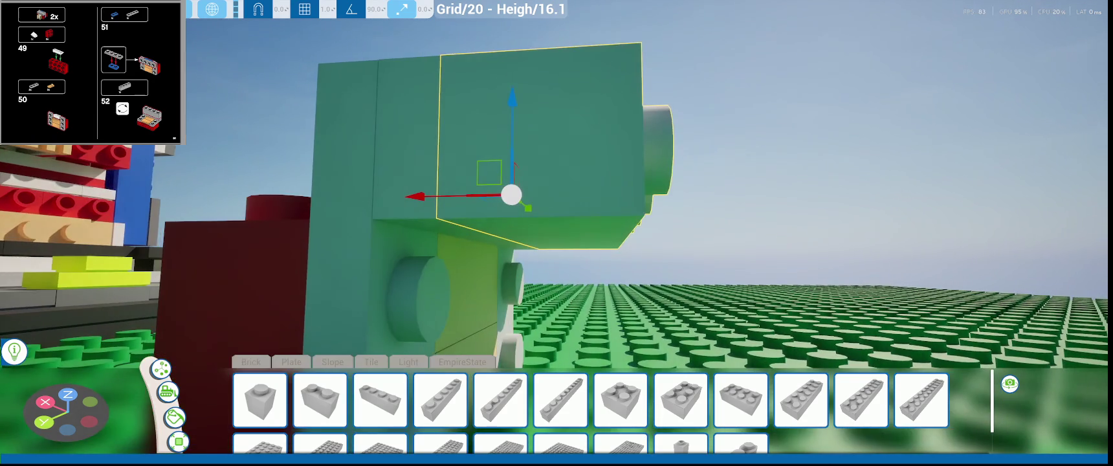
{"action": "scroll", "coordinate": [511, 194], "scroll_direction": "down", "scroll_amount": 5}
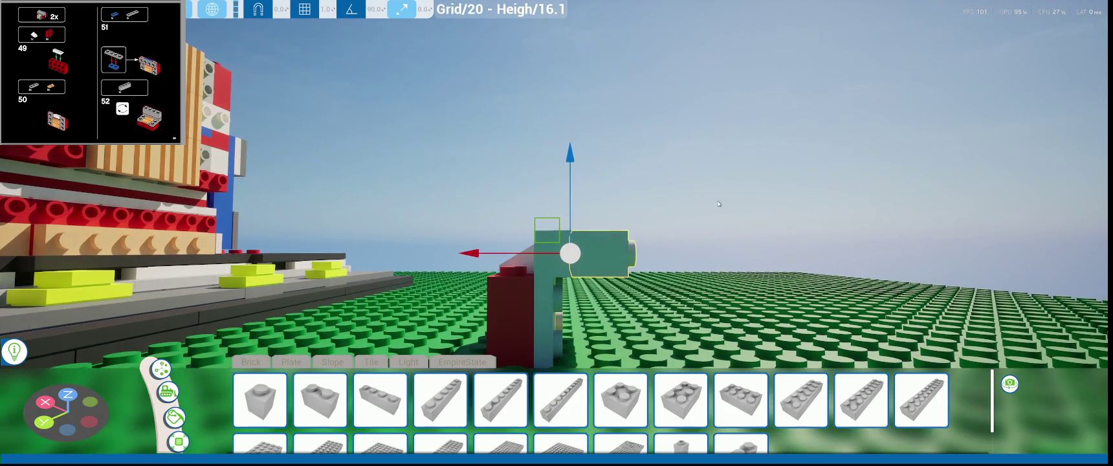
{"action": "scroll", "coordinate": [91, 73], "scroll_direction": "down", "scroll_amount": 3}
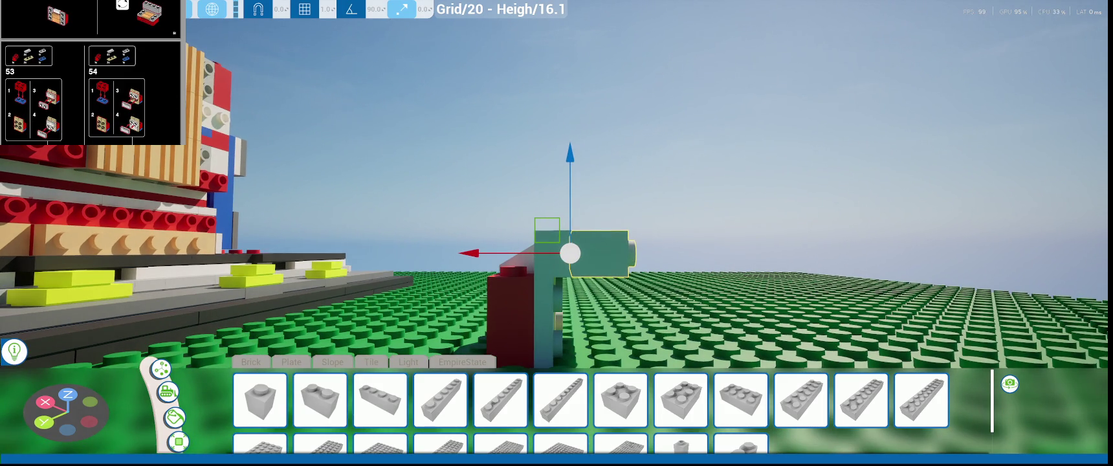
{"action": "scroll", "coordinate": [91, 73], "scroll_direction": "up", "scroll_amount": 3}
{"action": "scroll", "coordinate": [91, 73], "scroll_direction": "down", "scroll_amount": 3}
{"action": "scroll", "coordinate": [91, 74], "scroll_direction": "down", "scroll_amount": 2}
{"action": "scroll", "coordinate": [90, 73], "scroll_direction": "up", "scroll_amount": 1}
{"action": "scroll", "coordinate": [91, 73], "scroll_direction": "up", "scroll_amount": 2}
{"action": "scroll", "coordinate": [90, 73], "scroll_direction": "up", "scroll_amount": 1}
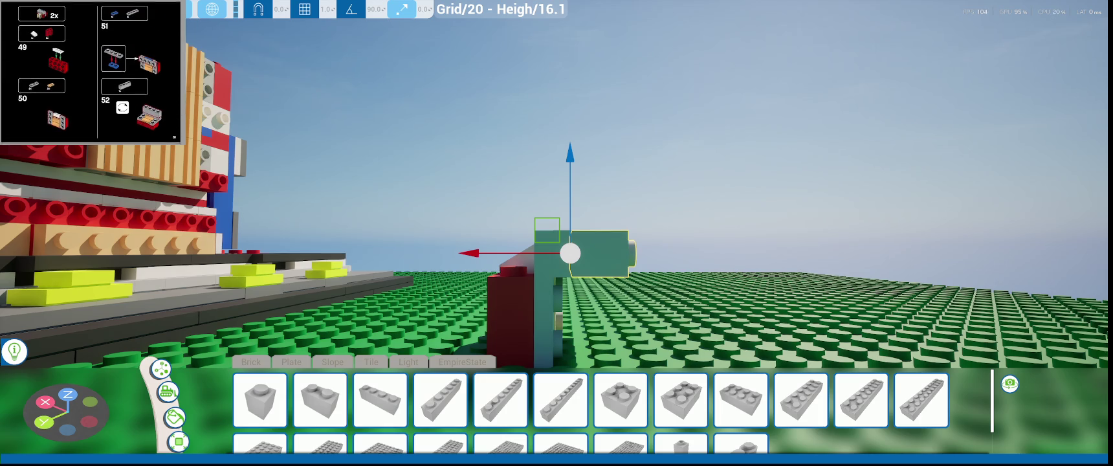
{"action": "scroll", "coordinate": [90, 73], "scroll_direction": "up", "scroll_amount": 1}
{"action": "middle_click_drag", "start_coordinate": [570, 252], "coordinate": [572, 307]}
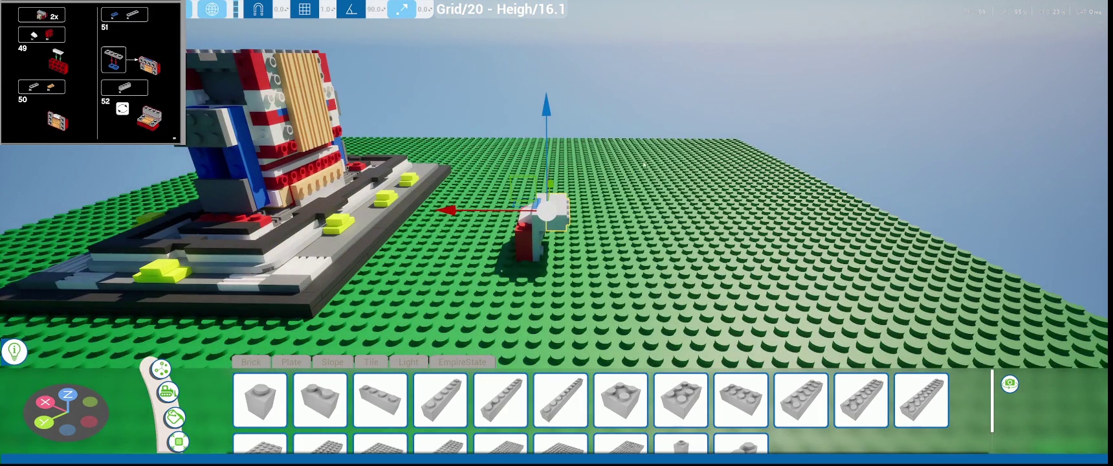
- Rotate the white brick and set both the offset and Move Snap values to 20
{"action": "middle_click_drag", "start_coordinate": [488, 281], "coordinate": [389, 214]}
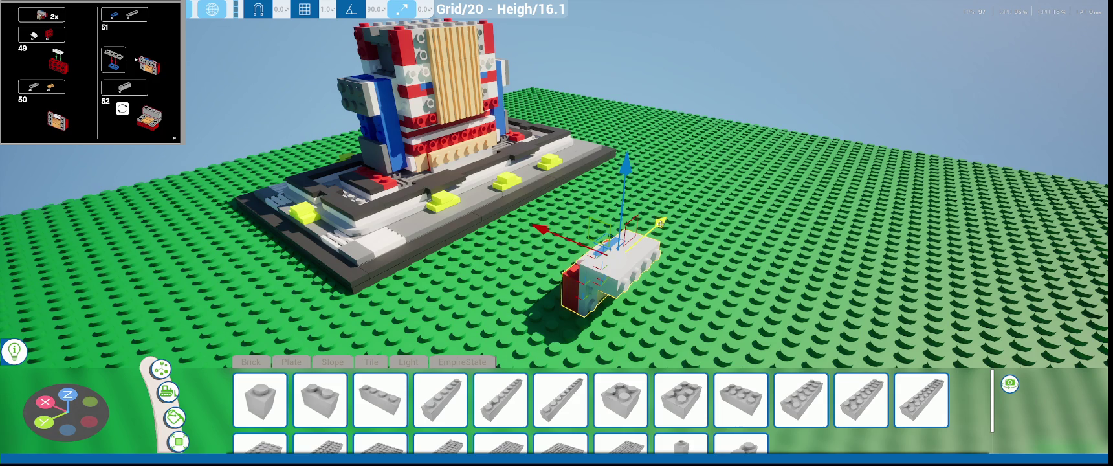
{"action": "key", "text": "r"}
{"action": "key", "text": "r"}
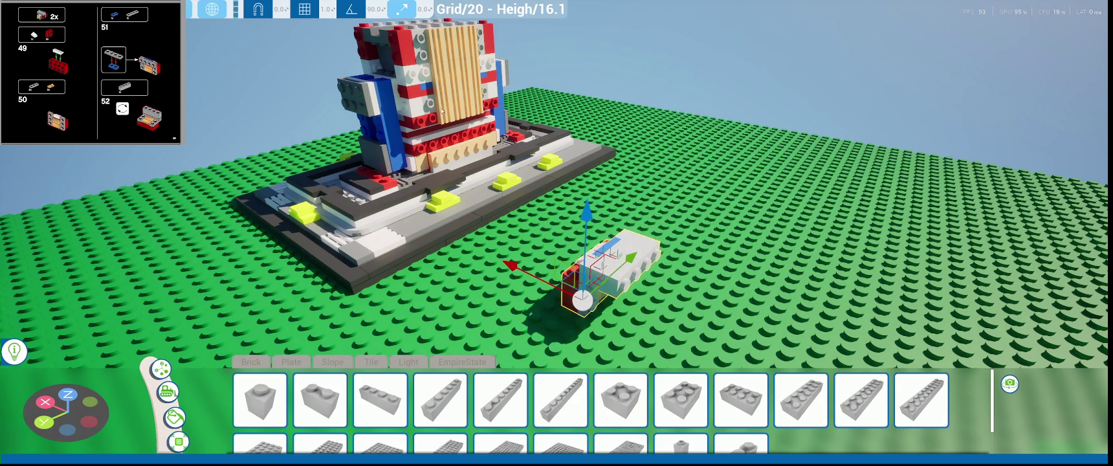
{"action": "left_click", "coordinate": [279, 9]}
{"action": "type", "text": "20"}
{"action": "mouse_move", "coordinate": [582, 291]}
{"action": "right_mouse_down"}
{"action": "mouse_move", "coordinate": [492, 284]}
{"action": "mouse_move", "coordinate": [330, 25]}
{"action": "right_mouse_up"}
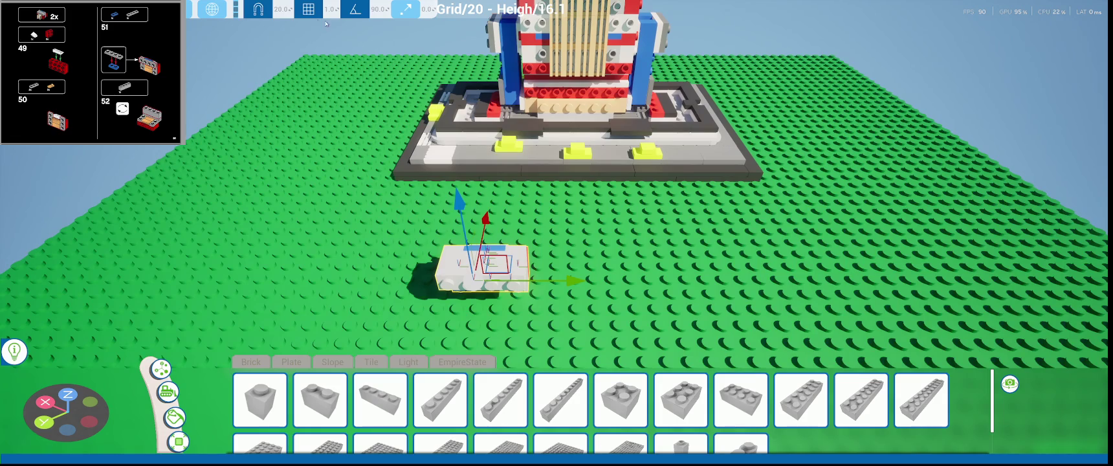
{"action": "type", "text": "20"}
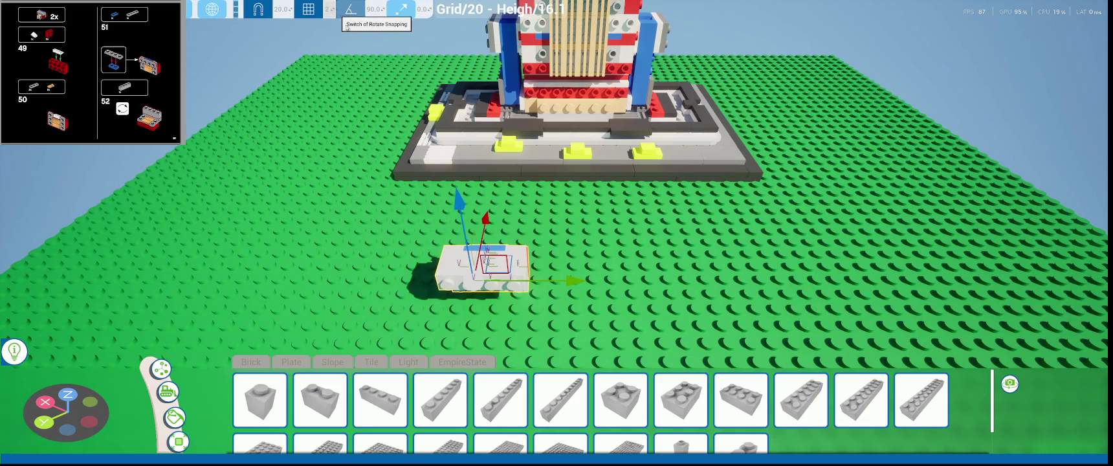
- Drag a copy of the white brick out to its right, then deselect it
{"action": "scroll", "coordinate": [567, 237], "scroll_direction": "down", "scroll_amount": 3}
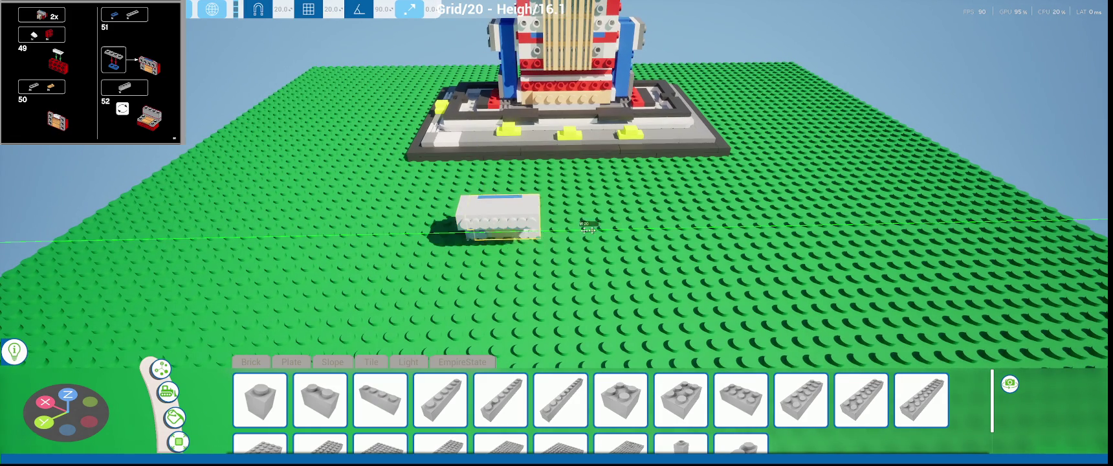
{"action": "left_click_drag", "start_coordinate": [567, 237], "coordinate": [673, 216], "text": "alt"}
{"action": "middle_click_drag", "start_coordinate": [525, 249], "coordinate": [414, 256]}
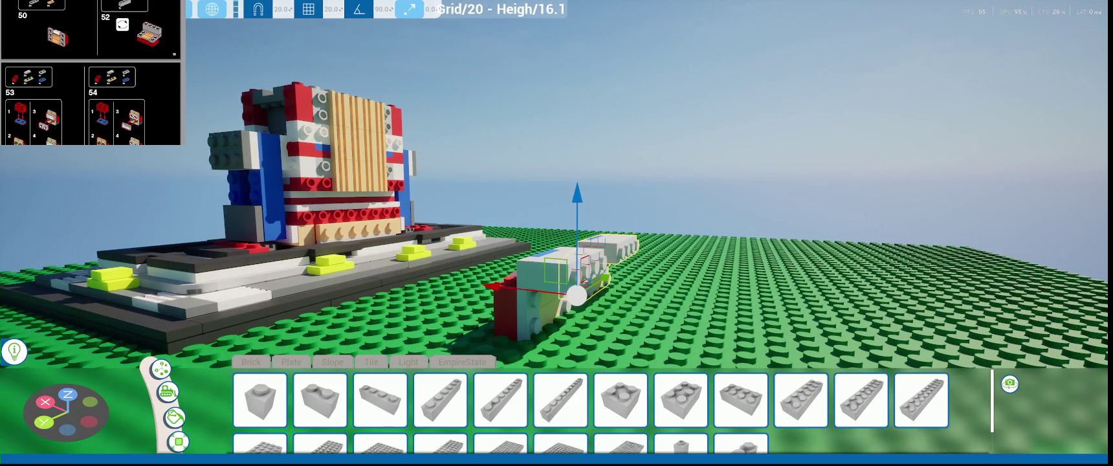
{"action": "mouse_move", "coordinate": [1010, 247]}
{"action": "middle_mouse_down"}
{"action": "mouse_move", "coordinate": [842, 272]}
{"action": "mouse_move", "coordinate": [715, 315]}
{"action": "middle_mouse_up"}
{"action": "left_click", "coordinate": [841, 272]}
- Save the build as a new save, Manual Save 24
{"action": "key", "text": "Escape"}
{"action": "left_click", "coordinate": [194, 262]}
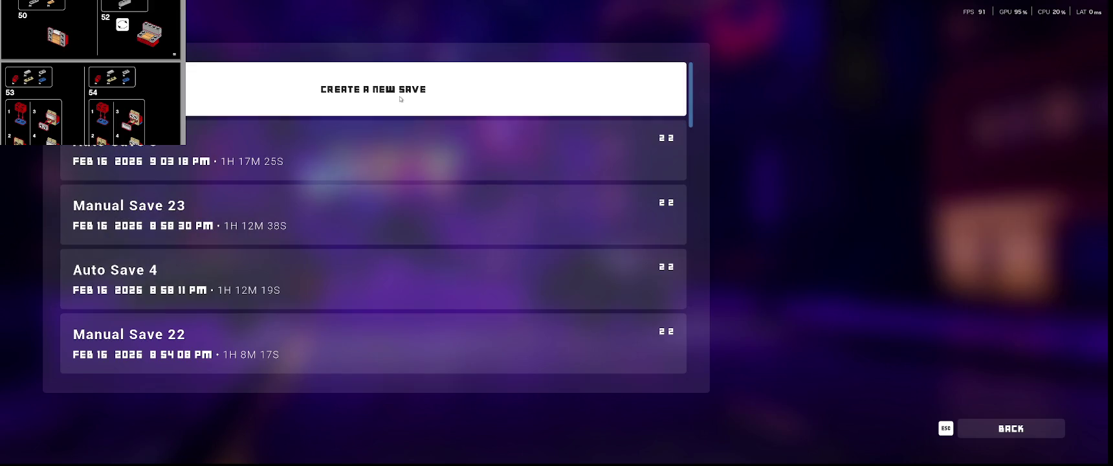
{"action": "left_click", "coordinate": [400, 99]}
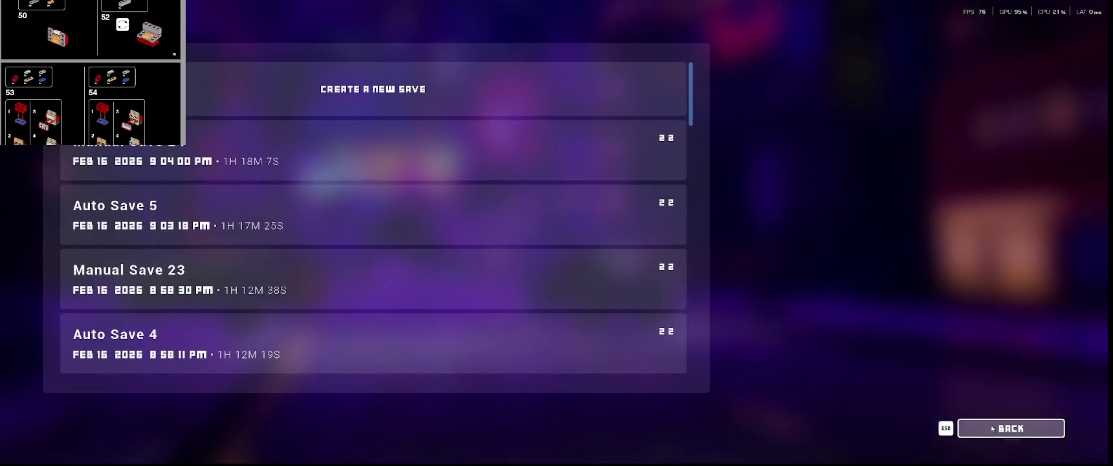
{"action": "left_click", "coordinate": [992, 428]}
- Quit to the title screen and reload Manual Save 24
{"action": "left_click", "coordinate": [113, 387]}
{"action": "left_click", "coordinate": [618, 260]}
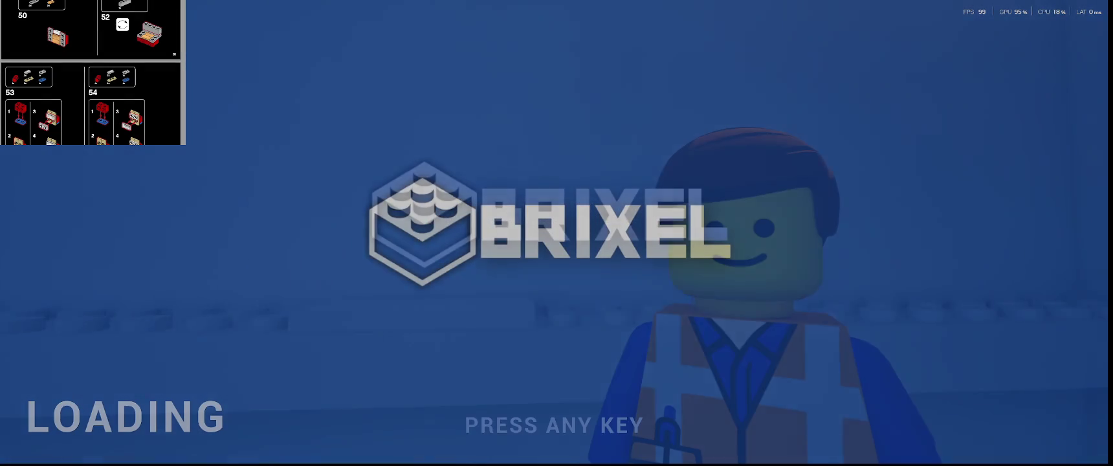
{"action": "left_click", "coordinate": [618, 260]}
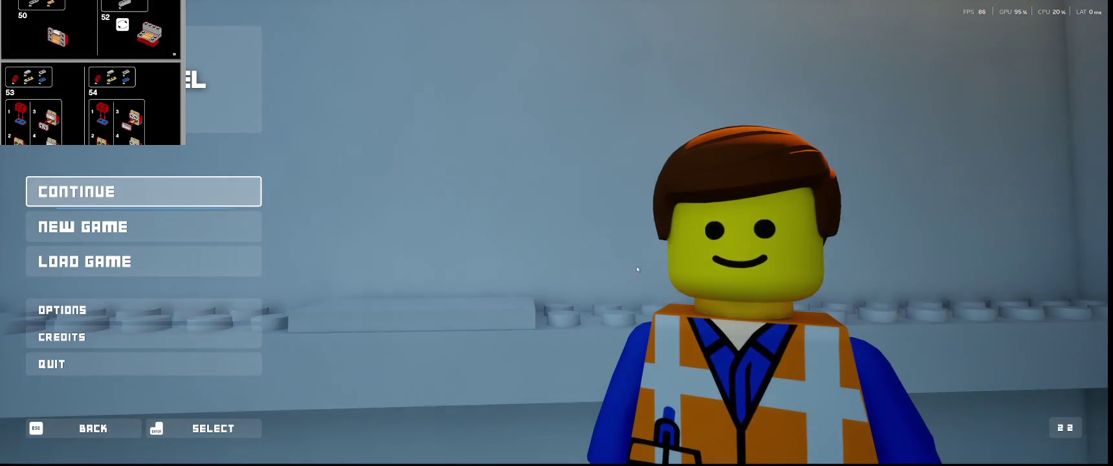
{"action": "left_click", "coordinate": [191, 260]}
{"action": "left_click", "coordinate": [288, 99]}
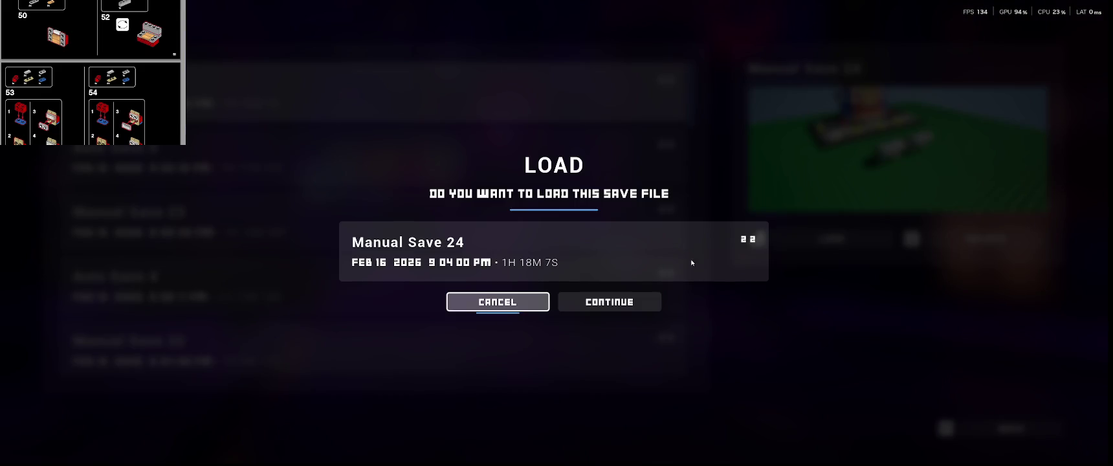
{"action": "left_click", "coordinate": [600, 303]}
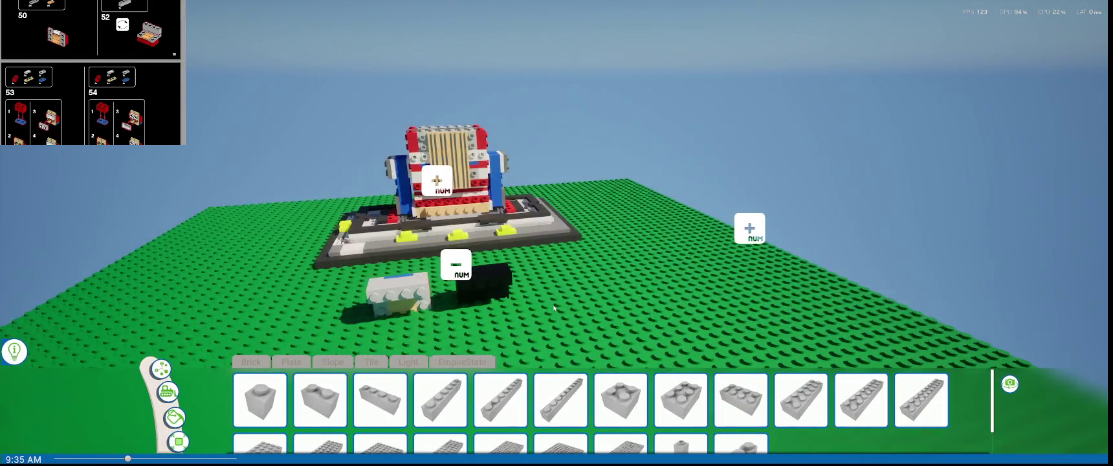
- Orbit around the black block and red-and-white sub-assembly, then bring up the paint palette
{"action": "key", "text": "w"}
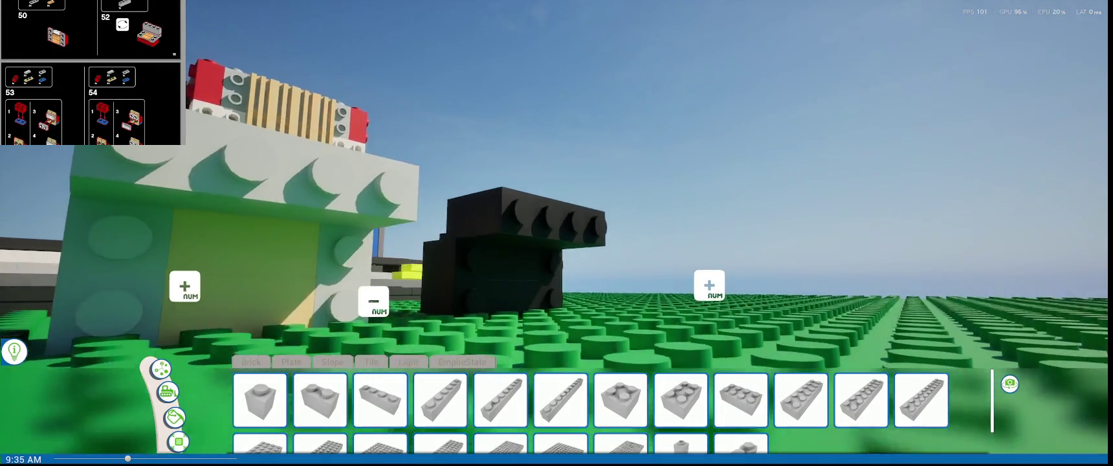
{"action": "key", "text": "s"}
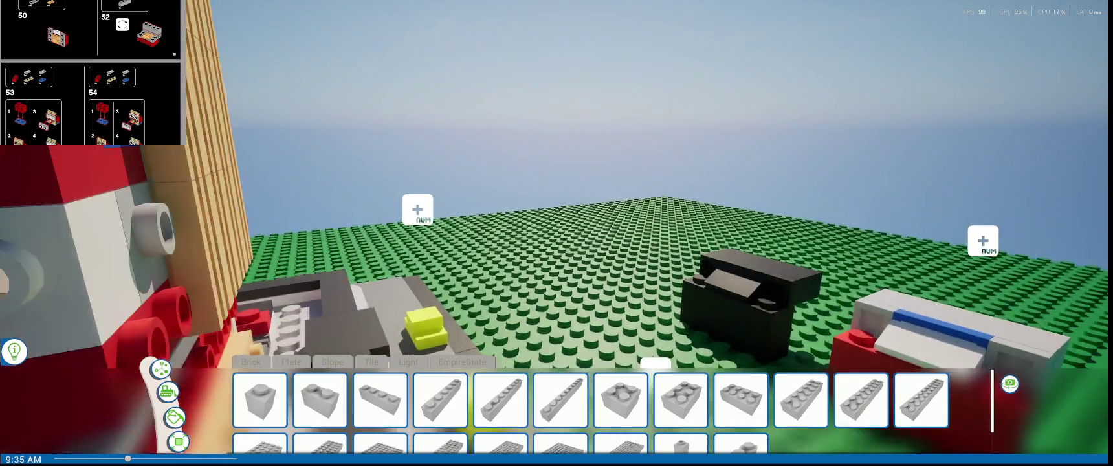
{"action": "right_click_drag", "start_coordinate": [556, 246], "coordinate": [422, 253]}
{"action": "mouse_move", "coordinate": [527, 303]}
{"action": "right_mouse_down"}
{"action": "mouse_move", "coordinate": [459, 253]}
{"action": "mouse_move", "coordinate": [131, 425]}
{"action": "right_mouse_up"}
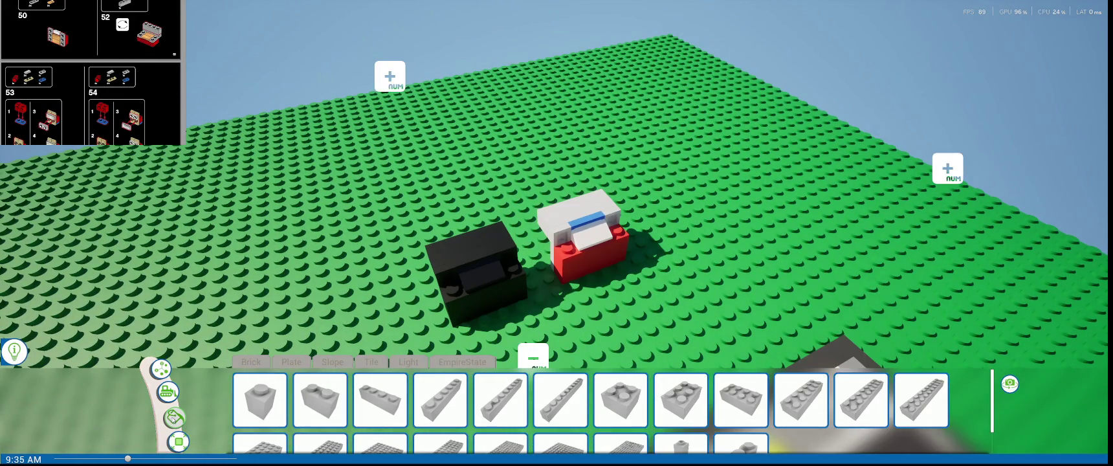
{"action": "left_click", "coordinate": [174, 417]}
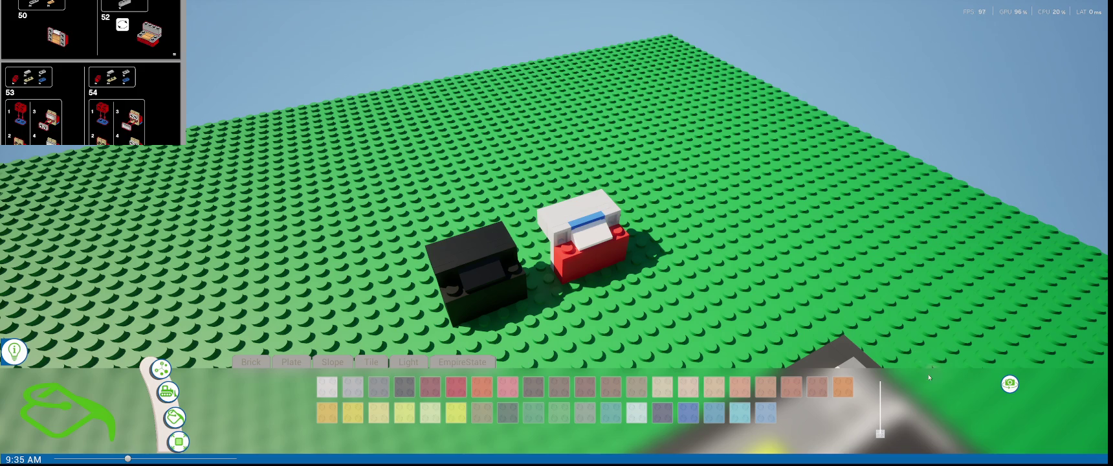
- Paint the black brick's lower sides red and its top white
{"action": "left_click_drag", "start_coordinate": [880, 432], "coordinate": [882, 427]}
{"action": "left_click", "coordinate": [514, 305]}
{"action": "left_click", "coordinate": [466, 309]}
{"action": "right_click_drag", "start_coordinate": [466, 310], "coordinate": [702, 314]}
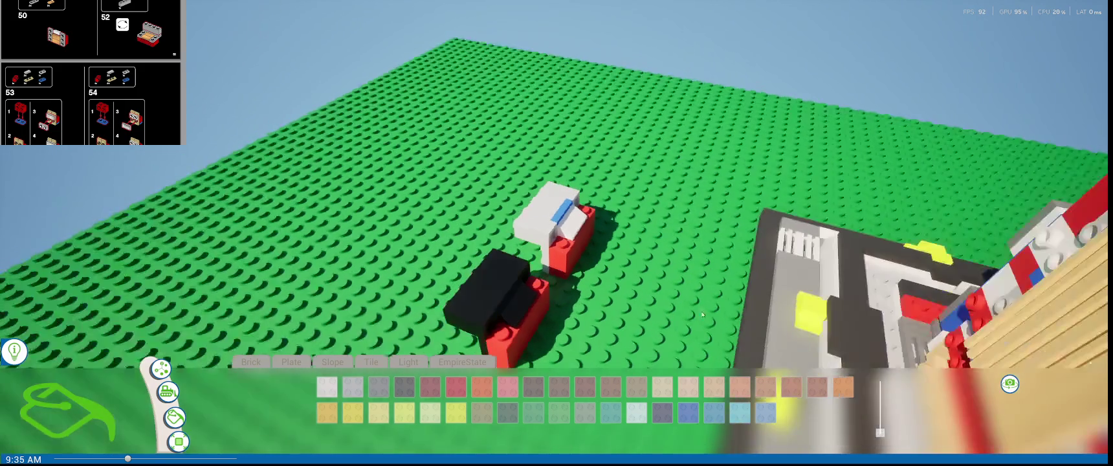
{"action": "right_click_drag", "start_coordinate": [539, 252], "coordinate": [571, 314]}
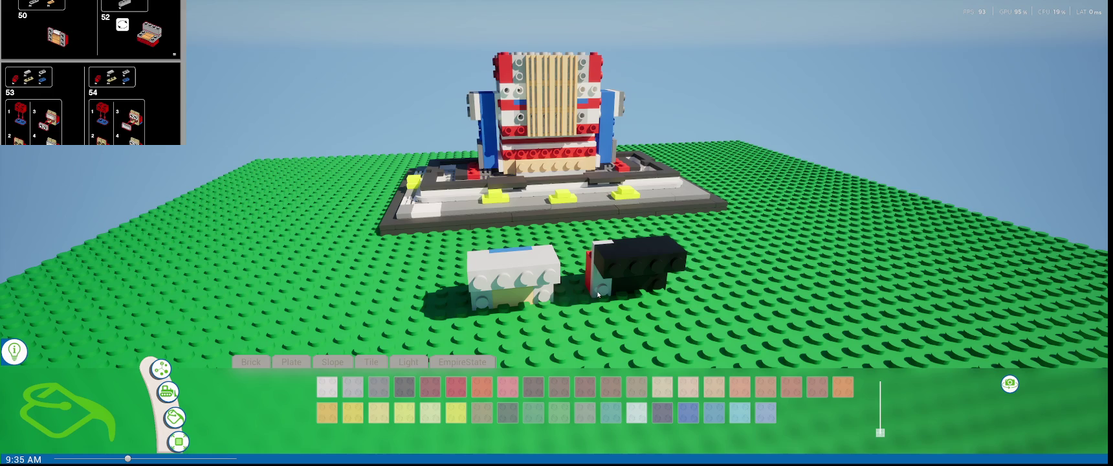
{"action": "right_click_drag", "start_coordinate": [659, 287], "coordinate": [635, 262]}
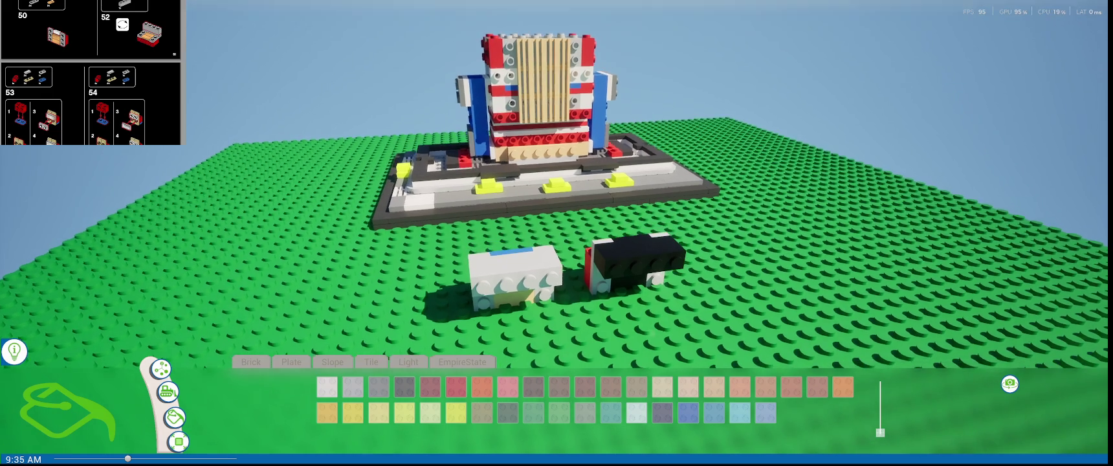
{"action": "left_click", "coordinate": [631, 259]}
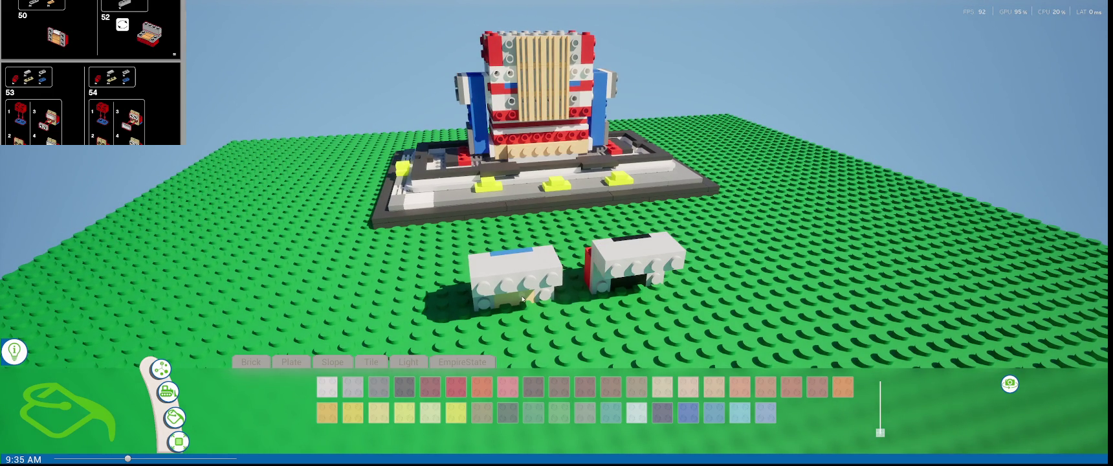
- Orbit around the recoloured bricks to inspect them, then return to brick shapes
{"action": "right_click_drag", "start_coordinate": [529, 301], "coordinate": [629, 292]}
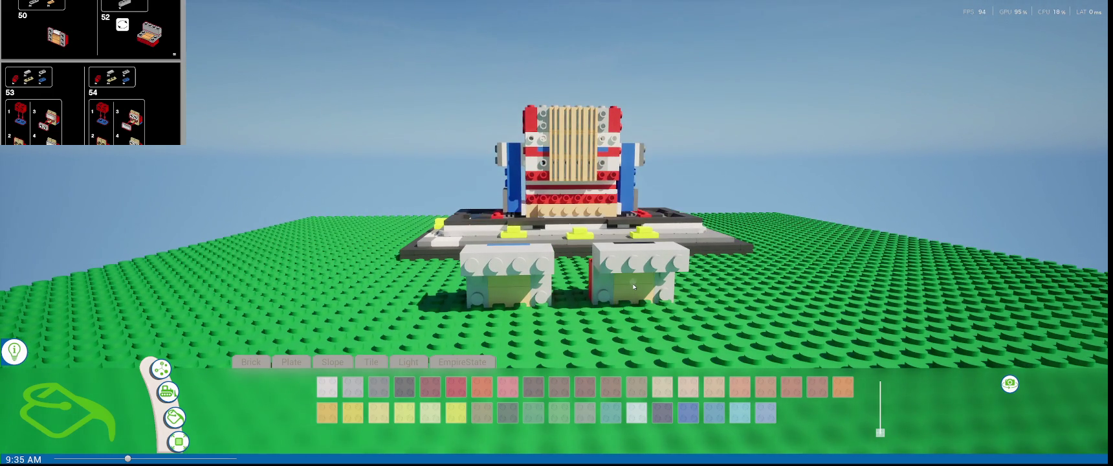
{"action": "right_click_drag", "start_coordinate": [492, 291], "coordinate": [524, 329]}
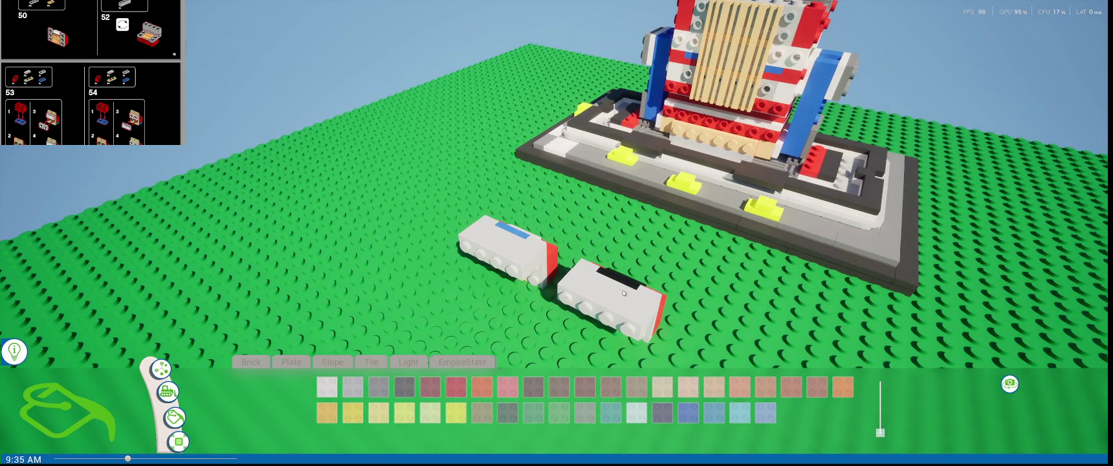
{"action": "right_click_drag", "start_coordinate": [621, 292], "coordinate": [574, 316]}
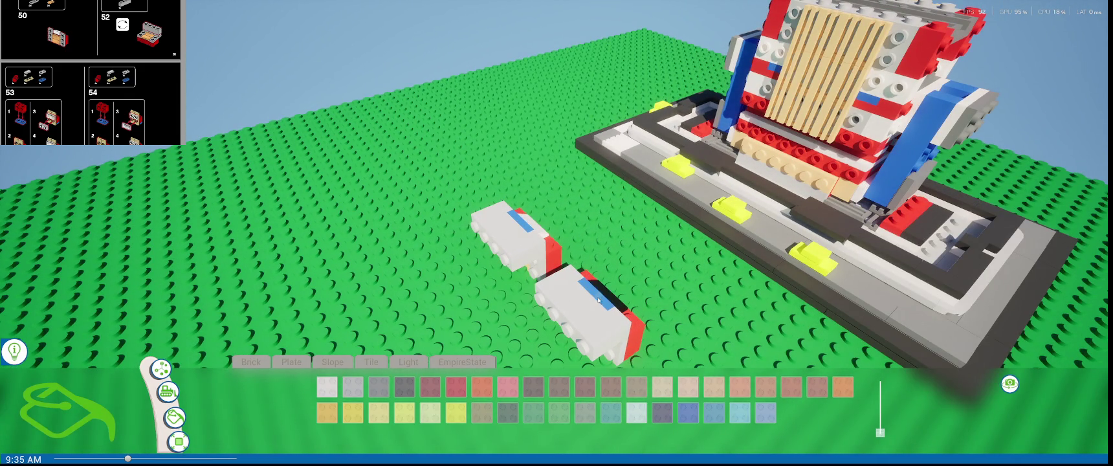
{"action": "right_click_drag", "start_coordinate": [599, 300], "coordinate": [532, 241]}
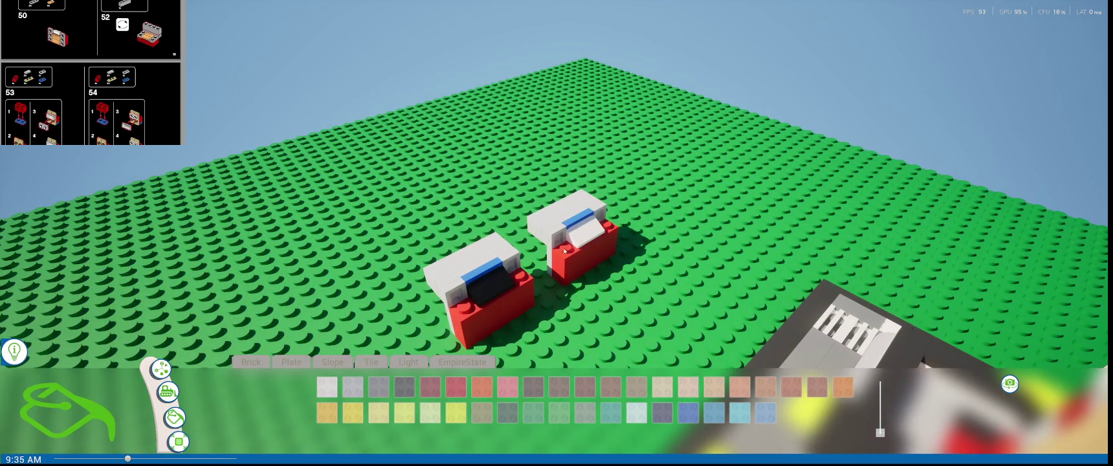
{"action": "right_click_drag", "start_coordinate": [498, 286], "coordinate": [859, 323]}
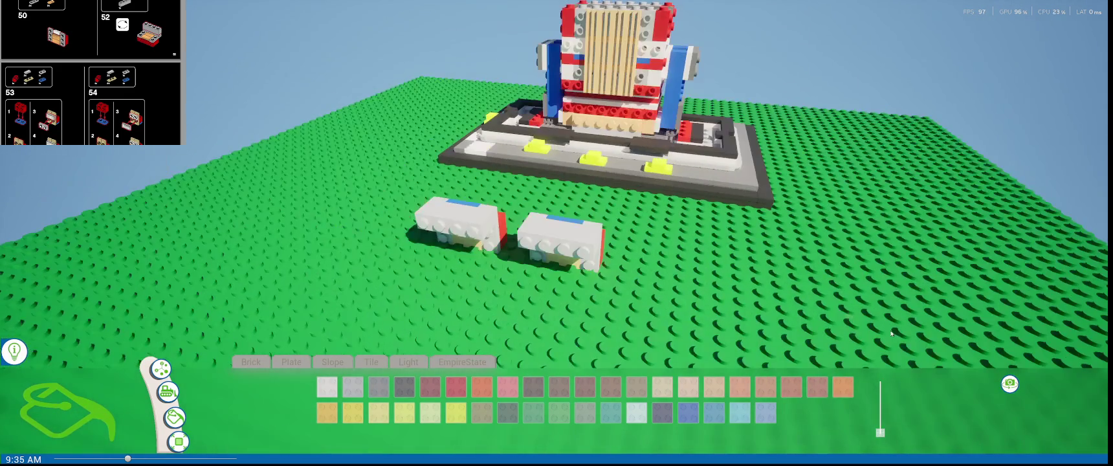
{"action": "left_click", "coordinate": [251, 361]}
{"action": "mouse_move", "coordinate": [353, 281]}
{"action": "right_mouse_down"}
{"action": "mouse_move", "coordinate": [687, 247]}
{"action": "mouse_move", "coordinate": [697, 259]}
{"action": "right_mouse_up"}
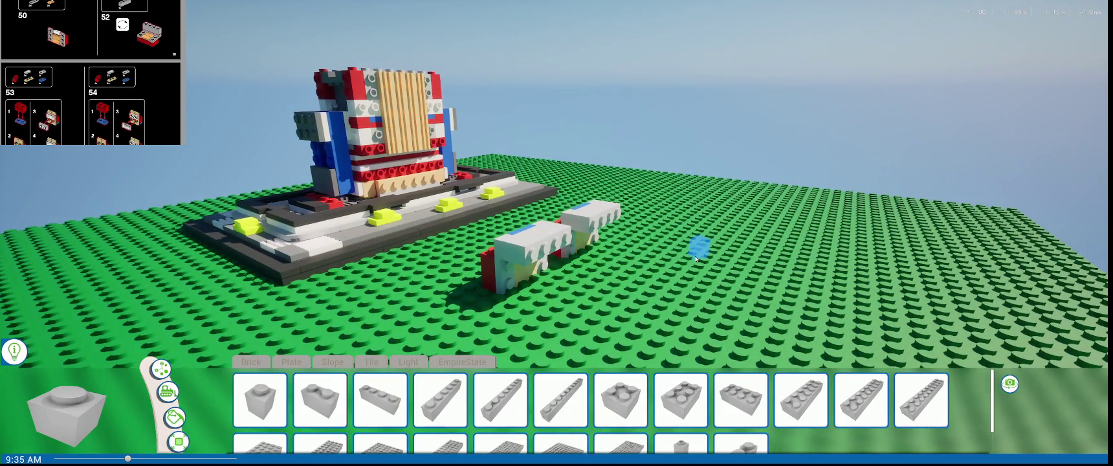
{"action": "key", "text": "Escape"}
- Create a new save of the current build
{"action": "left_click", "coordinate": [84, 262]}
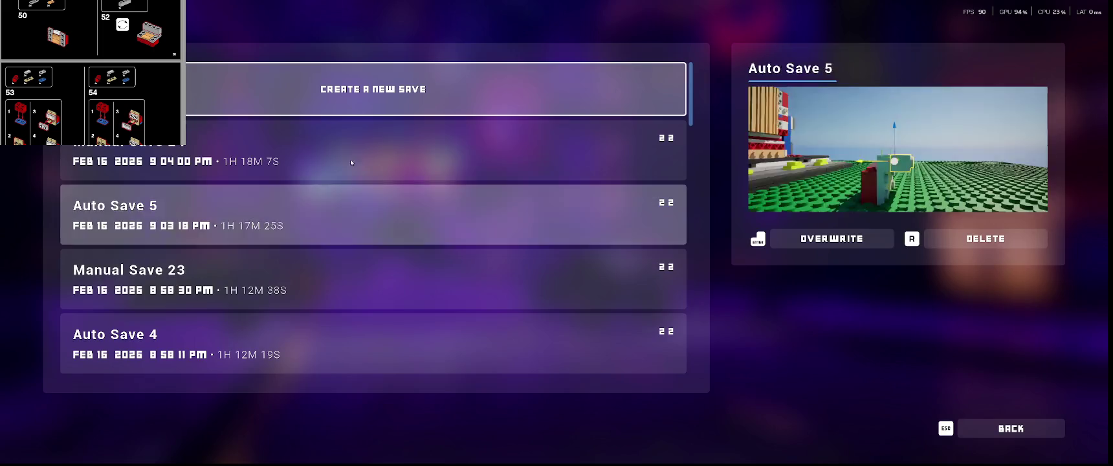
{"action": "left_click", "coordinate": [375, 102]}
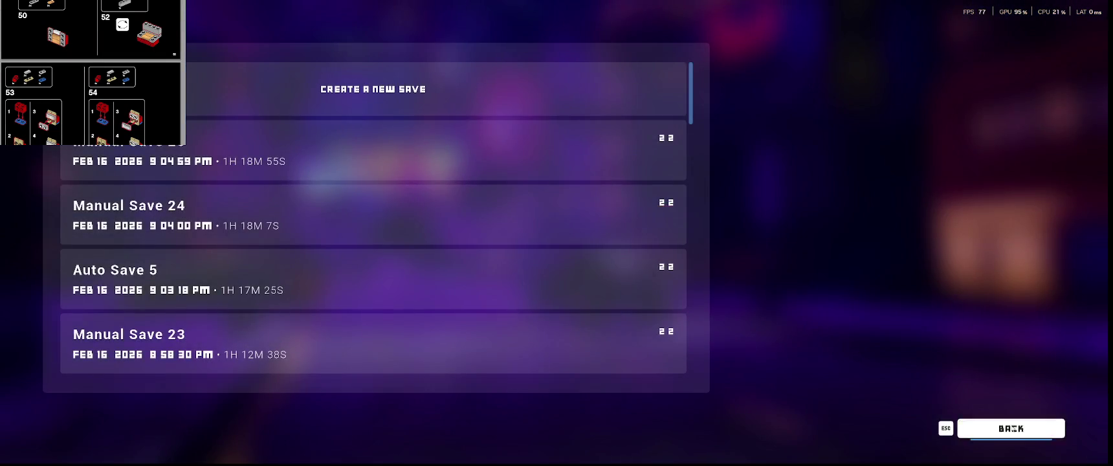
{"action": "left_click", "coordinate": [1010, 428]}
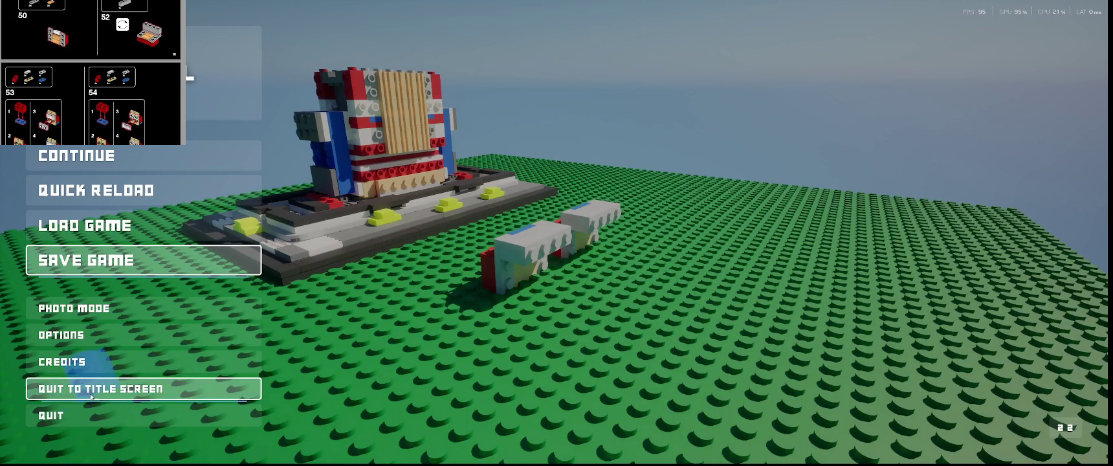
- Quit to the title screen and load the newest save
{"action": "left_click", "coordinate": [91, 388]}
{"action": "left_click", "coordinate": [602, 255]}
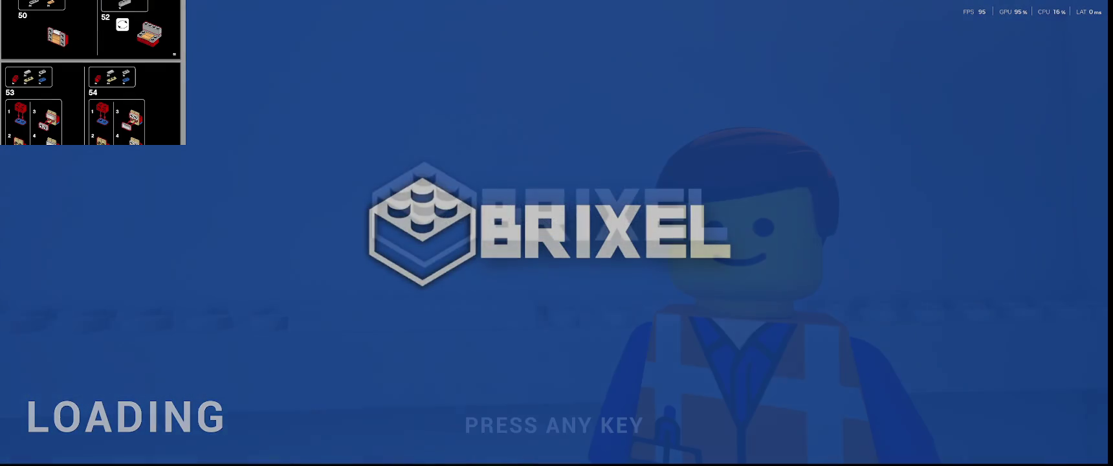
{"action": "left_click", "coordinate": [571, 253]}
{"action": "left_click", "coordinate": [97, 260]}
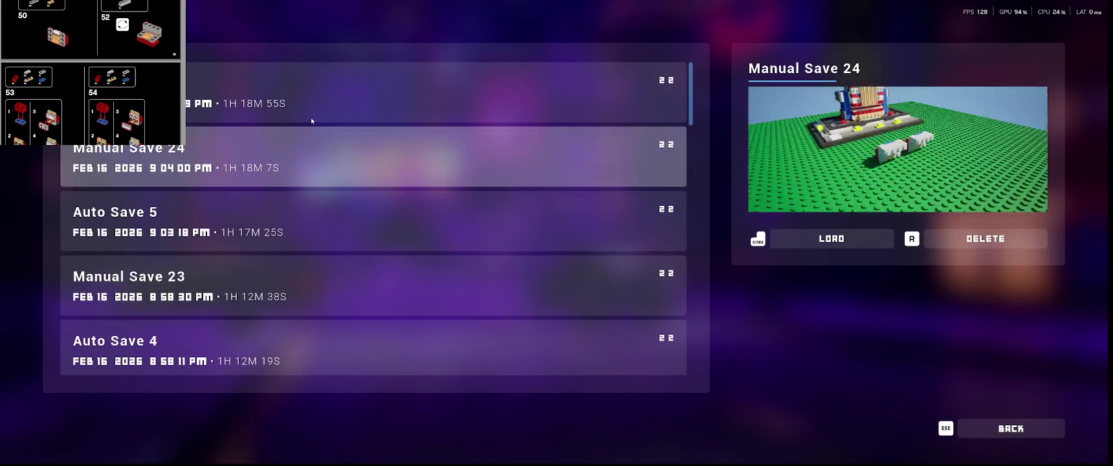
{"action": "left_click", "coordinate": [311, 106]}
{"action": "left_click", "coordinate": [609, 303]}
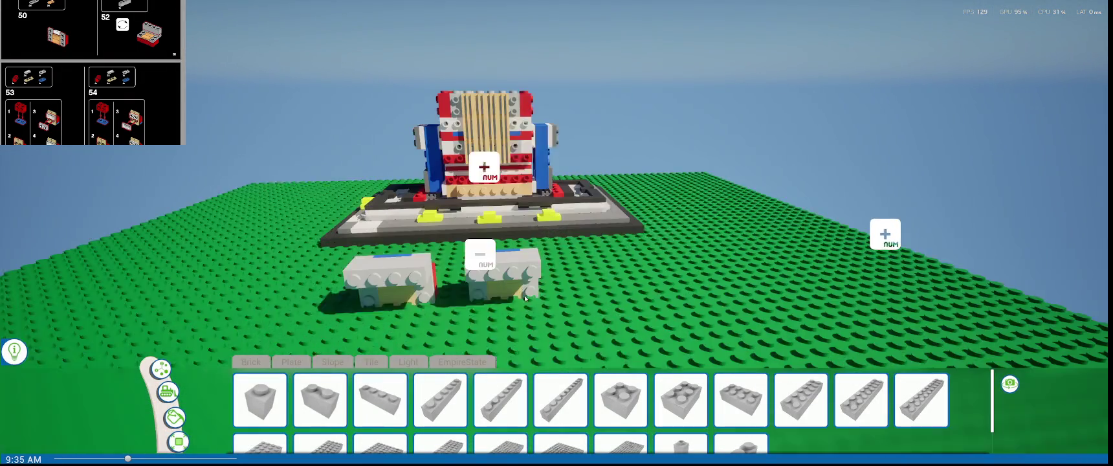
- Move the camera to centre the model and the sub-assemblies in view
{"action": "key", "text": "w"}
{"action": "right_click_drag", "start_coordinate": [526, 298], "coordinate": [582, 298]}
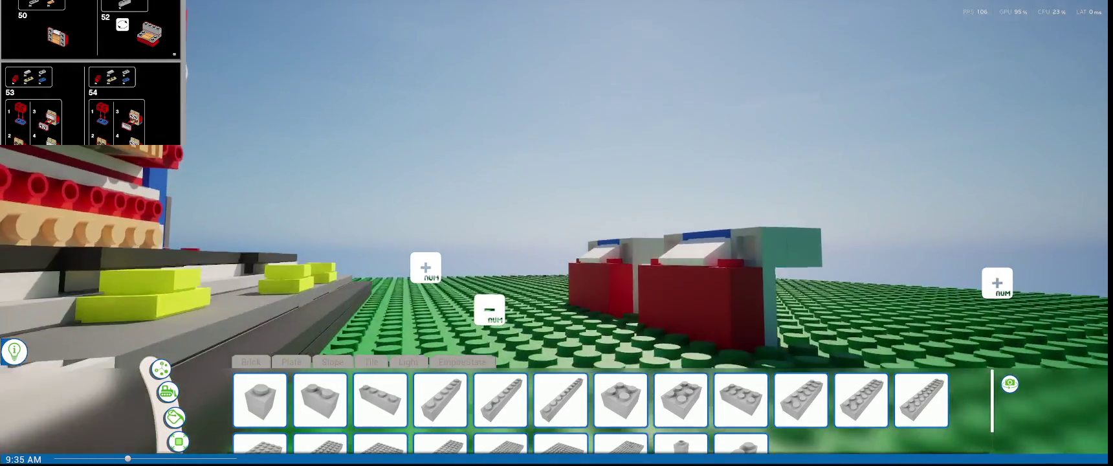
{"action": "key", "text": "s"}
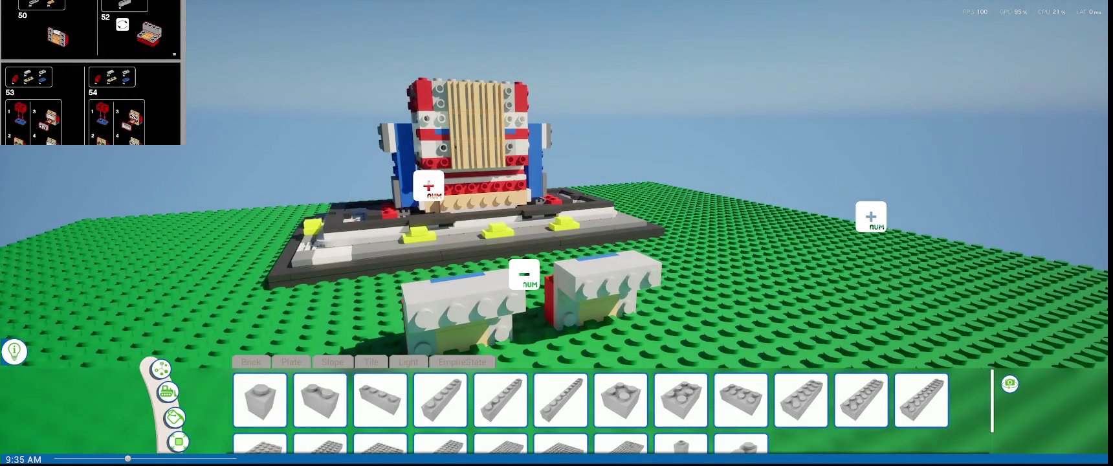
{"action": "scroll", "coordinate": [90, 73], "scroll_direction": "down", "scroll_amount": 1}
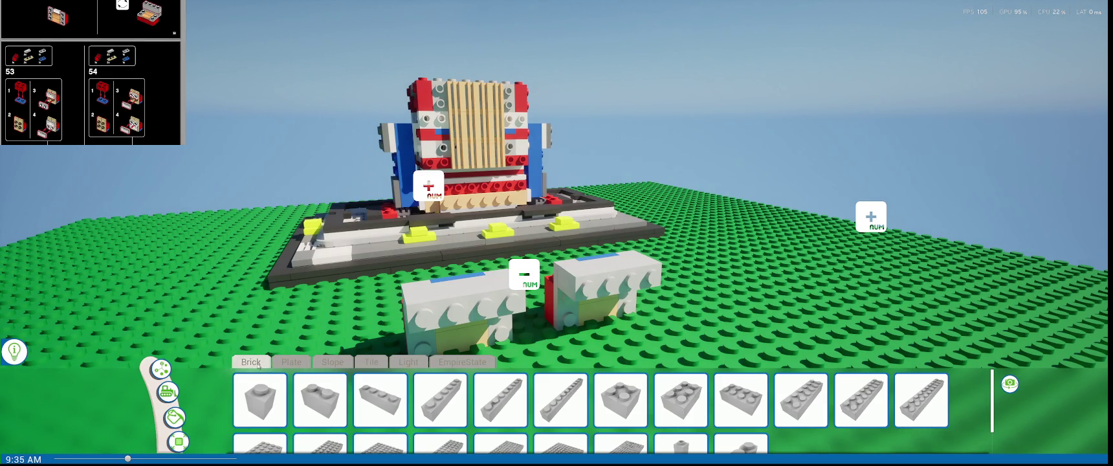
{"action": "key", "text": "r"}
{"action": "key", "text": "w"}
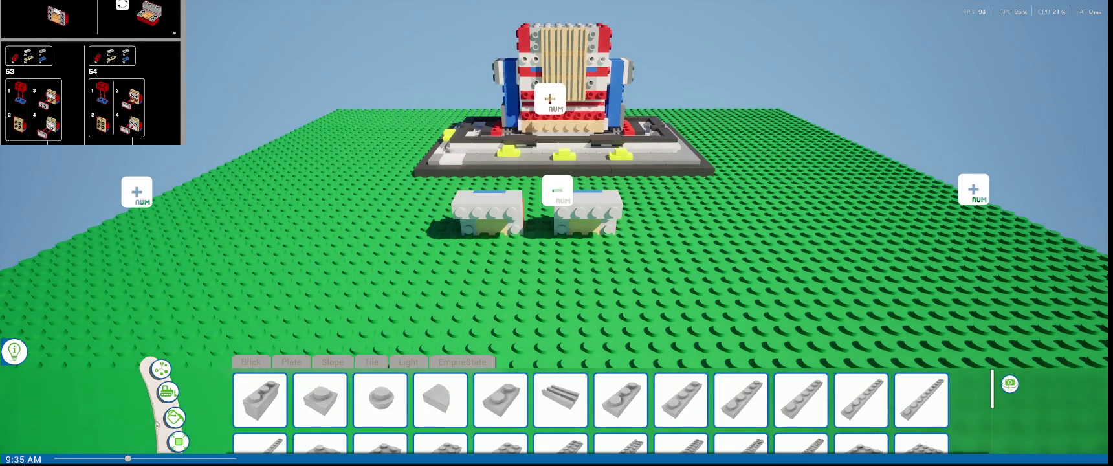
- Place a blue 1x2 plate on the baseplate in front of the sub-assemblies
{"action": "left_click", "coordinate": [173, 417]}
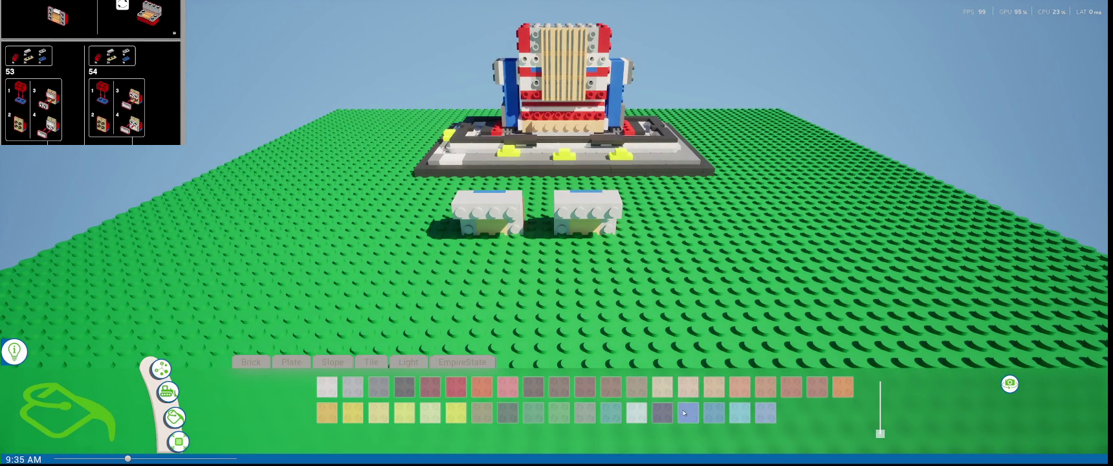
{"action": "left_click", "coordinate": [282, 363]}
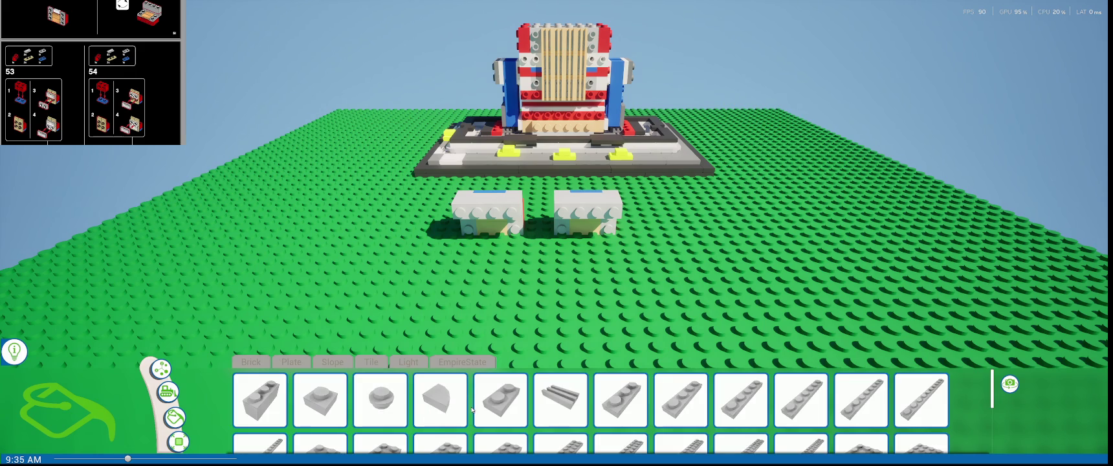
{"action": "left_click", "coordinate": [500, 400]}
{"action": "left_click", "coordinate": [499, 310]}
{"action": "right_click_drag", "start_coordinate": [426, 322], "coordinate": [518, 303]}
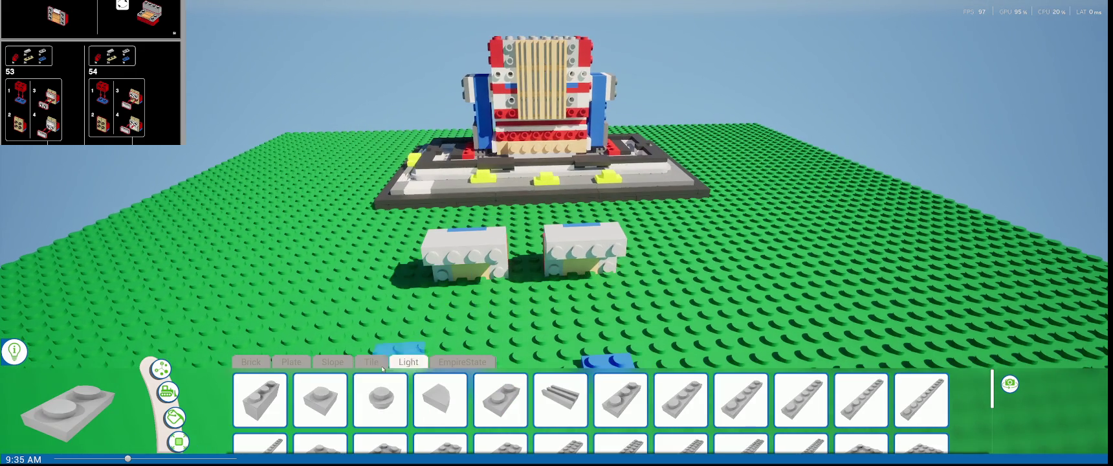
- Browse the colour palette and the Slope and Plate piece tabs
{"action": "left_click", "coordinate": [173, 419]}
{"action": "left_click", "coordinate": [406, 362]}
{"action": "left_click", "coordinate": [334, 363]}
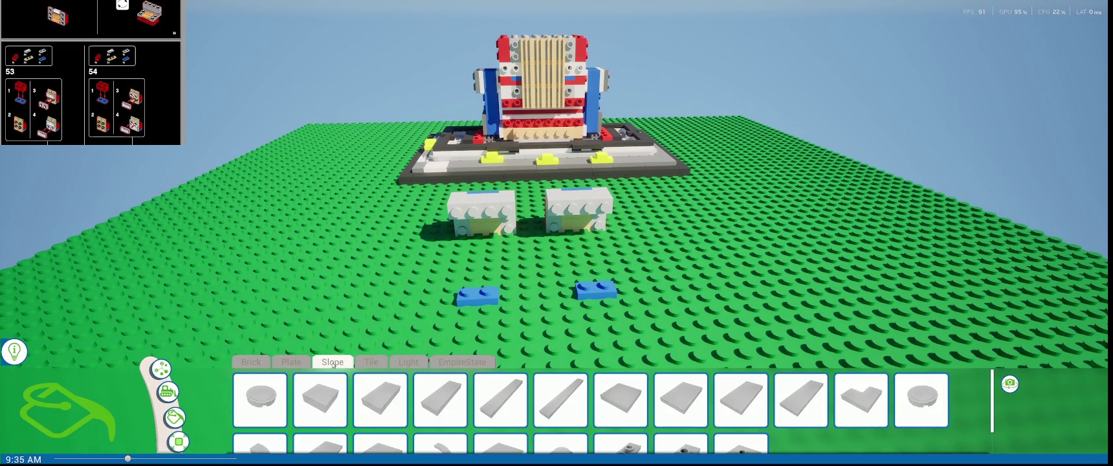
{"action": "left_click", "coordinate": [290, 362]}
{"action": "scroll", "coordinate": [427, 396], "scroll_direction": "down", "scroll_amount": 3}
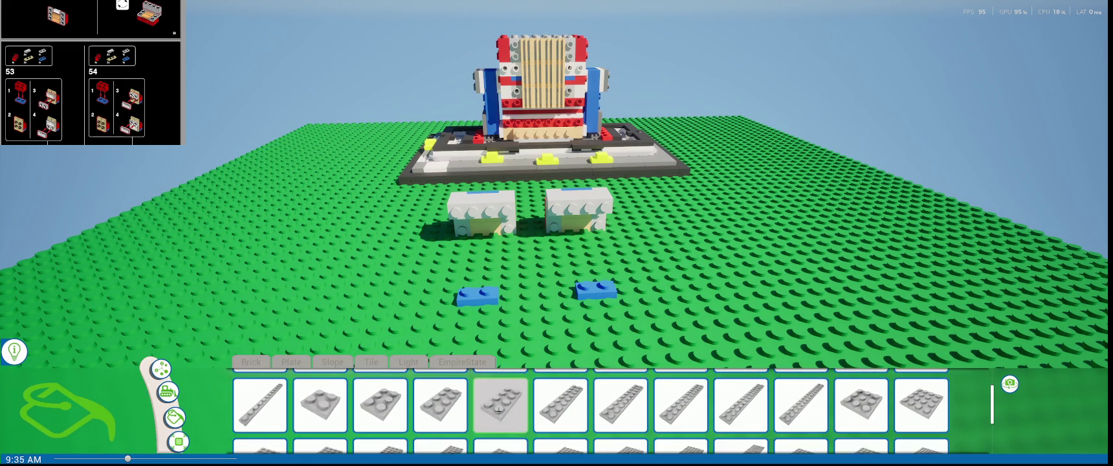
{"action": "left_click", "coordinate": [172, 418]}
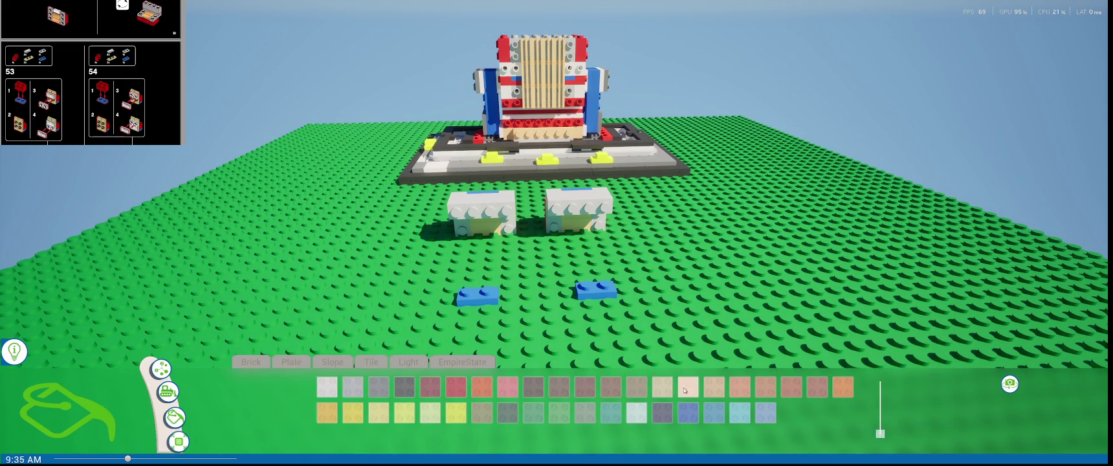
{"action": "left_click", "coordinate": [371, 362]}
- Place a red 1x2 brick with side studs on the left and right blue plates
{"action": "scroll", "coordinate": [379, 411], "scroll_direction": "up", "scroll_amount": 1}
{"action": "scroll", "coordinate": [320, 401], "scroll_direction": "down", "scroll_amount": 4}
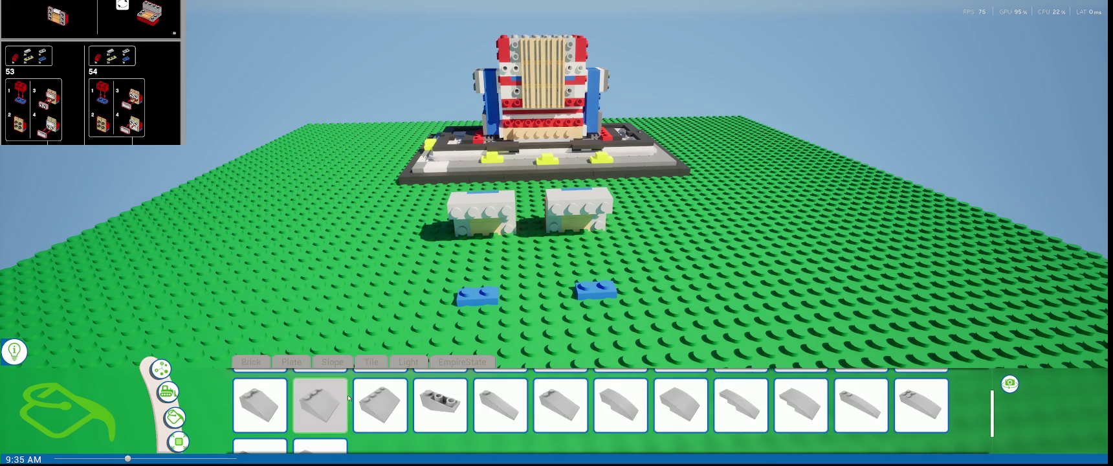
{"action": "scroll", "coordinate": [348, 399], "scroll_direction": "up", "scroll_amount": 3}
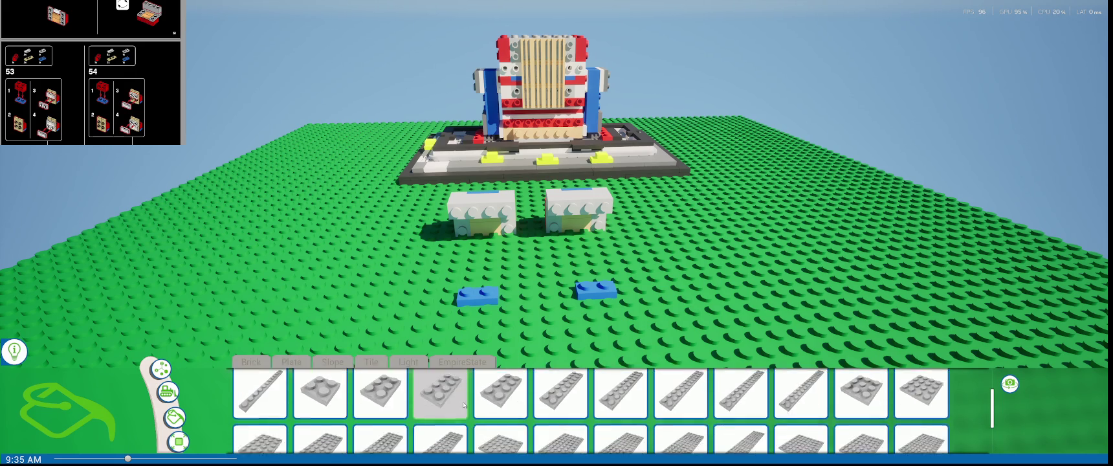
{"action": "scroll", "coordinate": [453, 404], "scroll_direction": "down", "scroll_amount": 2}
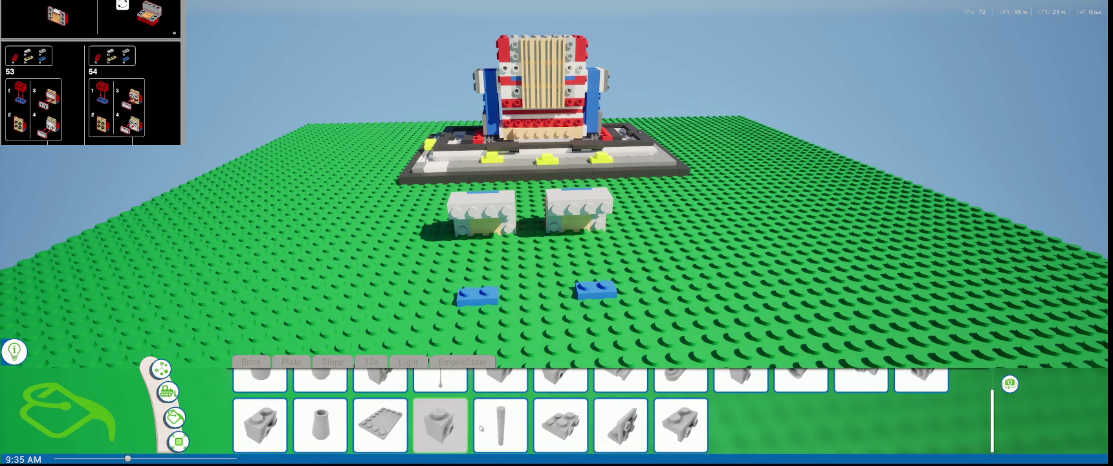
{"action": "scroll", "coordinate": [660, 429], "scroll_direction": "up", "scroll_amount": 1}
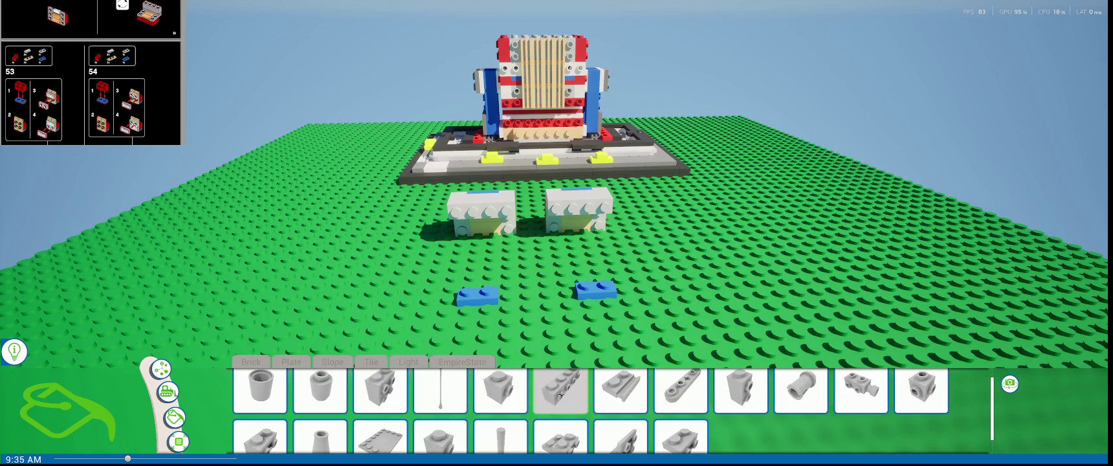
{"action": "scroll", "coordinate": [560, 395], "scroll_direction": "down", "scroll_amount": 1}
{"action": "left_click", "coordinate": [260, 425]}
{"action": "left_click", "coordinate": [484, 294]}
{"action": "left_click", "coordinate": [596, 283]}
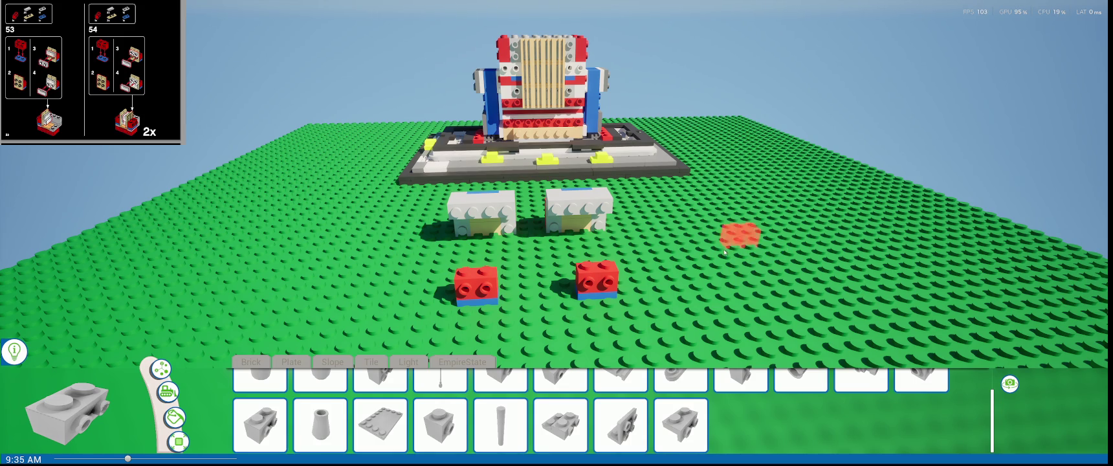
- Scroll the parts palette down to the Tile section and pick the jumper plate
{"action": "scroll", "coordinate": [539, 271], "scroll_direction": "up", "scroll_amount": 5}
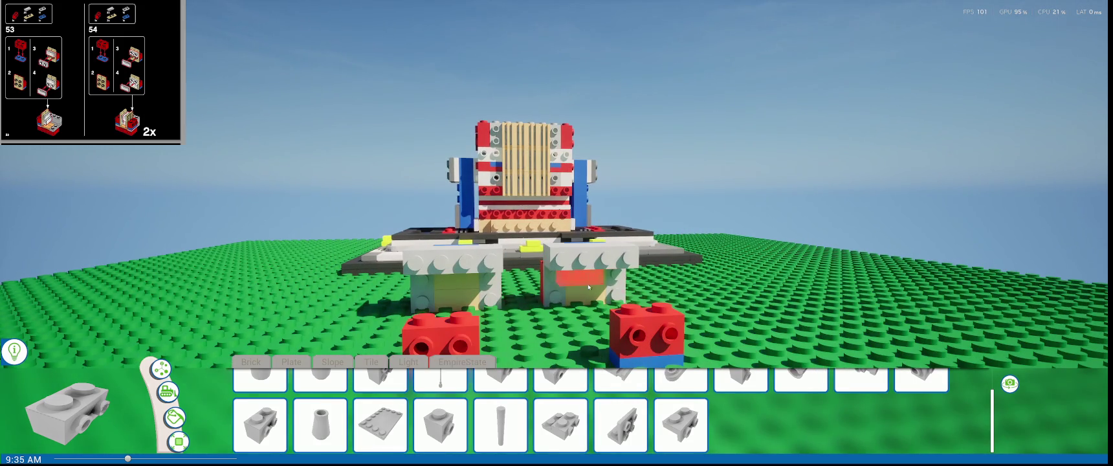
{"action": "scroll", "coordinate": [426, 410], "scroll_direction": "up", "scroll_amount": 1}
{"action": "scroll", "coordinate": [426, 410], "scroll_direction": "down", "scroll_amount": 2}
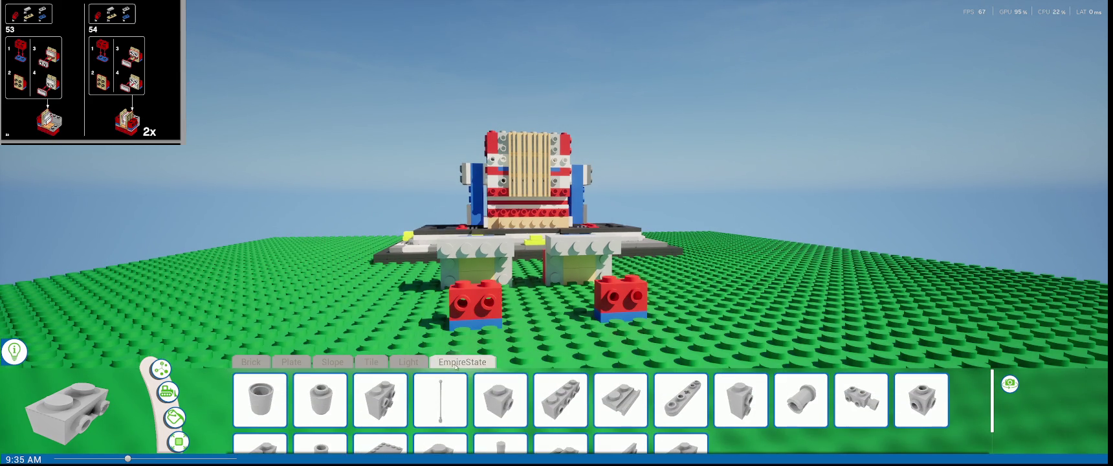
{"action": "scroll", "coordinate": [583, 414], "scroll_direction": "down", "scroll_amount": 2}
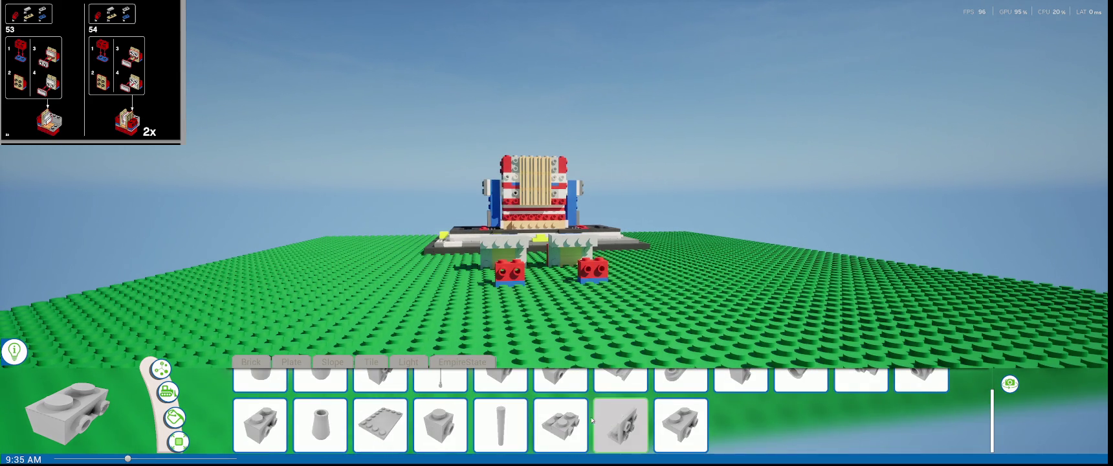
{"action": "scroll", "coordinate": [592, 420], "scroll_direction": "up", "scroll_amount": 1}
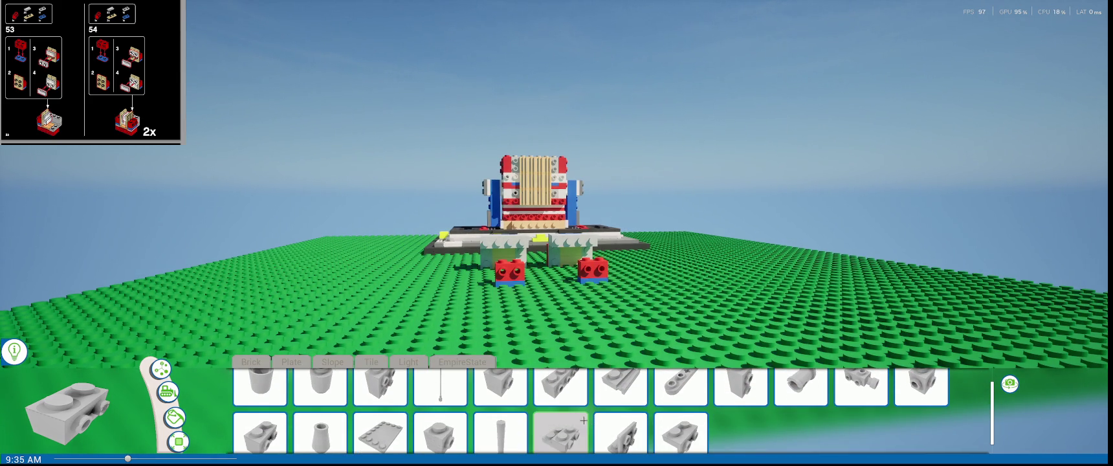
{"action": "scroll", "coordinate": [587, 424], "scroll_direction": "down", "scroll_amount": 1}
{"action": "scroll", "coordinate": [440, 417], "scroll_direction": "down", "scroll_amount": 3}
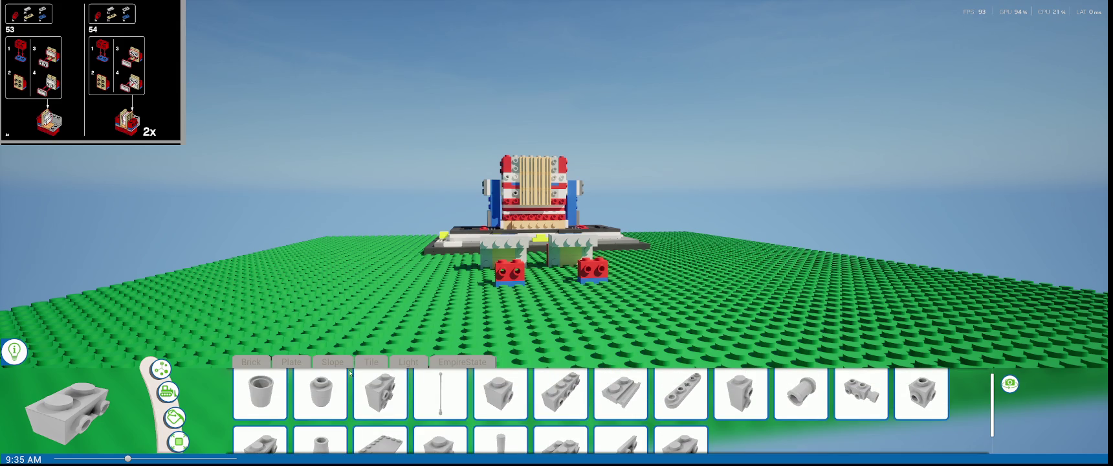
{"action": "scroll", "coordinate": [363, 392], "scroll_direction": "down", "scroll_amount": 2}
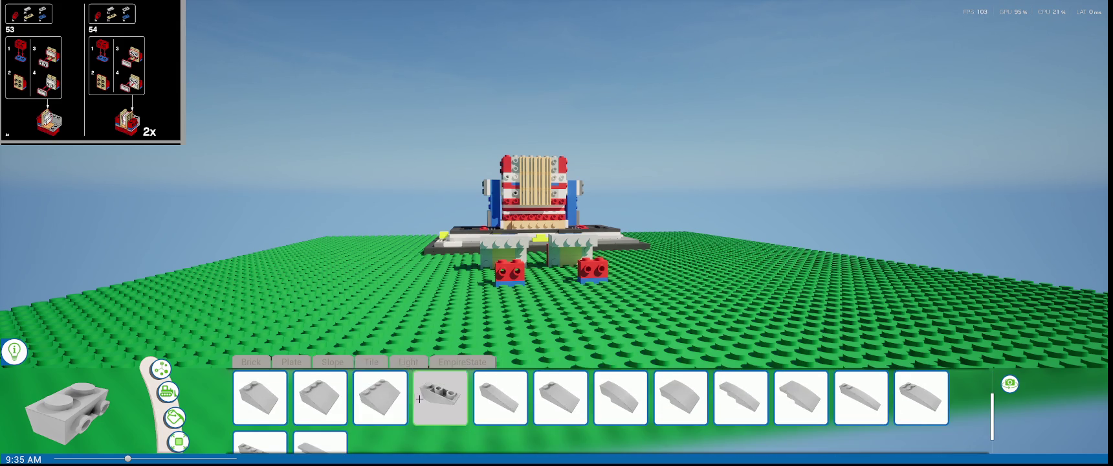
{"action": "scroll", "coordinate": [349, 391], "scroll_direction": "down", "scroll_amount": 1}
{"action": "scroll", "coordinate": [362, 389], "scroll_direction": "down", "scroll_amount": 1}
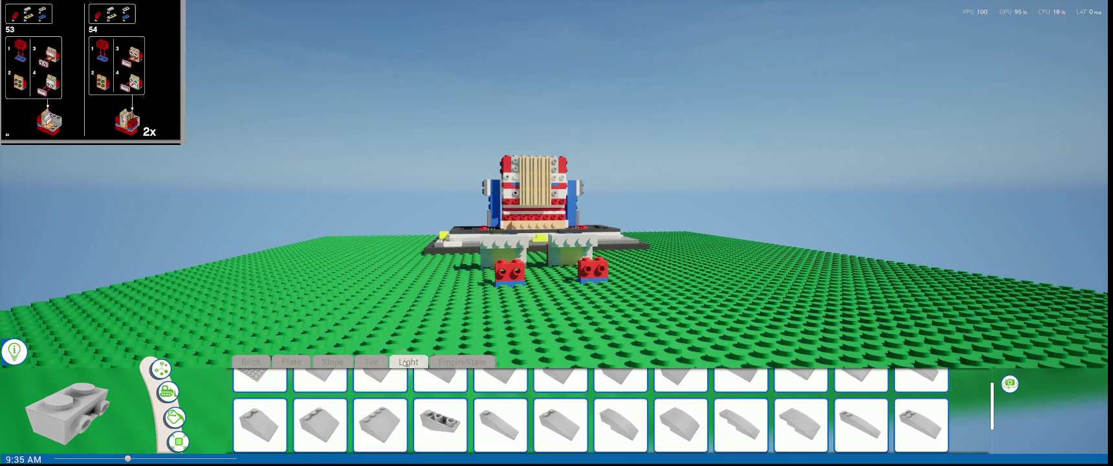
{"action": "scroll", "coordinate": [401, 408], "scroll_direction": "down", "scroll_amount": 2}
{"action": "left_click", "coordinate": [621, 425]}
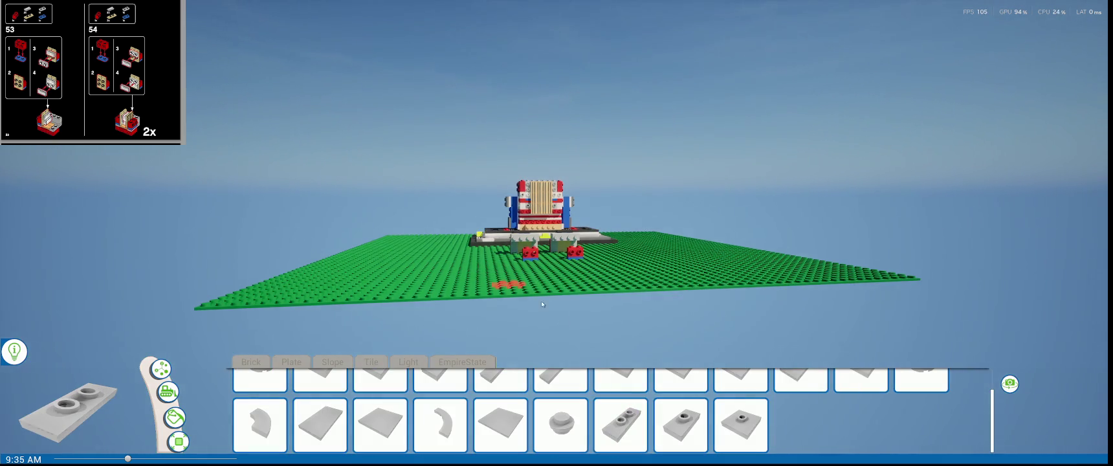
- Put a tan jumper plate on the left and right red bricks
{"action": "scroll", "coordinate": [505, 285], "scroll_direction": "up", "scroll_amount": 5}
{"action": "scroll", "coordinate": [472, 317], "scroll_direction": "up", "scroll_amount": 3}
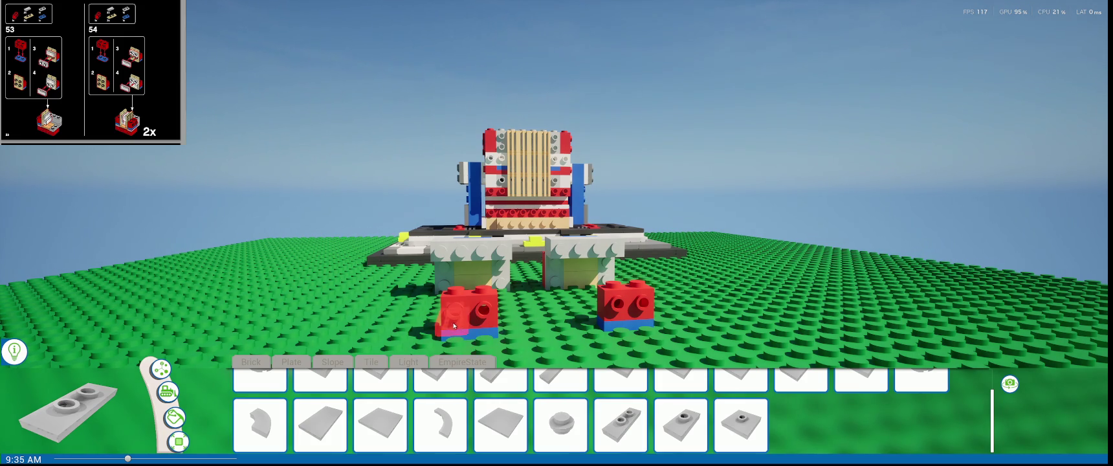
{"action": "left_click", "coordinate": [485, 318]}
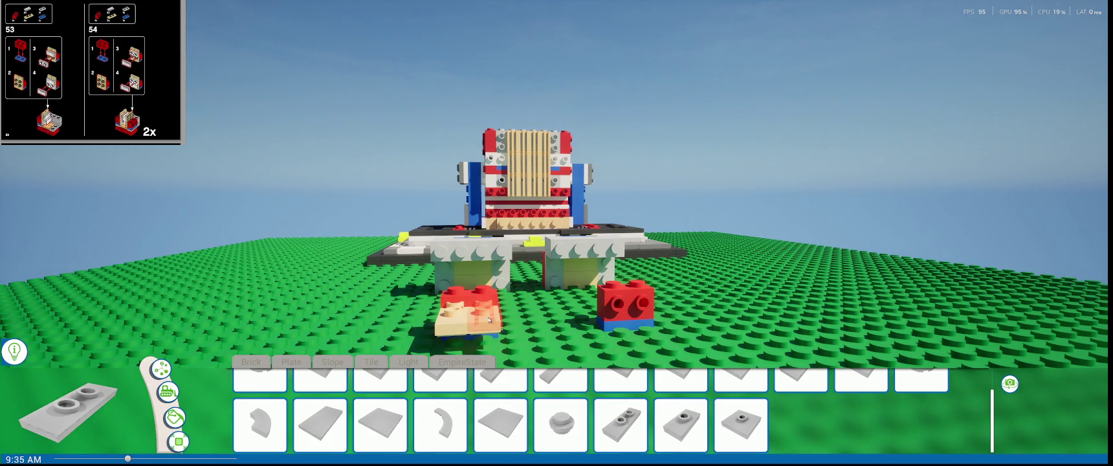
{"action": "left_click", "coordinate": [618, 313]}
{"action": "right_click_drag", "start_coordinate": [618, 313], "coordinate": [265, 371]}
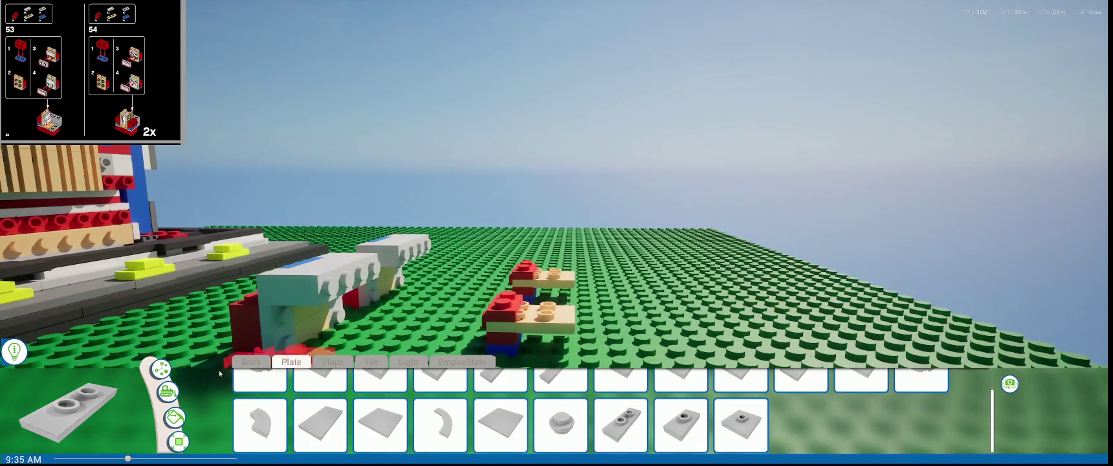
{"action": "left_click", "coordinate": [159, 369]}
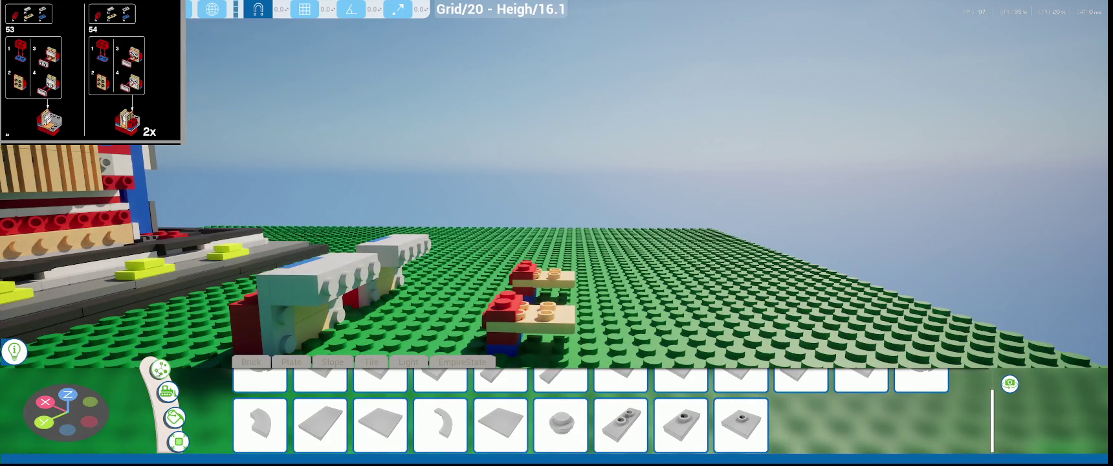
- Rotate the first stack 90° upright with rotation snap on, and raise it into place
{"action": "right_click_drag", "start_coordinate": [550, 329], "coordinate": [549, 312]}
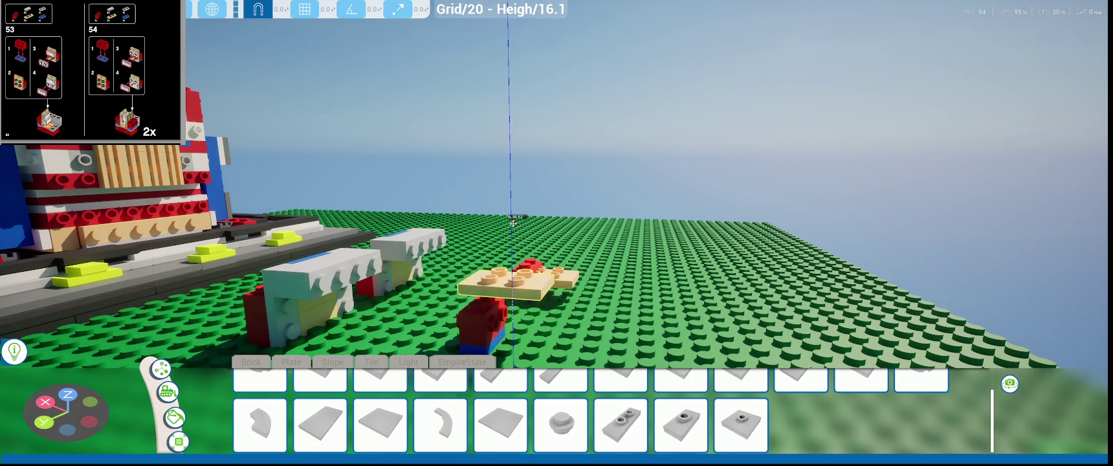
{"action": "right_click_drag", "start_coordinate": [511, 268], "coordinate": [544, 280]}
{"action": "key", "text": "e"}
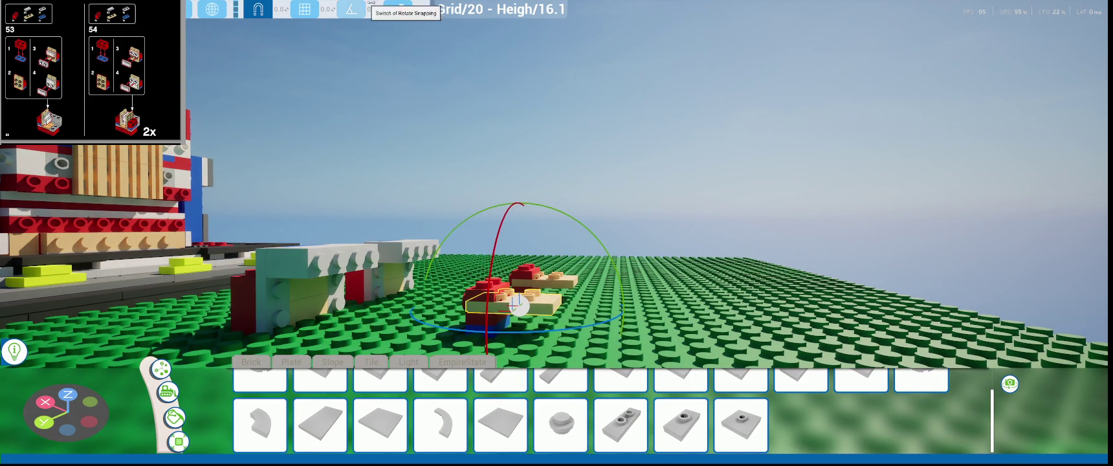
{"action": "left_click", "coordinate": [419, 9]}
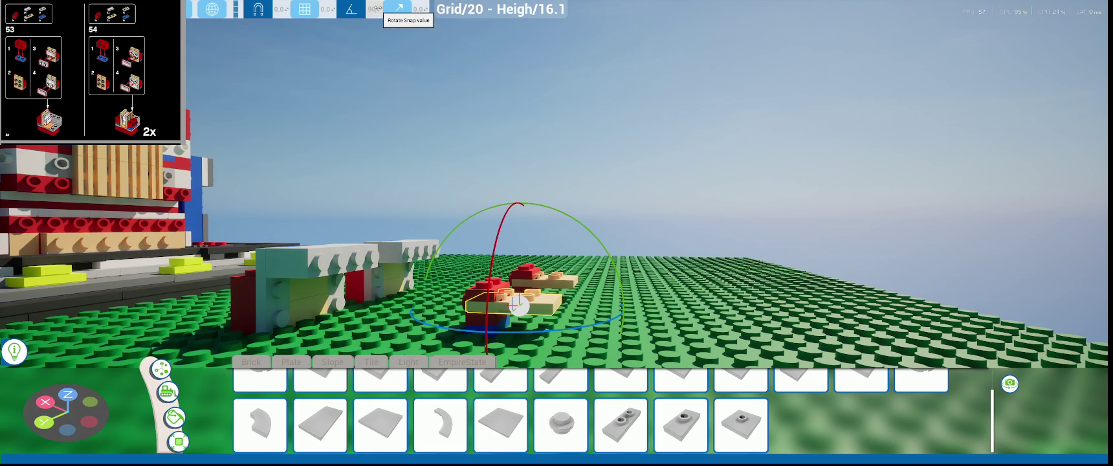
{"action": "left_click_drag", "start_coordinate": [530, 202], "coordinate": [571, 206]}
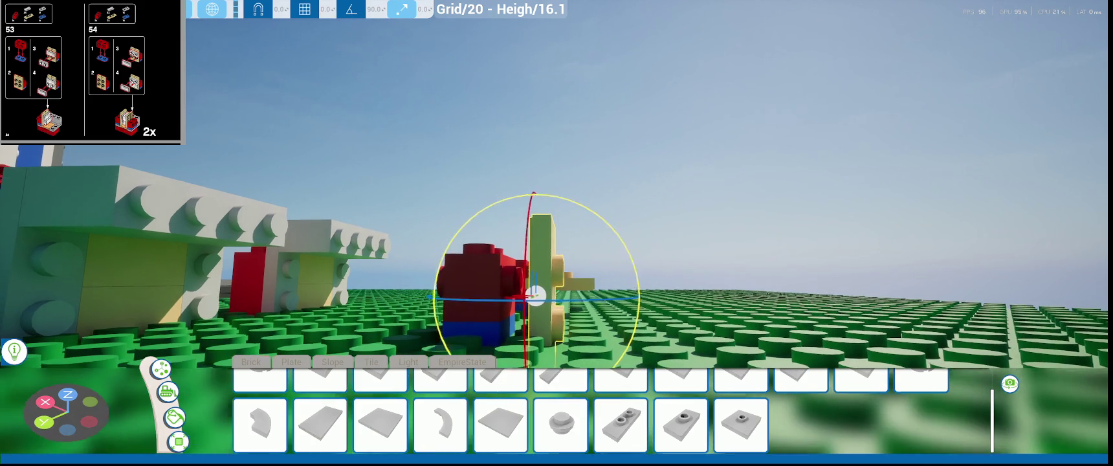
{"action": "scroll", "coordinate": [322, 12], "scroll_direction": "up", "scroll_amount": 1}
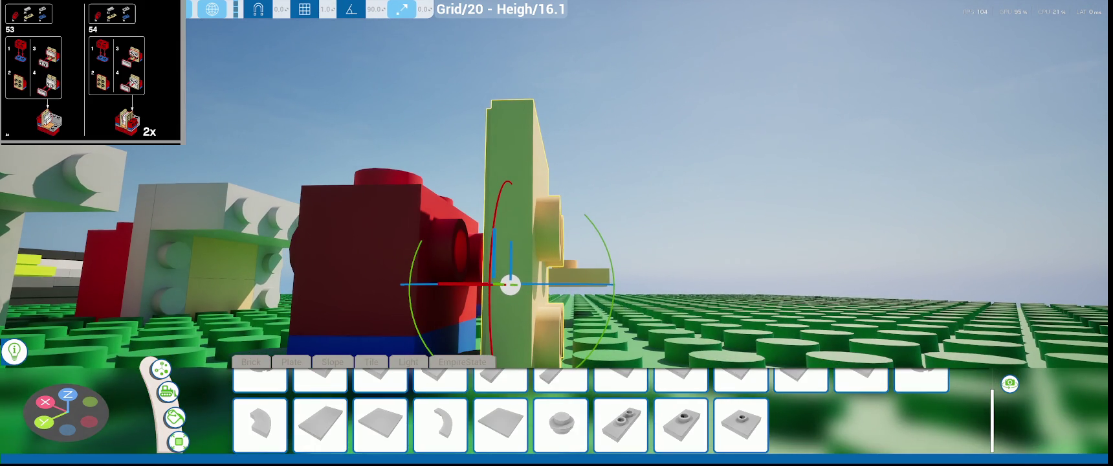
{"action": "left_click_drag", "start_coordinate": [559, 303], "coordinate": [424, 306]}
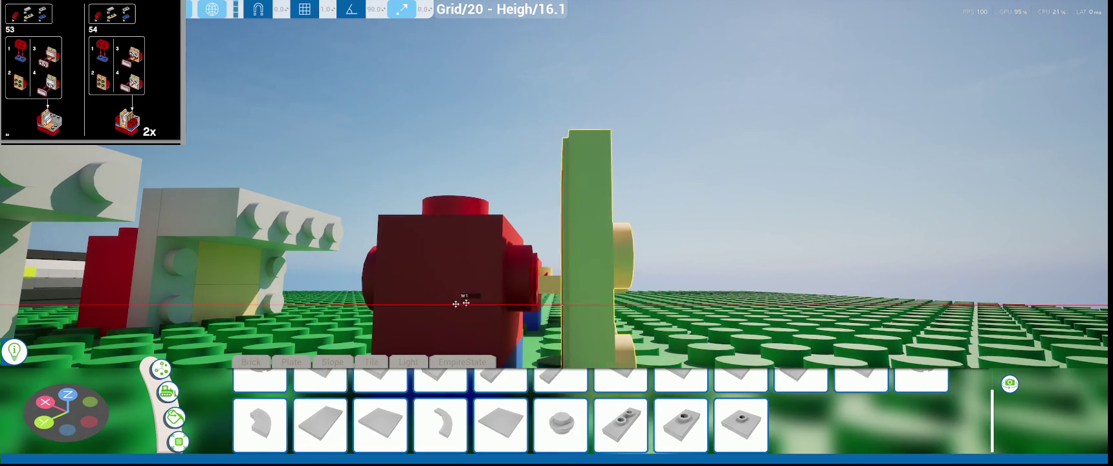
{"action": "left_click_drag", "start_coordinate": [517, 304], "coordinate": [427, 303]}
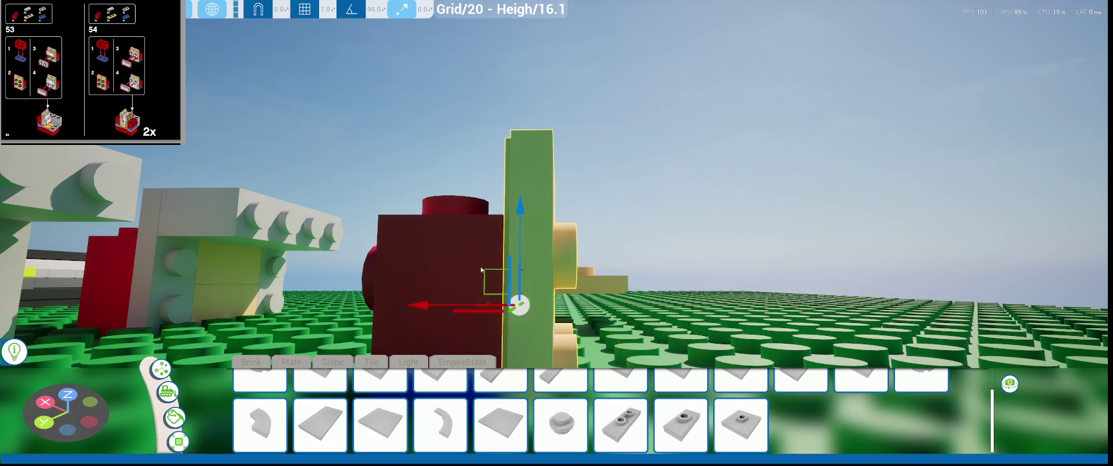
{"action": "key", "text": "f"}
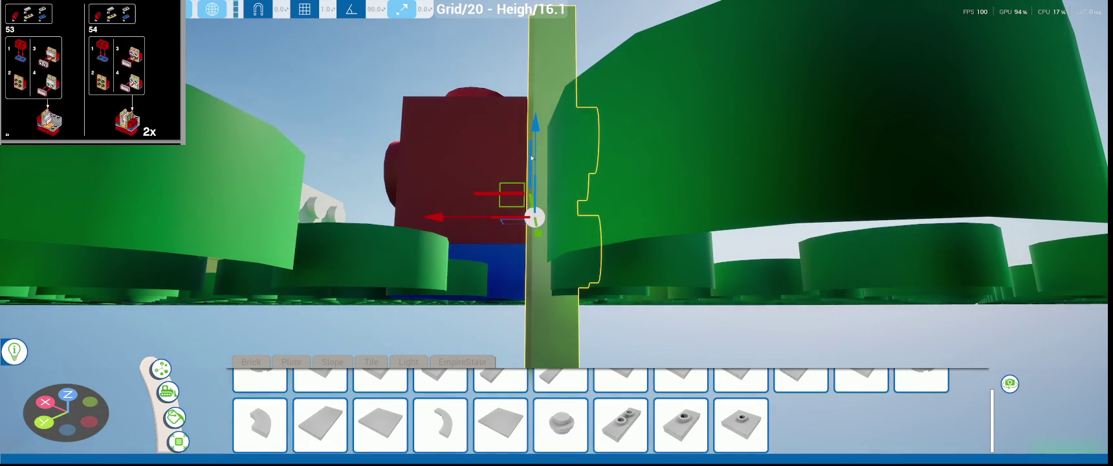
{"action": "left_click_drag", "start_coordinate": [531, 157], "coordinate": [546, 107]}
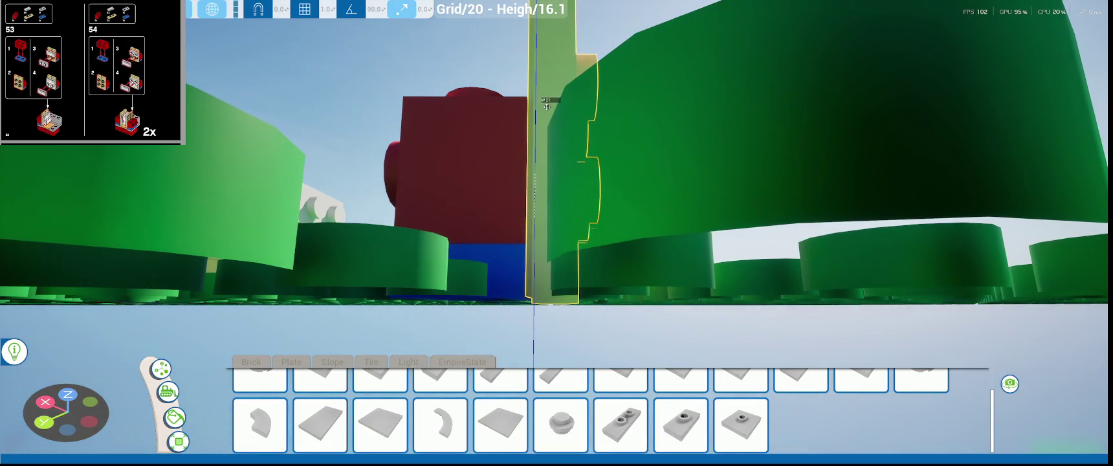
{"action": "left_click_drag", "start_coordinate": [549, 108], "coordinate": [533, 174]}
{"action": "scroll", "coordinate": [557, 226], "scroll_direction": "down", "scroll_amount": 5}
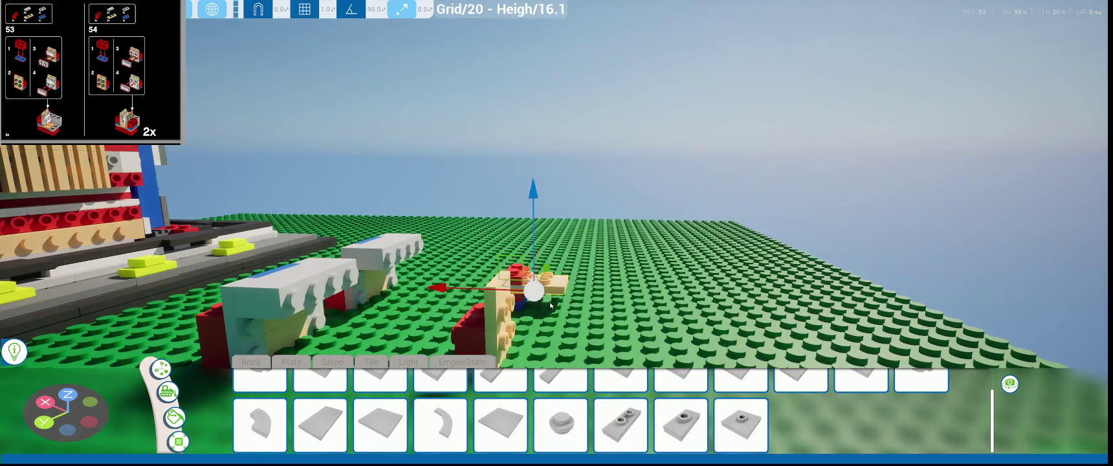
- Rotate the second tan plate upright and slide it against its red brick
{"action": "left_click", "coordinate": [551, 305]}
{"action": "key", "text": "f"}
{"action": "left_click_drag", "start_coordinate": [563, 220], "coordinate": [518, 259]}
{"action": "right_click_drag", "start_coordinate": [517, 258], "coordinate": [194, 246]}
{"action": "key", "text": "f"}
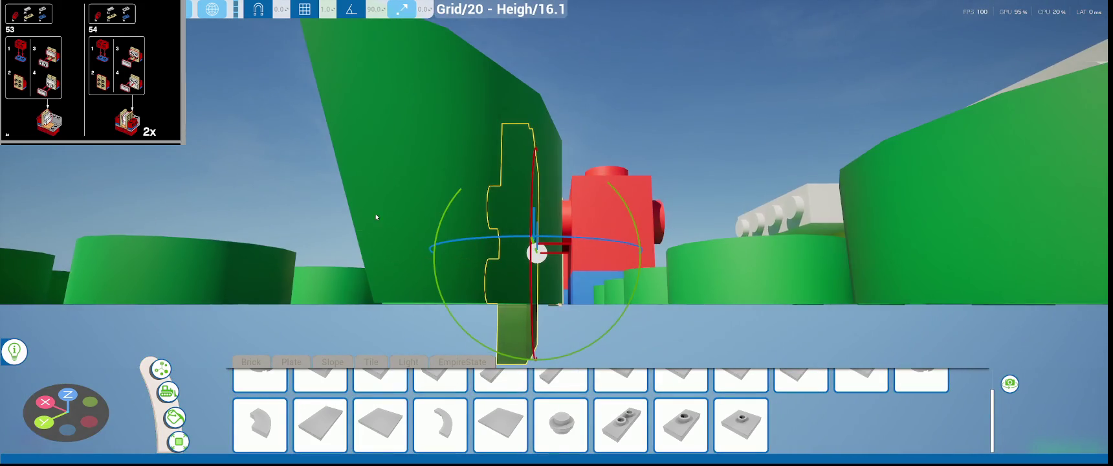
{"action": "right_click_drag", "start_coordinate": [52, 233], "coordinate": [407, 208]}
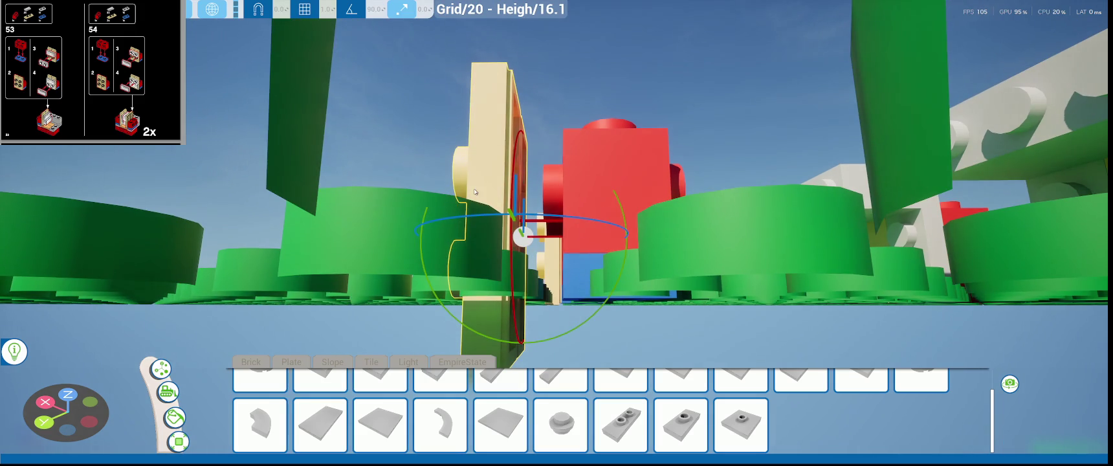
{"action": "key", "text": "w"}
{"action": "mouse_move", "coordinate": [523, 157]}
{"action": "left_mouse_down"}
{"action": "mouse_move", "coordinate": [616, 172]}
{"action": "mouse_move", "coordinate": [569, 115]}
{"action": "left_mouse_up"}
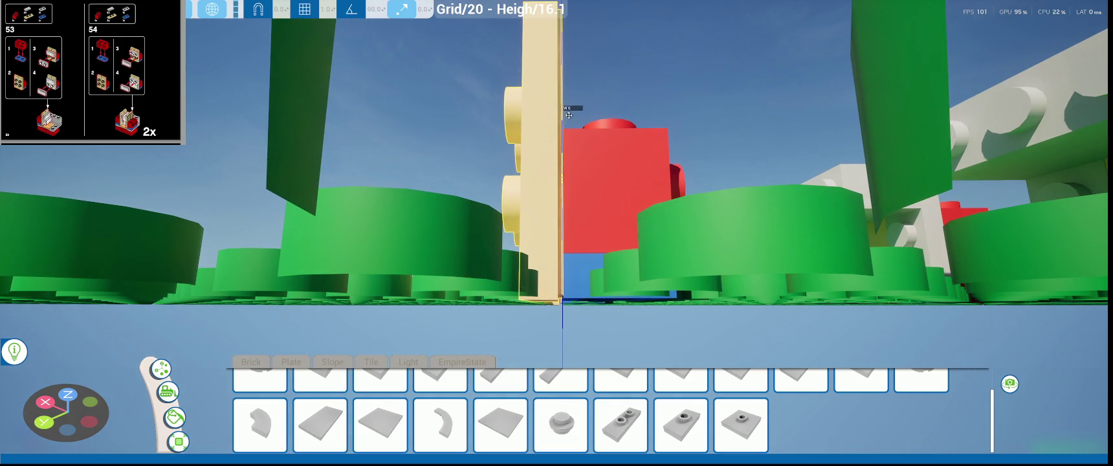
{"action": "mouse_move", "coordinate": [571, 117]}
{"action": "right_mouse_down"}
{"action": "mouse_move", "coordinate": [616, 240]}
{"action": "mouse_move", "coordinate": [567, 230]}
{"action": "right_mouse_up"}
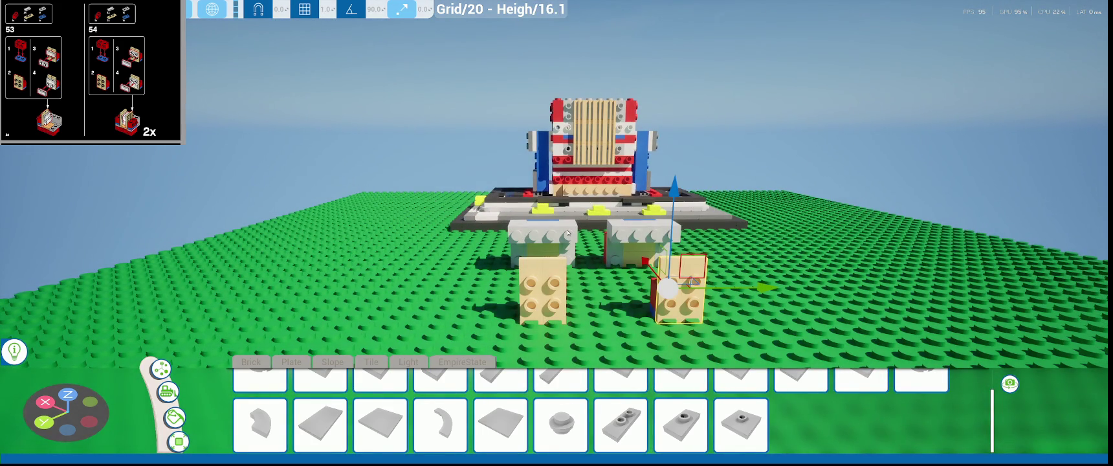
- Put a white flat tile on each of the left and right tan legs
{"action": "right_click_drag", "start_coordinate": [567, 233], "coordinate": [556, 194]}
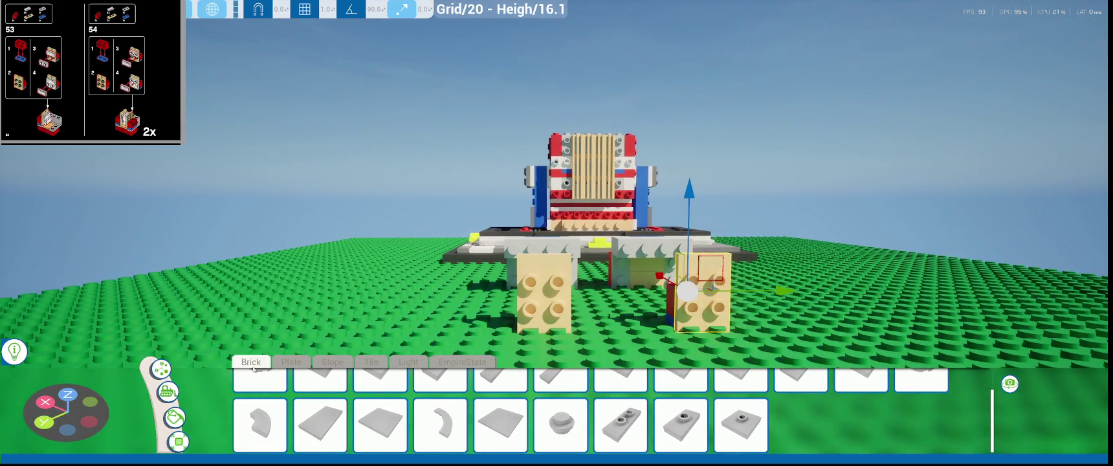
{"action": "left_click", "coordinate": [174, 418]}
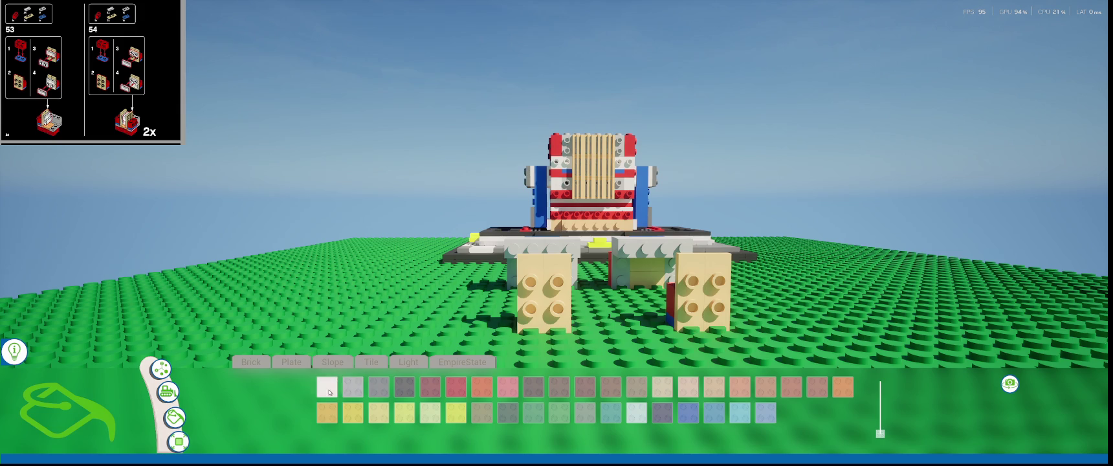
{"action": "left_click", "coordinate": [408, 362]}
{"action": "left_click", "coordinate": [371, 362]}
{"action": "scroll", "coordinate": [523, 408], "scroll_direction": "up", "scroll_amount": 1}
{"action": "scroll", "coordinate": [523, 408], "scroll_direction": "down", "scroll_amount": 1}
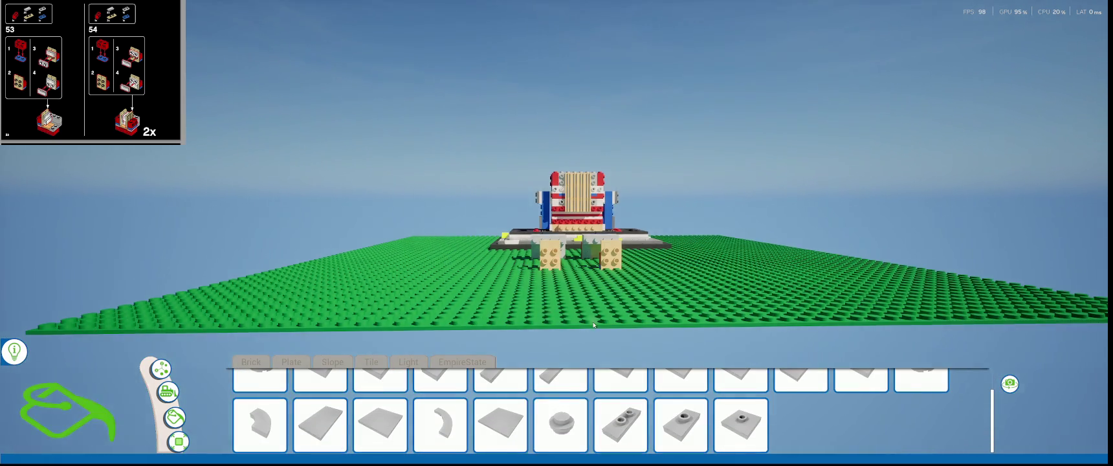
{"action": "scroll", "coordinate": [498, 389], "scroll_direction": "up", "scroll_amount": 1}
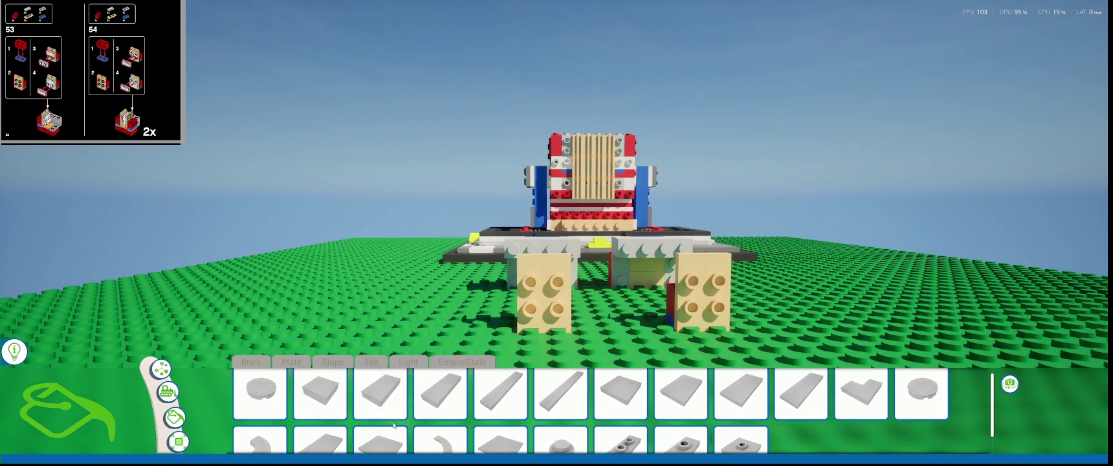
{"action": "left_click", "coordinate": [380, 393]}
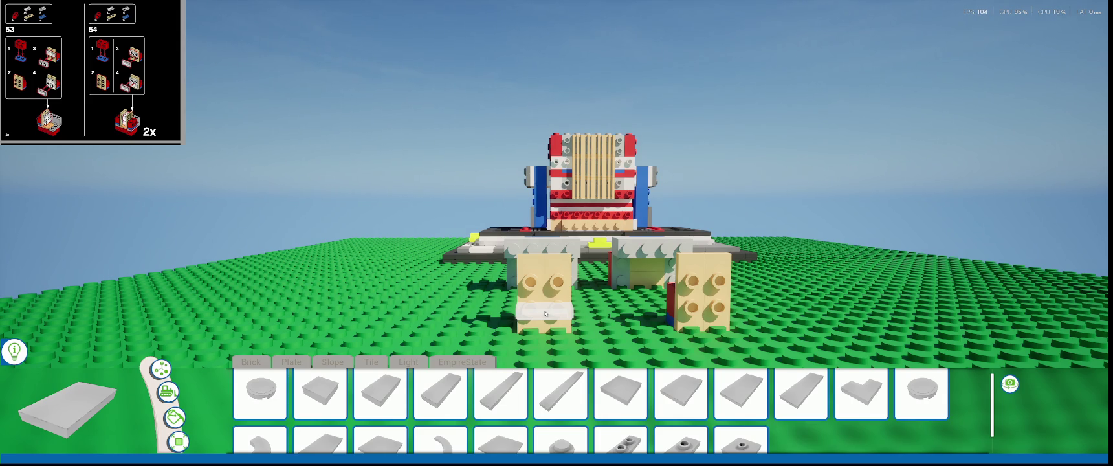
{"action": "left_click", "coordinate": [545, 314]}
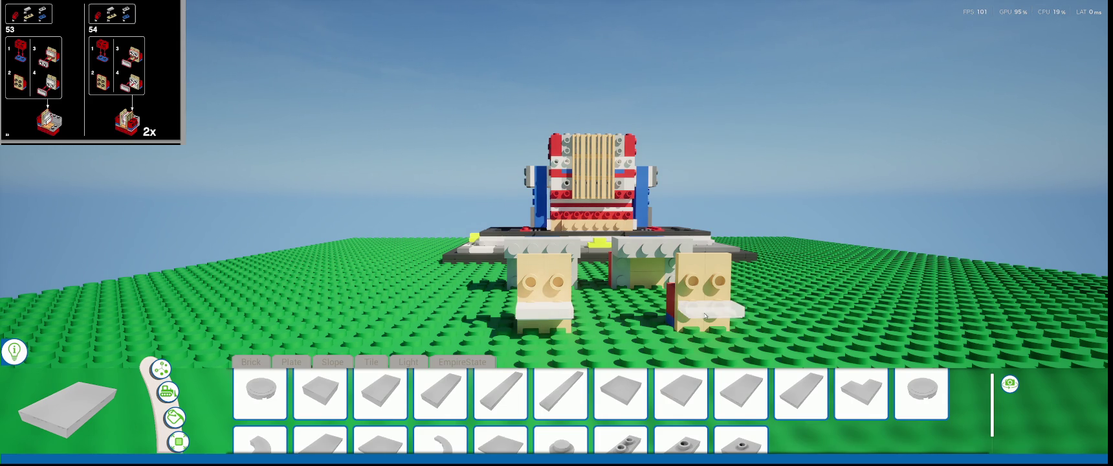
{"action": "left_click", "coordinate": [707, 308]}
- Place a white 1x2 plate on each of the two tan legs
{"action": "left_click", "coordinate": [283, 363]}
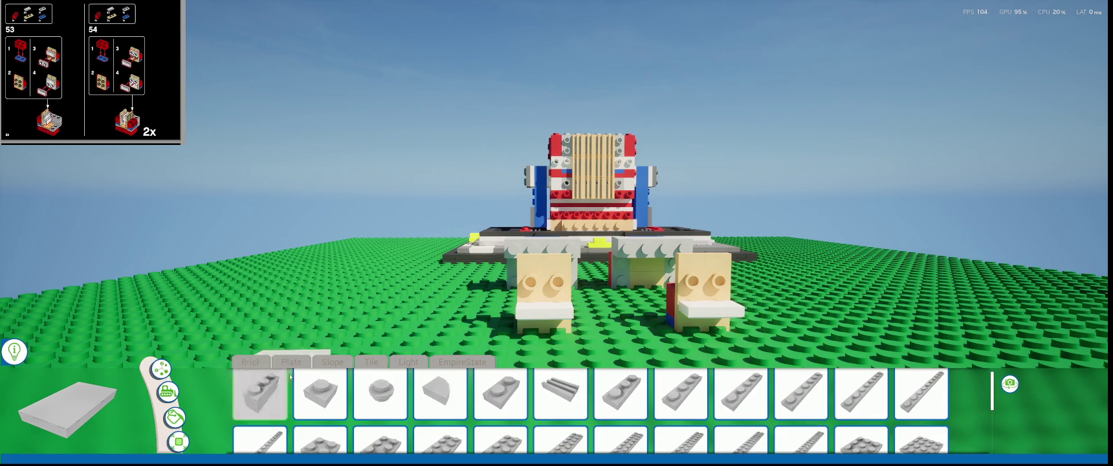
{"action": "left_click", "coordinate": [500, 393]}
{"action": "left_click", "coordinate": [550, 289]}
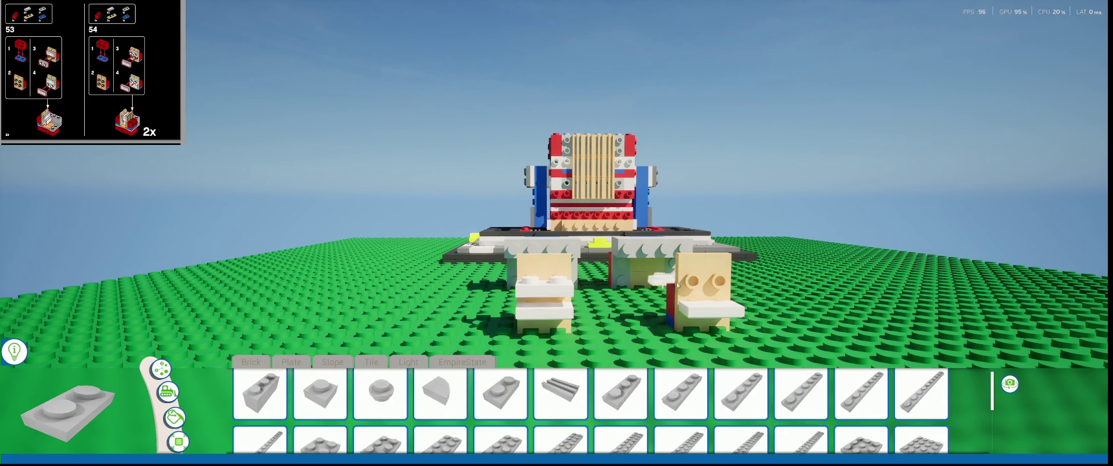
{"action": "left_click", "coordinate": [709, 288]}
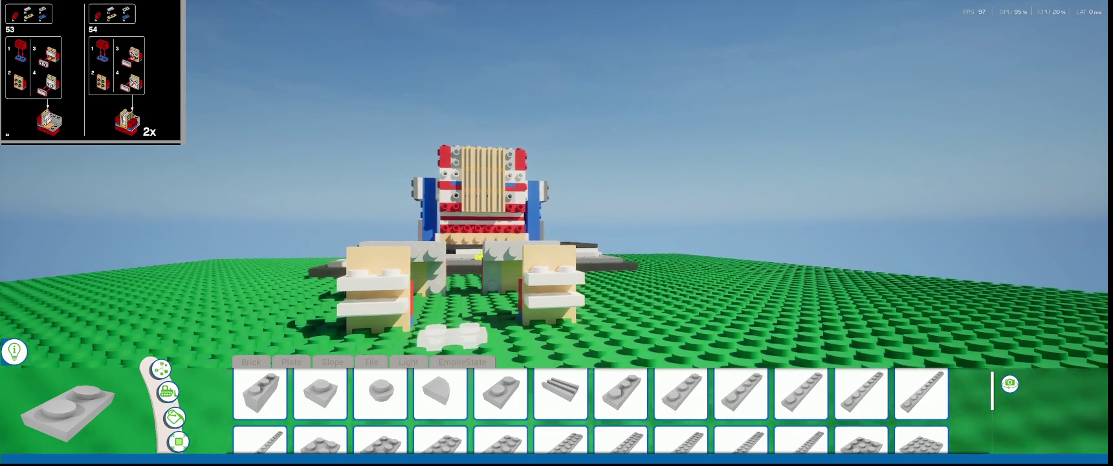
- Select the white plate beside the legs and rotate it to lie flat
{"action": "right_click_drag", "start_coordinate": [427, 337], "coordinate": [160, 373]}
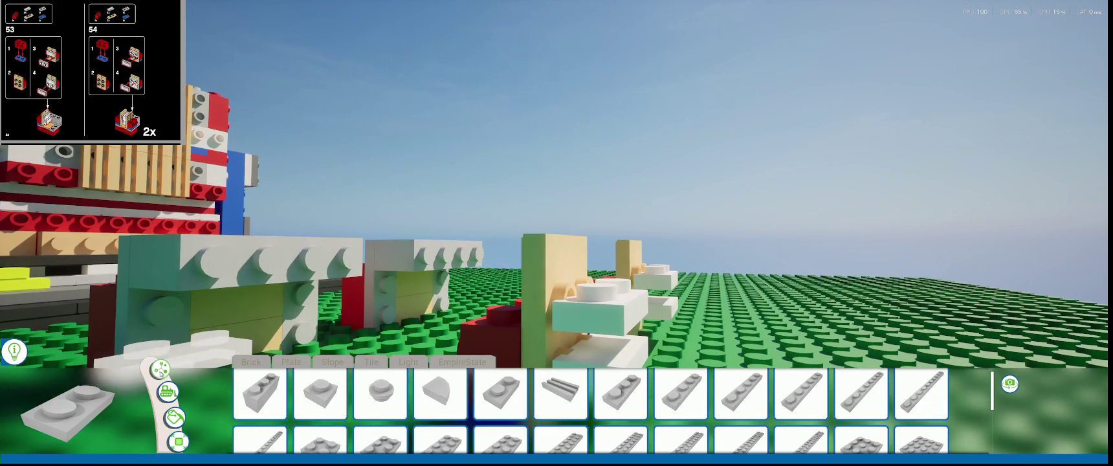
{"action": "left_click", "coordinate": [161, 374]}
{"action": "key", "text": "e"}
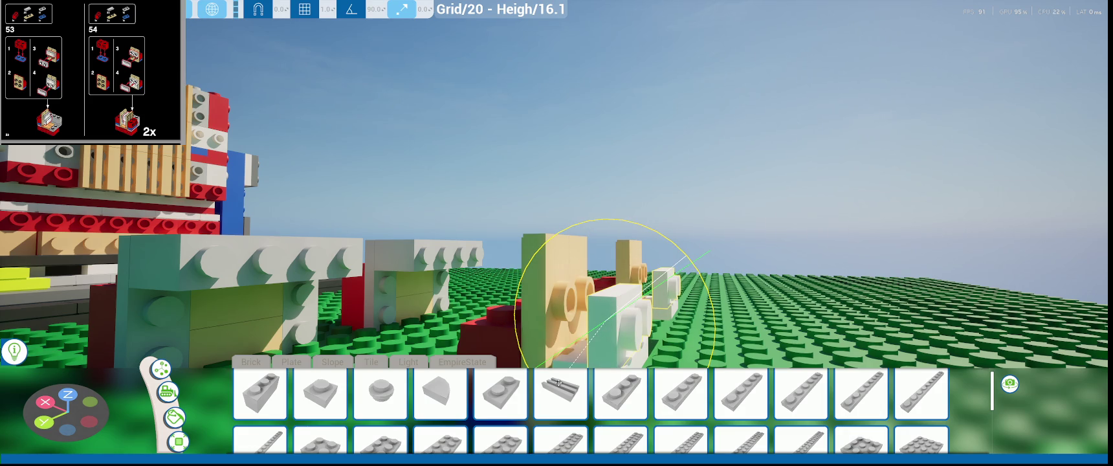
{"action": "mouse_move", "coordinate": [570, 376]}
{"action": "left_mouse_down"}
{"action": "mouse_move", "coordinate": [676, 350]}
{"action": "mouse_move", "coordinate": [610, 306]}
{"action": "left_mouse_up"}
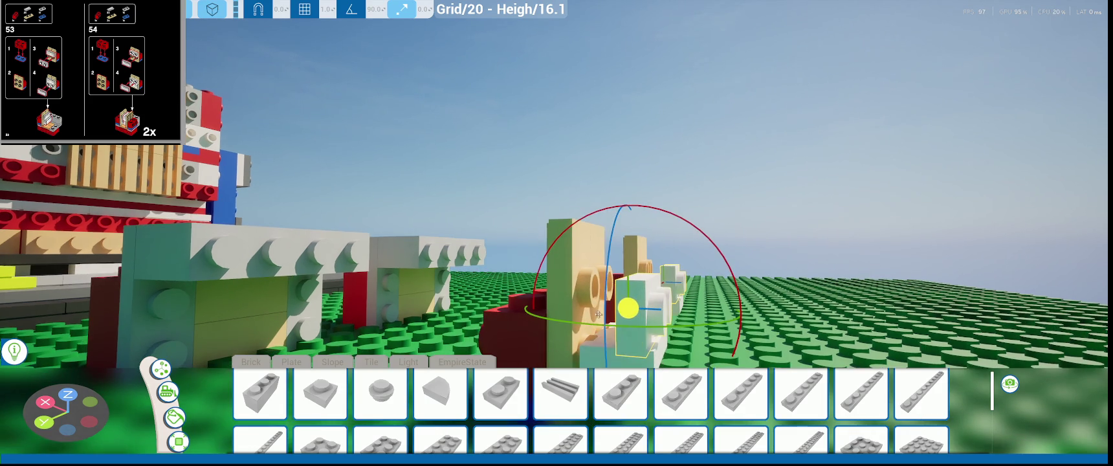
{"action": "scroll", "coordinate": [610, 306], "scroll_direction": "up", "scroll_amount": 3}
{"action": "scroll", "coordinate": [615, 305], "scroll_direction": "down", "scroll_amount": 3}
{"action": "scroll", "coordinate": [618, 304], "scroll_direction": "up", "scroll_amount": 4}
{"action": "scroll", "coordinate": [623, 302], "scroll_direction": "down", "scroll_amount": 3}
- Slide the white plate left and upward onto the green brick
{"action": "key", "text": "w"}
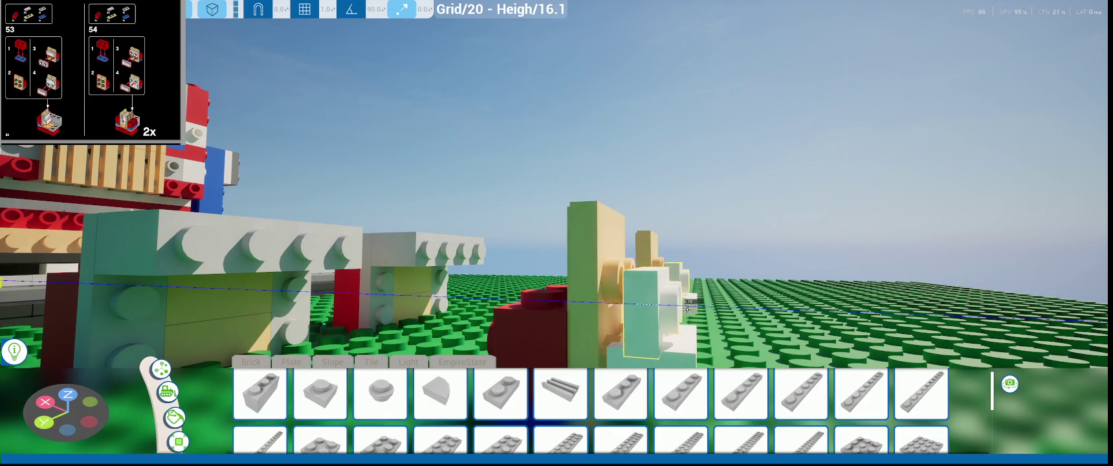
{"action": "left_click_drag", "start_coordinate": [710, 303], "coordinate": [662, 312]}
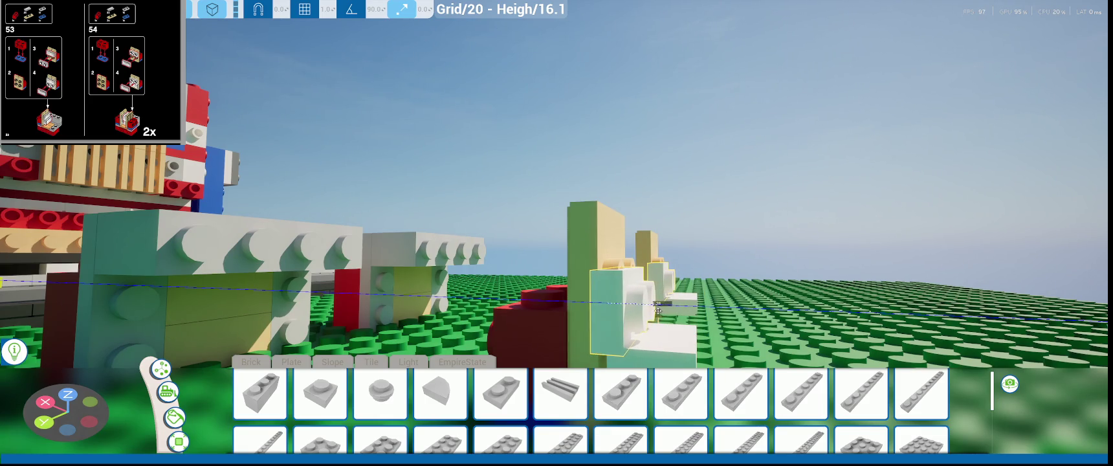
{"action": "left_click_drag", "start_coordinate": [663, 313], "coordinate": [610, 215]}
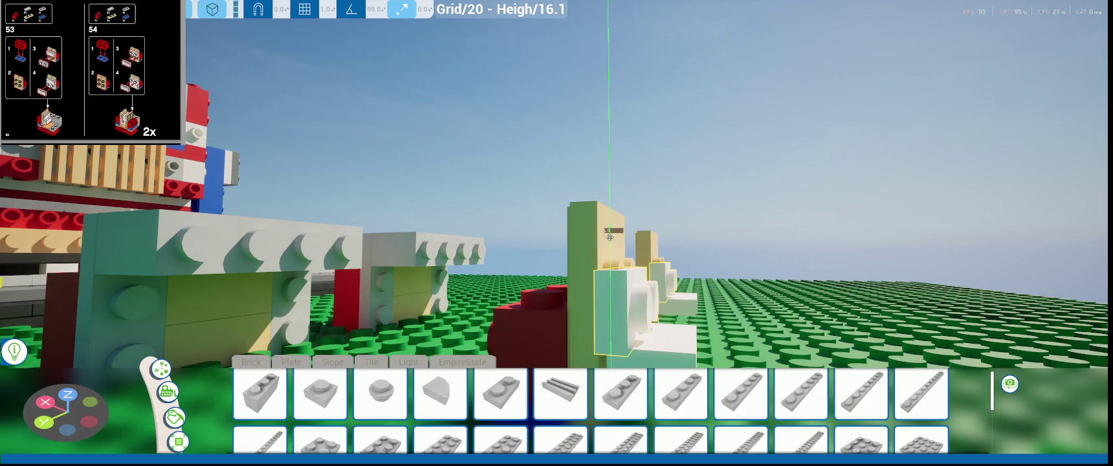
{"action": "mouse_move", "coordinate": [610, 214]}
{"action": "right_mouse_down"}
{"action": "mouse_move", "coordinate": [582, 233]}
{"action": "mouse_move", "coordinate": [611, 303]}
{"action": "right_mouse_up"}
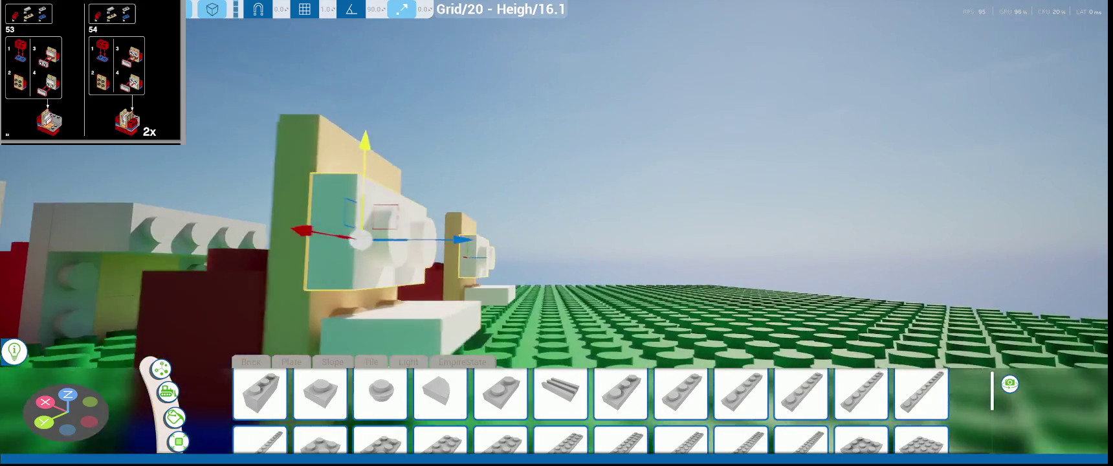
{"action": "left_click_drag", "start_coordinate": [547, 272], "coordinate": [513, 283]}
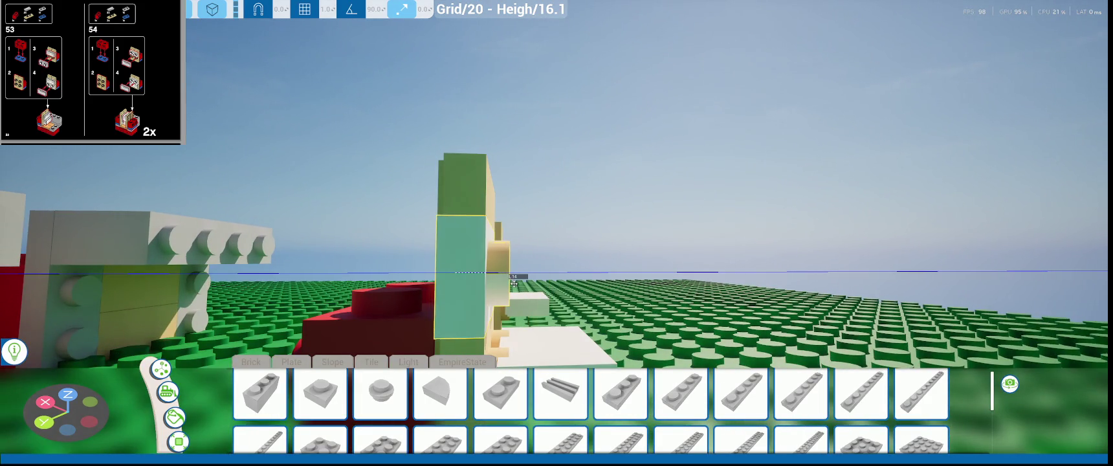
{"action": "right_click_drag", "start_coordinate": [513, 282], "coordinate": [136, 242]}
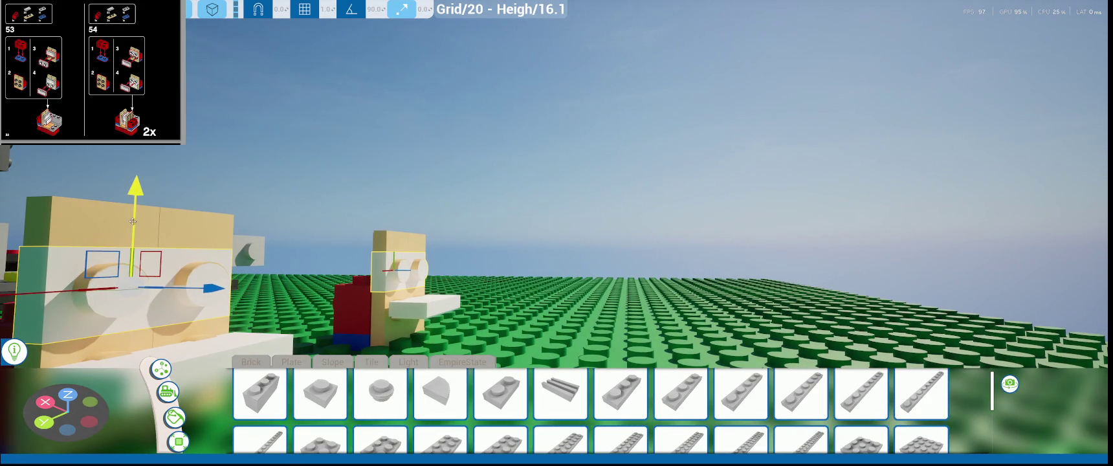
{"action": "right_click_drag", "start_coordinate": [129, 222], "coordinate": [178, 215]}
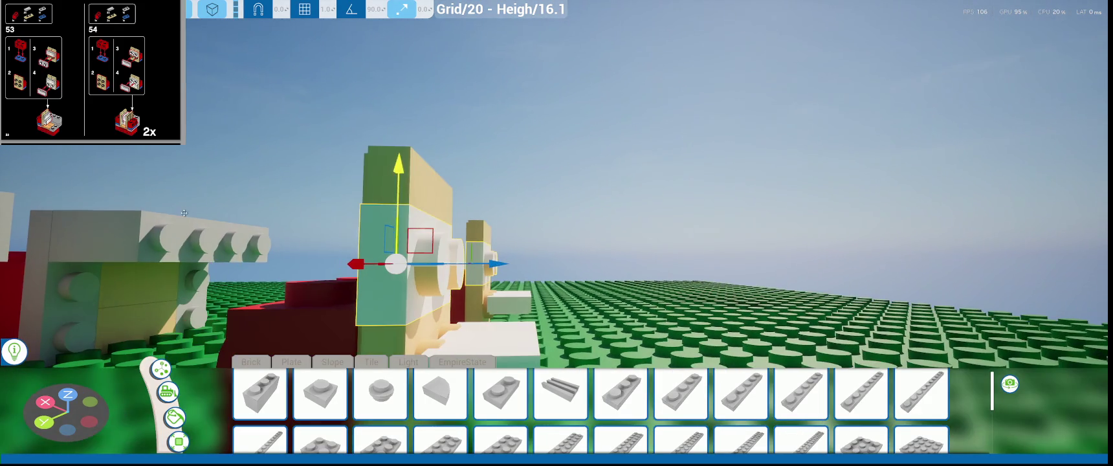
{"action": "right_click_drag", "start_coordinate": [501, 274], "coordinate": [547, 274]}
- Rotate the plate upright and push it against the side of the tan block
{"action": "key", "text": "e"}
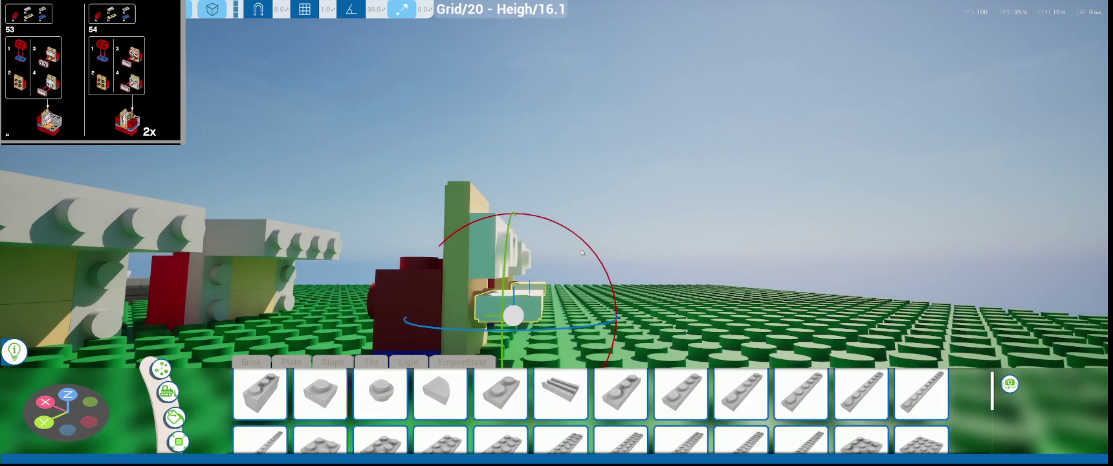
{"action": "left_click_drag", "start_coordinate": [581, 252], "coordinate": [586, 304]}
{"action": "mouse_move", "coordinate": [586, 304]}
{"action": "right_mouse_down"}
{"action": "mouse_move", "coordinate": [556, 318]}
{"action": "mouse_move", "coordinate": [620, 316]}
{"action": "right_mouse_up"}
{"action": "key", "text": "w"}
{"action": "mouse_move", "coordinate": [619, 315]}
{"action": "left_mouse_down"}
{"action": "mouse_move", "coordinate": [574, 319]}
{"action": "mouse_move", "coordinate": [509, 237]}
{"action": "left_mouse_up"}
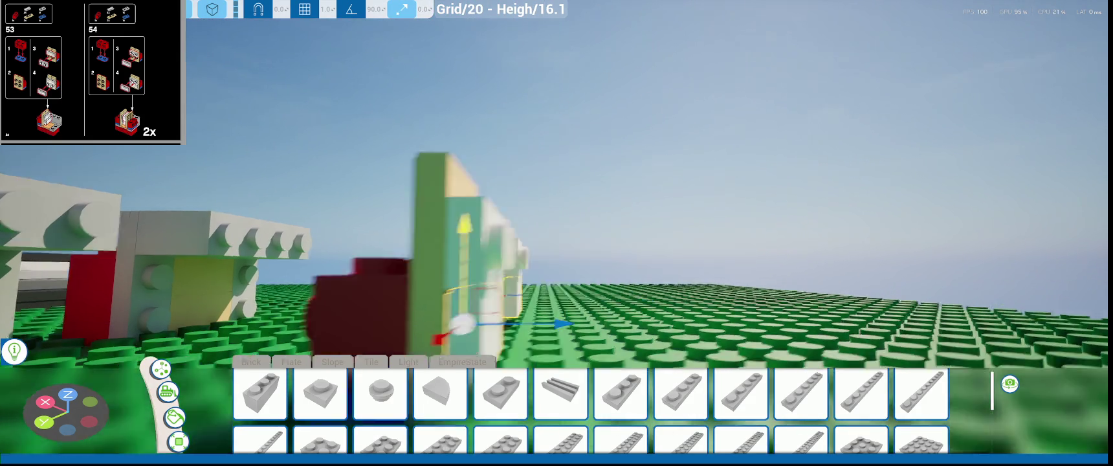
{"action": "scroll", "coordinate": [492, 311], "scroll_direction": "down", "scroll_amount": 5}
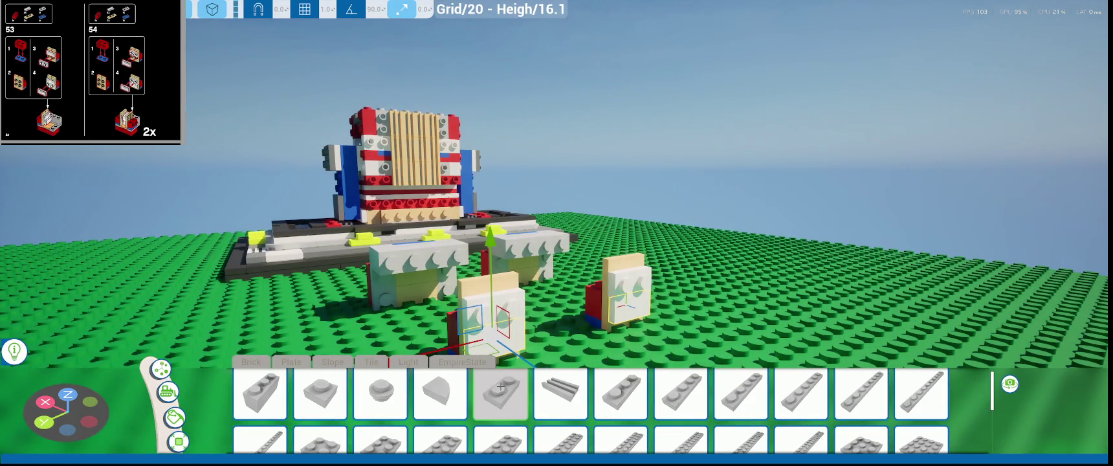
- Place a flat white tile from the Tile pieces onto the right red-and-white block
{"action": "left_click", "coordinate": [371, 362]}
{"action": "left_click", "coordinate": [367, 377]}
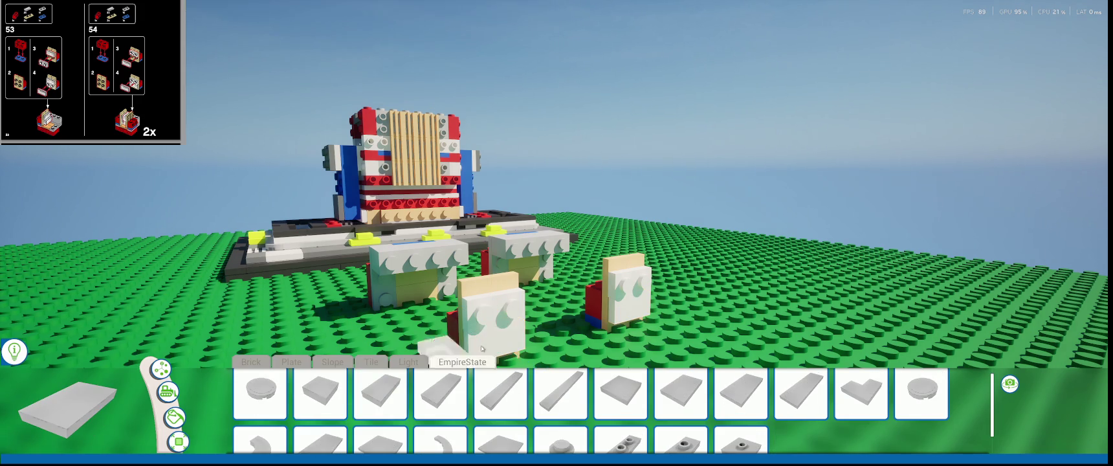
{"action": "left_click", "coordinate": [634, 292]}
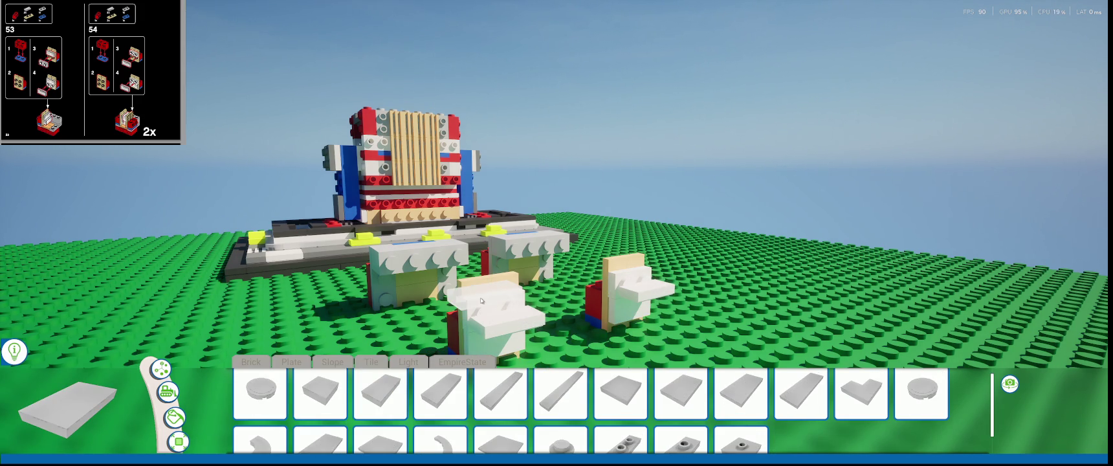
{"action": "scroll", "coordinate": [481, 300], "scroll_direction": "up", "scroll_amount": 8}
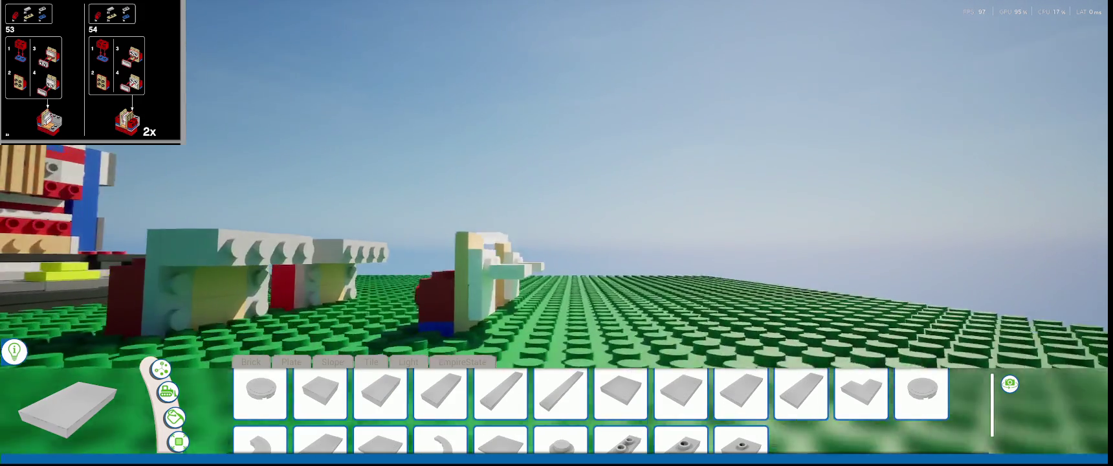
- Turn the white tile upright and slide it against the tan-and-red block's side
{"action": "left_click", "coordinate": [161, 372]}
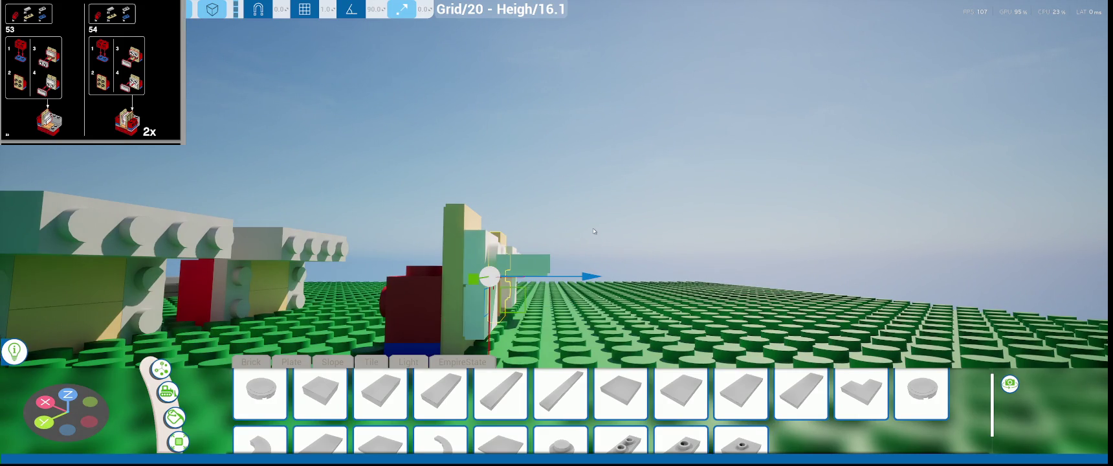
{"action": "right_click_drag", "start_coordinate": [596, 231], "coordinate": [538, 233]}
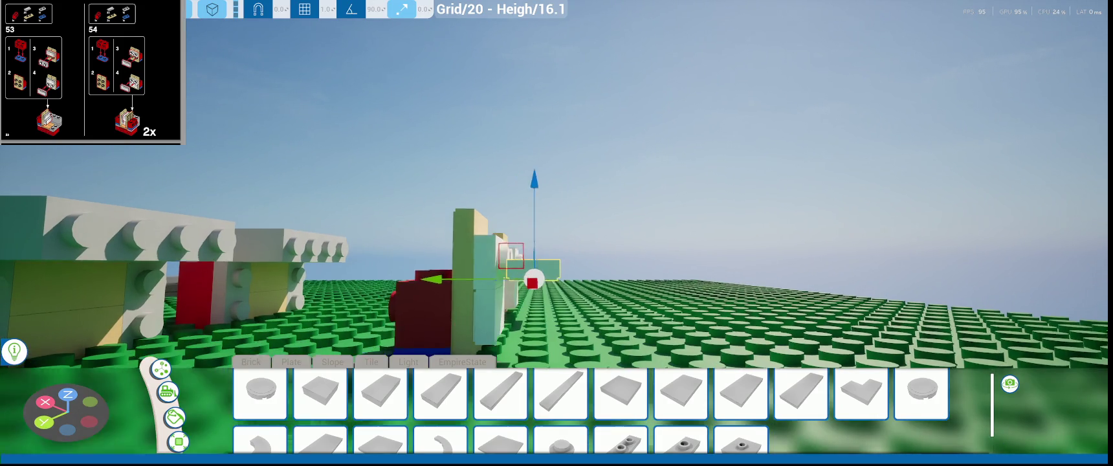
{"action": "left_click", "coordinate": [563, 282]}
{"action": "left_click_drag", "start_coordinate": [613, 242], "coordinate": [532, 275]}
{"action": "left_click", "coordinate": [534, 266]}
{"action": "scroll", "coordinate": [532, 275], "scroll_direction": "up", "scroll_amount": 2}
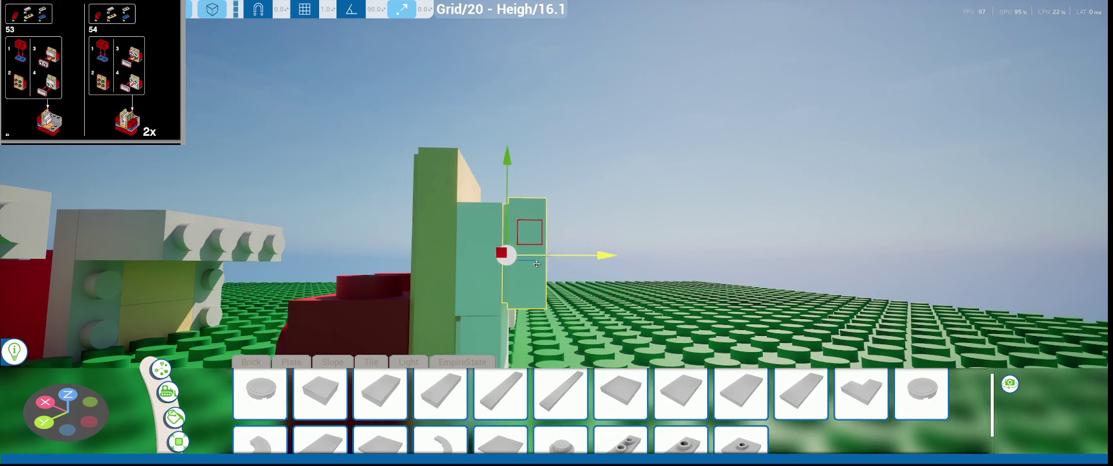
{"action": "left_click_drag", "start_coordinate": [506, 183], "coordinate": [512, 185]}
{"action": "mouse_move", "coordinate": [512, 185]}
{"action": "right_mouse_down"}
{"action": "mouse_move", "coordinate": [478, 212]}
{"action": "mouse_move", "coordinate": [1075, 266]}
{"action": "right_mouse_up"}
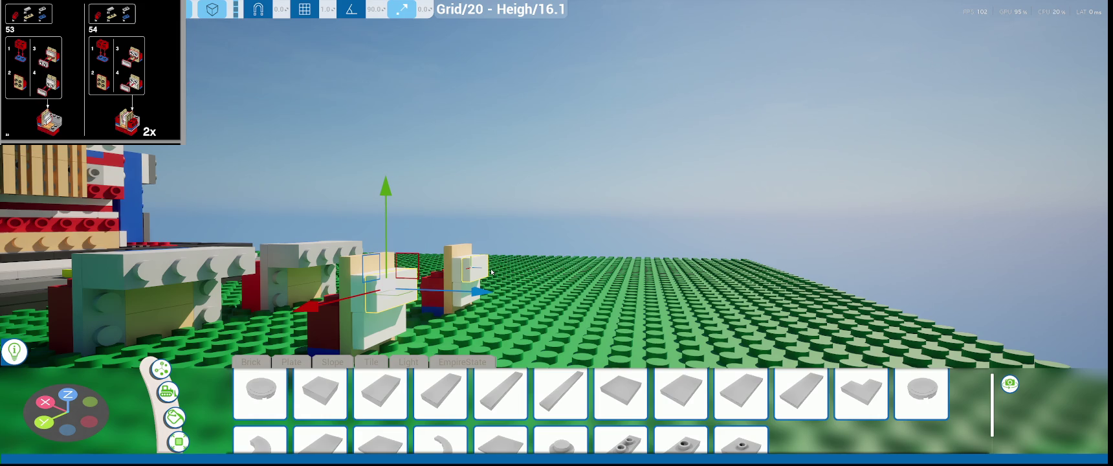
- Slide the white plate down below the tan bricks
{"action": "right_click_drag", "start_coordinate": [532, 300], "coordinate": [400, 241]}
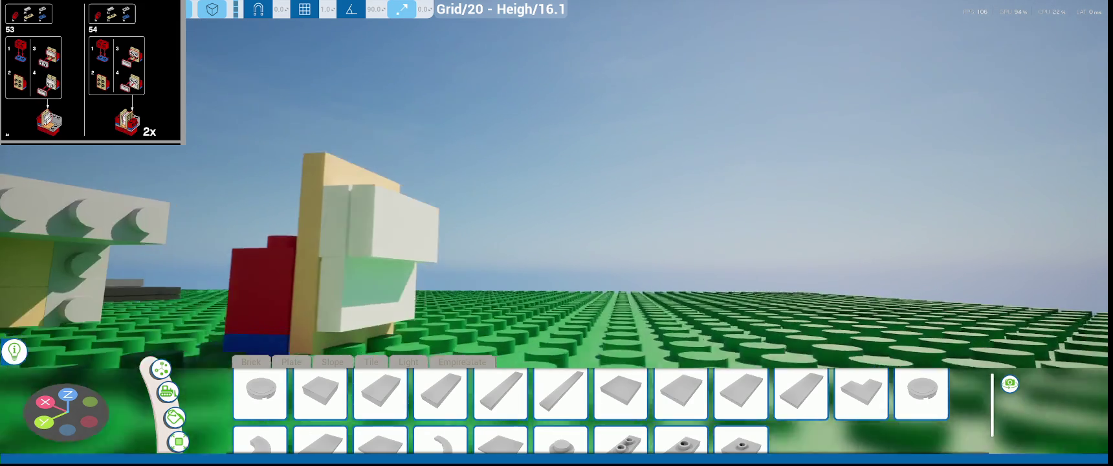
{"action": "mouse_move", "coordinate": [406, 196]}
{"action": "left_mouse_down"}
{"action": "mouse_move", "coordinate": [435, 233]}
{"action": "mouse_move", "coordinate": [400, 187]}
{"action": "left_mouse_up"}
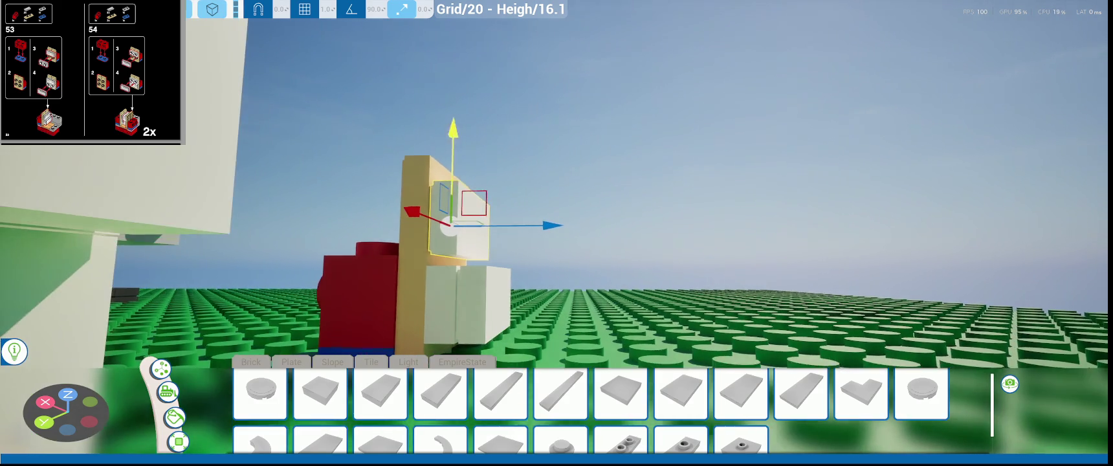
{"action": "scroll", "coordinate": [467, 168], "scroll_direction": "up", "scroll_amount": 3}
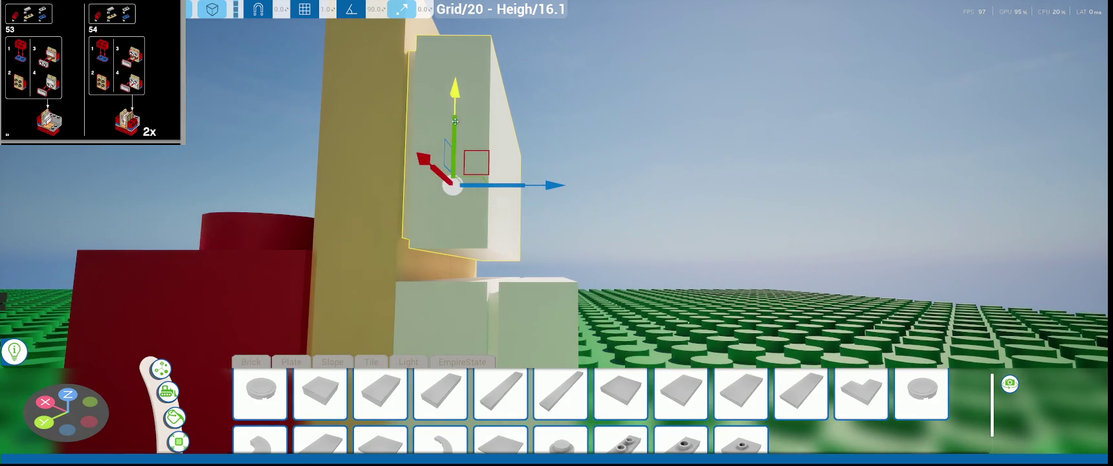
{"action": "left_click_drag", "start_coordinate": [455, 121], "coordinate": [466, 121]}
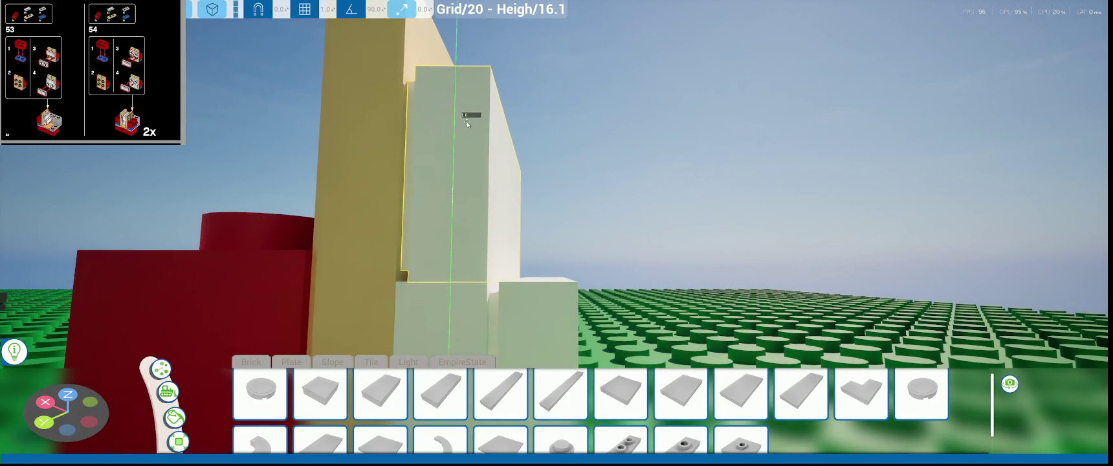
{"action": "middle_click_drag", "start_coordinate": [468, 122], "coordinate": [597, 220]}
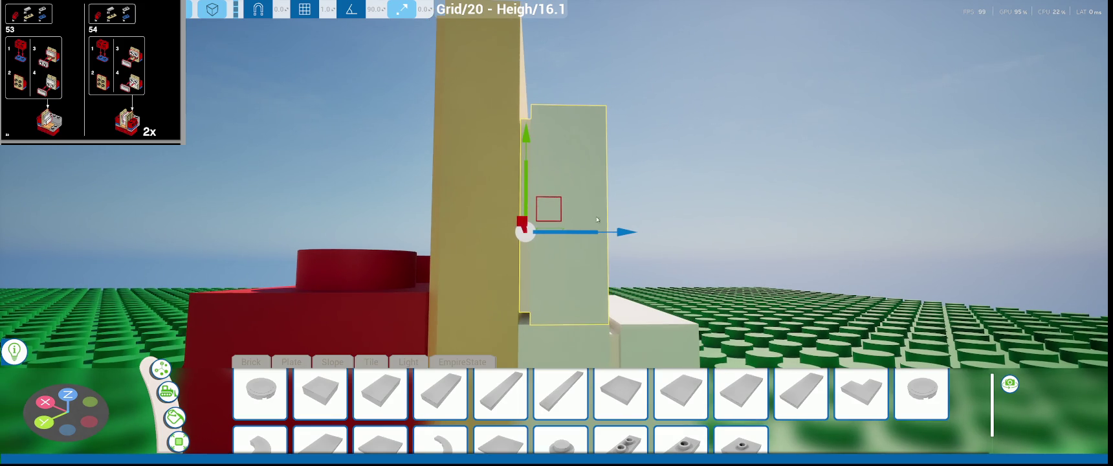
{"action": "mouse_move", "coordinate": [609, 232]}
{"action": "middle_mouse_down"}
{"action": "mouse_move", "coordinate": [553, 278]}
{"action": "mouse_move", "coordinate": [581, 197]}
{"action": "middle_mouse_up"}
{"action": "left_click_drag", "start_coordinate": [464, 102], "coordinate": [461, 104]}
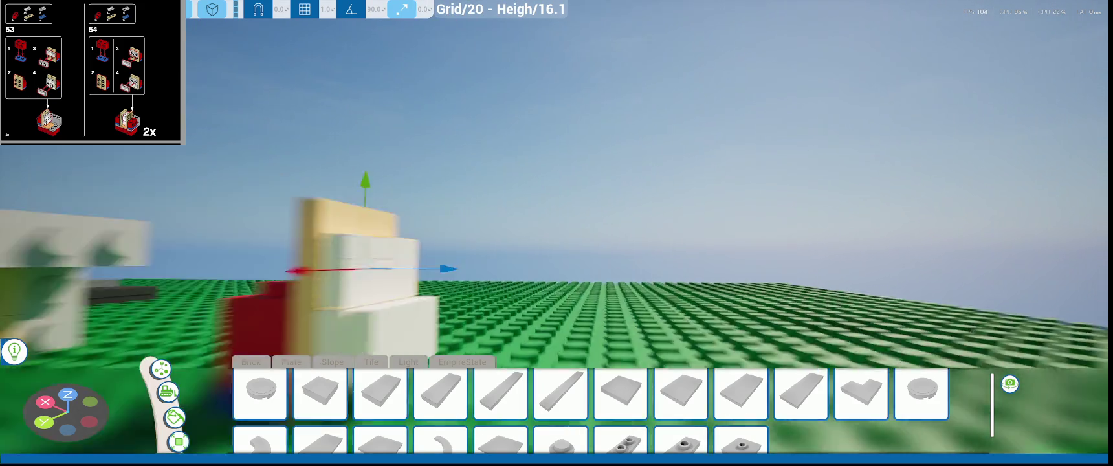
{"action": "scroll", "coordinate": [557, 233], "scroll_direction": "down", "scroll_amount": 3}
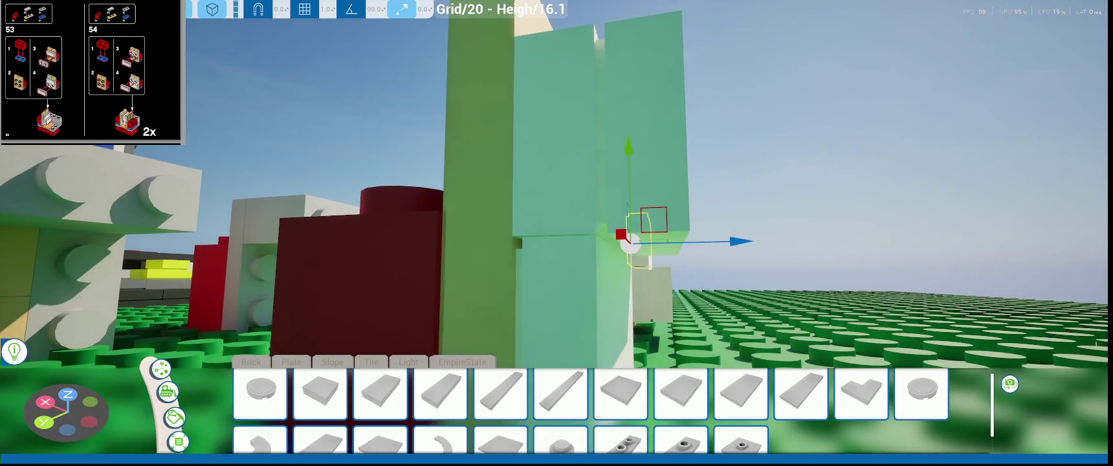
- Lower the pale plate along its Y axis onto the piece below, then view the whole build
{"action": "middle_click_drag", "start_coordinate": [557, 232], "coordinate": [492, 233]}
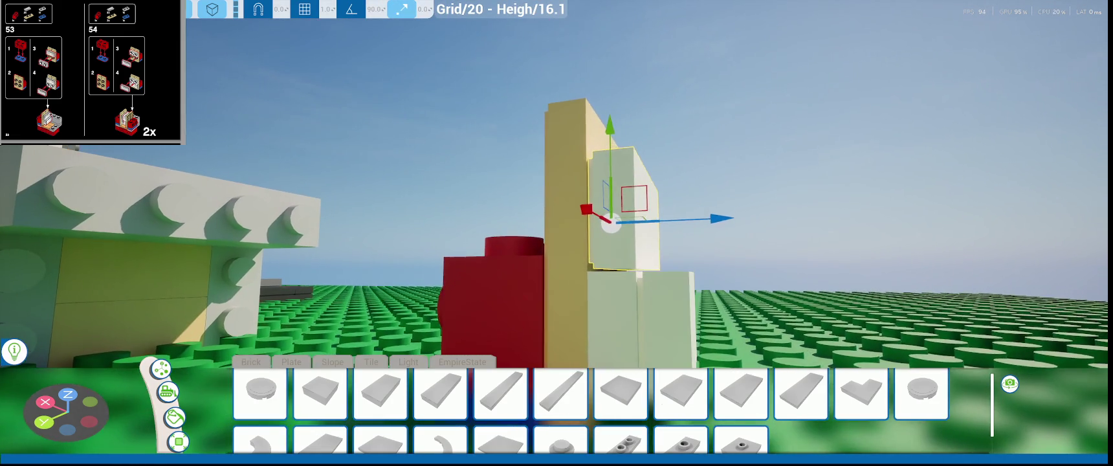
{"action": "middle_click_drag", "start_coordinate": [621, 139], "coordinate": [574, 139]}
{"action": "scroll", "coordinate": [574, 140], "scroll_direction": "up", "scroll_amount": 5}
{"action": "scroll", "coordinate": [574, 140], "scroll_direction": "down", "scroll_amount": 5}
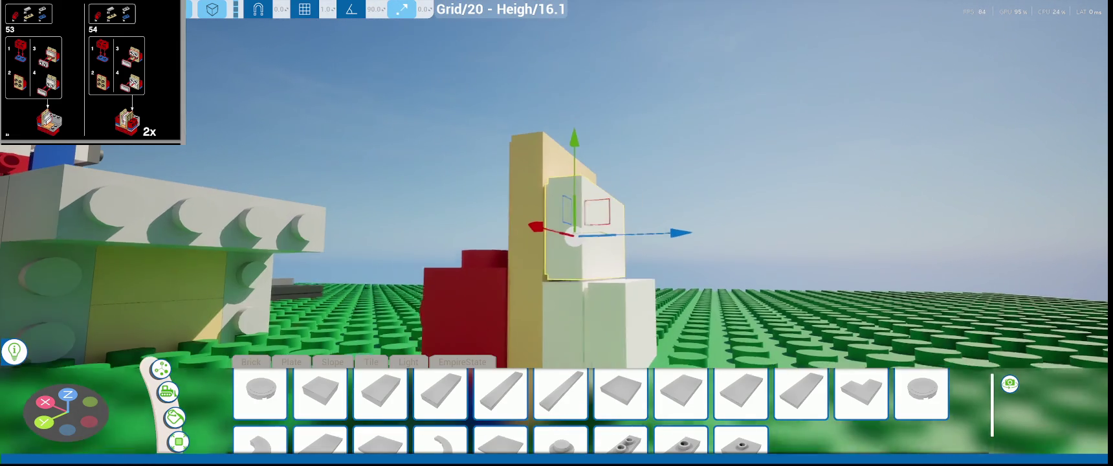
{"action": "left_click_drag", "start_coordinate": [562, 141], "coordinate": [565, 151]}
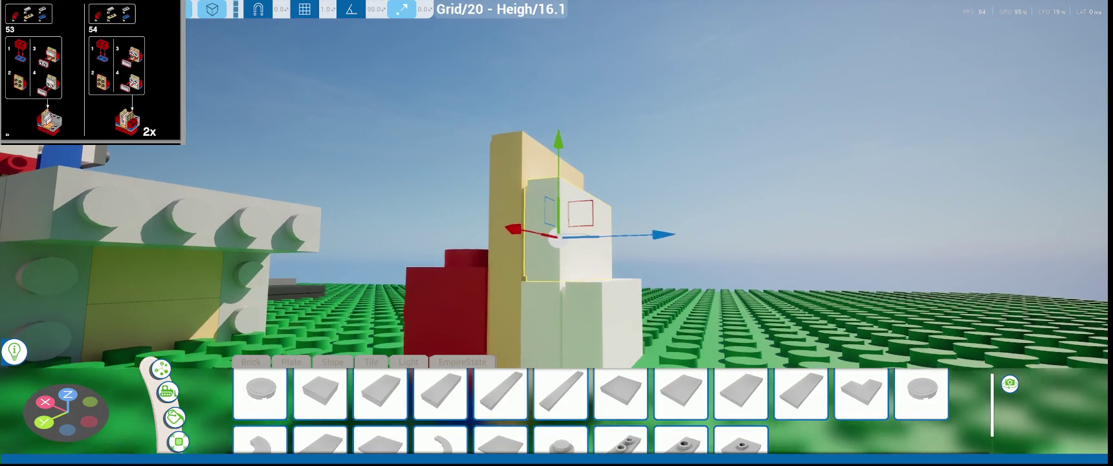
{"action": "mouse_move", "coordinate": [565, 150]}
{"action": "middle_mouse_down"}
{"action": "mouse_move", "coordinate": [511, 266]}
{"action": "mouse_move", "coordinate": [607, 194]}
{"action": "middle_mouse_up"}
{"action": "left_click_drag", "start_coordinate": [607, 194], "coordinate": [608, 215]}
{"action": "scroll", "coordinate": [609, 215], "scroll_direction": "down", "scroll_amount": 5}
{"action": "scroll", "coordinate": [688, 267], "scroll_direction": "up", "scroll_amount": 3}
{"action": "mouse_move", "coordinate": [687, 267]}
{"action": "middle_mouse_down"}
{"action": "mouse_move", "coordinate": [664, 285]}
{"action": "mouse_move", "coordinate": [533, 257]}
{"action": "middle_mouse_up"}
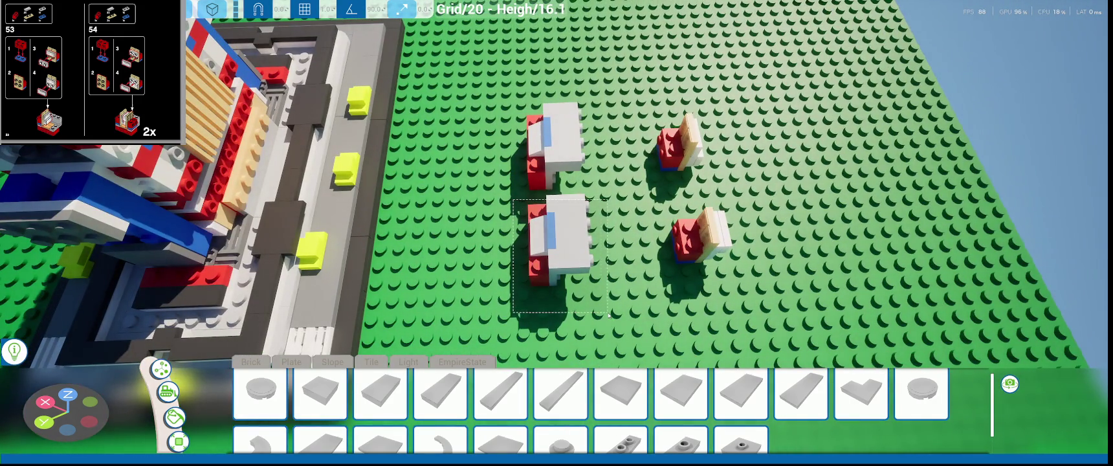
- Try rotating the lower white-and-red block upright, then undo the rotation
{"action": "left_click", "coordinate": [544, 241]}
{"action": "mouse_move", "coordinate": [545, 241]}
{"action": "middle_mouse_down"}
{"action": "mouse_move", "coordinate": [487, 191]}
{"action": "mouse_move", "coordinate": [492, 233]}
{"action": "mouse_move", "coordinate": [516, 175]}
{"action": "mouse_move", "coordinate": [591, 217]}
{"action": "middle_mouse_up"}
{"action": "key", "text": "e"}
{"action": "left_click_drag", "start_coordinate": [591, 217], "coordinate": [537, 198]}
{"action": "mouse_move", "coordinate": [538, 197]}
{"action": "middle_mouse_down"}
{"action": "mouse_move", "coordinate": [570, 207]}
{"action": "mouse_move", "coordinate": [569, 129]}
{"action": "mouse_move", "coordinate": [549, 254]}
{"action": "middle_mouse_up"}
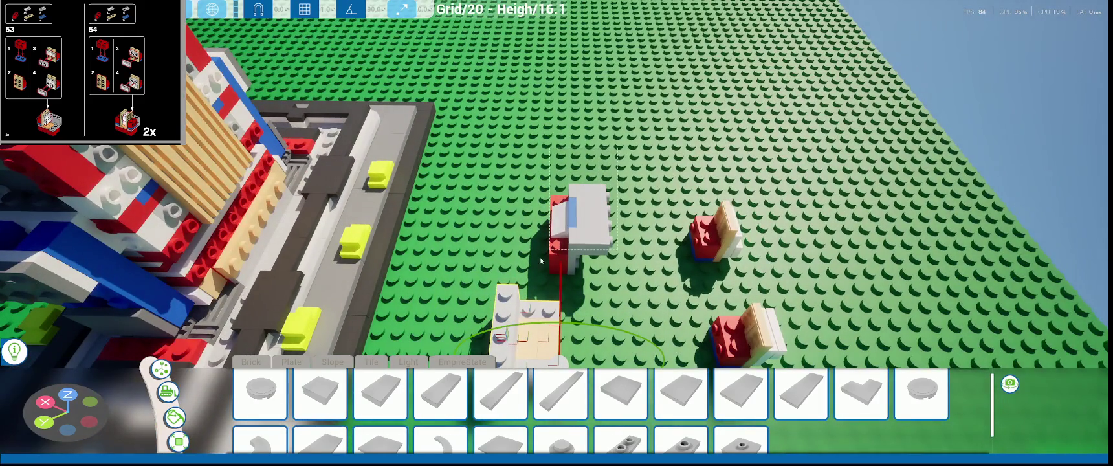
{"action": "key", "text": "ctrl+z"}
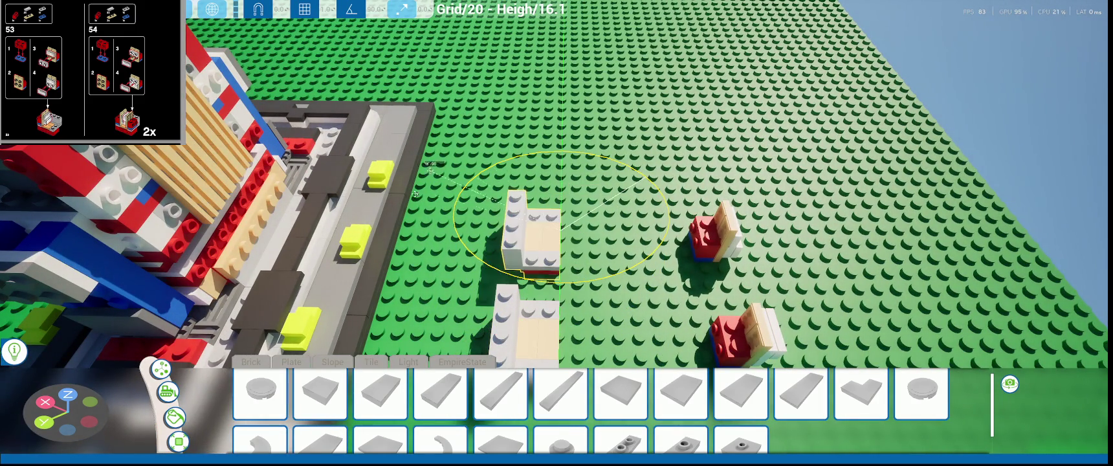
{"action": "middle_click_drag", "start_coordinate": [549, 254], "coordinate": [570, 288]}
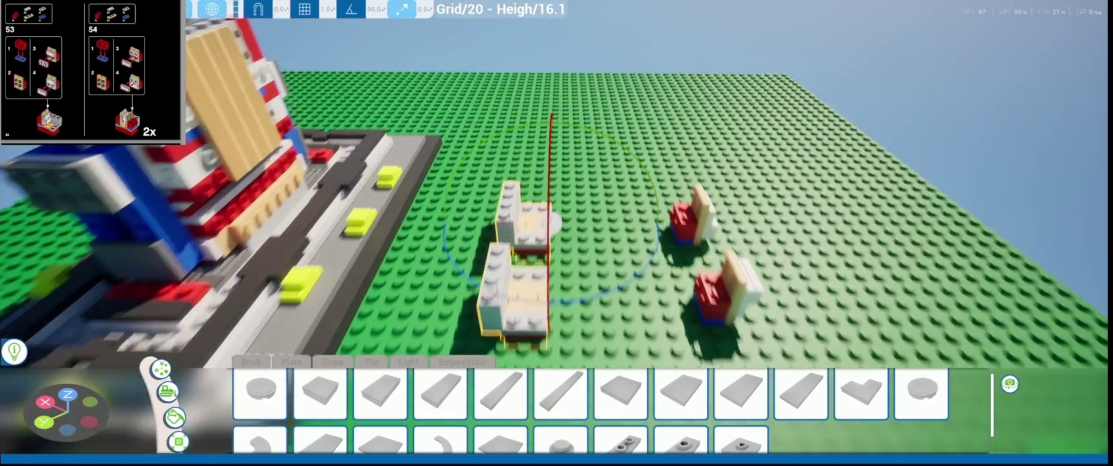
{"action": "middle_click_drag", "start_coordinate": [488, 151], "coordinate": [552, 174]}
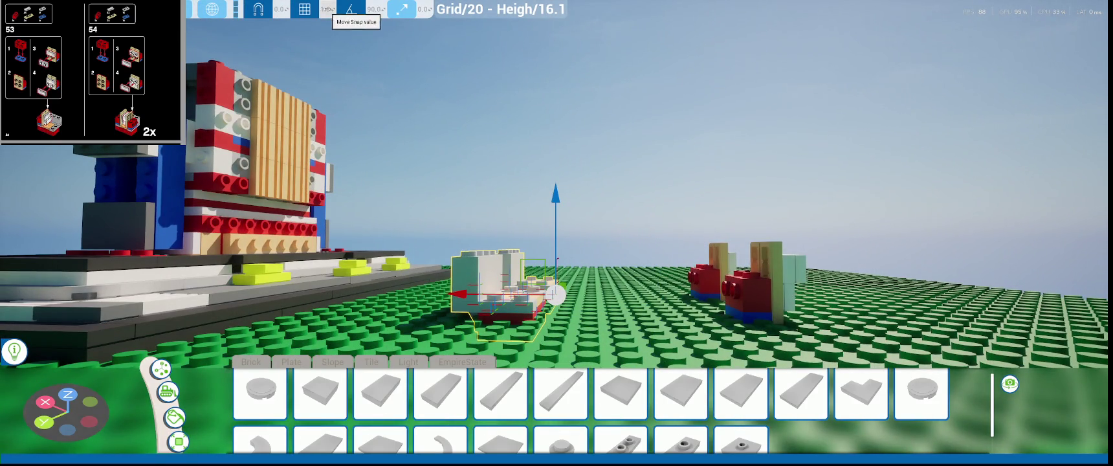
- Set Move Snap to 10, raise the piece, copy it into a row of four, and open the pause menu
{"action": "type", "text": "10"}
{"action": "key", "text": "Return"}
{"action": "left_click_drag", "start_coordinate": [557, 202], "coordinate": [561, 189]}
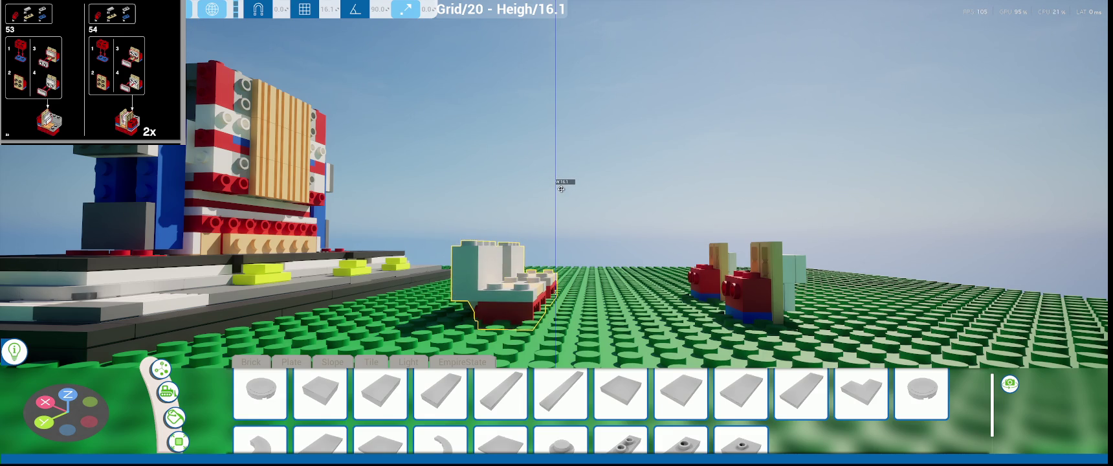
{"action": "mouse_move", "coordinate": [561, 189]}
{"action": "right_mouse_down"}
{"action": "mouse_move", "coordinate": [562, 233]}
{"action": "mouse_move", "coordinate": [651, 243]}
{"action": "right_mouse_up"}
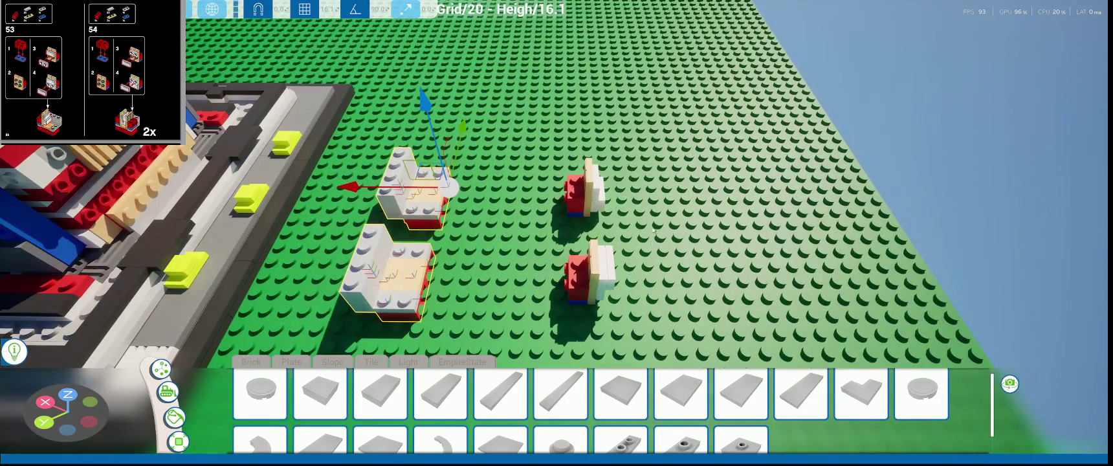
{"action": "mouse_move", "coordinate": [601, 224]}
{"action": "right_mouse_down"}
{"action": "mouse_move", "coordinate": [731, 233]}
{"action": "mouse_move", "coordinate": [536, 72]}
{"action": "right_mouse_up"}
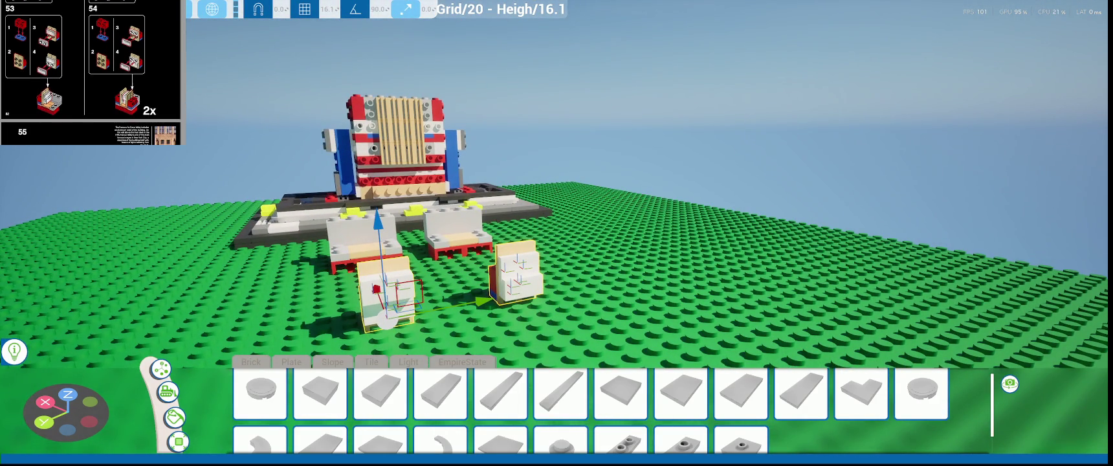
{"action": "right_click_drag", "start_coordinate": [536, 71], "coordinate": [693, 276]}
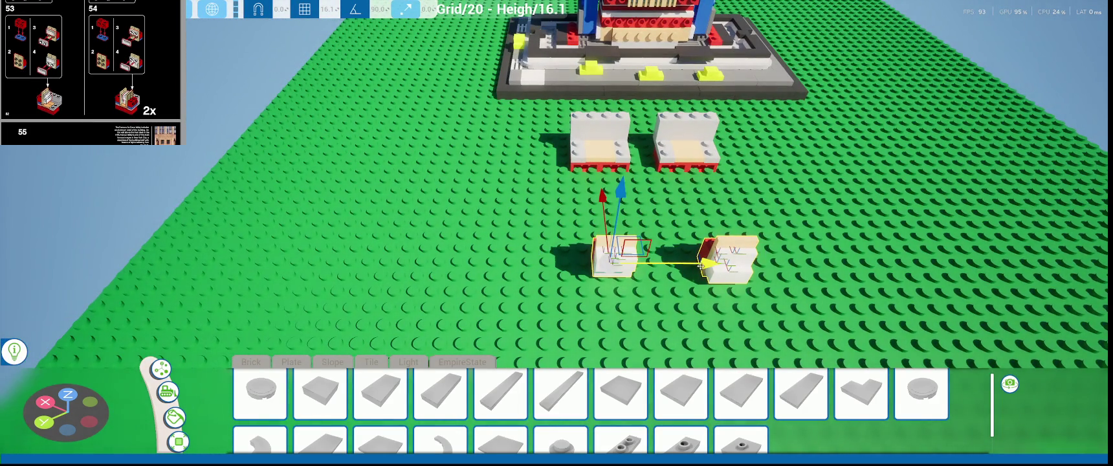
{"action": "left_click_drag", "start_coordinate": [701, 266], "coordinate": [471, 260]}
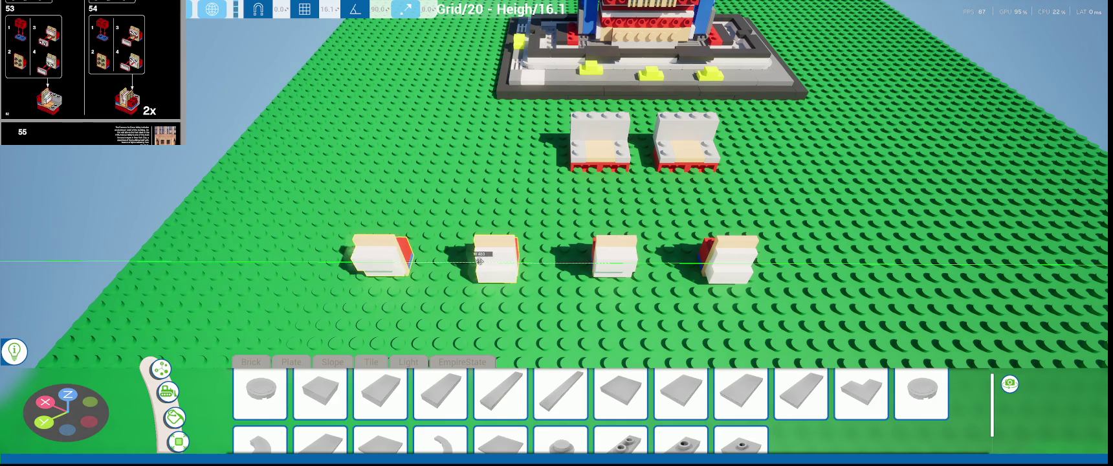
{"action": "right_click_drag", "start_coordinate": [479, 261], "coordinate": [607, 300]}
{"action": "key", "text": "Escape"}
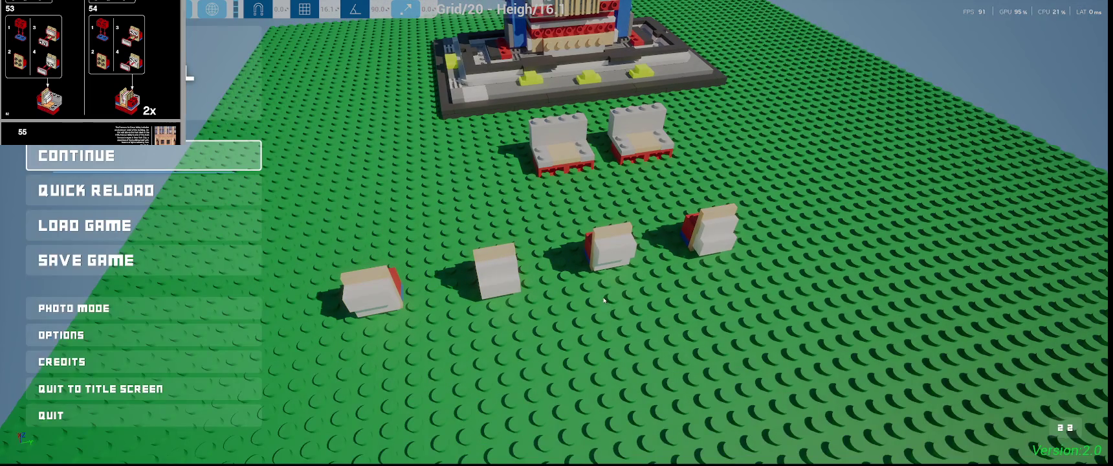
- Create a new save of the build and return to the pause menu
{"action": "left_click", "coordinate": [142, 260]}
{"action": "left_click", "coordinate": [476, 94]}
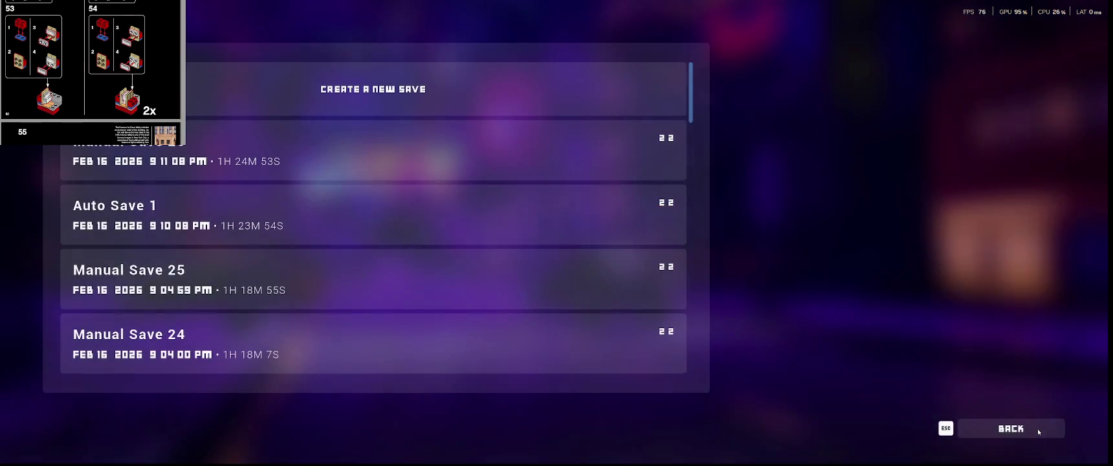
{"action": "left_click", "coordinate": [1029, 429]}
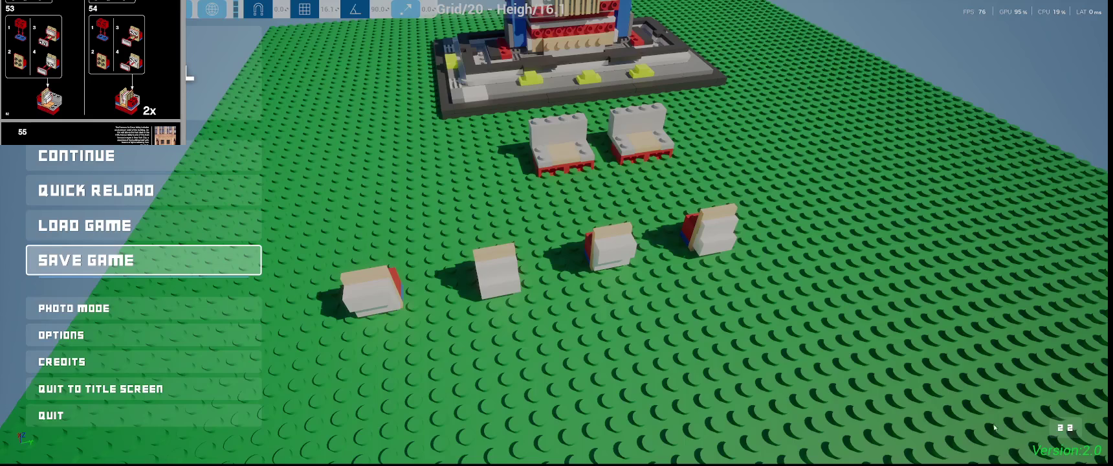
- Quit to the title screen and load Manual Save 26
{"action": "left_click", "coordinate": [114, 388]}
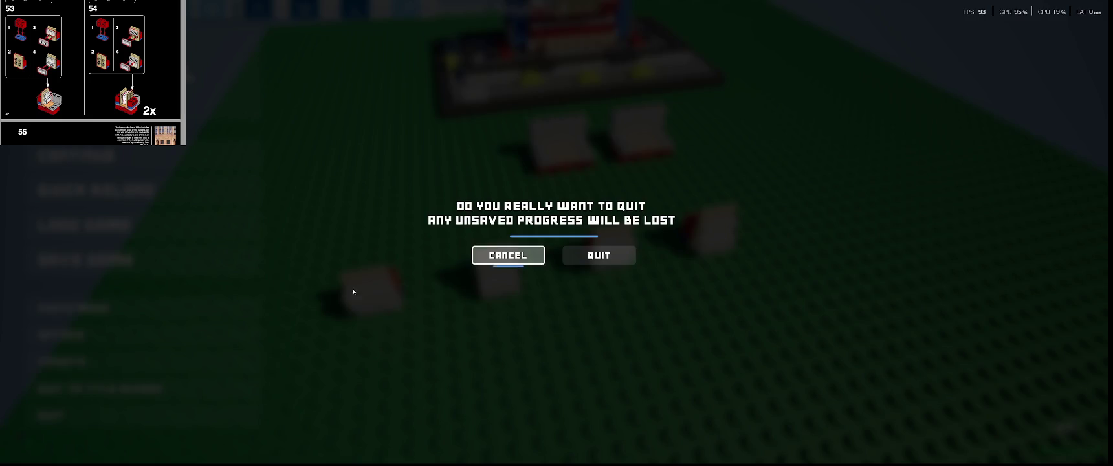
{"action": "left_click", "coordinate": [598, 255]}
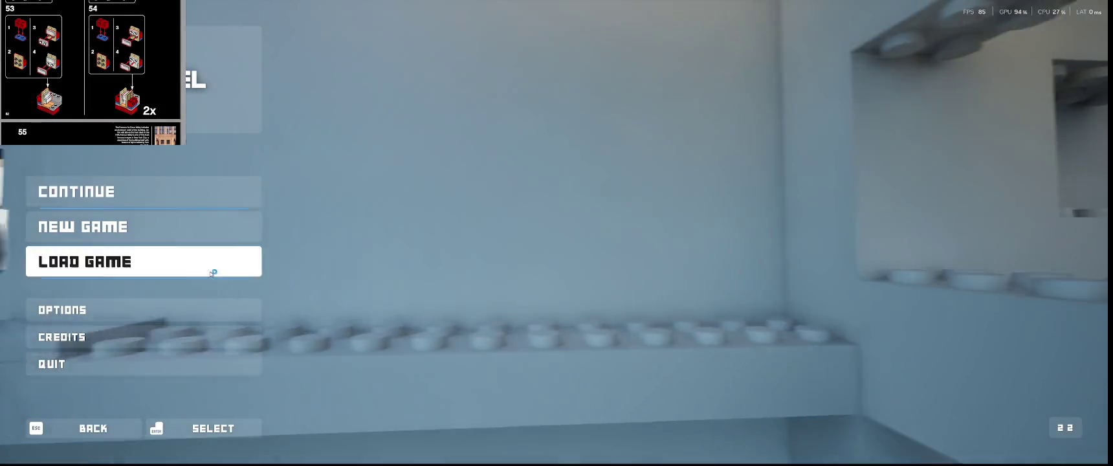
{"action": "left_click", "coordinate": [211, 264]}
{"action": "left_click", "coordinate": [488, 98]}
{"action": "left_click", "coordinate": [582, 309]}
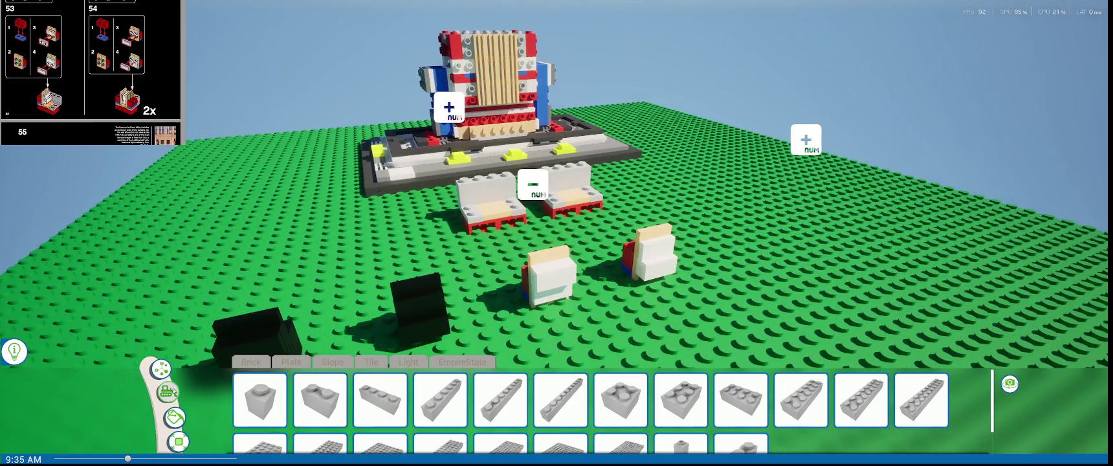
- Repaint the black side pieces tan-and-white and red to match the other stacks
{"action": "left_click", "coordinate": [174, 418]}
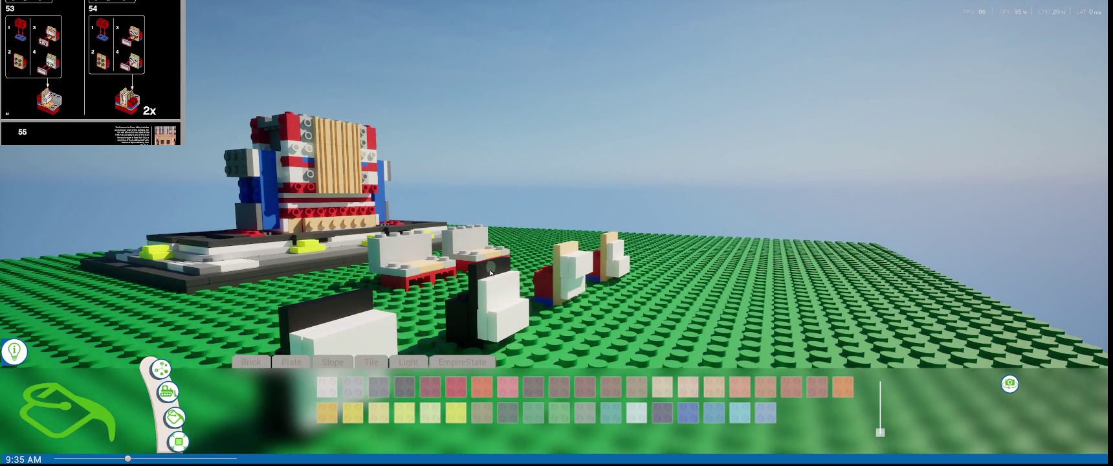
{"action": "left_click", "coordinate": [489, 272]}
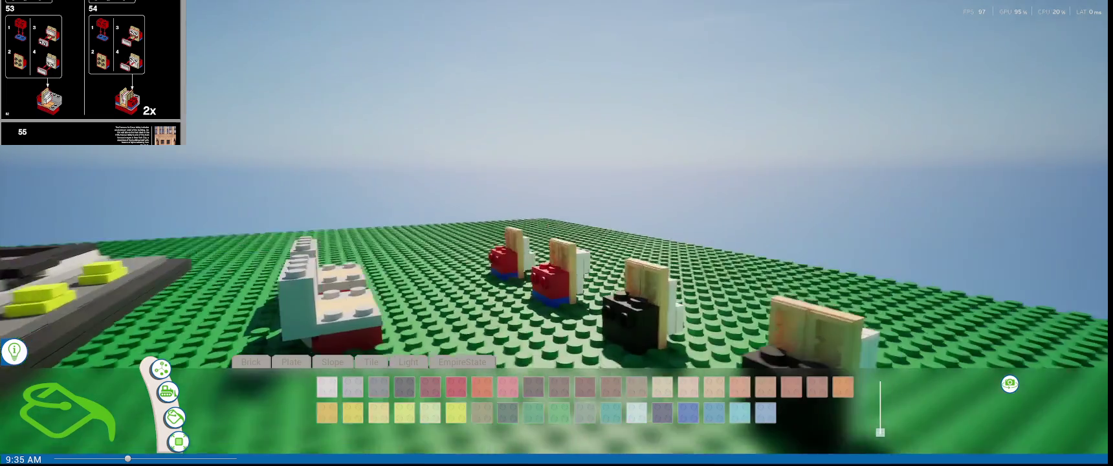
{"action": "left_click", "coordinate": [601, 301]}
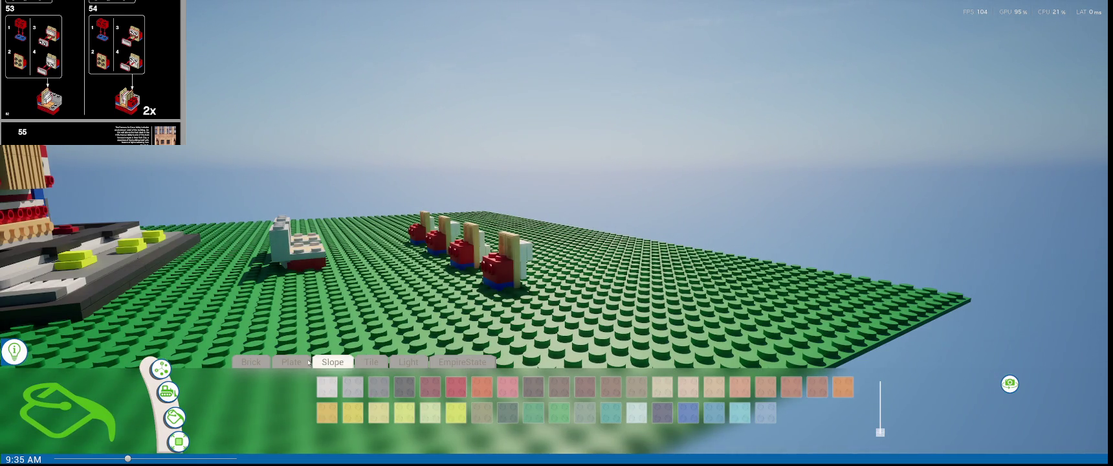
{"action": "left_click", "coordinate": [251, 361]}
{"action": "middle_click_drag", "start_coordinate": [548, 298], "coordinate": [425, 304]}
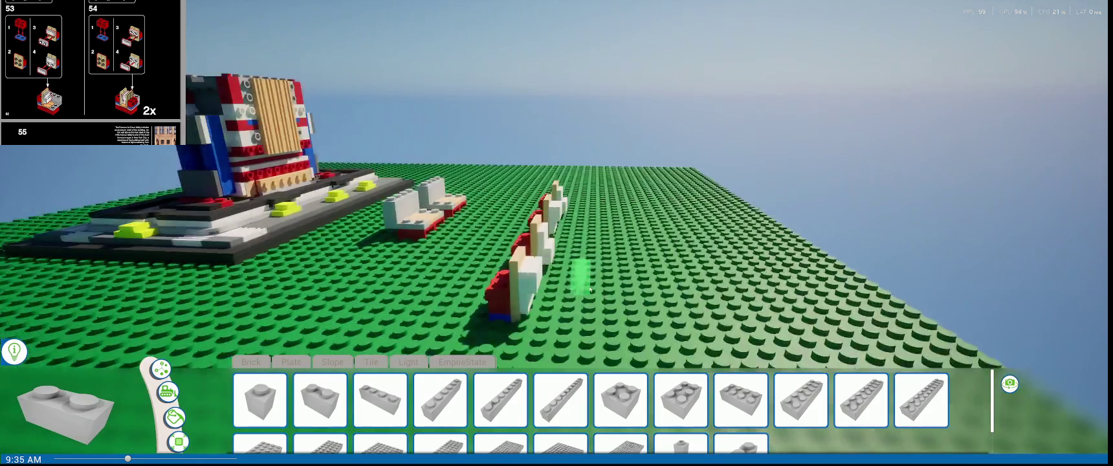
- Select the middle side piece and set Rotate Snap to 90
{"action": "scroll", "coordinate": [425, 304], "scroll_direction": "up", "scroll_amount": 2}
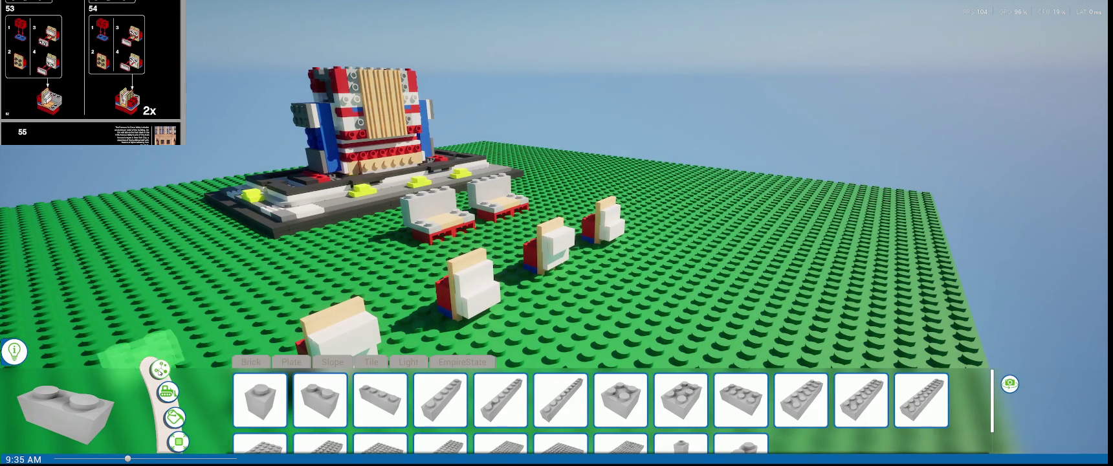
{"action": "left_click", "coordinate": [161, 368]}
{"action": "scroll", "coordinate": [529, 259], "scroll_direction": "down", "scroll_amount": 3}
{"action": "scroll", "coordinate": [492, 256], "scroll_direction": "up", "scroll_amount": 2}
{"action": "left_click", "coordinate": [586, 242]}
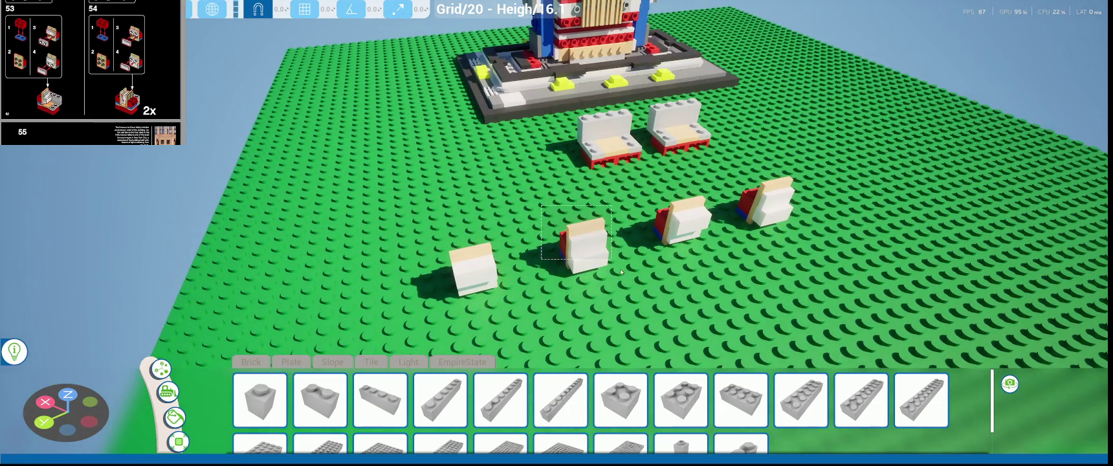
{"action": "middle_click_drag", "start_coordinate": [620, 272], "coordinate": [678, 242]}
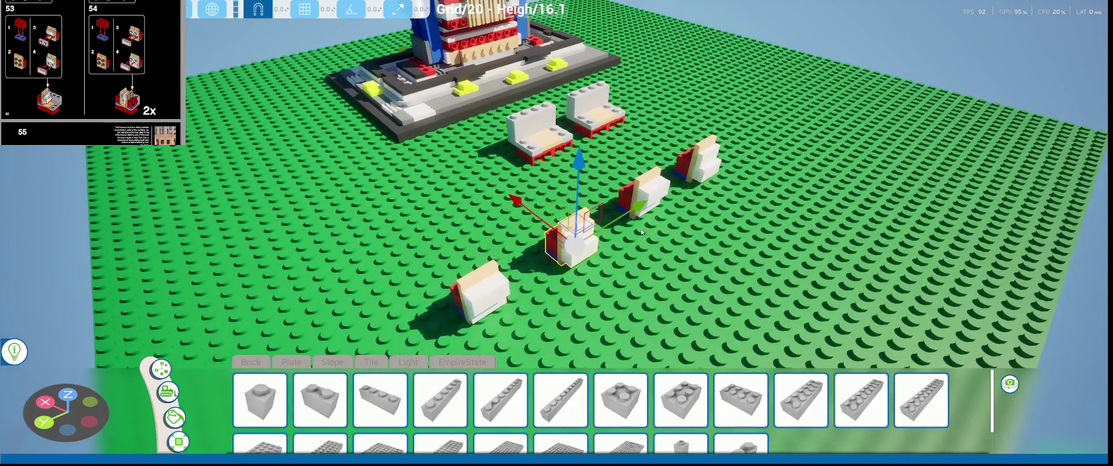
{"action": "left_click_drag", "start_coordinate": [546, 223], "coordinate": [499, 198]}
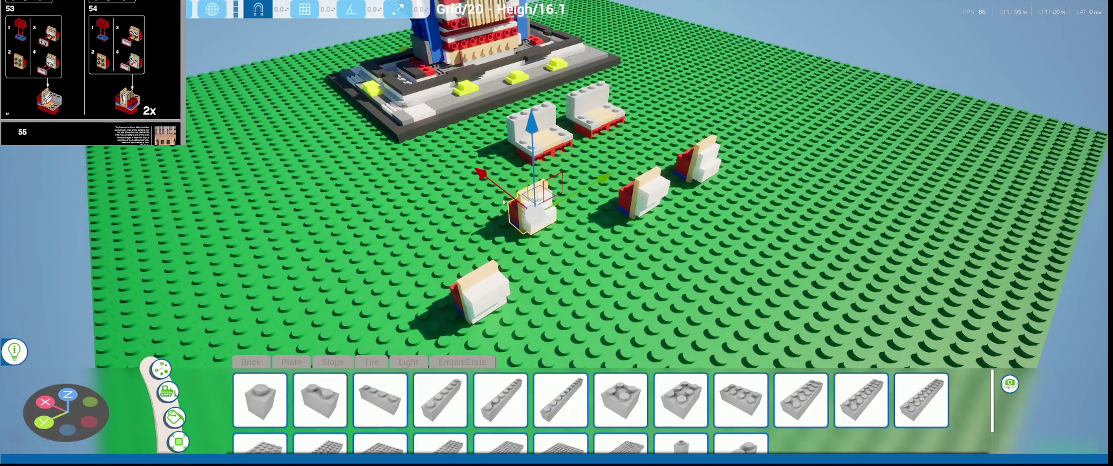
{"action": "left_click", "coordinate": [374, 9]}
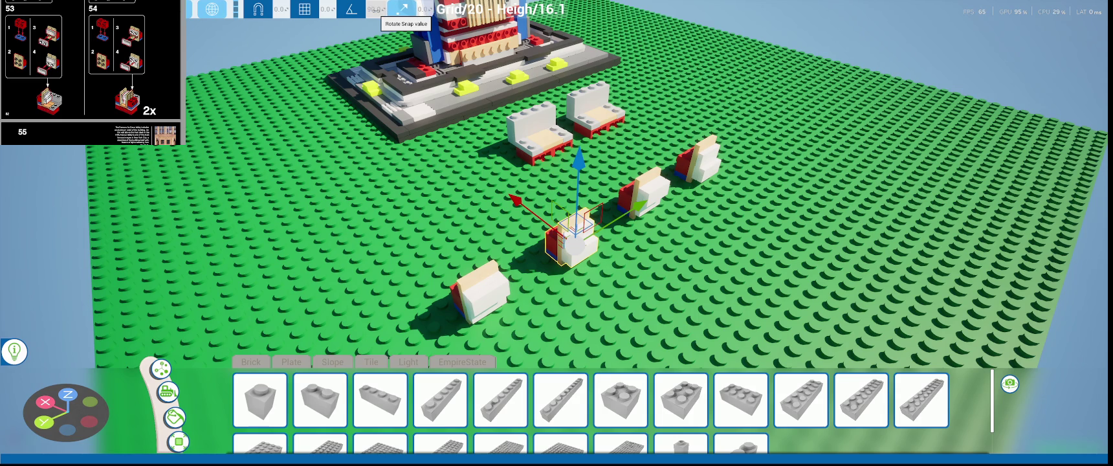
{"action": "key", "text": "Return"}
- Give the middle and right-middle pieces a quarter turn each
{"action": "middle_click_drag", "start_coordinate": [492, 272], "coordinate": [528, 248]}
{"action": "key", "text": "e"}
{"action": "left_click_drag", "start_coordinate": [591, 277], "coordinate": [473, 128]}
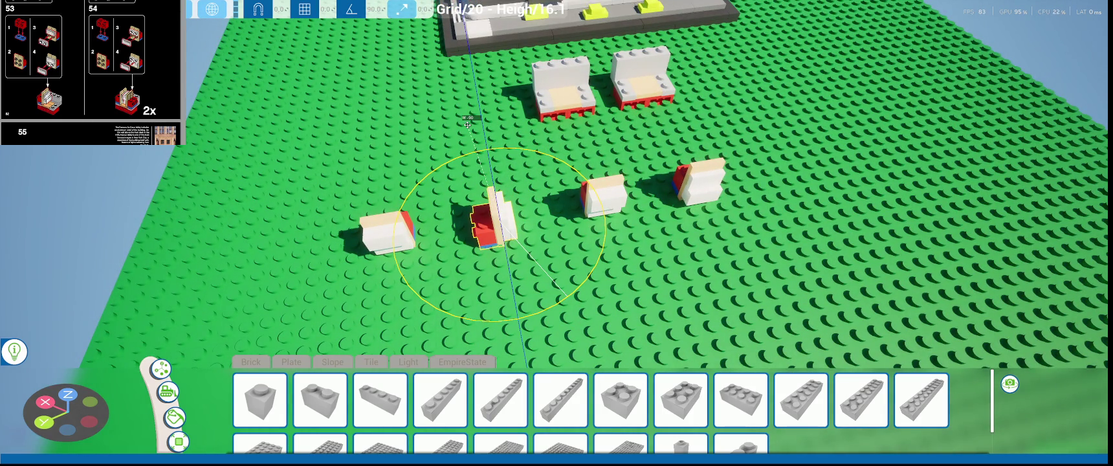
{"action": "middle_click_drag", "start_coordinate": [473, 128], "coordinate": [658, 169]}
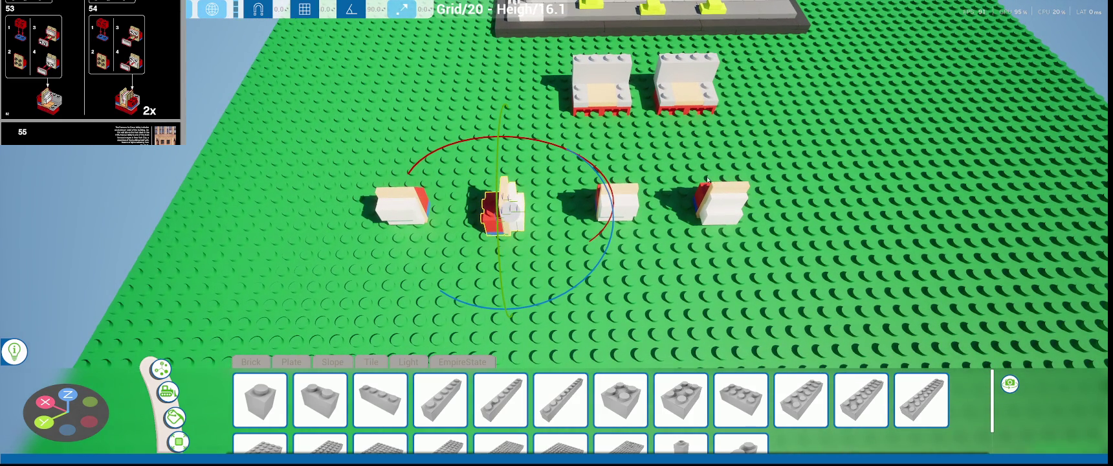
{"action": "left_click", "coordinate": [618, 204]}
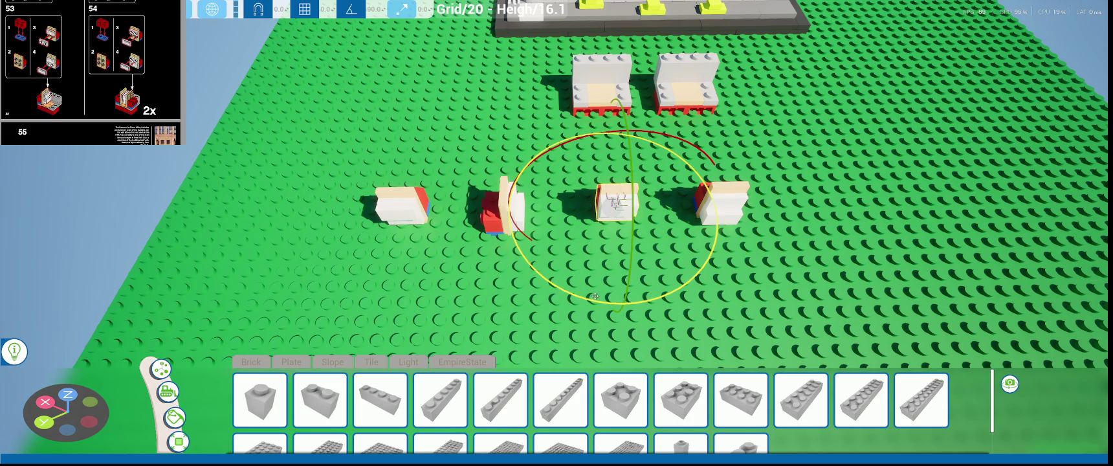
{"action": "left_click_drag", "start_coordinate": [535, 280], "coordinate": [485, 100]}
{"action": "middle_click_drag", "start_coordinate": [485, 100], "coordinate": [505, 130]}
- Slide the right-middle piece left along X against the middle piece
{"action": "key", "text": "w"}
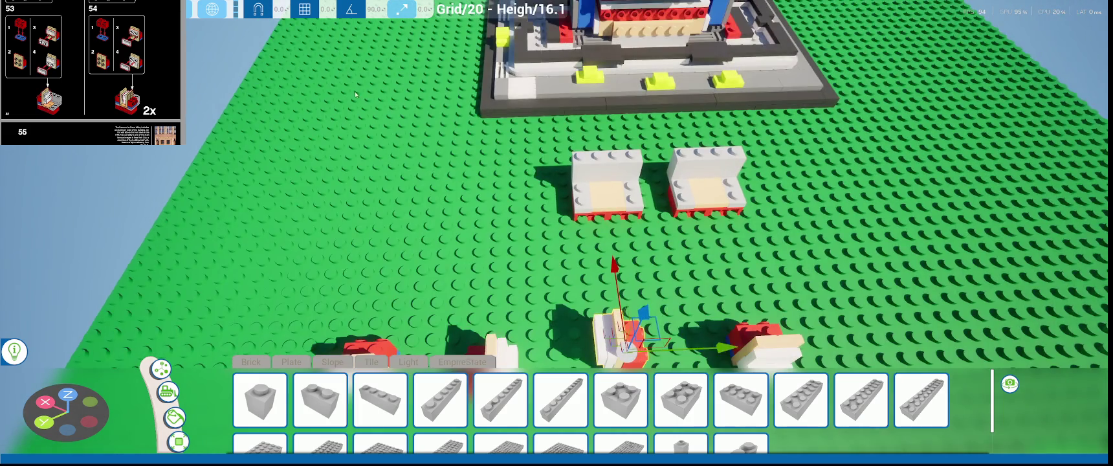
{"action": "mouse_move", "coordinate": [618, 168]}
{"action": "middle_mouse_down"}
{"action": "mouse_move", "coordinate": [618, 243]}
{"action": "mouse_move", "coordinate": [675, 296]}
{"action": "middle_mouse_up"}
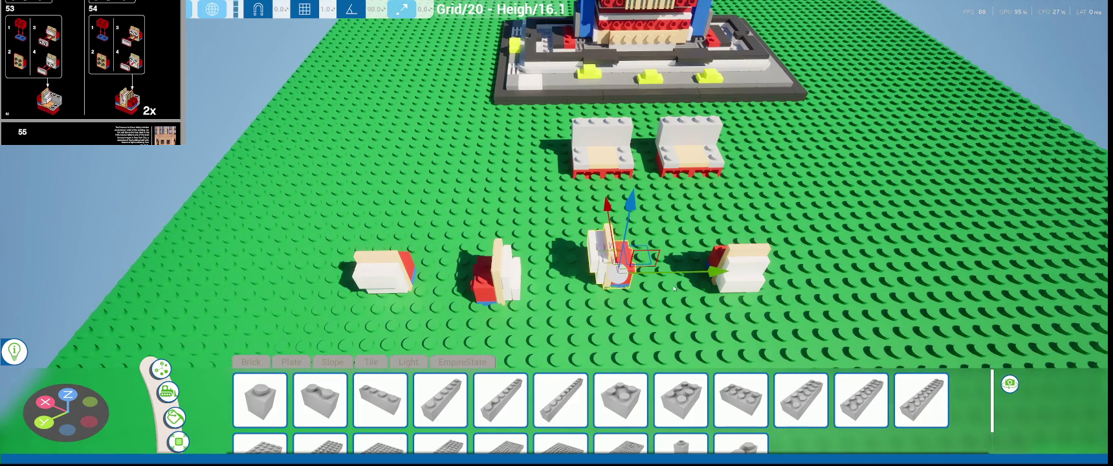
{"action": "left_click_drag", "start_coordinate": [673, 273], "coordinate": [603, 277]}
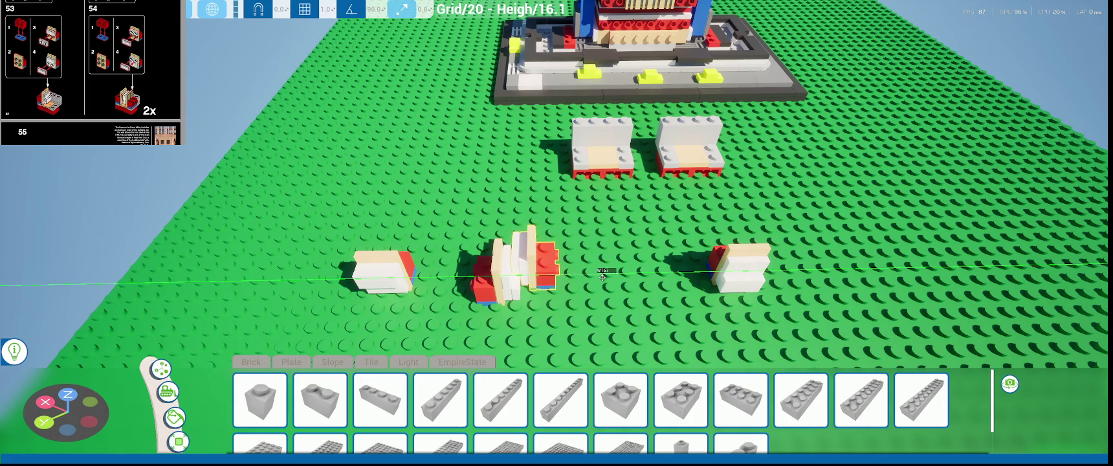
{"action": "mouse_move", "coordinate": [603, 277]}
{"action": "middle_mouse_down"}
{"action": "mouse_move", "coordinate": [498, 270]}
{"action": "mouse_move", "coordinate": [625, 327]}
{"action": "middle_mouse_up"}
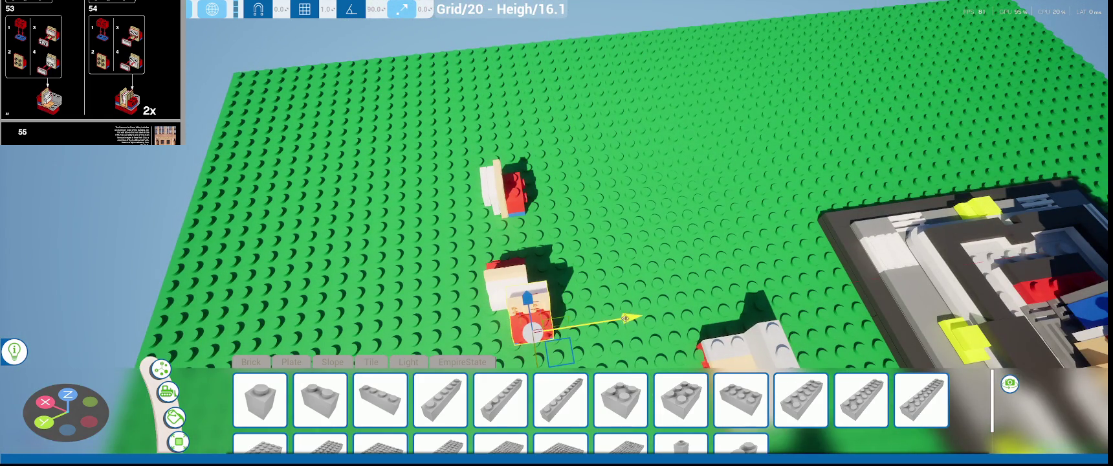
- Slide the tan-and-white assembly left toward the red brick and nudge it into alignment
{"action": "left_click_drag", "start_coordinate": [625, 318], "coordinate": [606, 324]}
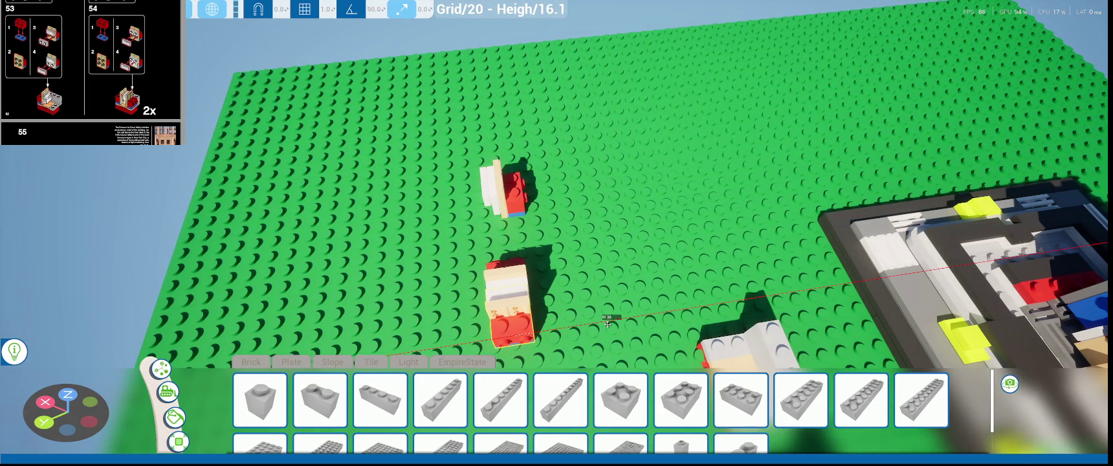
{"action": "middle_click_drag", "start_coordinate": [608, 325], "coordinate": [608, 388]}
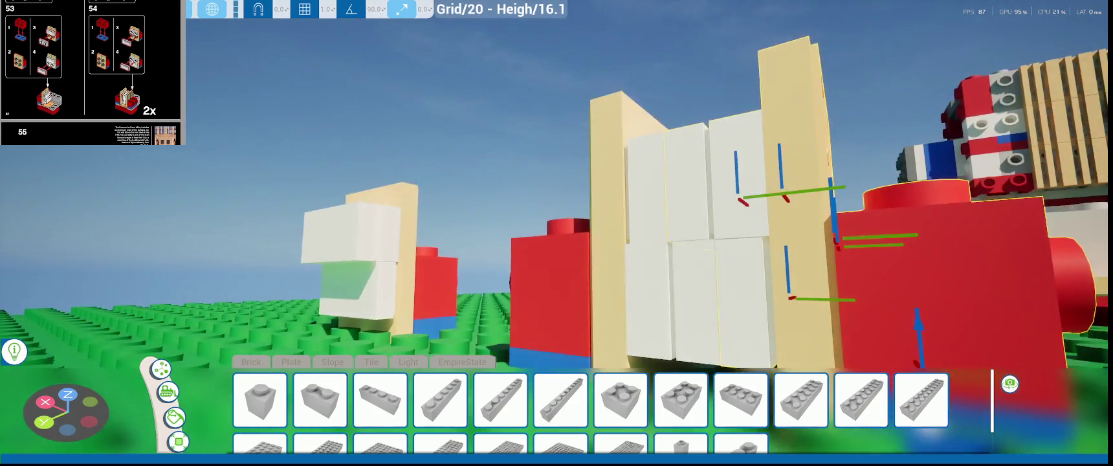
{"action": "mouse_move", "coordinate": [648, 293]}
{"action": "middle_mouse_down"}
{"action": "mouse_move", "coordinate": [717, 293]}
{"action": "mouse_move", "coordinate": [688, 301]}
{"action": "middle_mouse_up"}
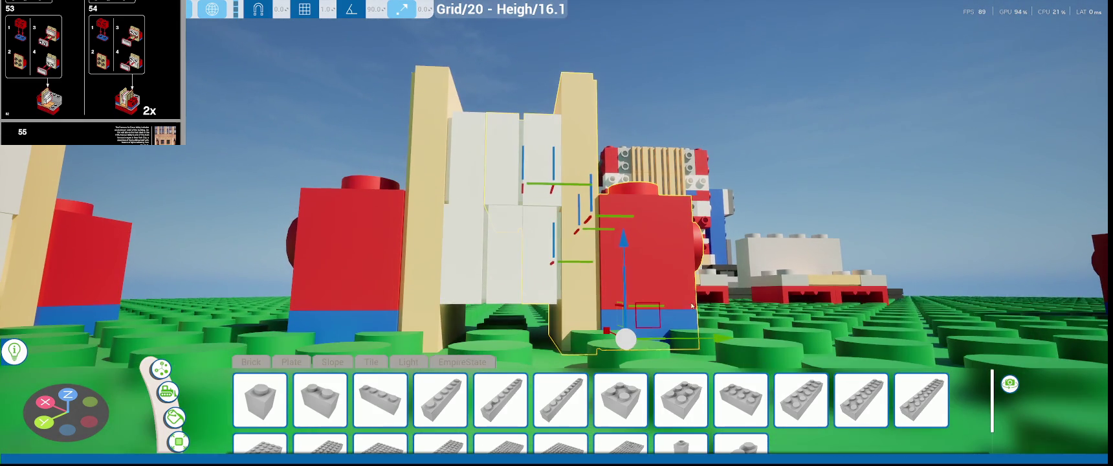
{"action": "left_click_drag", "start_coordinate": [717, 336], "coordinate": [721, 336]}
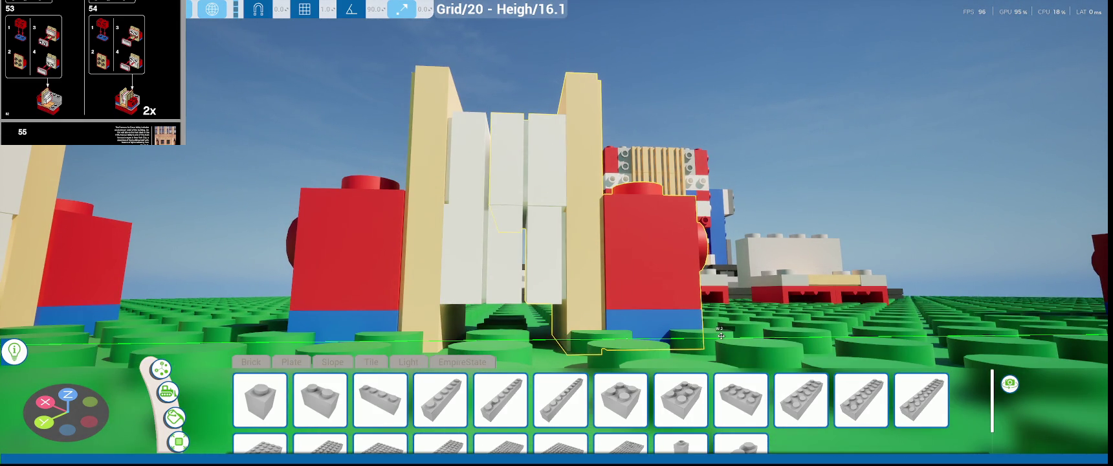
{"action": "middle_click_drag", "start_coordinate": [721, 336], "coordinate": [665, 353]}
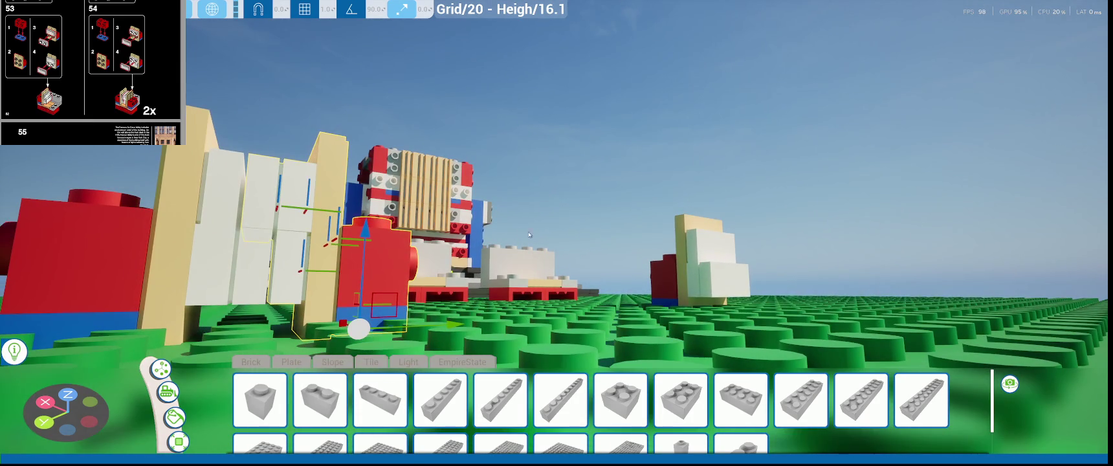
{"action": "middle_click_drag", "start_coordinate": [445, 248], "coordinate": [491, 248]}
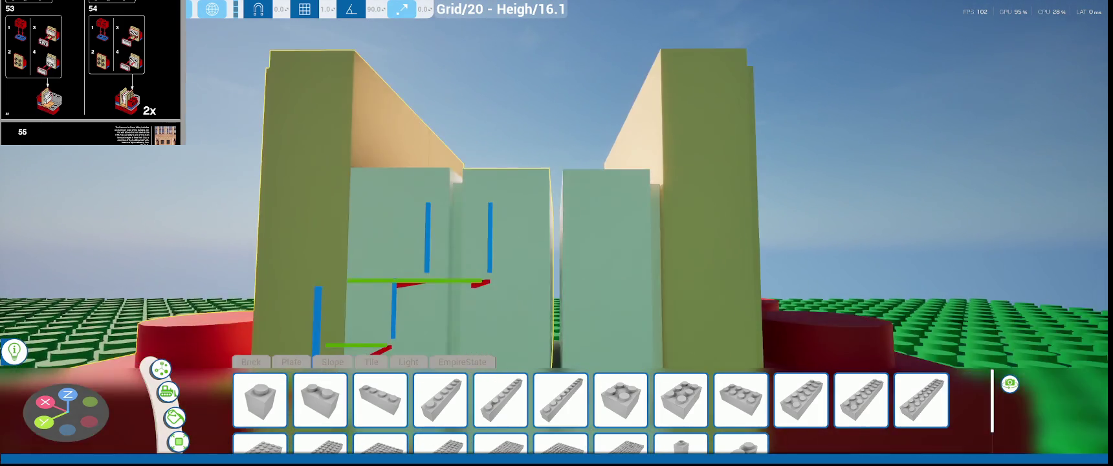
{"action": "middle_click_drag", "start_coordinate": [882, 293], "coordinate": [882, 293]}
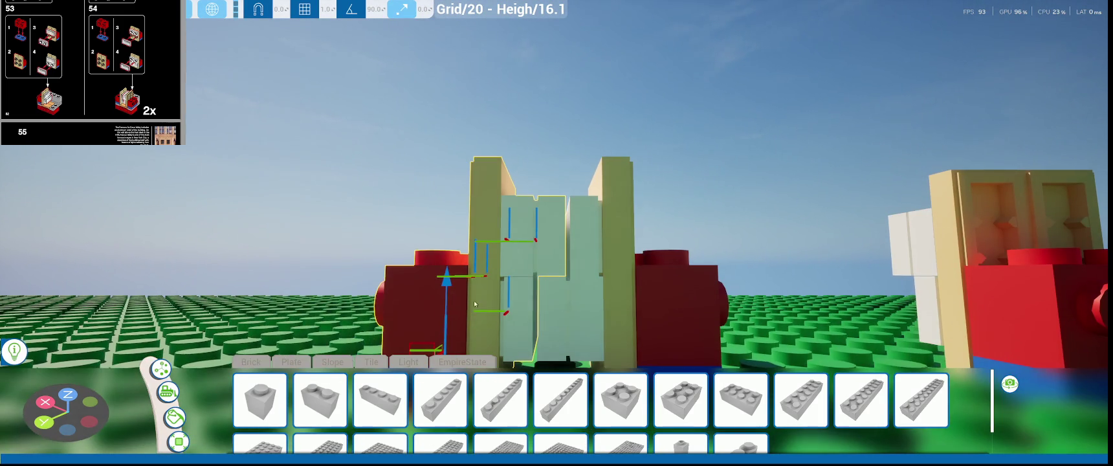
{"action": "scroll", "coordinate": [359, 328], "scroll_direction": "up", "scroll_amount": 3}
- Push the tan piece right against the red brick and view the joined unit
{"action": "left_click_drag", "start_coordinate": [353, 324], "coordinate": [570, 332]}
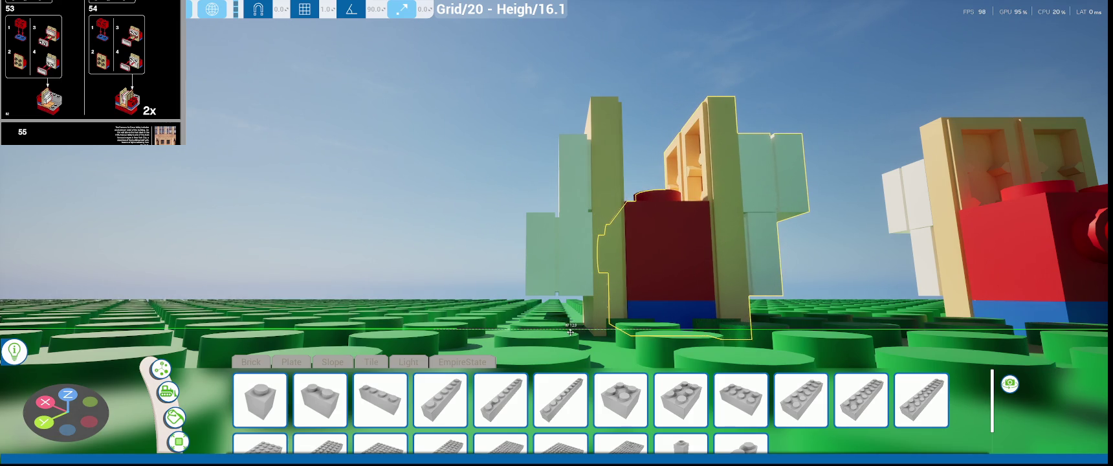
{"action": "scroll", "coordinate": [651, 325], "scroll_direction": "down", "scroll_amount": 3}
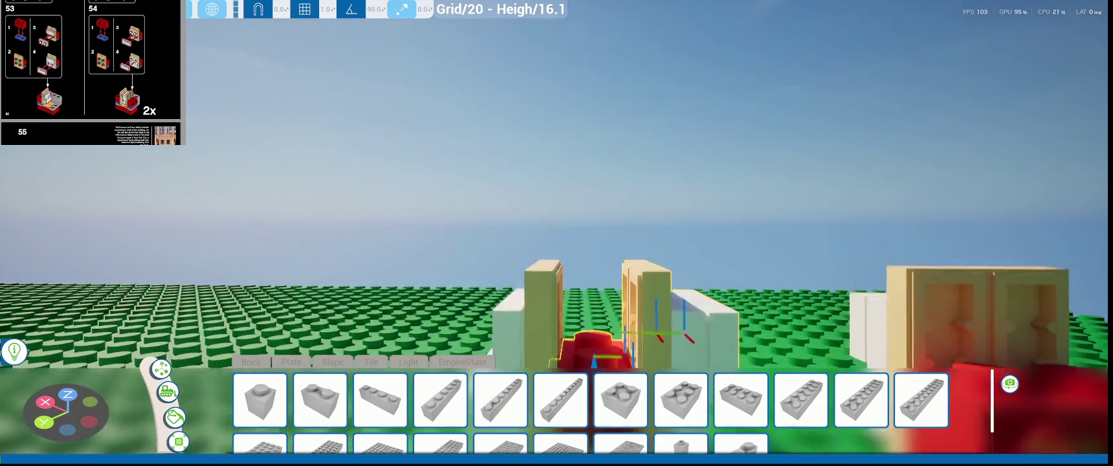
{"action": "key", "text": "w"}
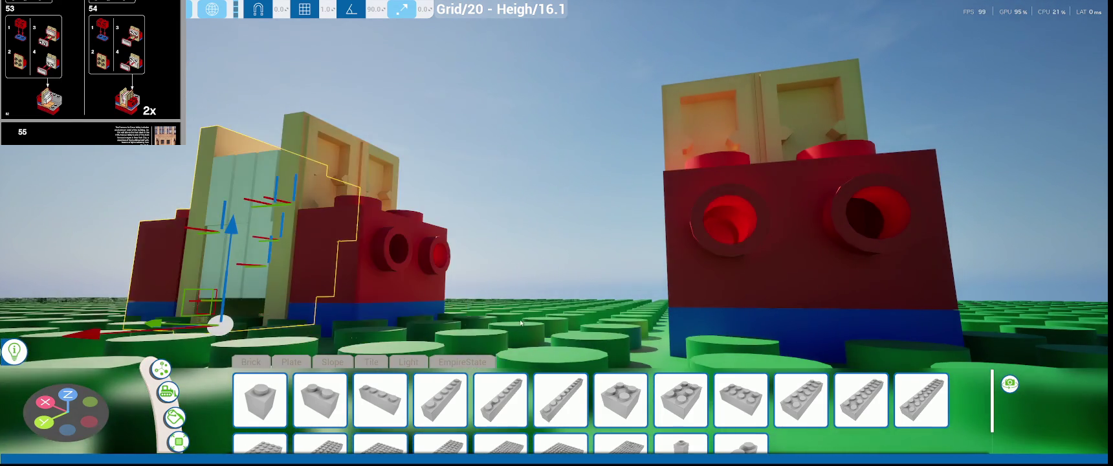
{"action": "key", "text": "d"}
{"action": "key", "text": "a"}
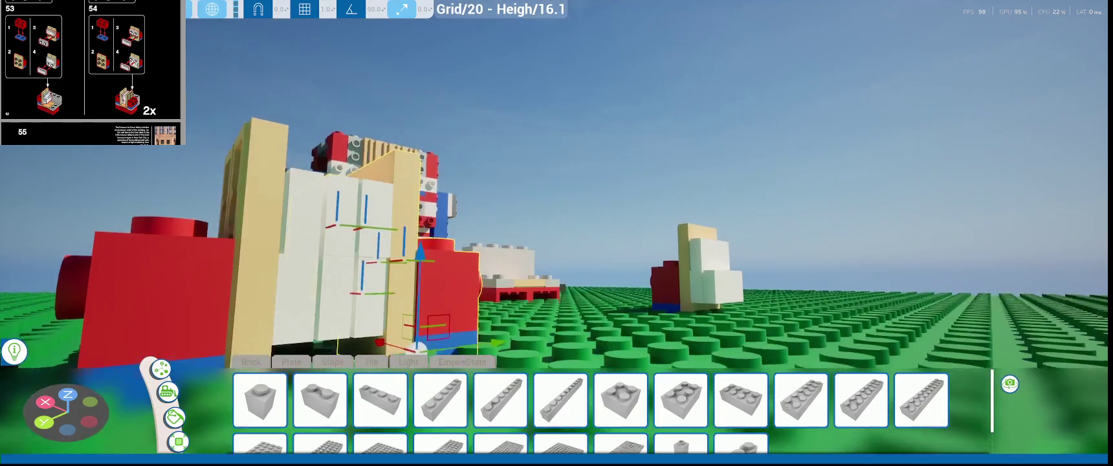
{"action": "key", "text": "a"}
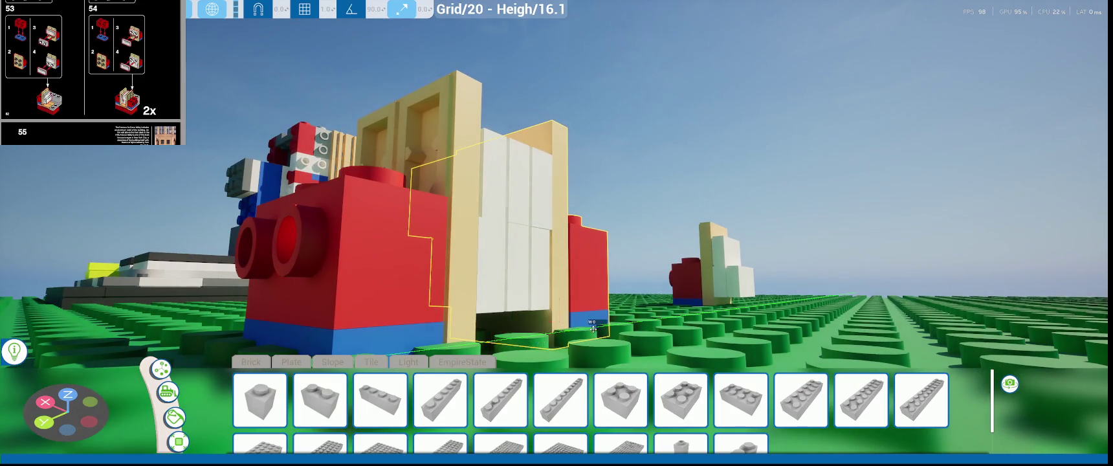
{"action": "key", "text": "a"}
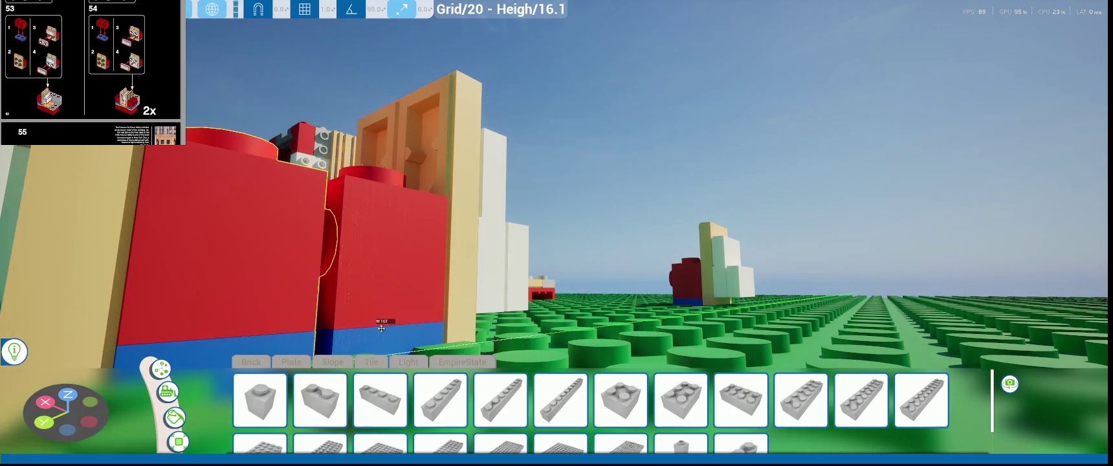
{"action": "key", "text": "a"}
{"action": "key", "text": "a"}
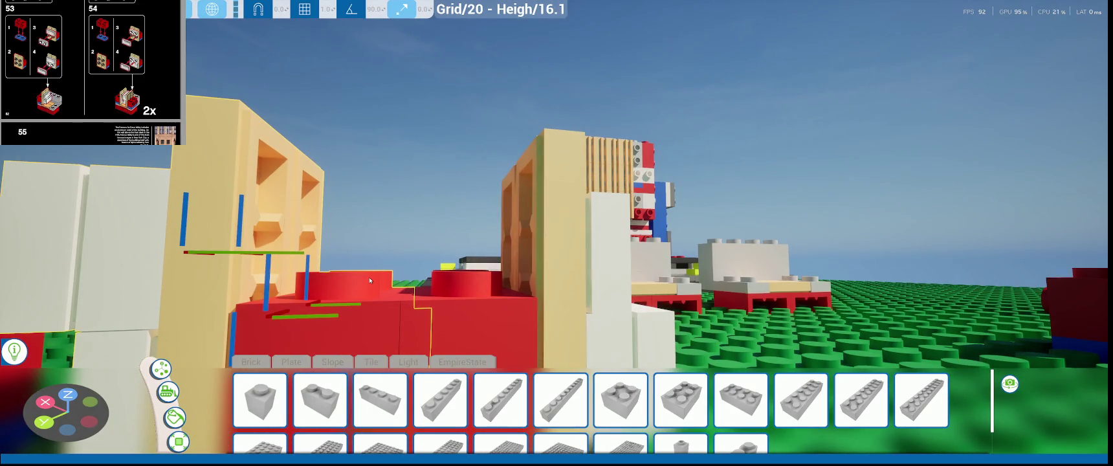
{"action": "key", "text": "s"}
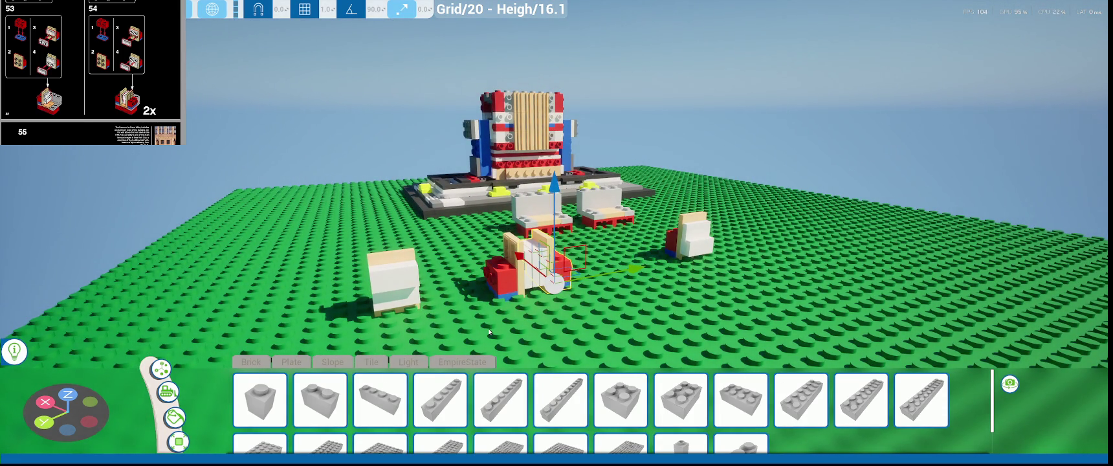
- Rotate the left and right white-and-tan pieces so both face the same way
{"action": "key", "text": "s"}
{"action": "left_click", "coordinate": [414, 253]}
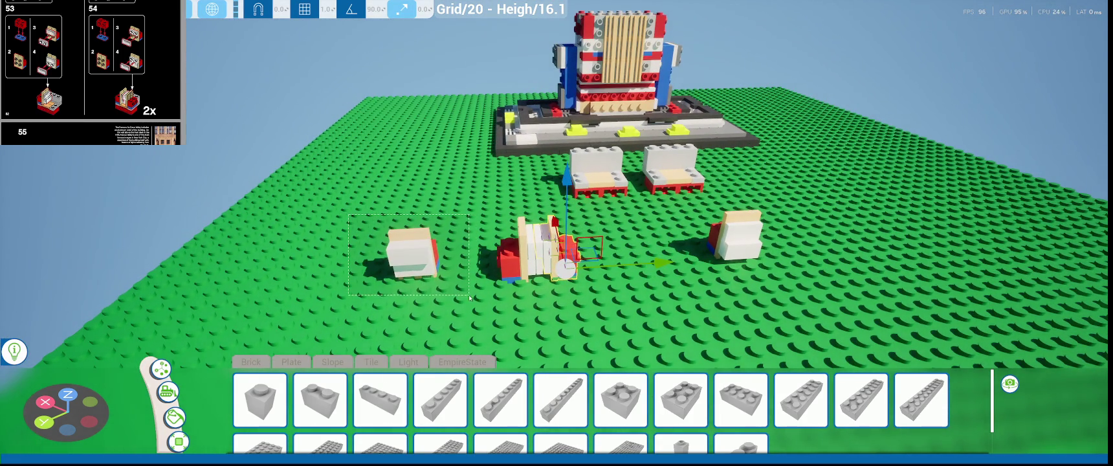
{"action": "key", "text": "w"}
{"action": "key", "text": "e"}
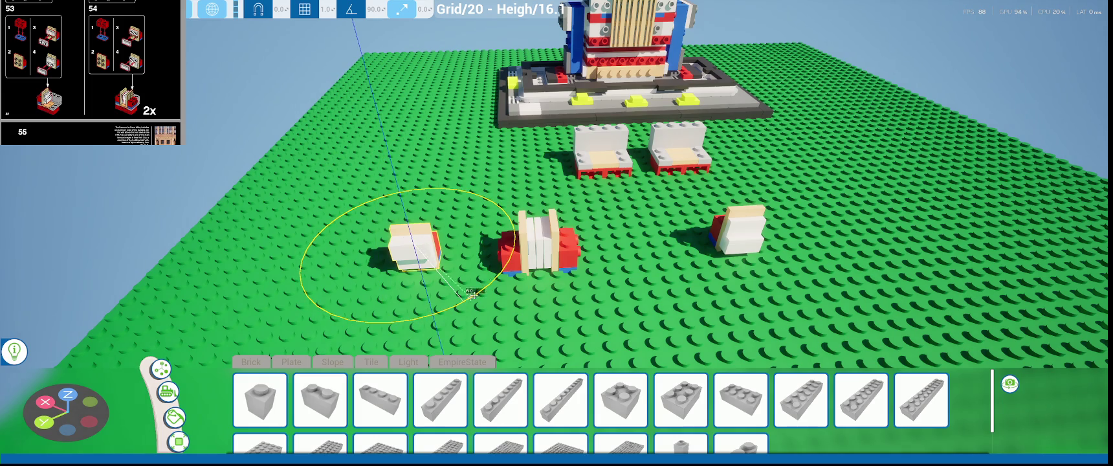
{"action": "left_click_drag", "start_coordinate": [546, 201], "coordinate": [438, 160]}
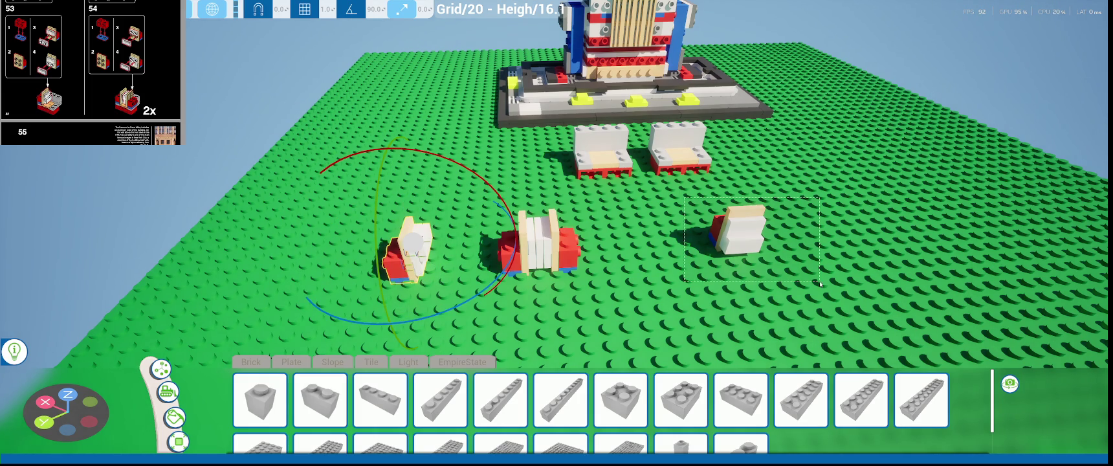
{"action": "left_click", "coordinate": [737, 232]}
{"action": "mouse_move", "coordinate": [784, 284]}
{"action": "left_mouse_down"}
{"action": "mouse_move", "coordinate": [697, 254]}
{"action": "mouse_move", "coordinate": [466, 259]}
{"action": "left_mouse_up"}
{"action": "key", "text": "w"}
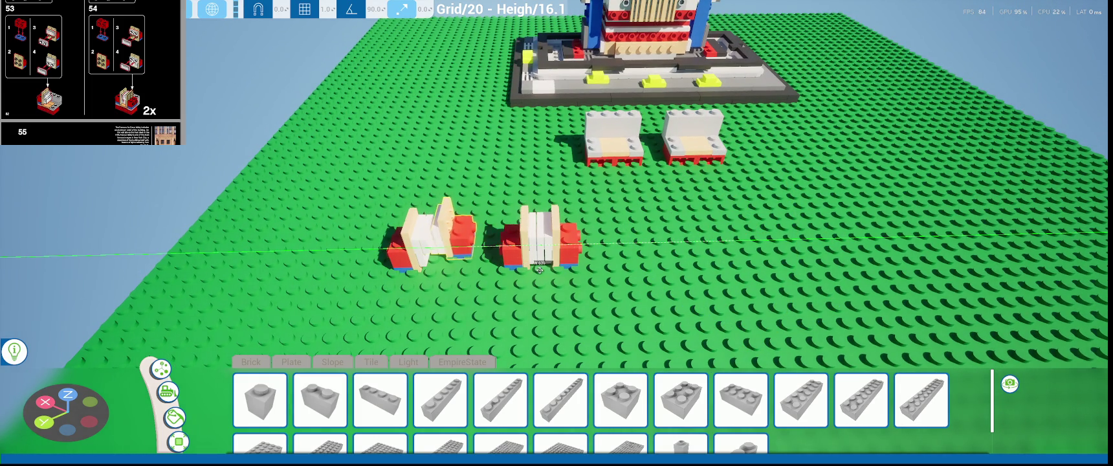
- Slide the red brick left against the panels to form the second red-ended unit
{"action": "left_click", "coordinate": [446, 239]}
{"action": "middle_click_drag", "start_coordinate": [453, 246], "coordinate": [580, 330]}
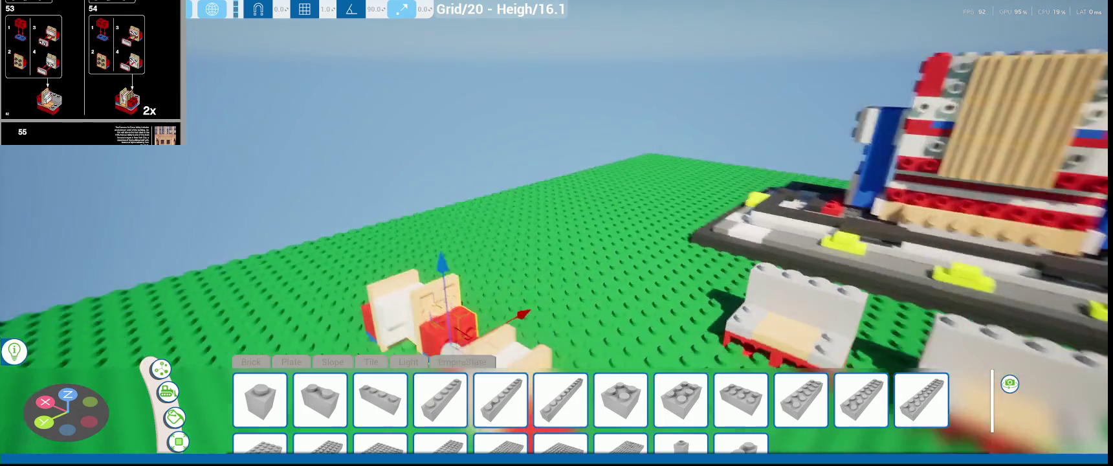
{"action": "key", "text": "f"}
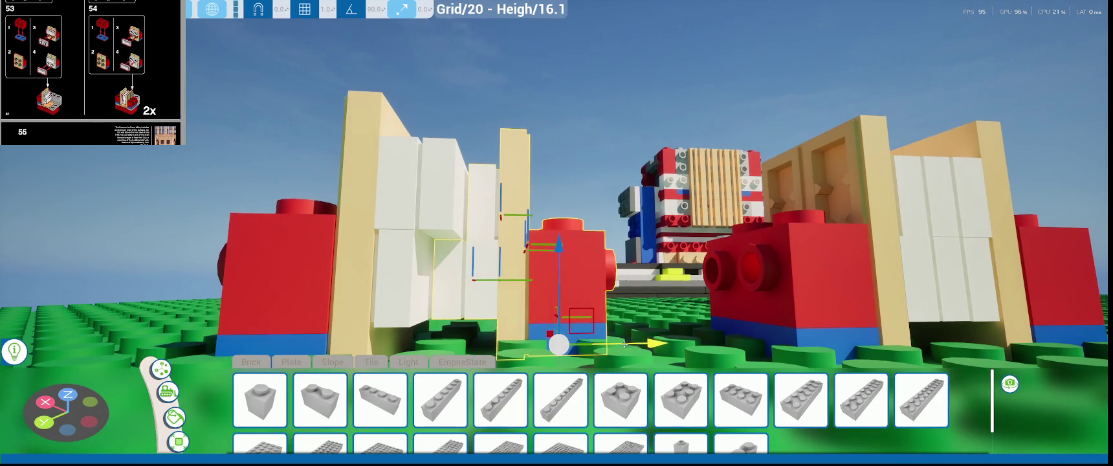
{"action": "left_click_drag", "start_coordinate": [624, 343], "coordinate": [631, 344]}
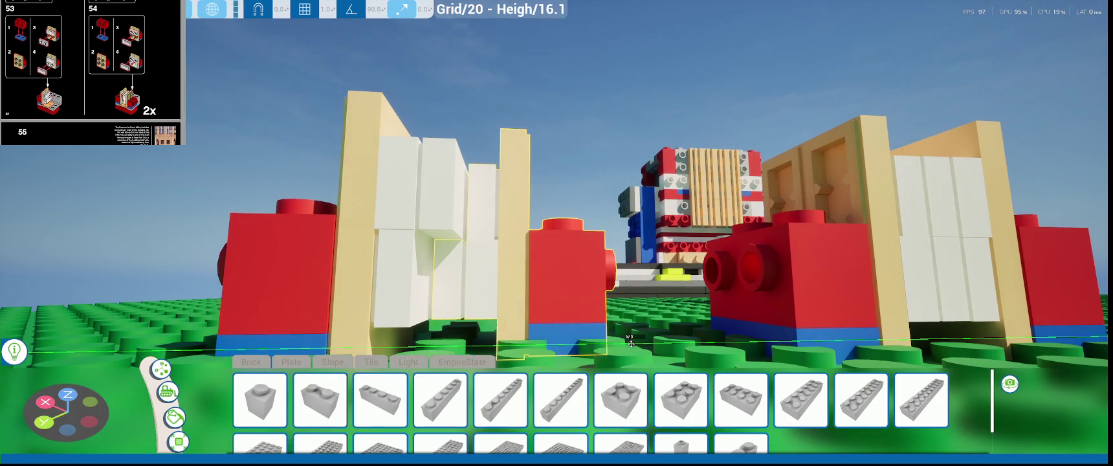
{"action": "key", "text": "f"}
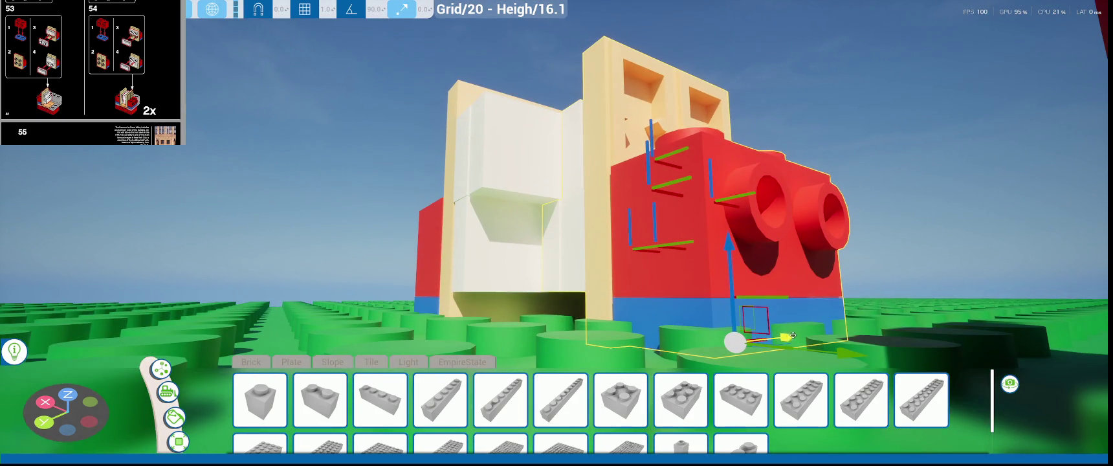
{"action": "left_click_drag", "start_coordinate": [793, 335], "coordinate": [738, 341]}
{"action": "key", "text": "f"}
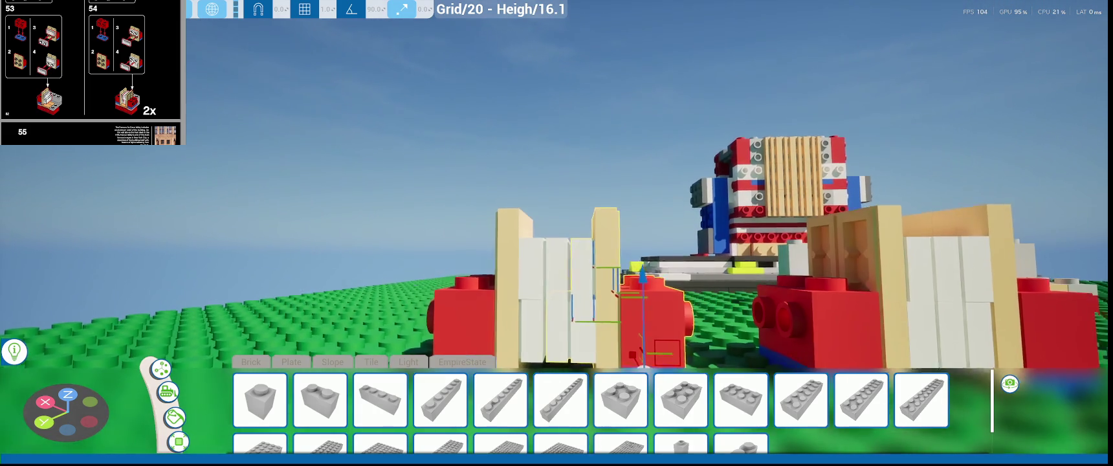
{"action": "scroll", "coordinate": [611, 309], "scroll_direction": "down", "scroll_amount": 5}
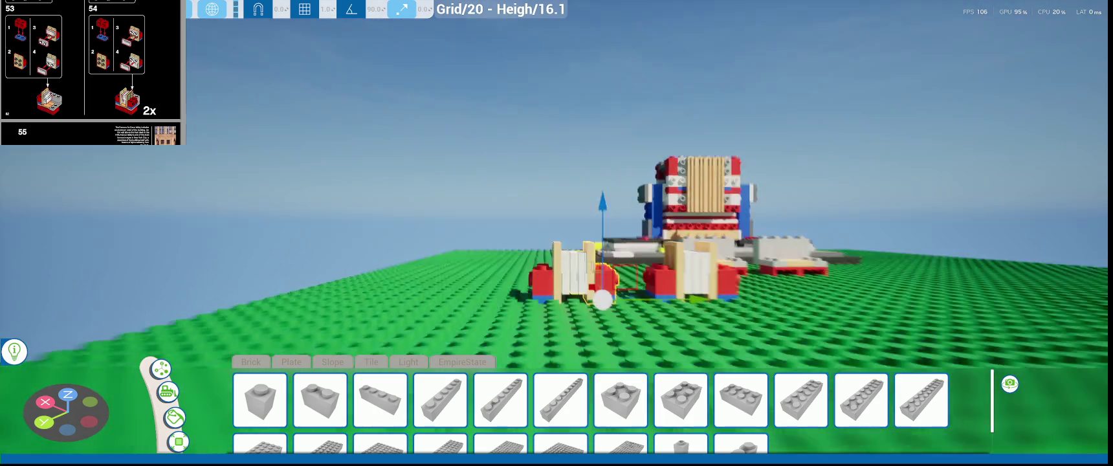
{"action": "right_click_drag", "start_coordinate": [663, 265], "coordinate": [663, 265]}
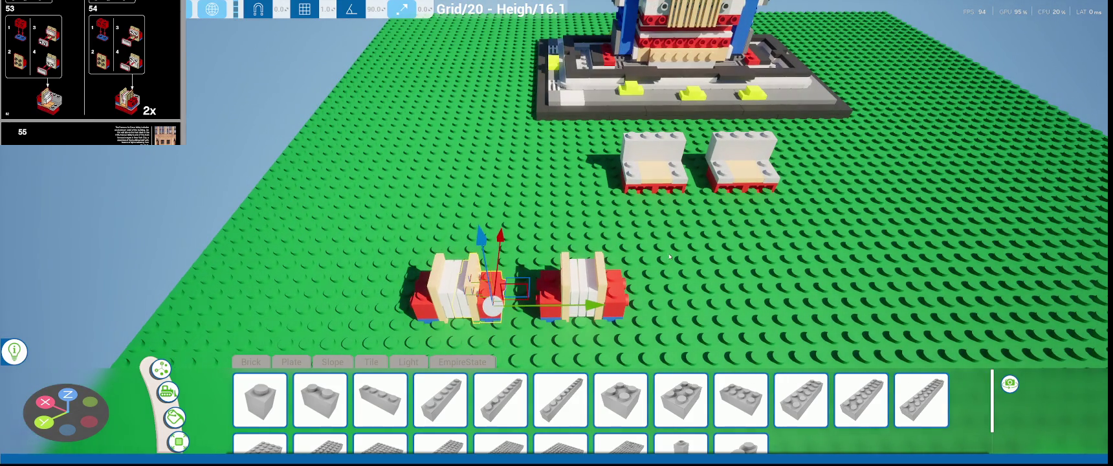
- Select the right red-based sub-assembly and slide it against the other sub-assembly
{"action": "left_click", "coordinate": [670, 257]}
{"action": "left_click", "coordinate": [540, 320]}
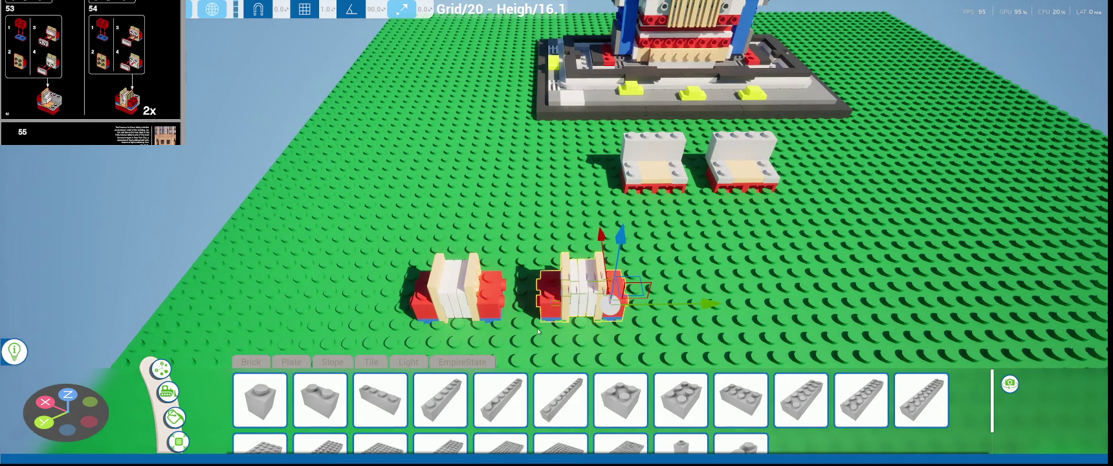
{"action": "scroll", "coordinate": [91, 73], "scroll_direction": "down", "scroll_amount": 3}
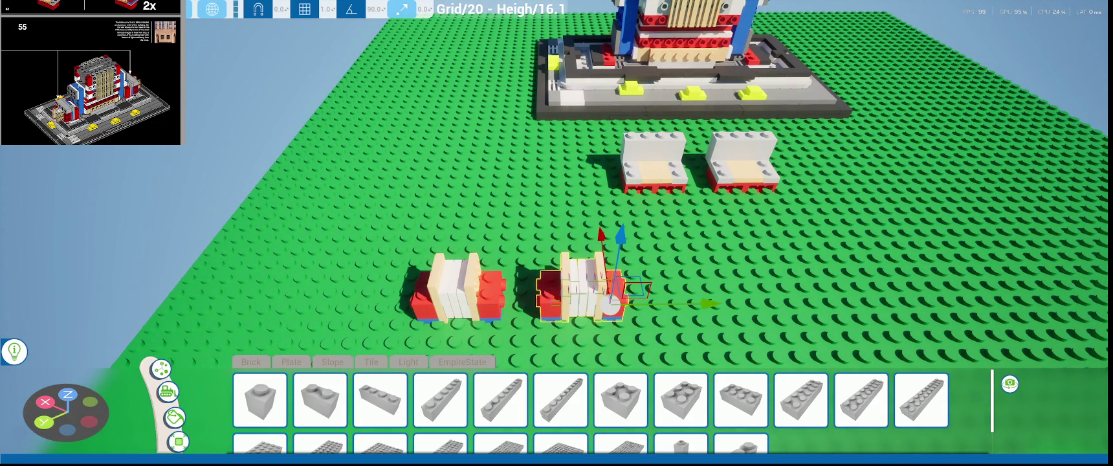
{"action": "scroll", "coordinate": [91, 73], "scroll_direction": "up", "scroll_amount": 3}
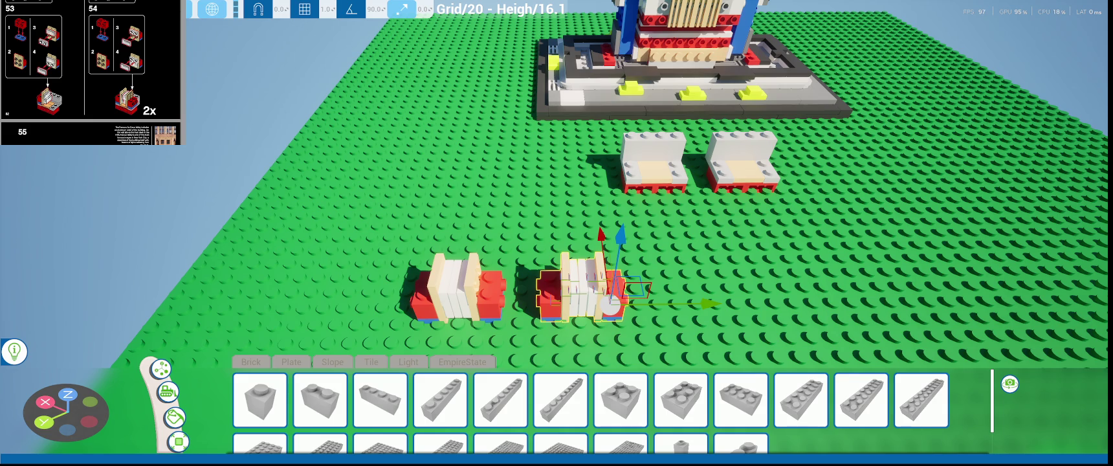
{"action": "middle_click_drag", "start_coordinate": [693, 341], "coordinate": [589, 315]}
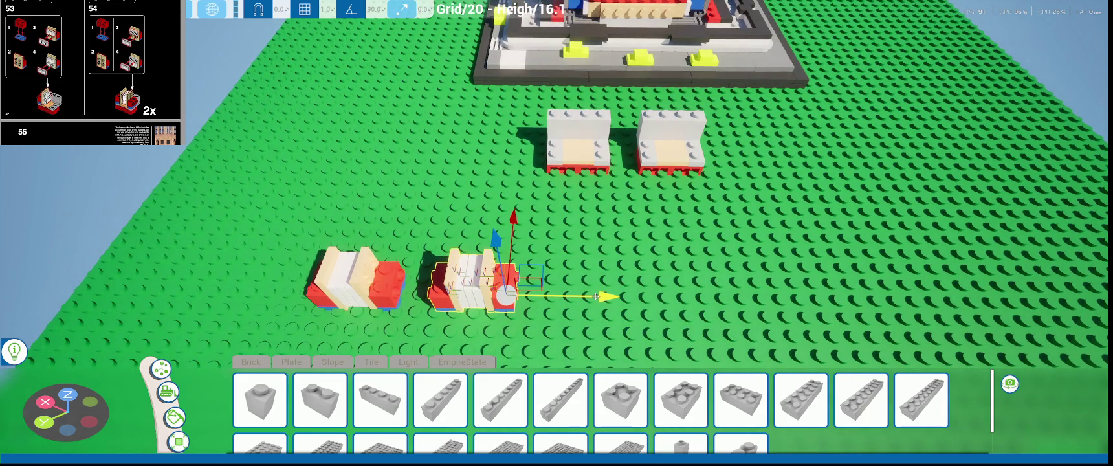
{"action": "left_click_drag", "start_coordinate": [596, 297], "coordinate": [712, 292]}
{"action": "mouse_move", "coordinate": [712, 292]}
{"action": "right_mouse_down"}
{"action": "mouse_move", "coordinate": [814, 222]}
{"action": "mouse_move", "coordinate": [607, 257]}
{"action": "right_mouse_up"}
{"action": "left_click_drag", "start_coordinate": [601, 297], "coordinate": [417, 288]}
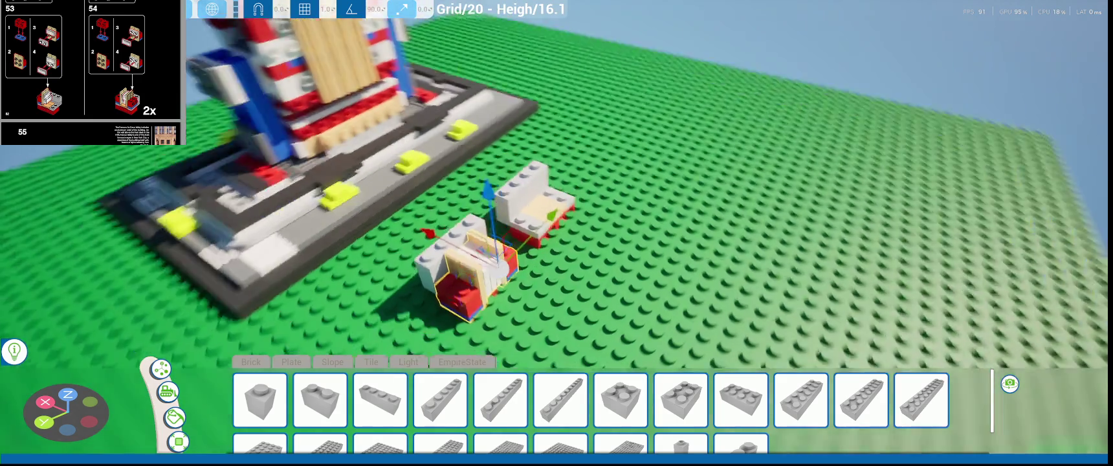
- Nudge the first sub-assembly along its axes into line in front of the base plate
{"action": "right_click_drag", "start_coordinate": [417, 288], "coordinate": [418, 194]}
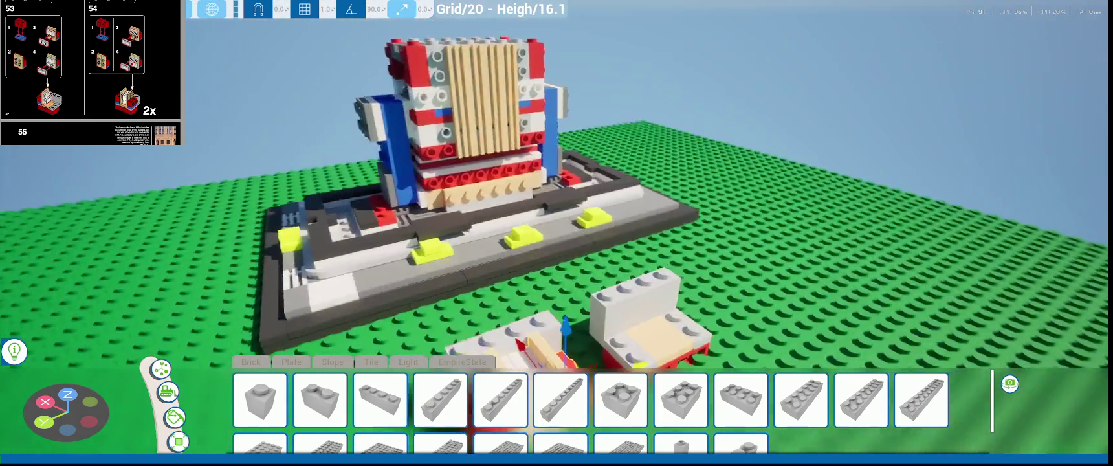
{"action": "left_click_drag", "start_coordinate": [634, 319], "coordinate": [644, 162]}
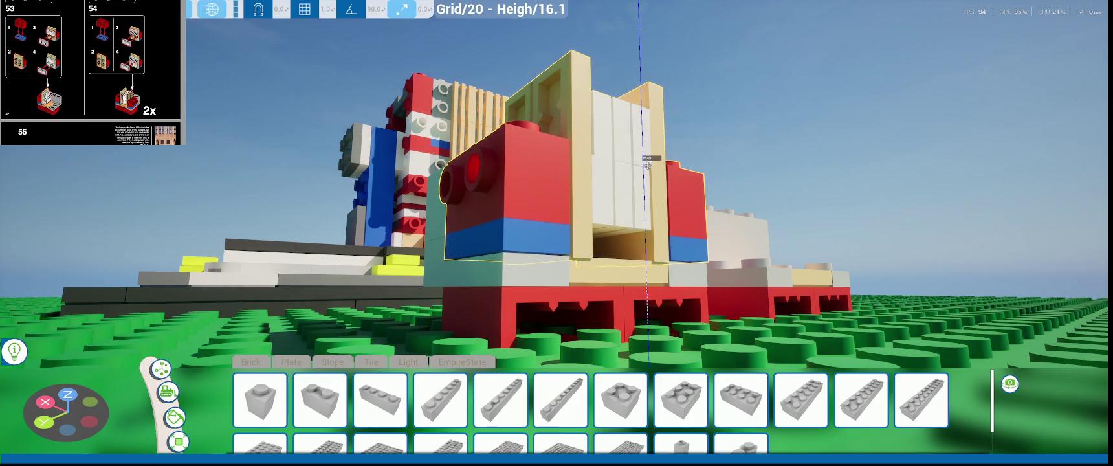
{"action": "right_click_drag", "start_coordinate": [660, 262], "coordinate": [477, 256]}
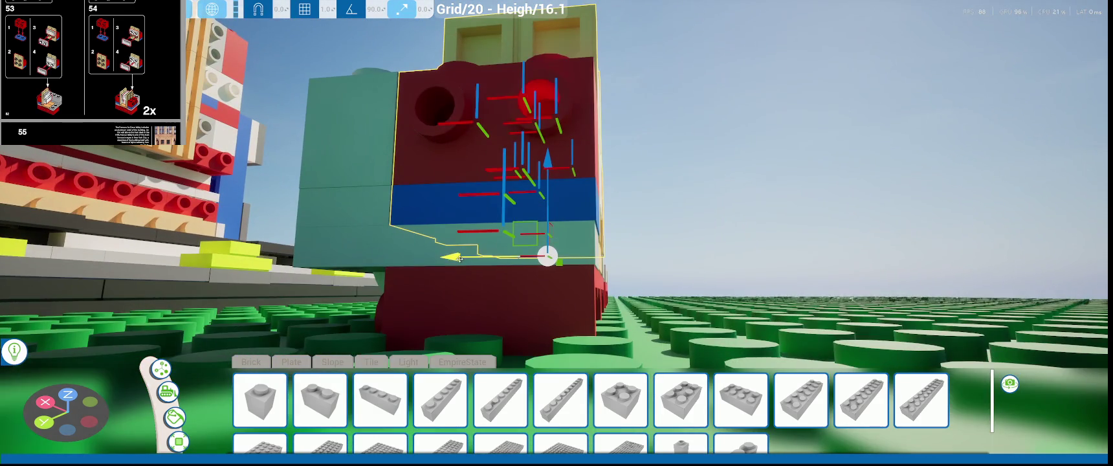
{"action": "left_click_drag", "start_coordinate": [459, 258], "coordinate": [456, 257]}
{"action": "scroll", "coordinate": [457, 258], "scroll_direction": "down", "scroll_amount": 3}
{"action": "mouse_move", "coordinate": [457, 258]}
{"action": "right_mouse_down"}
{"action": "mouse_move", "coordinate": [546, 313]}
{"action": "mouse_move", "coordinate": [590, 260]}
{"action": "mouse_move", "coordinate": [625, 293]}
{"action": "right_mouse_up"}
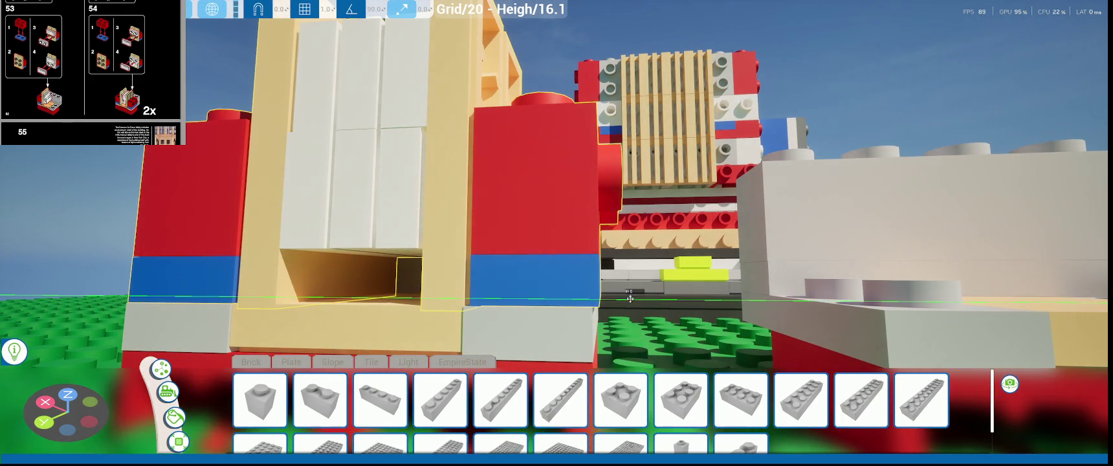
{"action": "right_click_drag", "start_coordinate": [577, 300], "coordinate": [618, 288]}
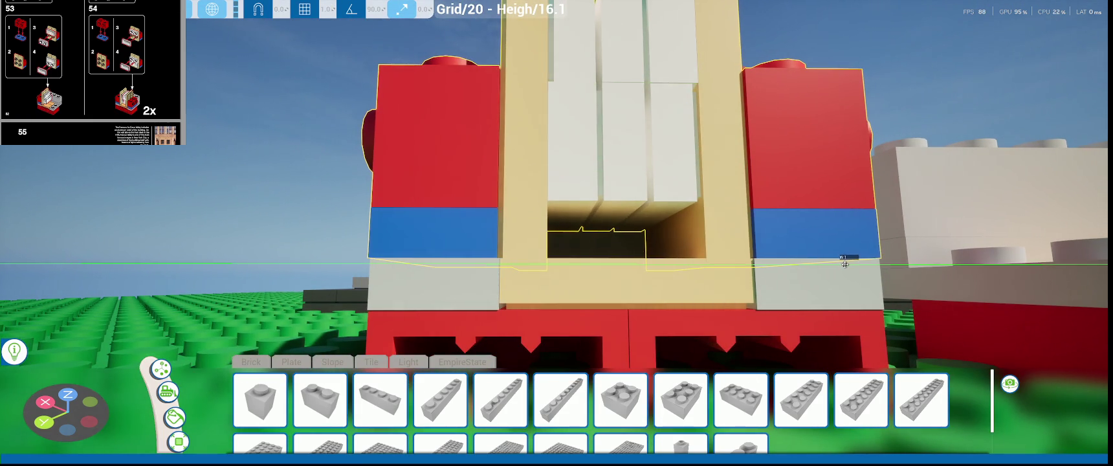
{"action": "mouse_move", "coordinate": [827, 268]}
{"action": "right_mouse_down"}
{"action": "mouse_move", "coordinate": [803, 278]}
{"action": "mouse_move", "coordinate": [858, 264]}
{"action": "right_mouse_up"}
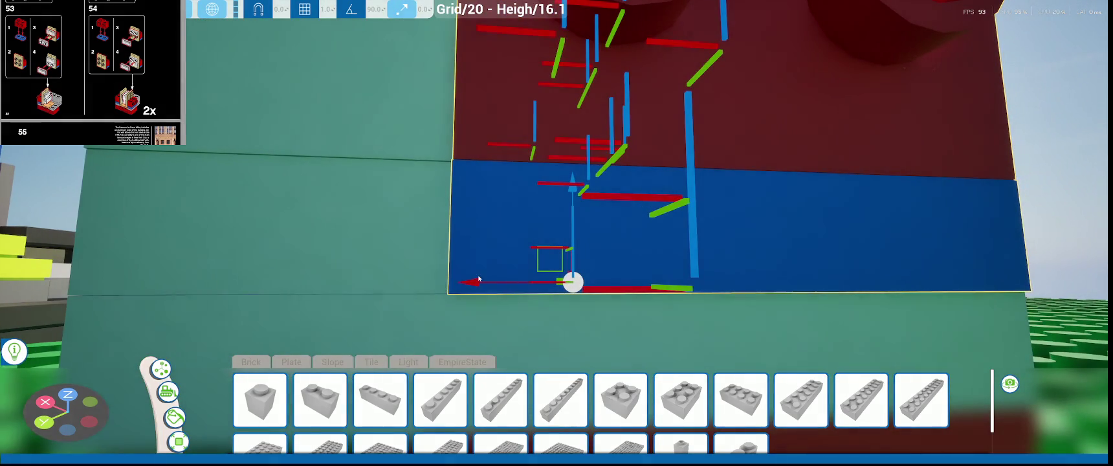
{"action": "left_click_drag", "start_coordinate": [479, 279], "coordinate": [480, 284]}
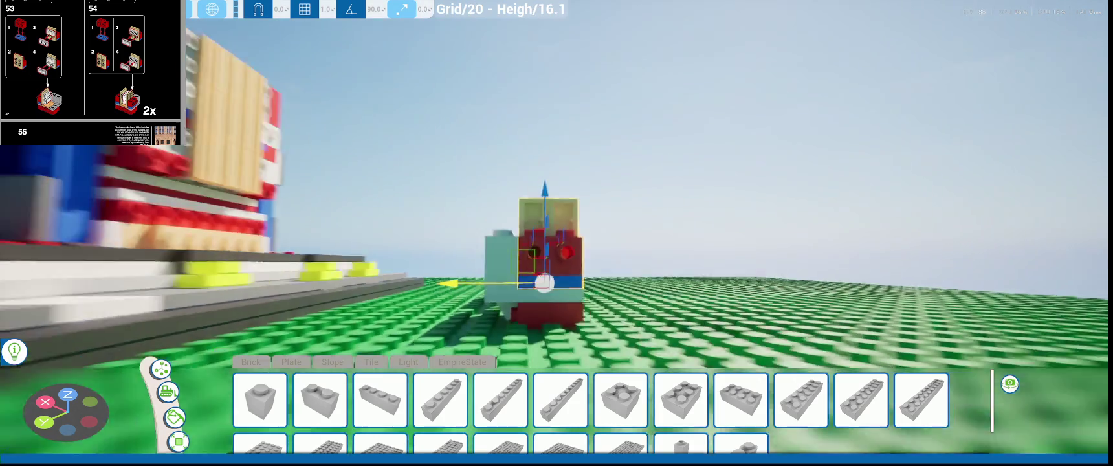
- Box-select the second red-and-tan sub-assembly and move it along X toward the building
{"action": "right_click_drag", "start_coordinate": [480, 285], "coordinate": [582, 292]}
{"action": "left_click_drag", "start_coordinate": [539, 222], "coordinate": [653, 324]}
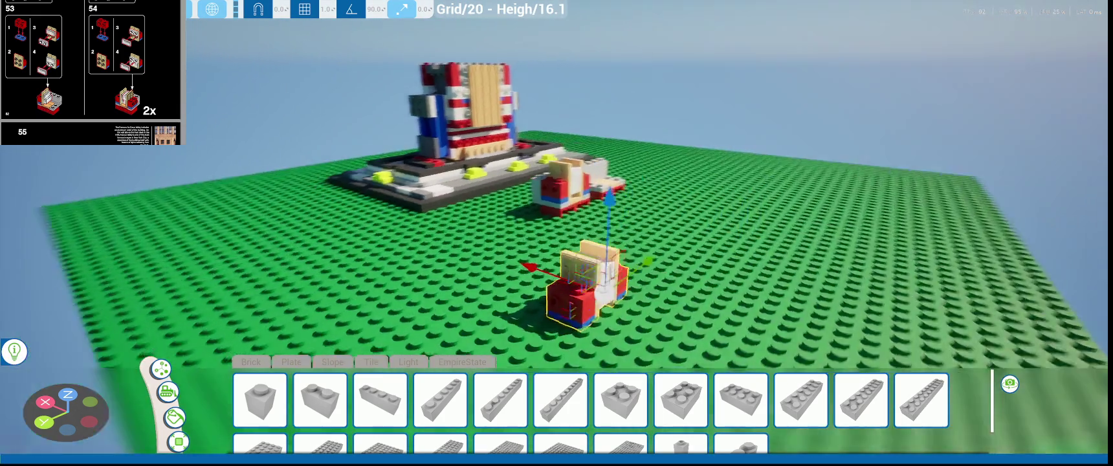
{"action": "right_click_drag", "start_coordinate": [654, 323], "coordinate": [446, 337]}
{"action": "left_click_drag", "start_coordinate": [447, 337], "coordinate": [744, 304]}
{"action": "right_click_drag", "start_coordinate": [744, 304], "coordinate": [781, 321]}
{"action": "left_click_drag", "start_coordinate": [702, 314], "coordinate": [523, 252]}
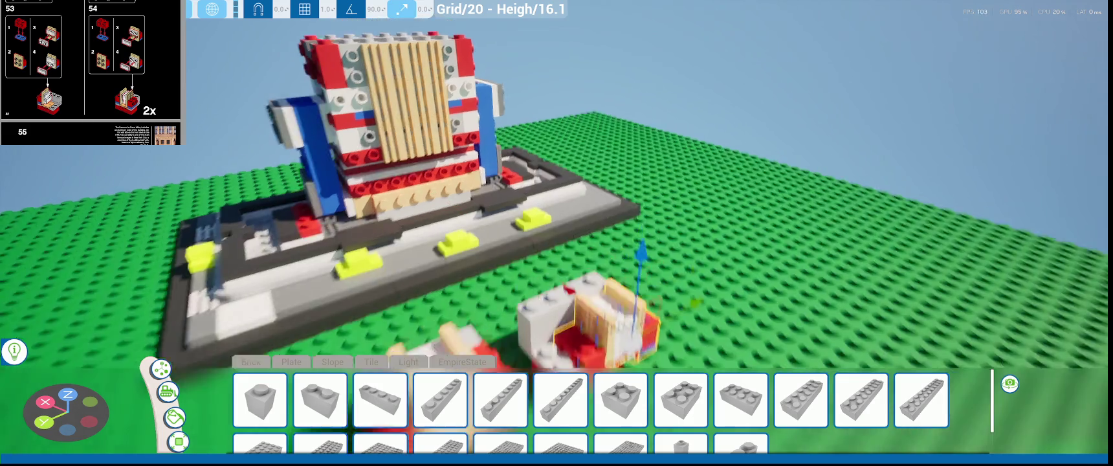
{"action": "right_click_drag", "start_coordinate": [549, 262], "coordinate": [679, 313]}
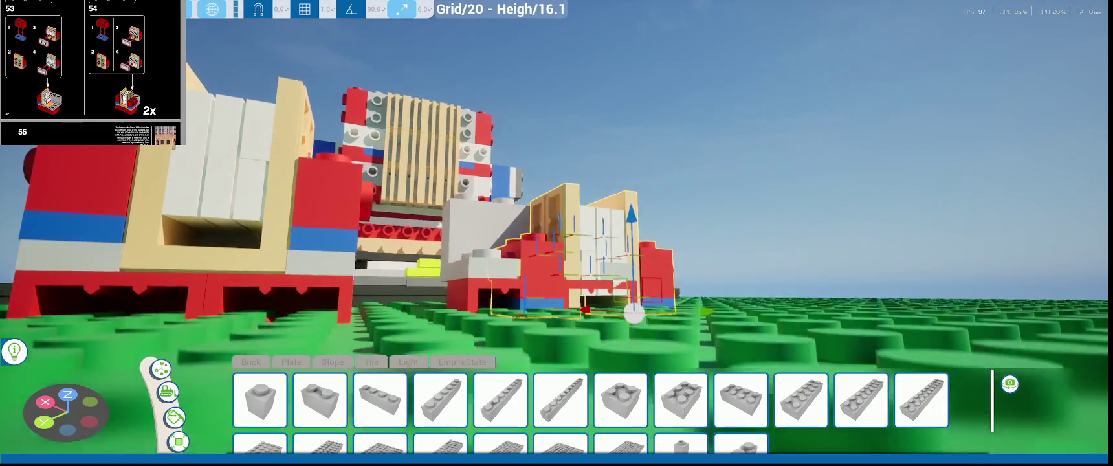
{"action": "left_click_drag", "start_coordinate": [678, 312], "coordinate": [654, 320]}
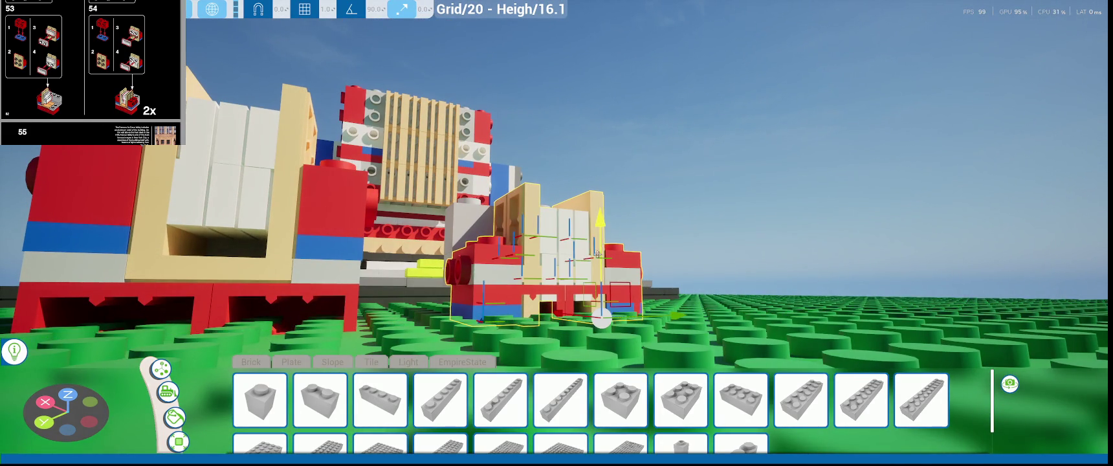
- Lift the second sub-assembly up to sit level beside the first
{"action": "scroll", "coordinate": [654, 319], "scroll_direction": "up", "scroll_amount": 3}
{"action": "scroll", "coordinate": [684, 247], "scroll_direction": "up", "scroll_amount": 3}
{"action": "left_click_drag", "start_coordinate": [710, 247], "coordinate": [715, 180]}
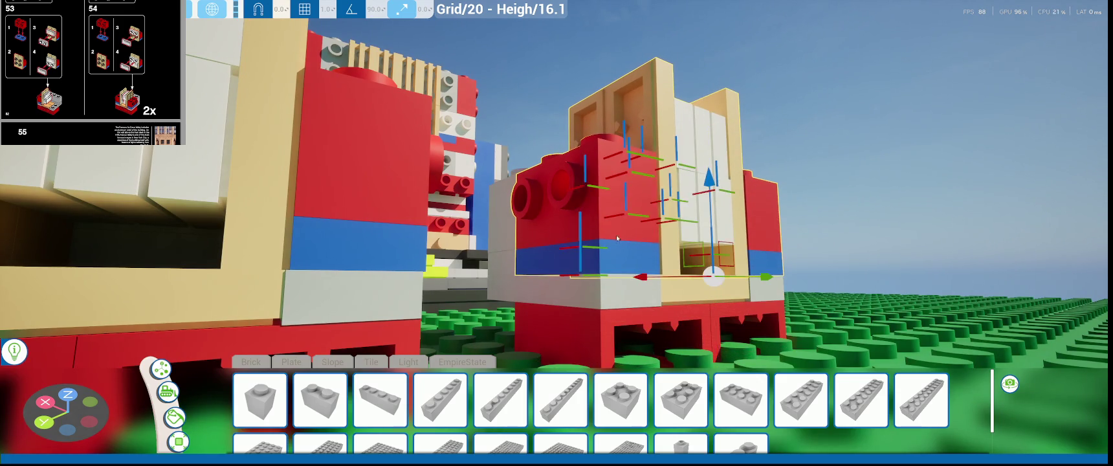
{"action": "scroll", "coordinate": [717, 181], "scroll_direction": "up", "scroll_amount": 3}
{"action": "scroll", "coordinate": [717, 181], "scroll_direction": "up", "scroll_amount": 3}
{"action": "scroll", "coordinate": [648, 304], "scroll_direction": "down", "scroll_amount": 5}
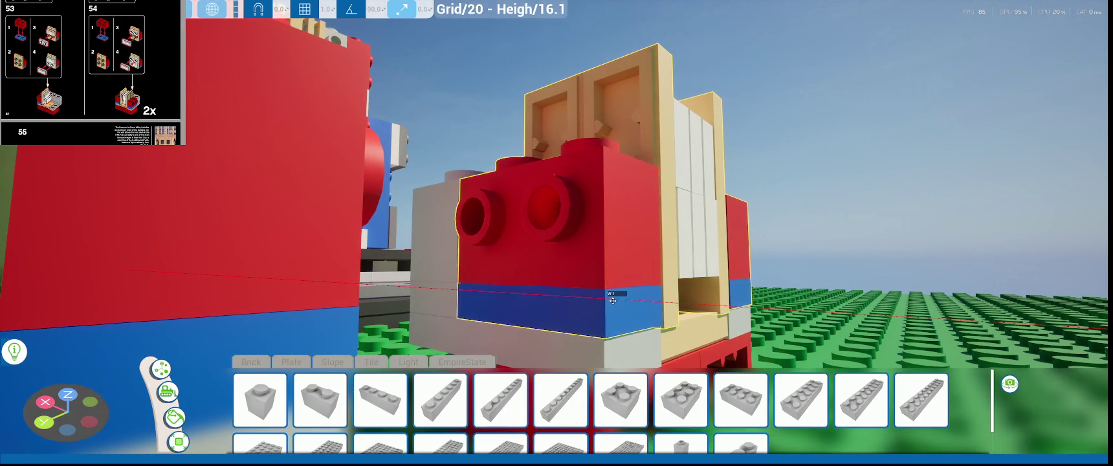
- Deselect the sub-assemblies and bring up the list of saved games
{"action": "mouse_move", "coordinate": [612, 300]}
{"action": "middle_mouse_down"}
{"action": "mouse_move", "coordinate": [453, 301]}
{"action": "mouse_move", "coordinate": [631, 282]}
{"action": "middle_mouse_up"}
{"action": "scroll", "coordinate": [631, 283], "scroll_direction": "up", "scroll_amount": 3}
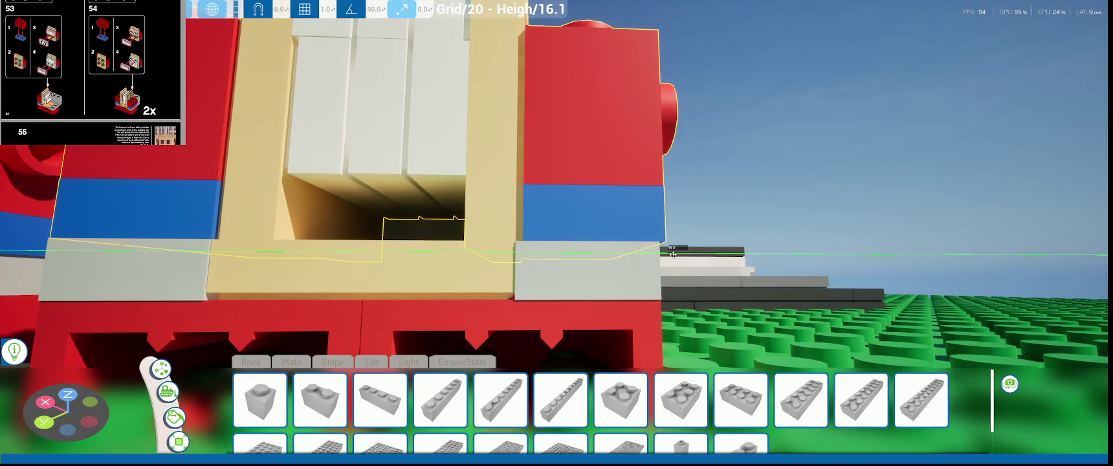
{"action": "scroll", "coordinate": [674, 254], "scroll_direction": "down", "scroll_amount": 3}
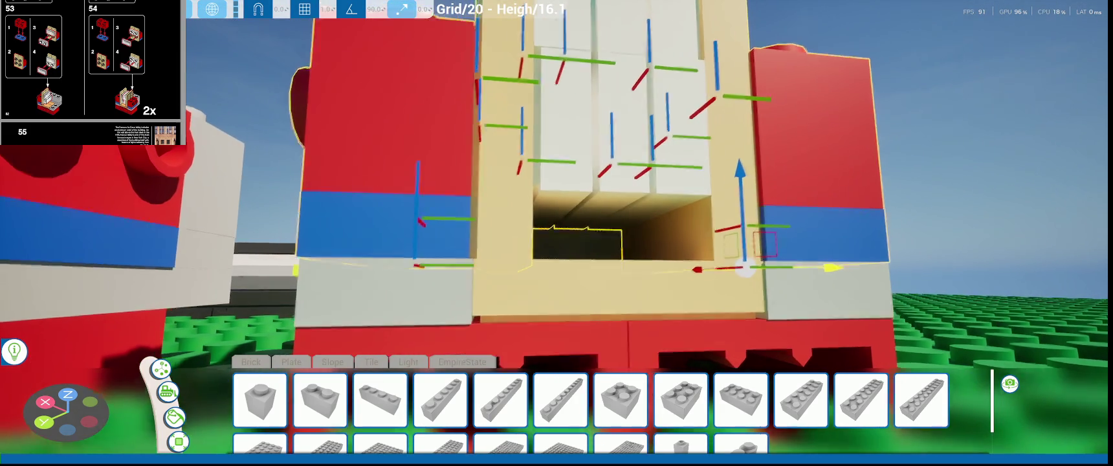
{"action": "scroll", "coordinate": [757, 296], "scroll_direction": "down", "scroll_amount": 5}
{"action": "left_click", "coordinate": [757, 297]}
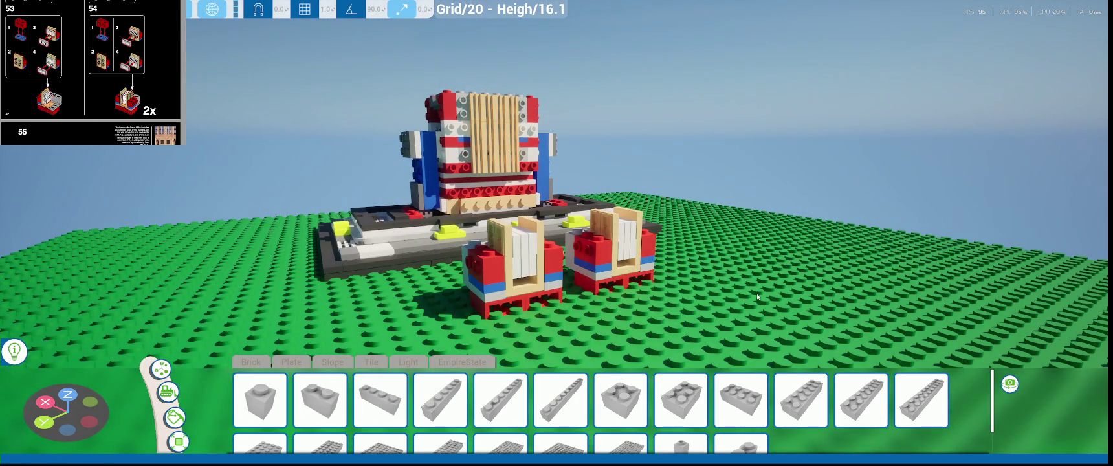
{"action": "key", "text": "Escape"}
{"action": "left_click", "coordinate": [98, 261]}
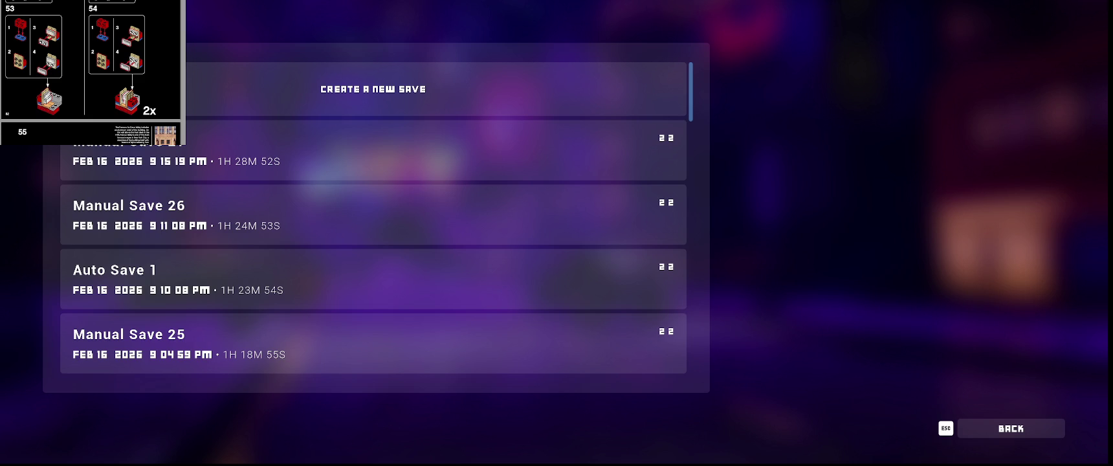
- Overwrite the Manual Save 26 slot with the current build and resume building
{"action": "left_click", "coordinate": [373, 214]}
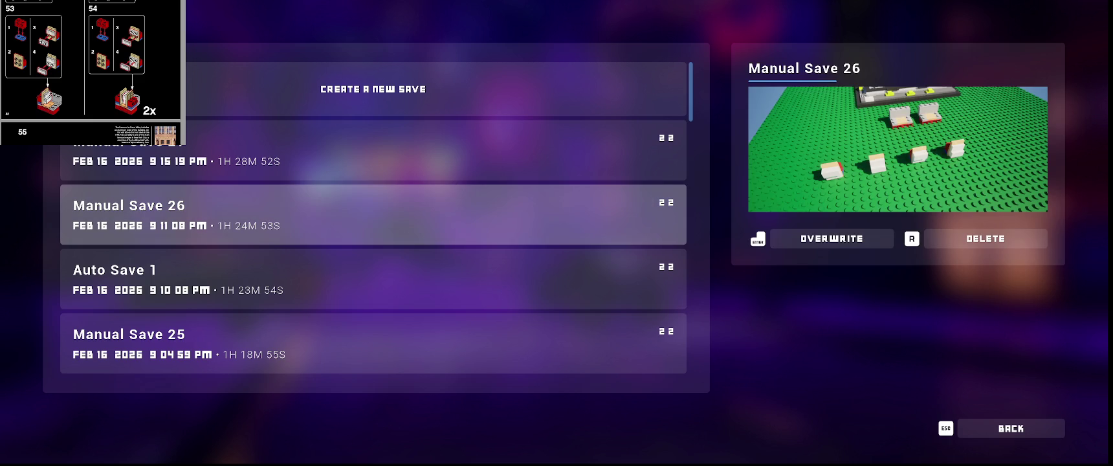
{"action": "key", "text": "Escape"}
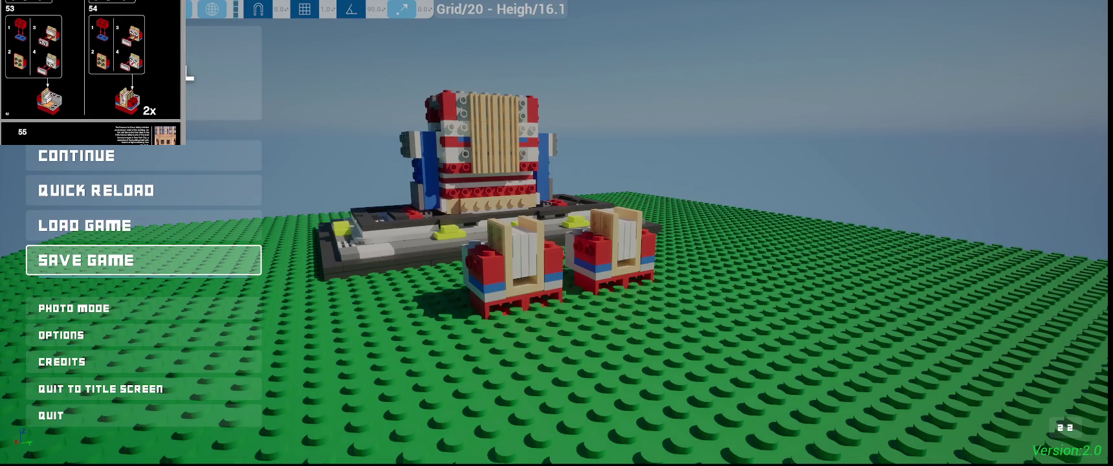
{"action": "key", "text": "Escape"}
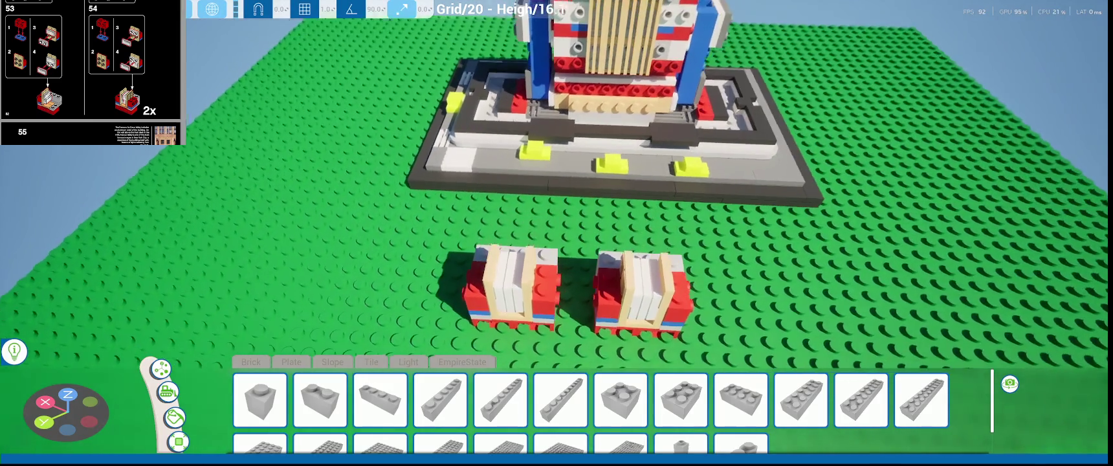
- Select the left sub-assembly and try a 90° rotation, then undo it
{"action": "mouse_move", "coordinate": [446, 311]}
{"action": "right_mouse_down"}
{"action": "mouse_move", "coordinate": [437, 234]}
{"action": "mouse_move", "coordinate": [557, 194]}
{"action": "right_mouse_up"}
{"action": "left_click", "coordinate": [511, 278]}
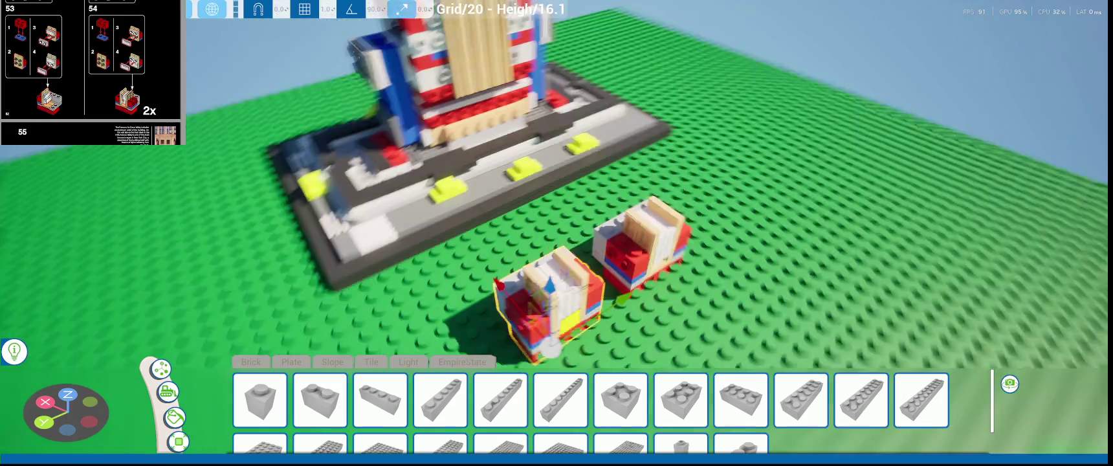
{"action": "mouse_move", "coordinate": [511, 279]}
{"action": "middle_mouse_down"}
{"action": "mouse_move", "coordinate": [609, 333]}
{"action": "mouse_move", "coordinate": [729, 174]}
{"action": "middle_mouse_up"}
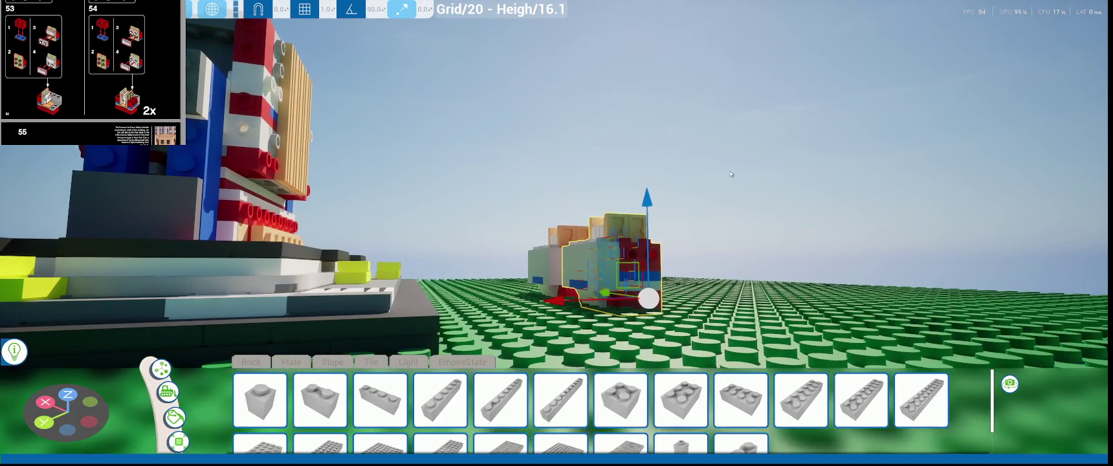
{"action": "scroll", "coordinate": [90, 73], "scroll_direction": "down", "scroll_amount": 3}
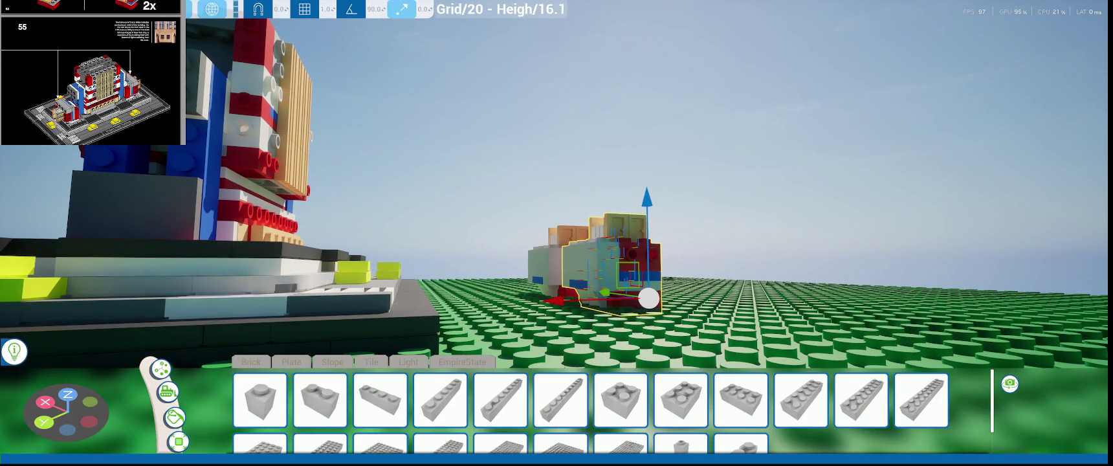
{"action": "middle_click_drag", "start_coordinate": [729, 174], "coordinate": [551, 205]}
{"action": "key", "text": "e"}
{"action": "left_click_drag", "start_coordinate": [552, 205], "coordinate": [773, 242]}
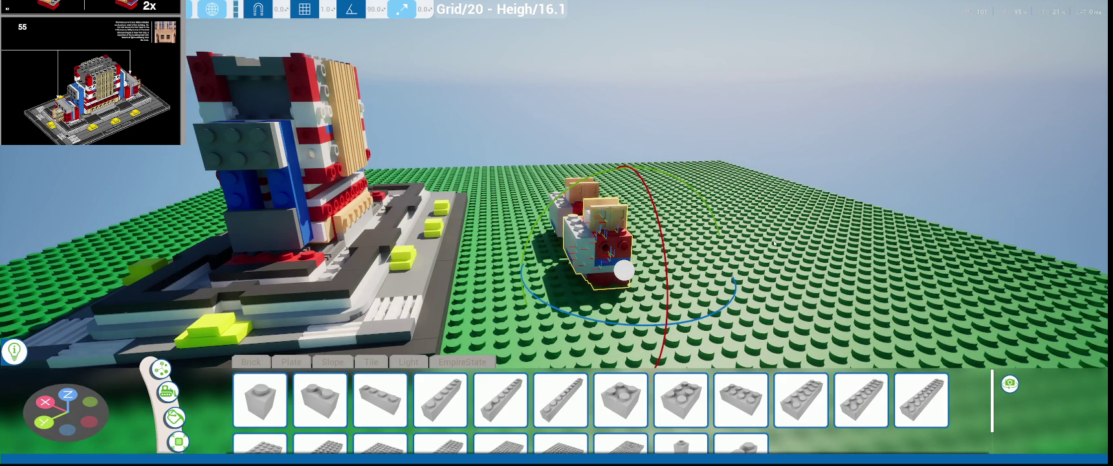
{"action": "key", "text": "ctrl+z"}
- Box-select the lower group, rotate it, and slide it onto the centre of the building's base
{"action": "key", "text": "f"}
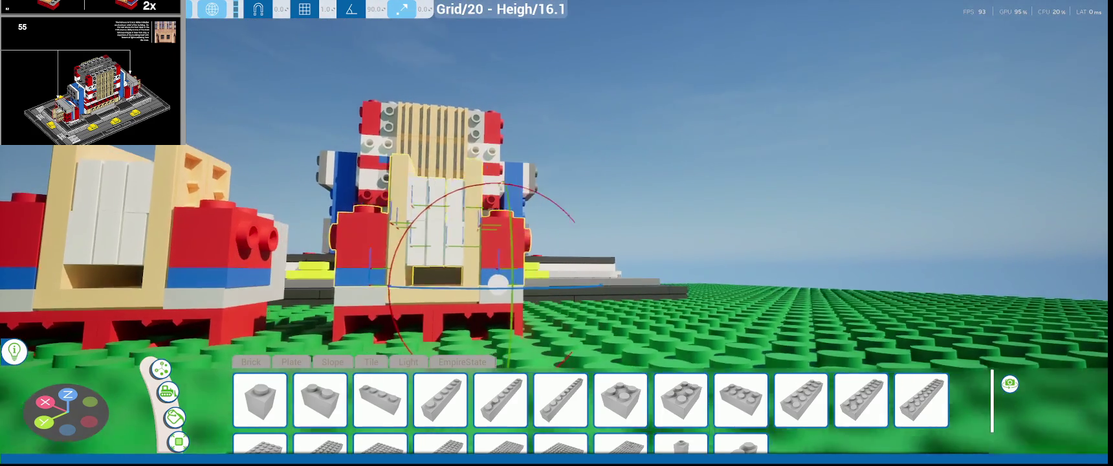
{"action": "scroll", "coordinate": [293, 106], "scroll_direction": "up", "scroll_amount": 3}
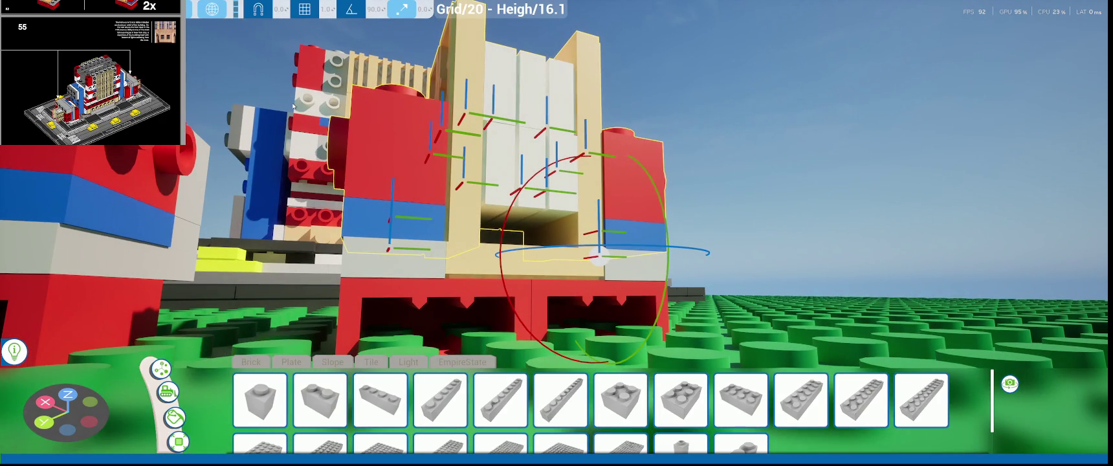
{"action": "mouse_move", "coordinate": [293, 106]}
{"action": "middle_mouse_down"}
{"action": "mouse_move", "coordinate": [676, 283]}
{"action": "mouse_move", "coordinate": [642, 312]}
{"action": "mouse_move", "coordinate": [644, 335]}
{"action": "middle_mouse_up"}
{"action": "left_click_drag", "start_coordinate": [484, 197], "coordinate": [486, 199]}
{"action": "middle_click_drag", "start_coordinate": [485, 199], "coordinate": [618, 222]}
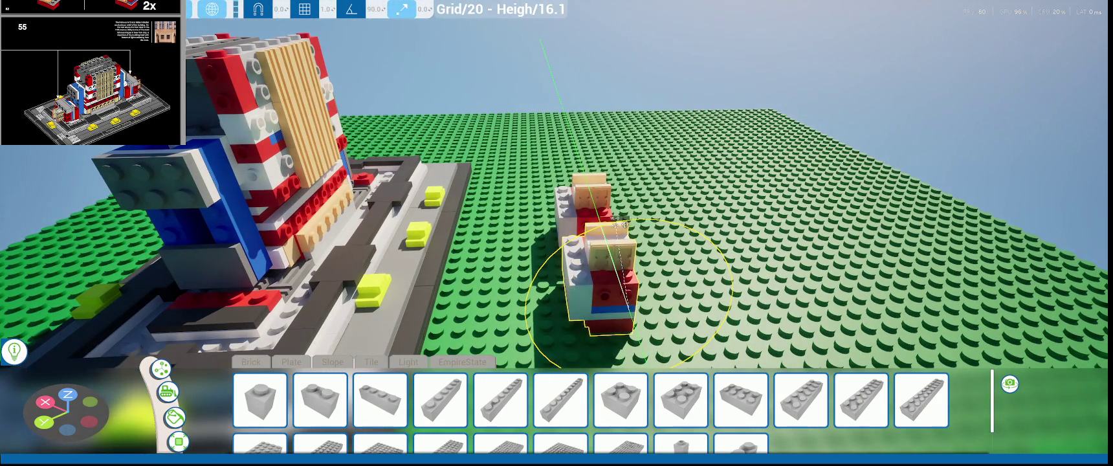
{"action": "left_click_drag", "start_coordinate": [724, 245], "coordinate": [754, 298]}
{"action": "middle_click_drag", "start_coordinate": [724, 292], "coordinate": [582, 272]}
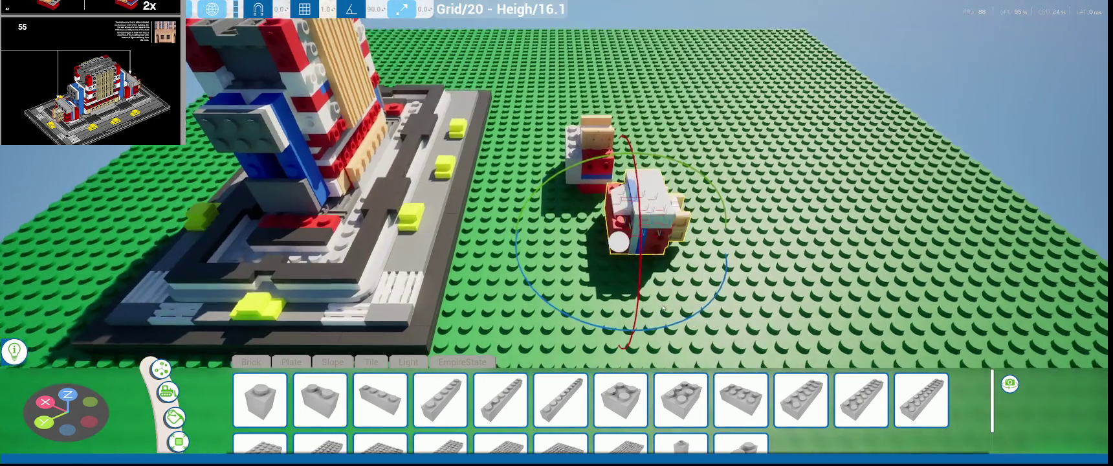
{"action": "left_click_drag", "start_coordinate": [582, 272], "coordinate": [369, 261]}
{"action": "mouse_move", "coordinate": [369, 261]}
{"action": "middle_mouse_down"}
{"action": "mouse_move", "coordinate": [583, 259]}
{"action": "mouse_move", "coordinate": [654, 220]}
{"action": "mouse_move", "coordinate": [743, 219]}
{"action": "middle_mouse_up"}
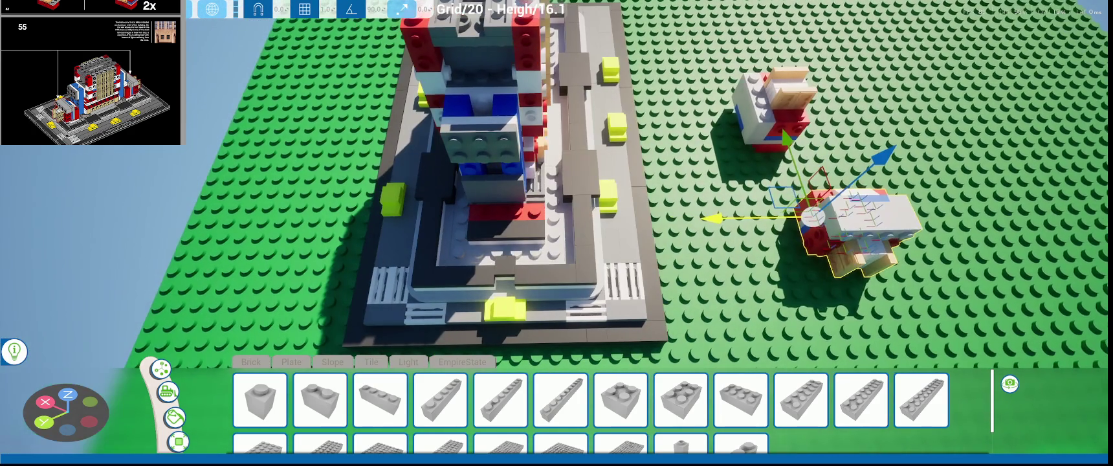
{"action": "left_click_drag", "start_coordinate": [743, 219], "coordinate": [419, 224]}
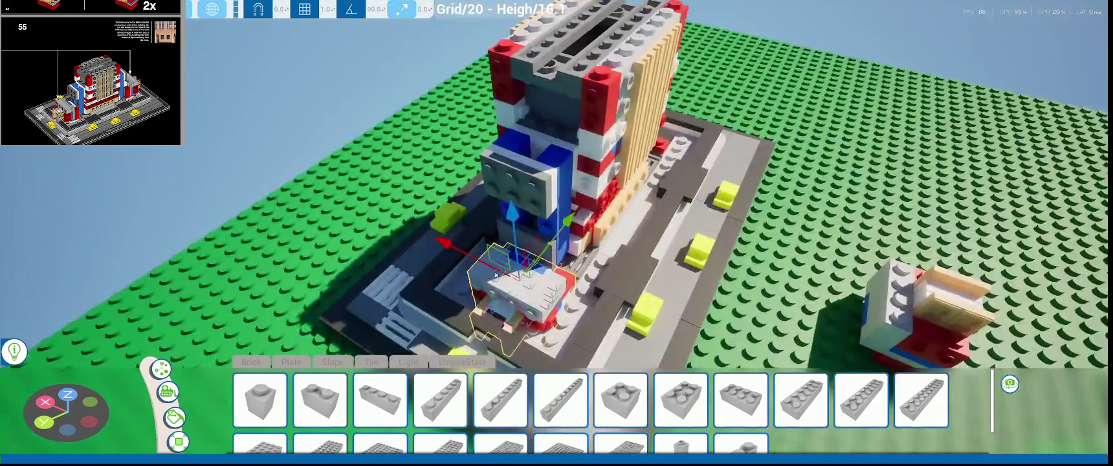
- Raise the red-white-blue sub-assembly and slide it sideways until it sits flush against the building's base
{"action": "middle_click_drag", "start_coordinate": [418, 223], "coordinate": [421, 134]}
{"action": "scroll", "coordinate": [444, 218], "scroll_direction": "up", "scroll_amount": 5}
{"action": "mouse_move", "coordinate": [408, 259]}
{"action": "left_mouse_down"}
{"action": "mouse_move", "coordinate": [419, 172]}
{"action": "mouse_move", "coordinate": [426, 188]}
{"action": "left_mouse_up"}
{"action": "middle_click_drag", "start_coordinate": [426, 188], "coordinate": [453, 246]}
{"action": "scroll", "coordinate": [456, 249], "scroll_direction": "up", "scroll_amount": 4}
{"action": "left_click_drag", "start_coordinate": [536, 278], "coordinate": [486, 274]}
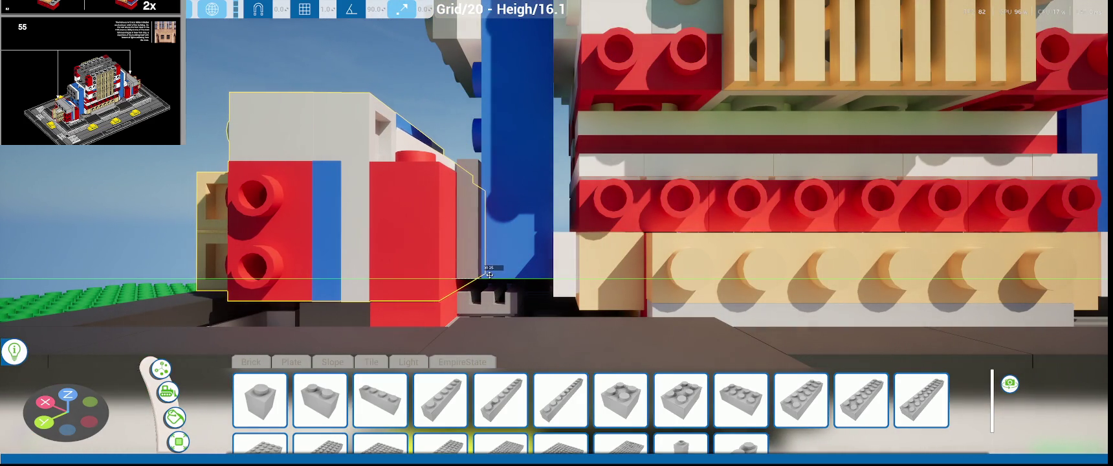
{"action": "scroll", "coordinate": [484, 279], "scroll_direction": "up", "scroll_amount": 2}
{"action": "scroll", "coordinate": [484, 280], "scroll_direction": "up", "scroll_amount": 3}
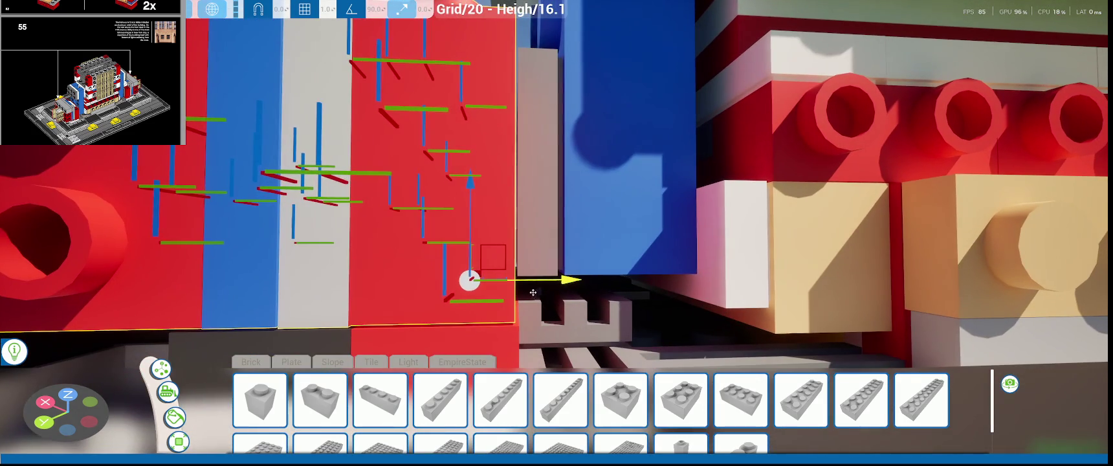
{"action": "left_click_drag", "start_coordinate": [467, 283], "coordinate": [546, 280]}
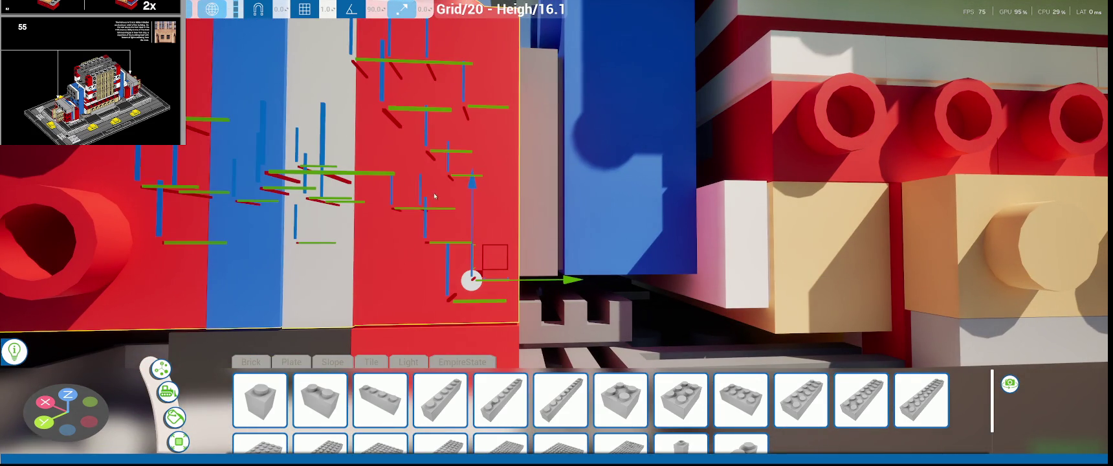
{"action": "left_click_drag", "start_coordinate": [471, 199], "coordinate": [479, 202]}
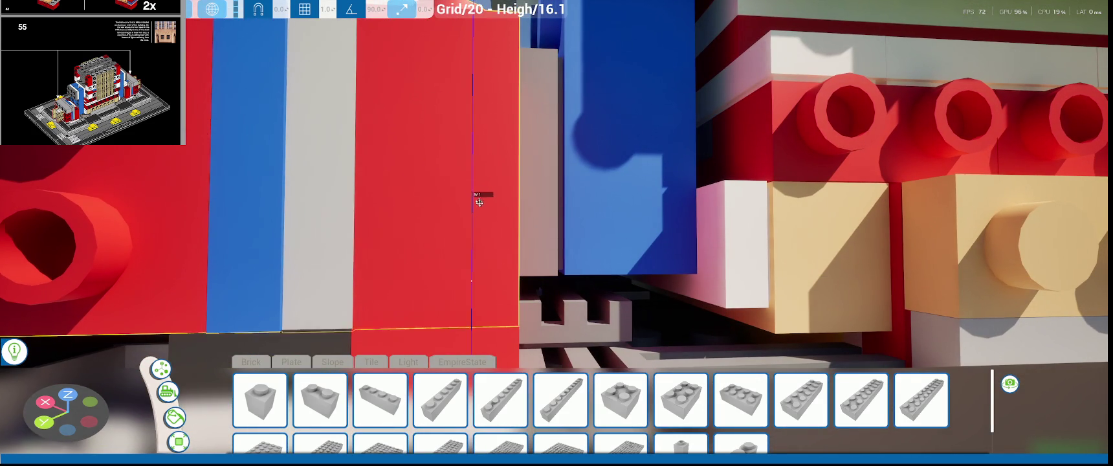
{"action": "left_click_drag", "start_coordinate": [478, 199], "coordinate": [478, 198]}
{"action": "scroll", "coordinate": [477, 198], "scroll_direction": "down", "scroll_amount": 10}
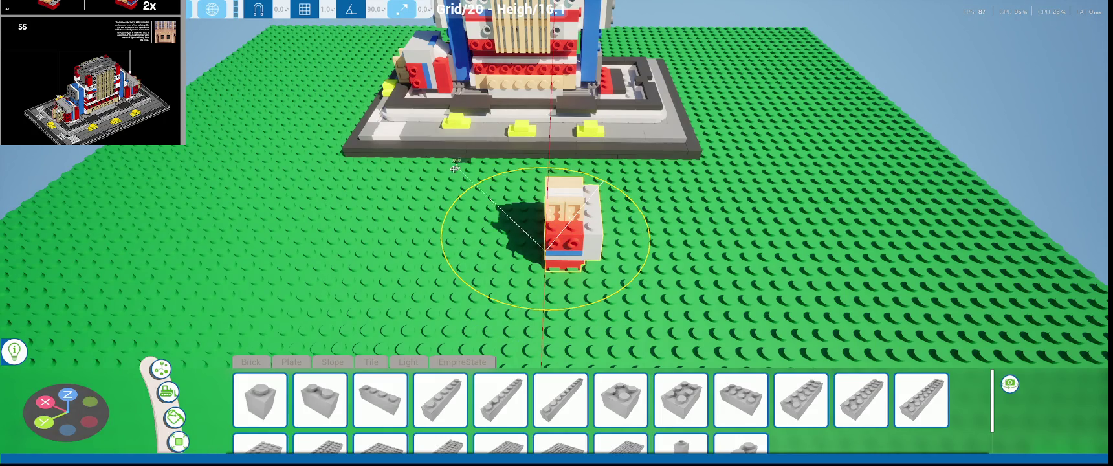
- Turn the loose red-and-tan sub-assembly a quarter turn about its vertical axis
{"action": "left_click_drag", "start_coordinate": [603, 180], "coordinate": [595, 299]}
{"action": "middle_click_drag", "start_coordinate": [596, 299], "coordinate": [576, 339]}
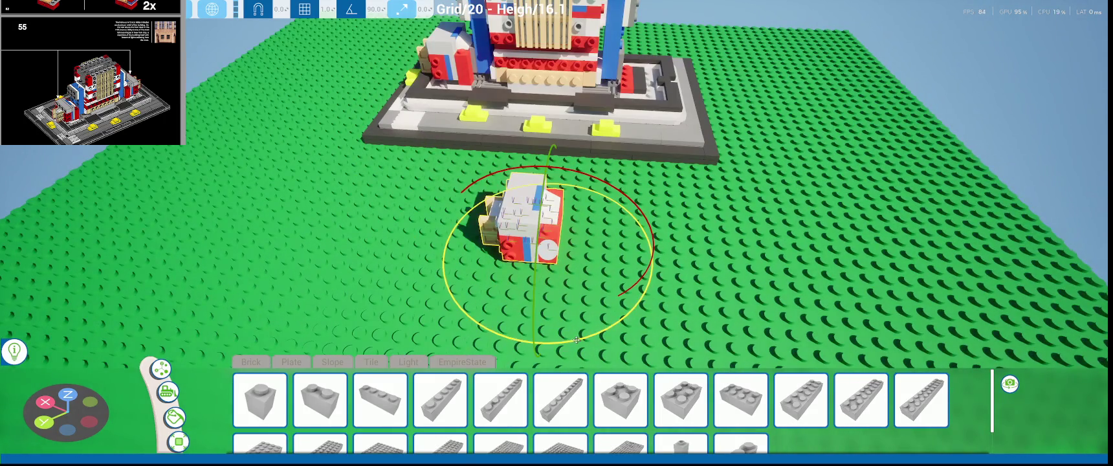
{"action": "left_click_drag", "start_coordinate": [575, 339], "coordinate": [504, 340]}
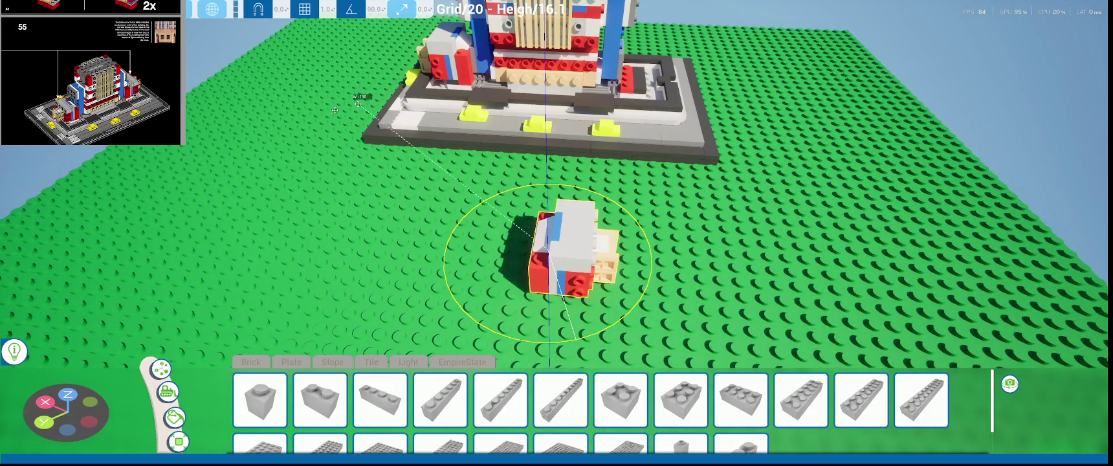
{"action": "mouse_move", "coordinate": [504, 340]}
{"action": "middle_mouse_down"}
{"action": "mouse_move", "coordinate": [328, 199]}
{"action": "mouse_move", "coordinate": [663, 267]}
{"action": "middle_mouse_up"}
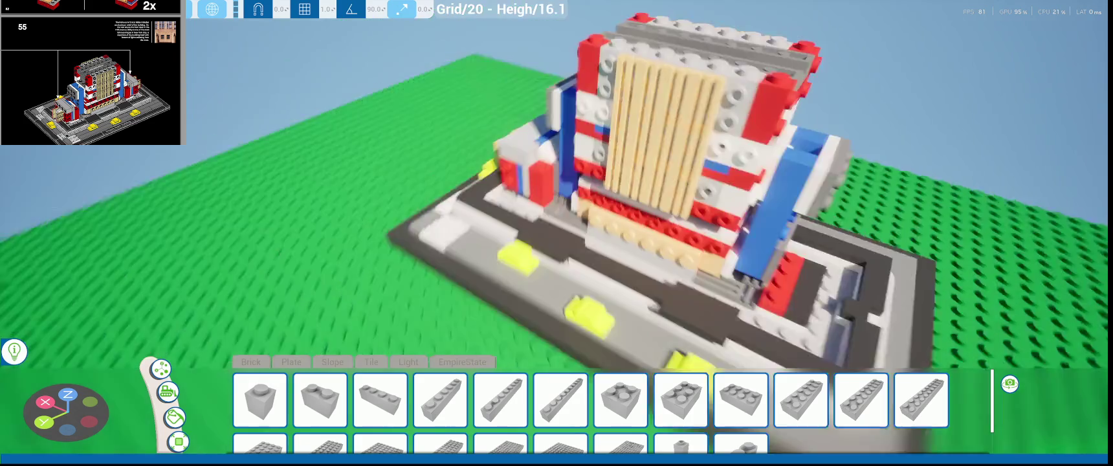
{"action": "scroll", "coordinate": [662, 267], "scroll_direction": "up", "scroll_amount": 5}
{"action": "scroll", "coordinate": [663, 267], "scroll_direction": "up", "scroll_amount": 5}
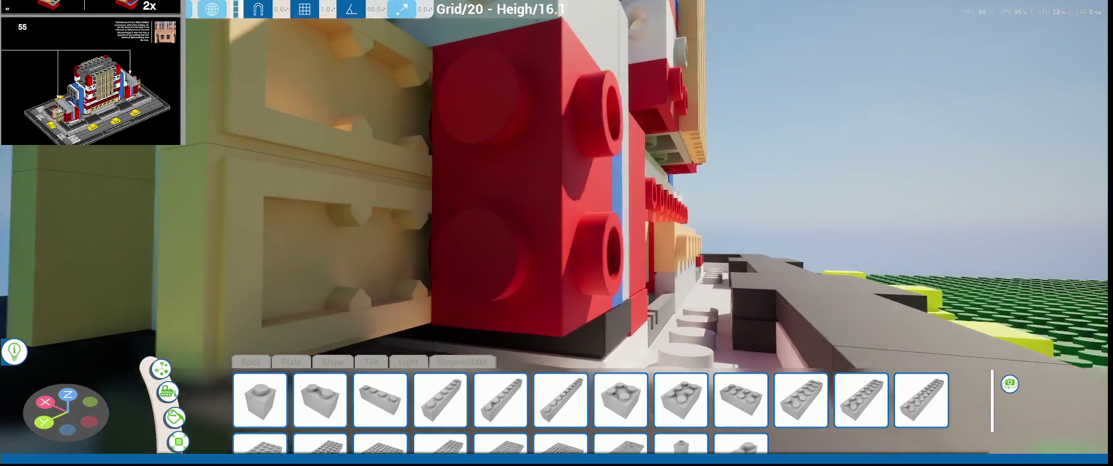
{"action": "middle_click_drag", "start_coordinate": [662, 267], "coordinate": [453, 272]}
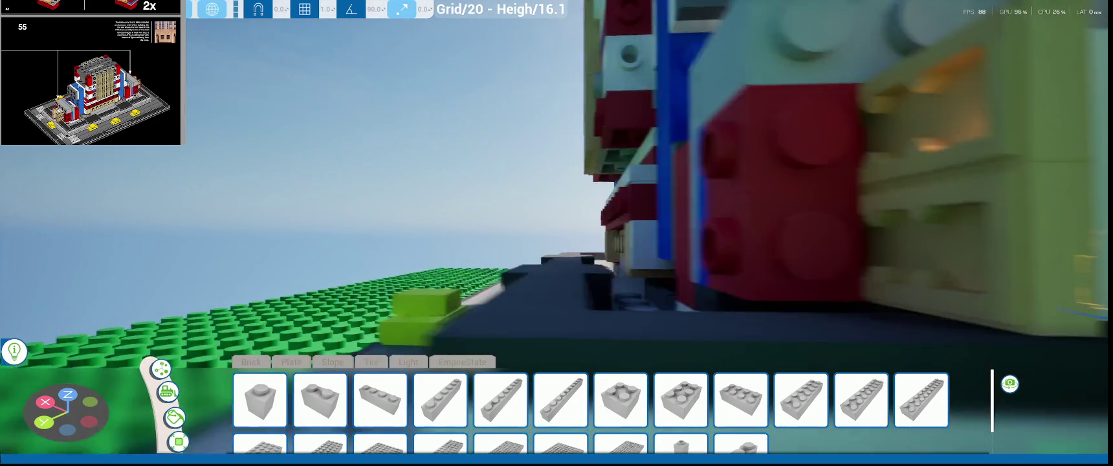
- Undo the last change and zoom around the building's base to check the piece's fit
{"action": "scroll", "coordinate": [556, 233], "scroll_direction": "up", "scroll_amount": 3}
{"action": "scroll", "coordinate": [557, 233], "scroll_direction": "up", "scroll_amount": 3}
{"action": "scroll", "coordinate": [637, 253], "scroll_direction": "down", "scroll_amount": 5}
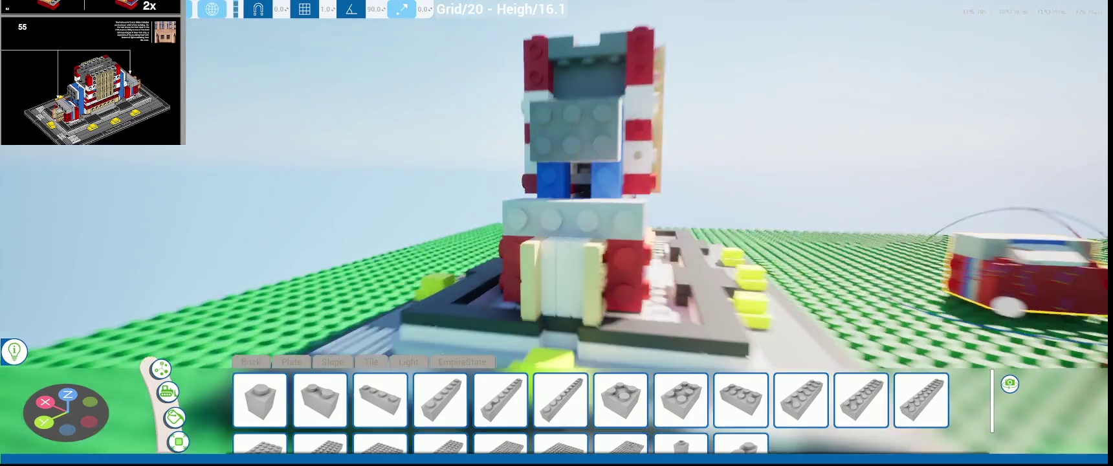
{"action": "key", "text": "ctrl+z"}
{"action": "key", "text": "ctrl+z"}
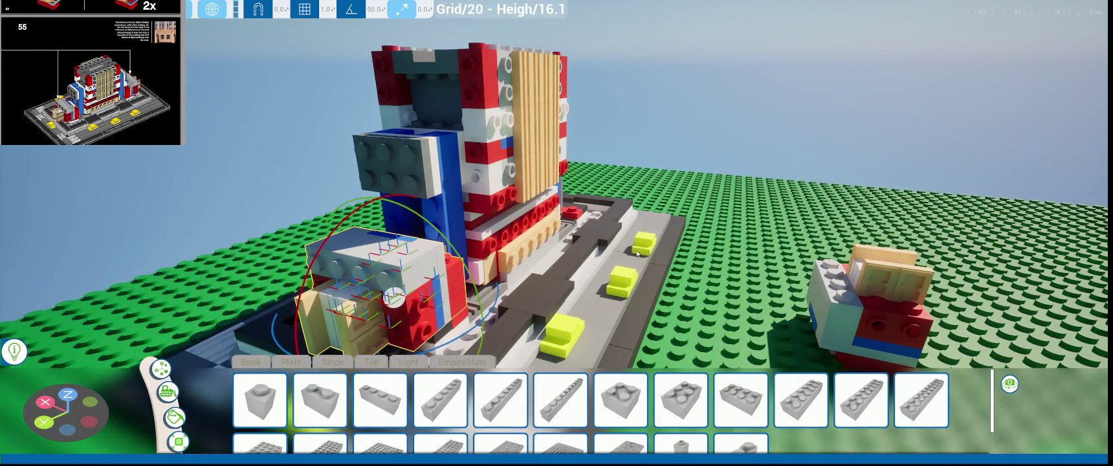
{"action": "scroll", "coordinate": [495, 262], "scroll_direction": "up", "scroll_amount": 2}
{"action": "scroll", "coordinate": [511, 240], "scroll_direction": "up", "scroll_amount": 3}
{"action": "scroll", "coordinate": [535, 207], "scroll_direction": "up", "scroll_amount": 1}
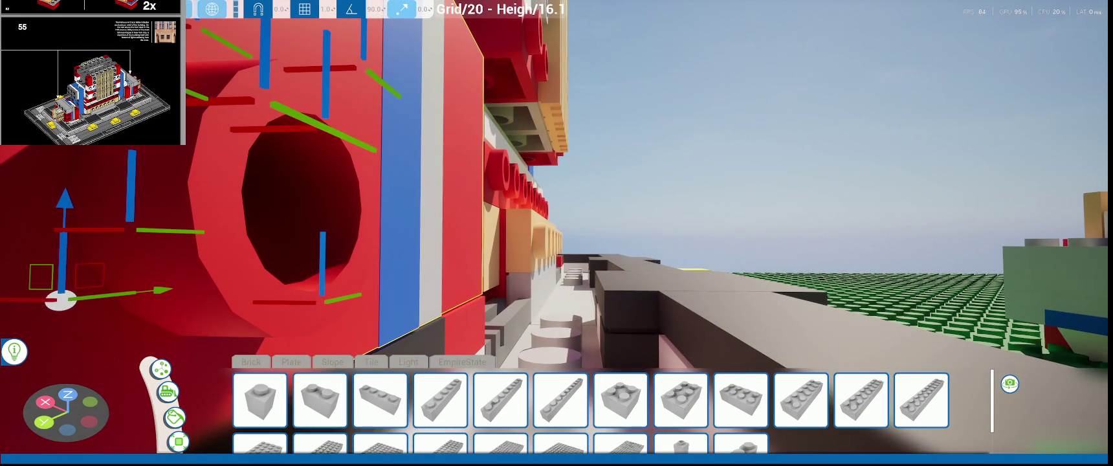
{"action": "scroll", "coordinate": [82, 291], "scroll_direction": "down", "scroll_amount": 3}
{"action": "scroll", "coordinate": [82, 290], "scroll_direction": "up", "scroll_amount": 2}
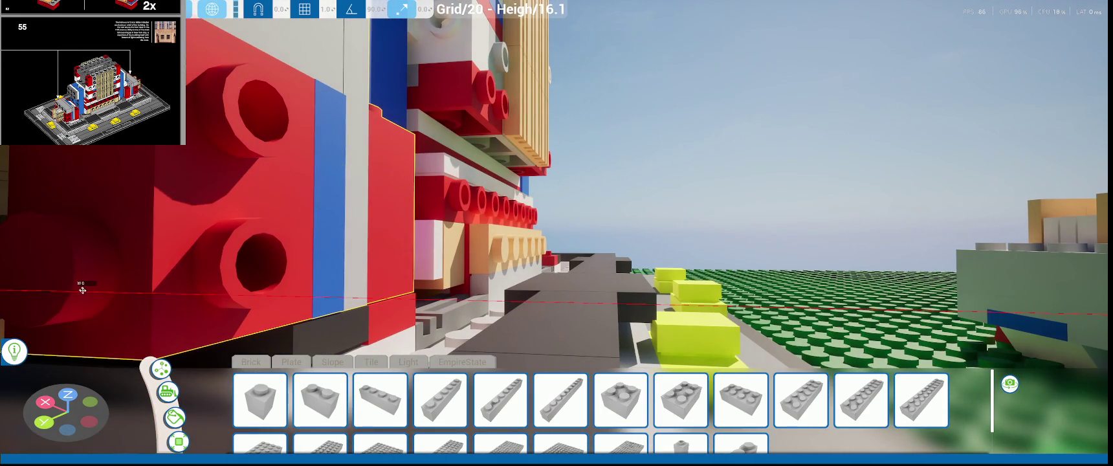
{"action": "scroll", "coordinate": [575, 220], "scroll_direction": "down", "scroll_amount": 5}
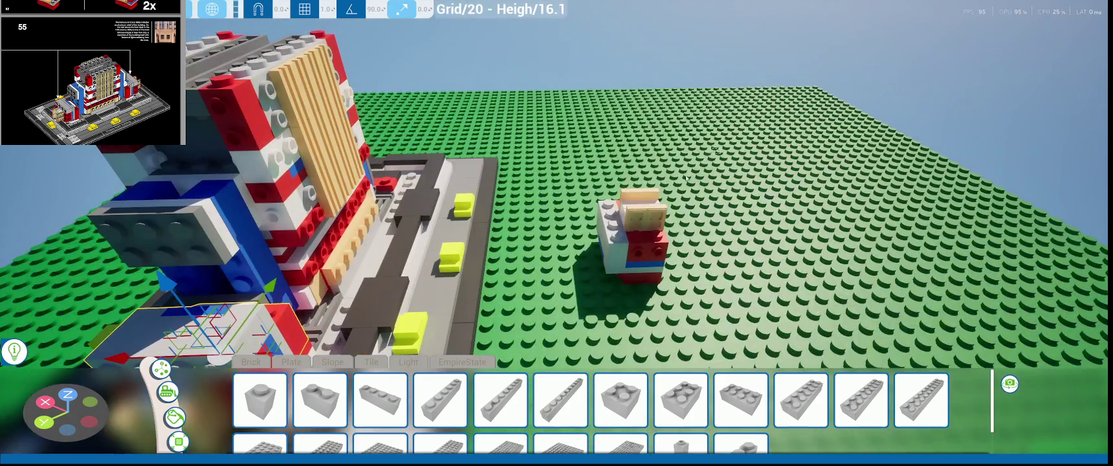
- Select the loose red-and-tan stack and tip it 90° flat onto the green baseplate
{"action": "left_click_drag", "start_coordinate": [720, 147], "coordinate": [551, 309]}
{"action": "left_click", "coordinate": [648, 286]}
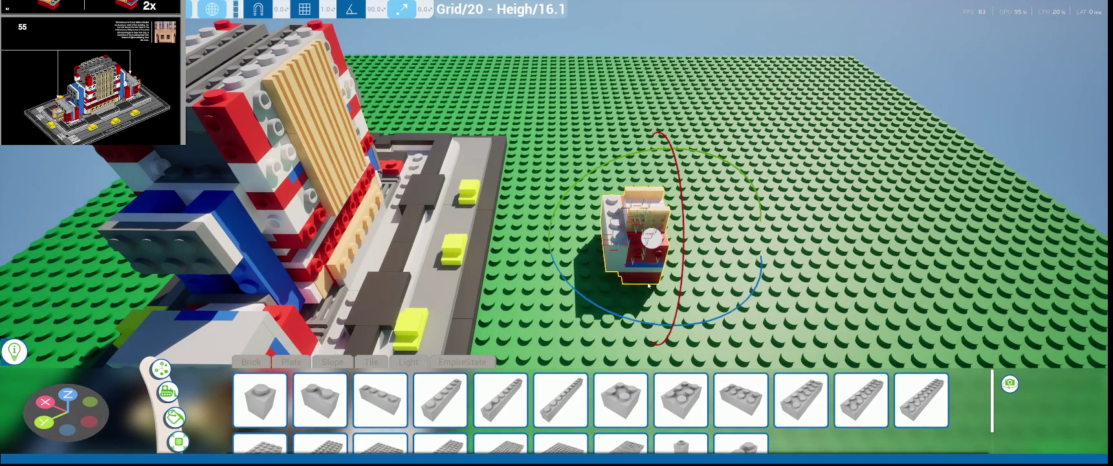
{"action": "left_click_drag", "start_coordinate": [664, 219], "coordinate": [450, 338]}
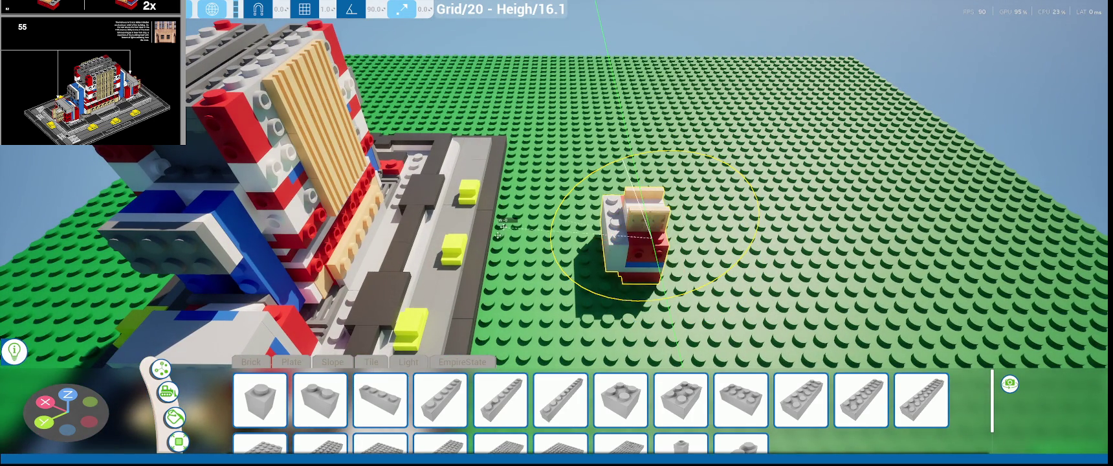
{"action": "left_click", "coordinate": [458, 335]}
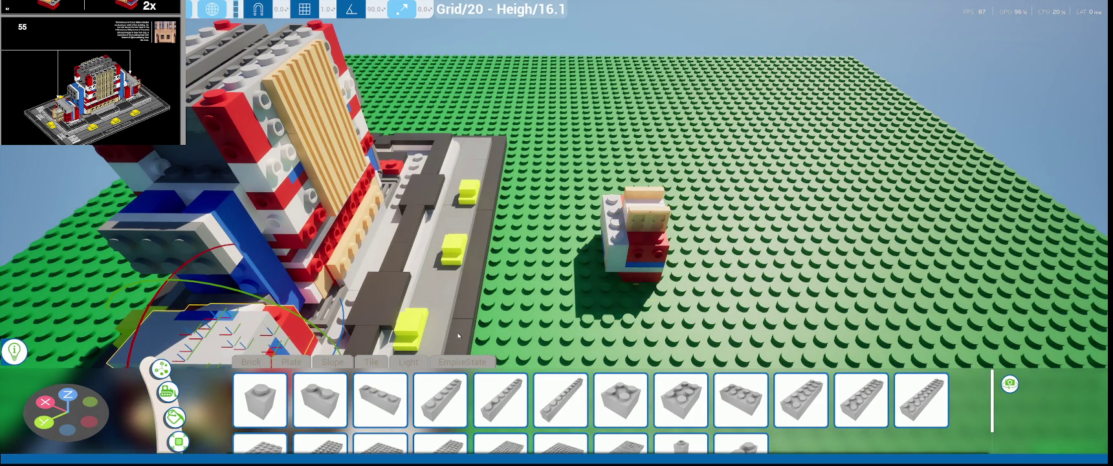
{"action": "left_click", "coordinate": [615, 207]}
{"action": "mouse_move", "coordinate": [591, 172]}
{"action": "left_mouse_down"}
{"action": "mouse_move", "coordinate": [618, 320]}
{"action": "mouse_move", "coordinate": [516, 148]}
{"action": "left_mouse_up"}
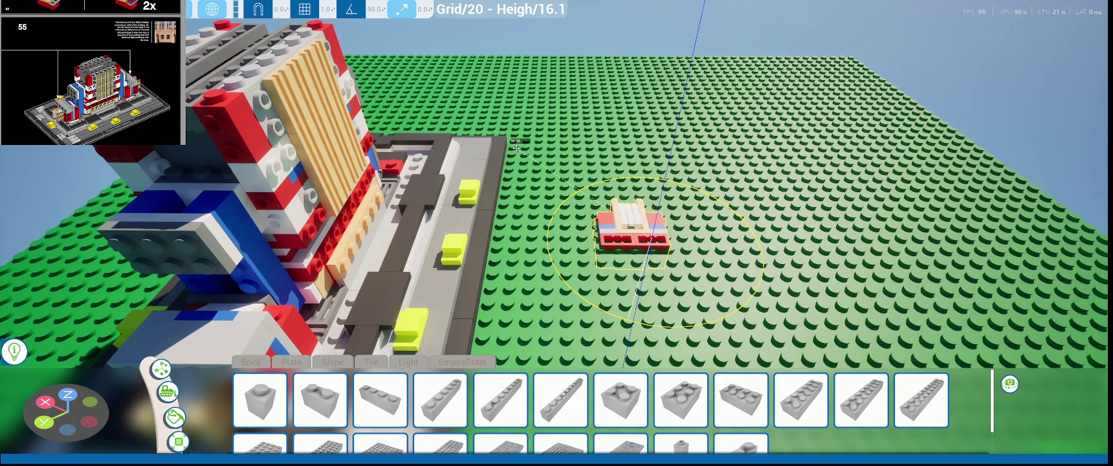
{"action": "mouse_move", "coordinate": [515, 148]}
{"action": "middle_mouse_down"}
{"action": "mouse_move", "coordinate": [655, 211]}
{"action": "mouse_move", "coordinate": [582, 214]}
{"action": "mouse_move", "coordinate": [825, 277]}
{"action": "middle_mouse_up"}
{"action": "scroll", "coordinate": [825, 277], "scroll_direction": "down", "scroll_amount": 2}
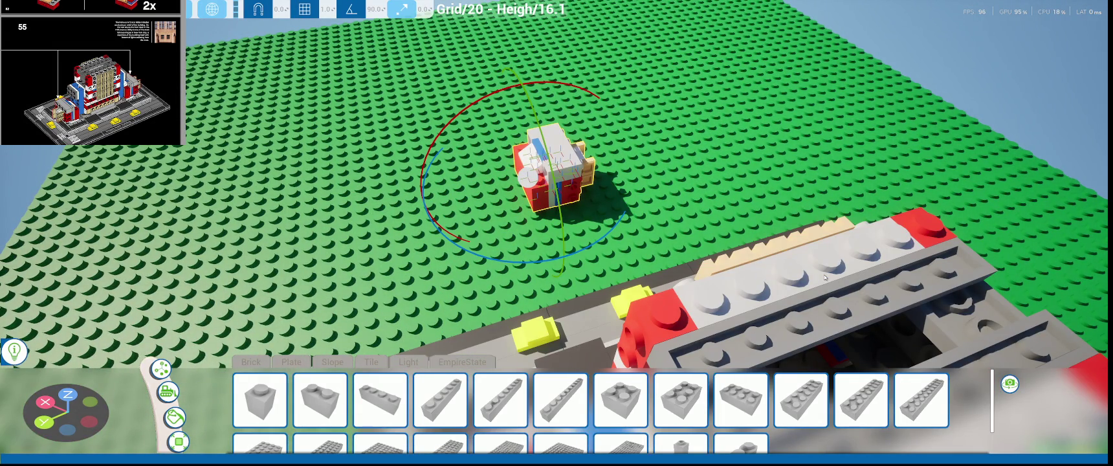
{"action": "scroll", "coordinate": [825, 277], "scroll_direction": "up", "scroll_amount": 2}
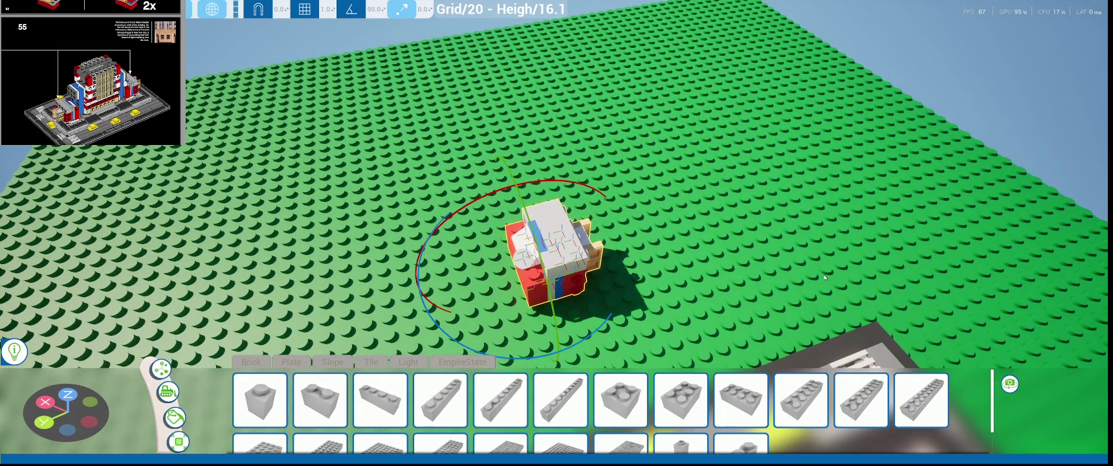
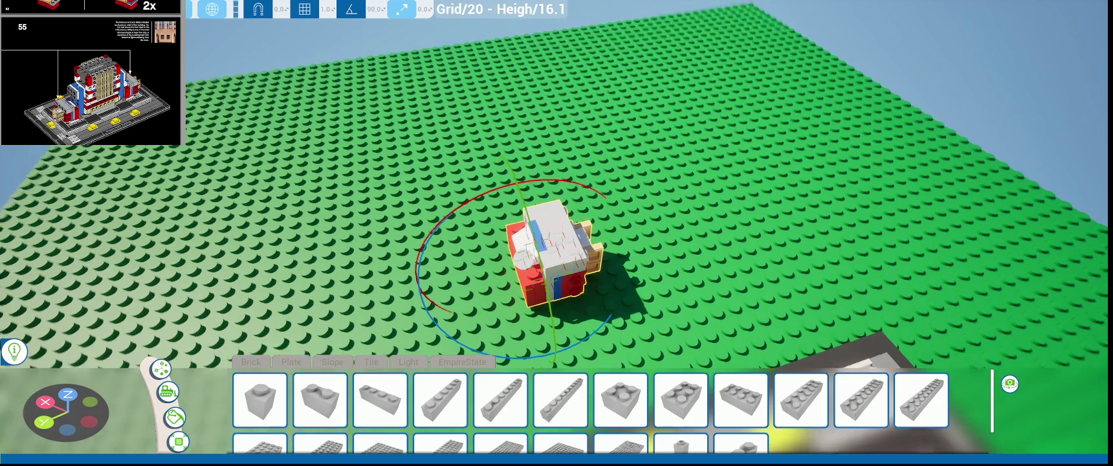
- Turn the red-and-tan brick group around its vertical axis to a new facing
{"action": "key", "text": "f"}
{"action": "scroll", "coordinate": [531, 74], "scroll_direction": "down", "scroll_amount": 10}
{"action": "right_click_drag", "start_coordinate": [531, 74], "coordinate": [531, 298]}
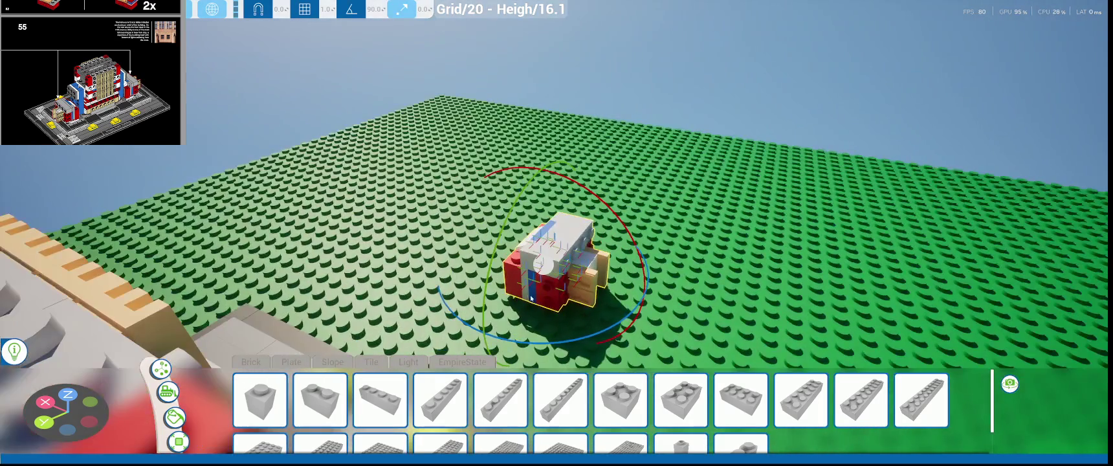
{"action": "mouse_move", "coordinate": [572, 338]}
{"action": "left_mouse_down"}
{"action": "mouse_move", "coordinate": [594, 168]}
{"action": "mouse_move", "coordinate": [682, 268]}
{"action": "mouse_move", "coordinate": [673, 279]}
{"action": "left_mouse_up"}
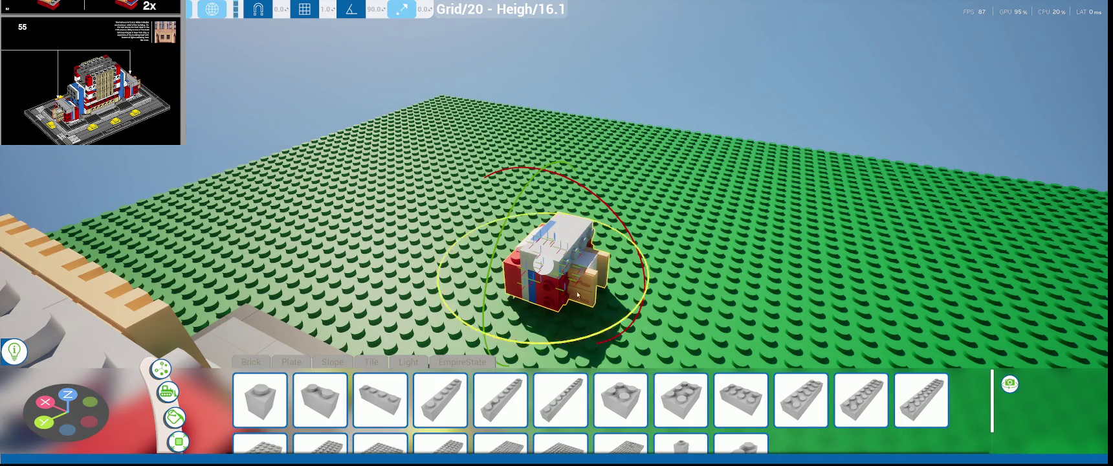
{"action": "mouse_move", "coordinate": [547, 340]}
{"action": "left_mouse_down"}
{"action": "mouse_move", "coordinate": [579, 335]}
{"action": "mouse_move", "coordinate": [615, 272]}
{"action": "left_mouse_up"}
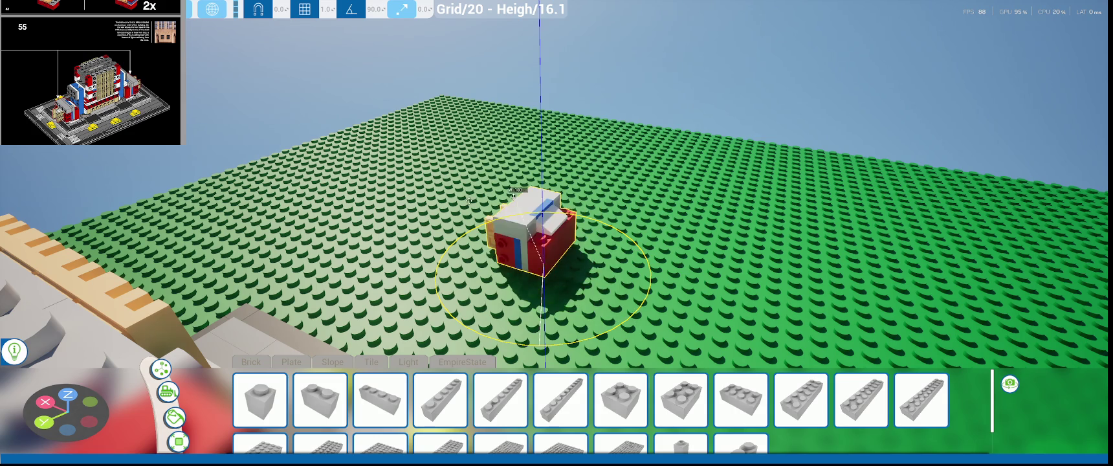
{"action": "mouse_move", "coordinate": [615, 272]}
{"action": "right_mouse_down"}
{"action": "mouse_move", "coordinate": [618, 258]}
{"action": "mouse_move", "coordinate": [574, 243]}
{"action": "right_mouse_up"}
- Slide the group along X and Z against the building's side on the street base
{"action": "key", "text": "w"}
{"action": "left_click_drag", "start_coordinate": [575, 243], "coordinate": [835, 252]}
{"action": "key", "text": "f"}
{"action": "right_click_drag", "start_coordinate": [543, 282], "coordinate": [542, 283]}
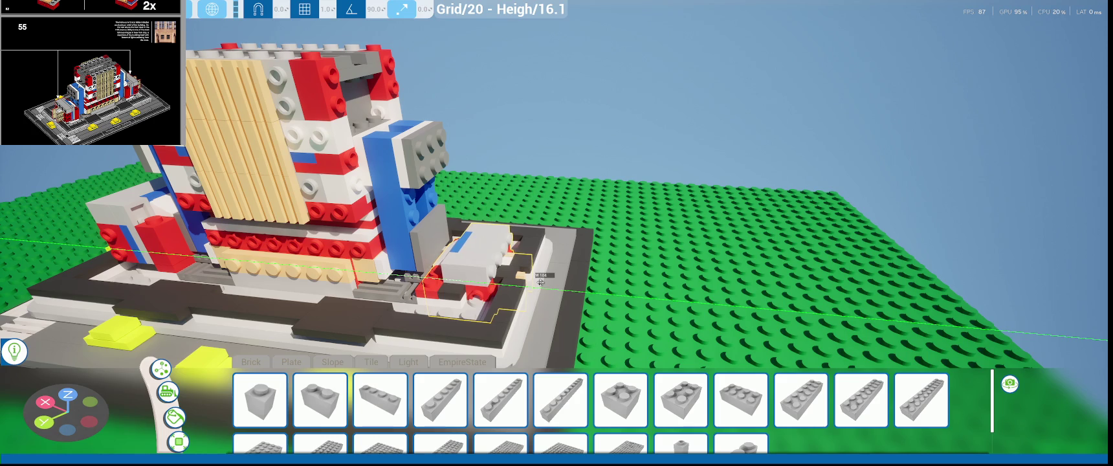
{"action": "right_click_drag", "start_coordinate": [540, 283], "coordinate": [543, 267]}
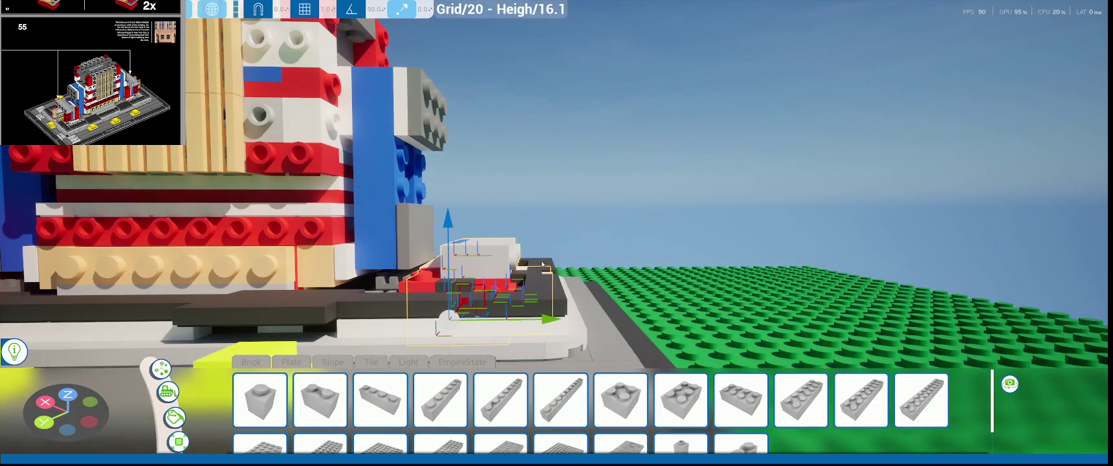
{"action": "left_click_drag", "start_coordinate": [461, 231], "coordinate": [490, 173]}
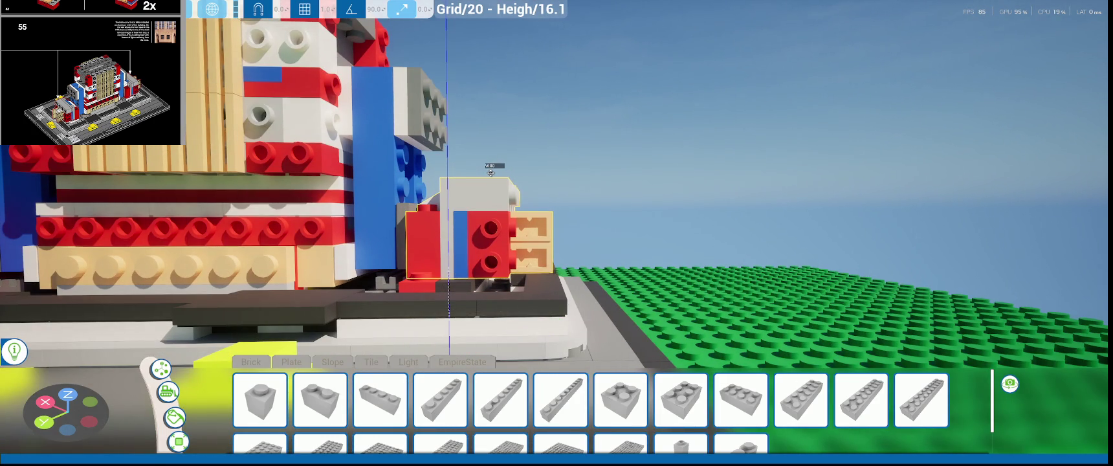
{"action": "right_click_drag", "start_coordinate": [491, 173], "coordinate": [168, 204]}
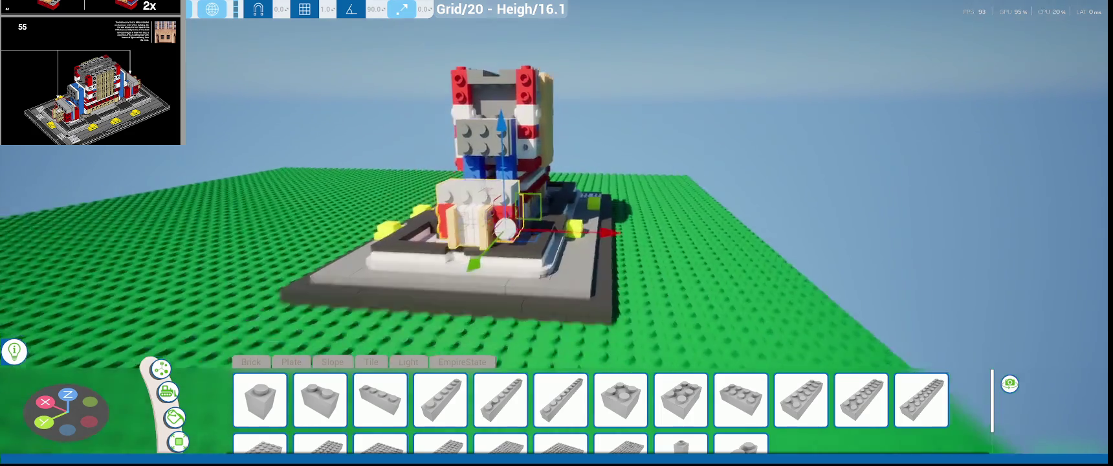
{"action": "scroll", "coordinate": [543, 247], "scroll_direction": "up", "scroll_amount": 5}
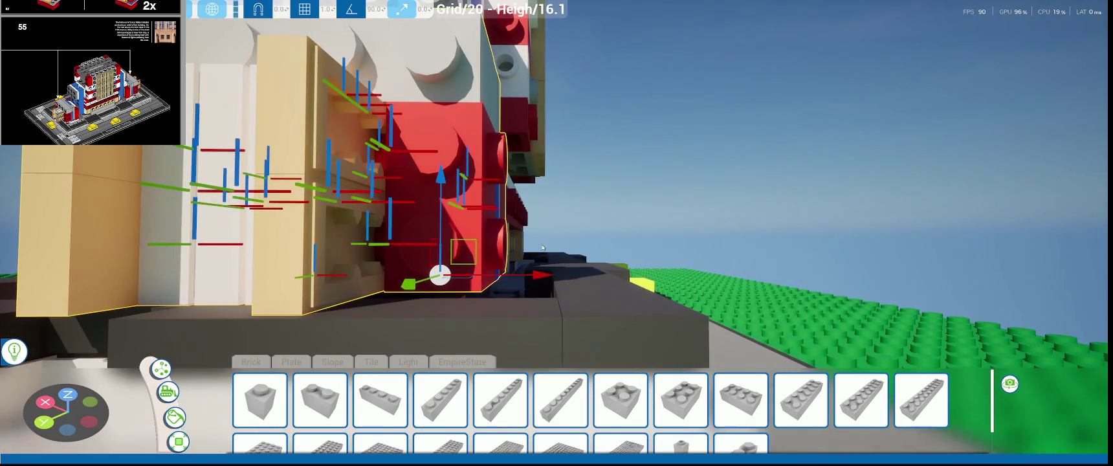
{"action": "left_click_drag", "start_coordinate": [542, 247], "coordinate": [497, 293]}
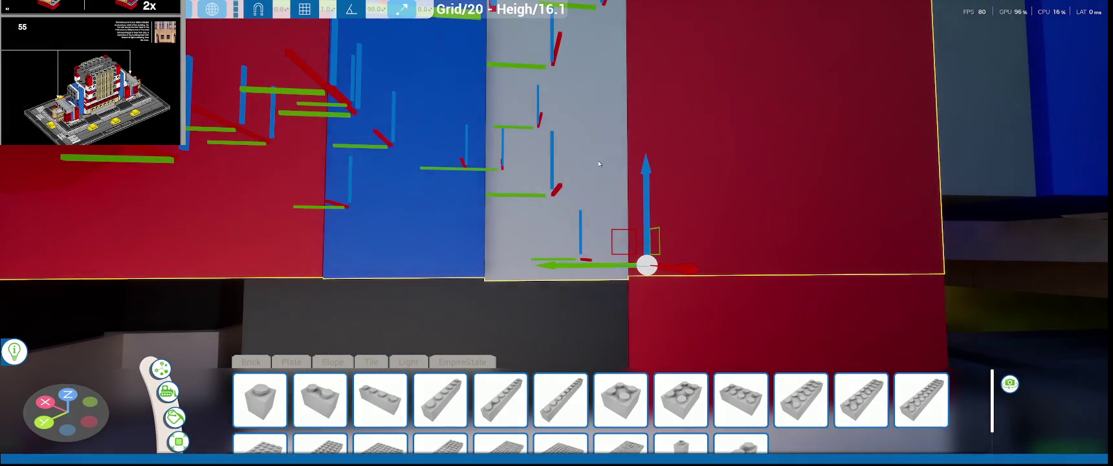
- Nudge the red-and-tan block up slightly so it sits flush against the building
{"action": "middle_click_drag", "start_coordinate": [649, 183], "coordinate": [650, 175]}
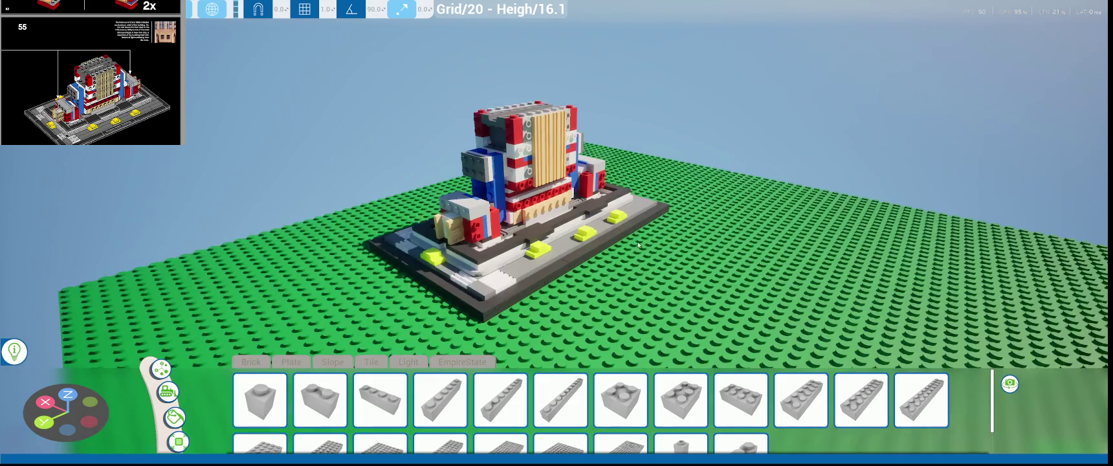
- Create a new save of the build from the pause menu
{"action": "key", "text": "Escape"}
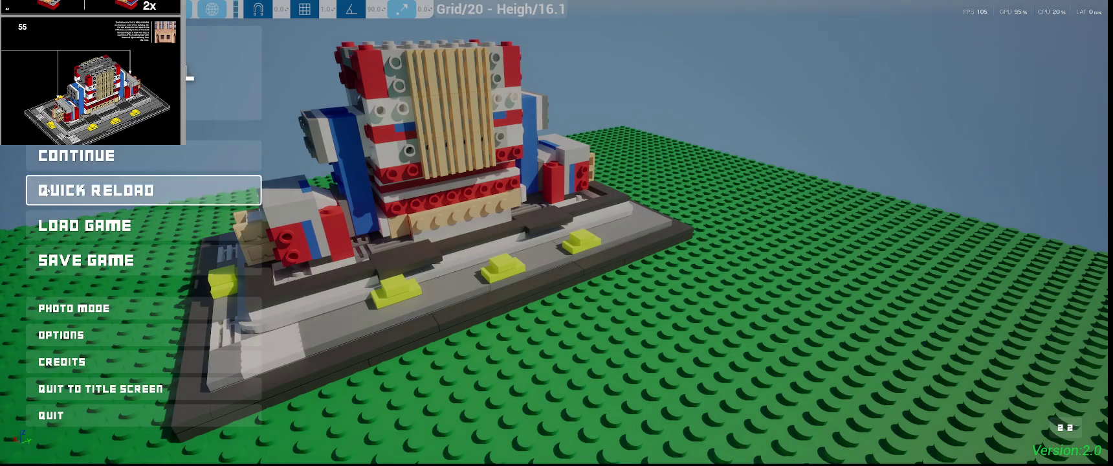
{"action": "left_click", "coordinate": [87, 260]}
{"action": "left_click", "coordinate": [421, 84]}
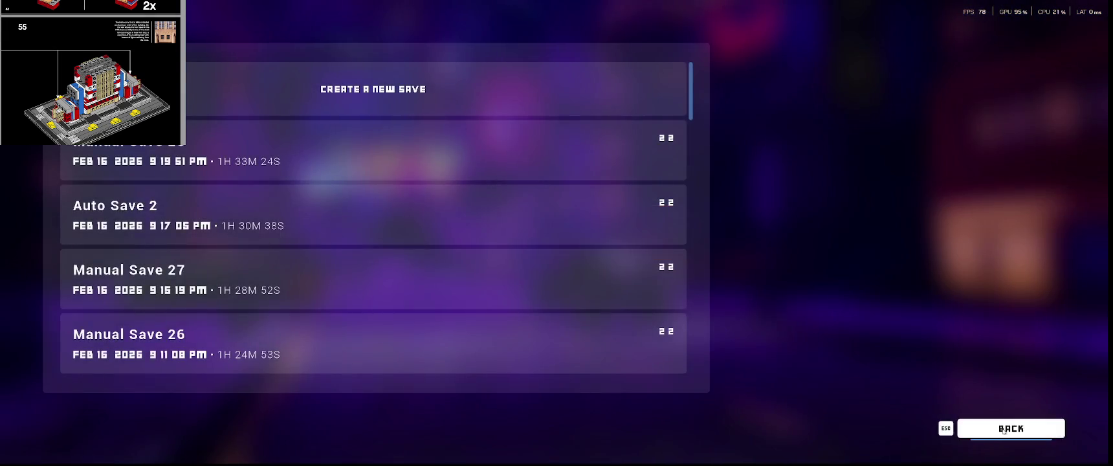
{"action": "left_click", "coordinate": [1004, 430]}
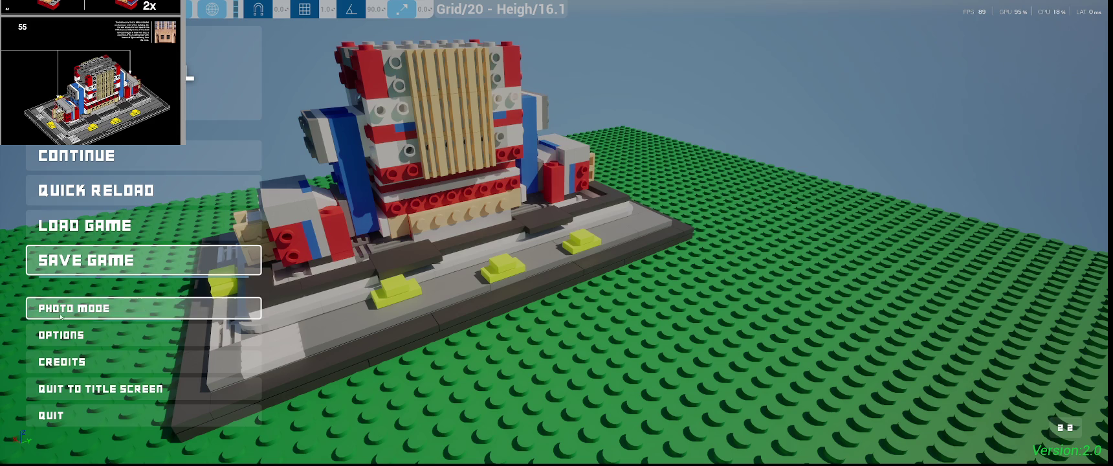
- Quit to the title screen and reload Manual Save 28
{"action": "left_click", "coordinate": [100, 389]}
{"action": "left_click", "coordinate": [604, 257]}
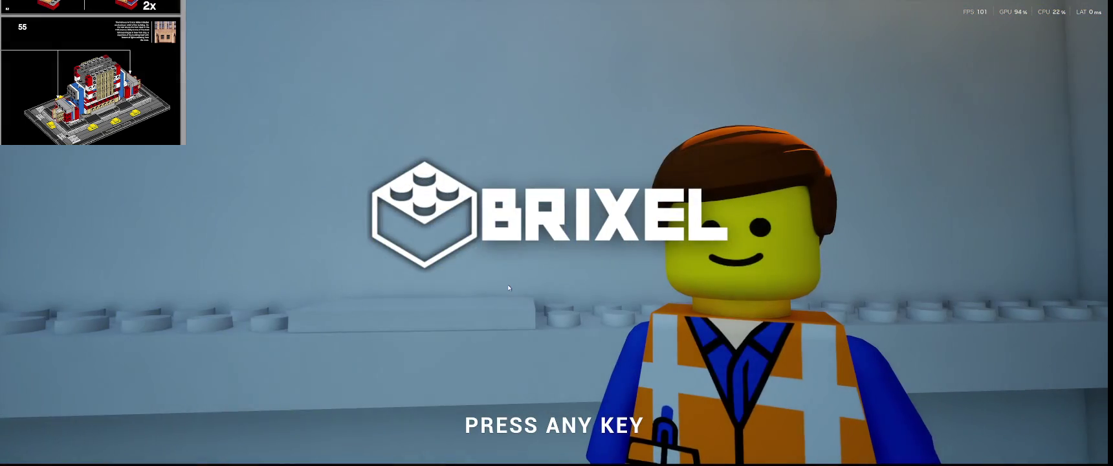
{"action": "key", "text": "Return"}
{"action": "left_click", "coordinate": [63, 265]}
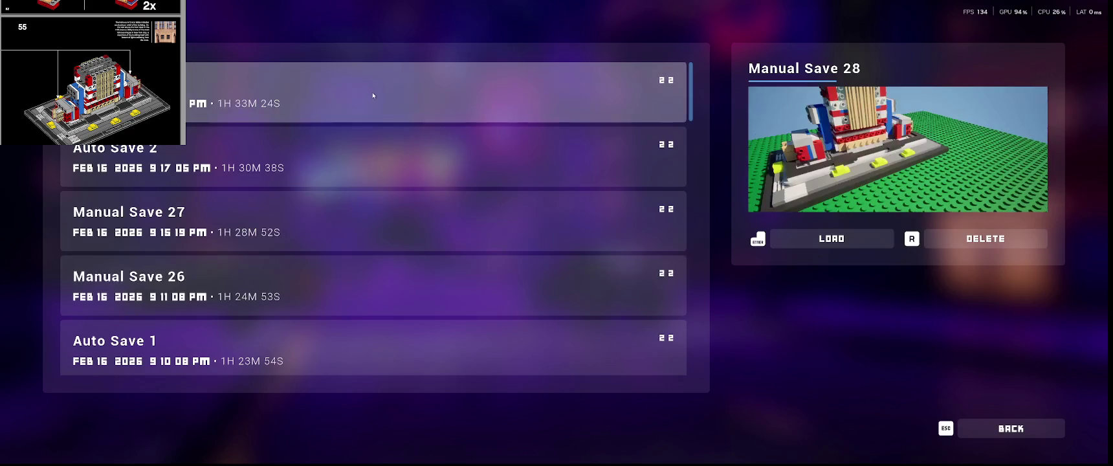
{"action": "left_click", "coordinate": [373, 95]}
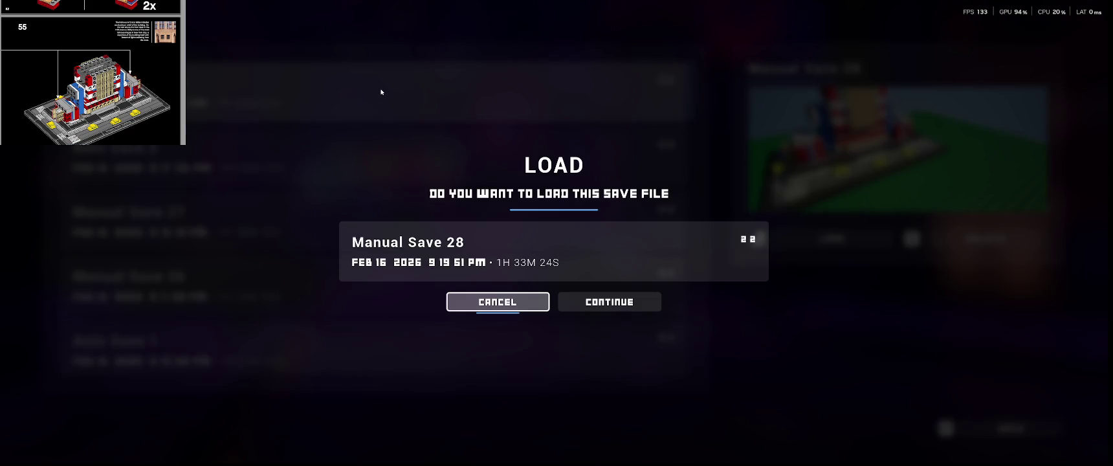
{"action": "left_click", "coordinate": [610, 302]}
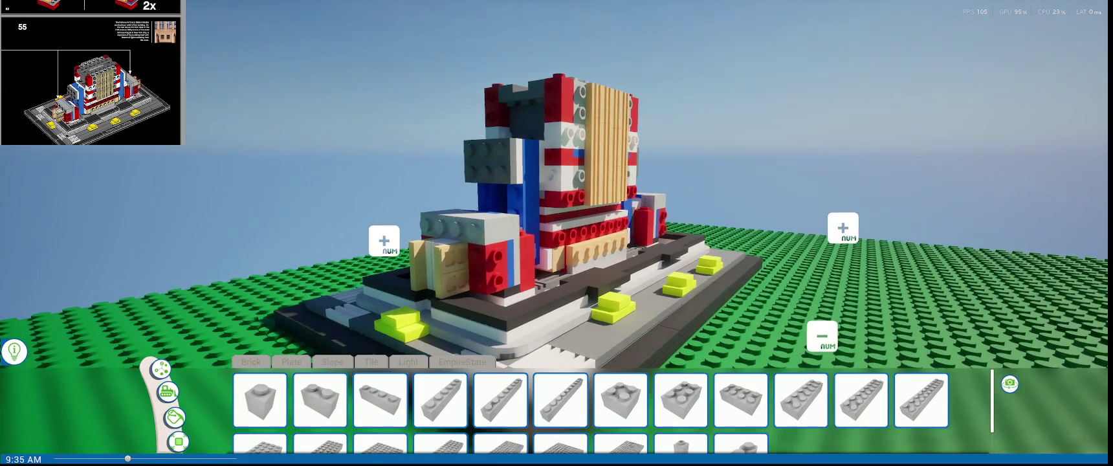
- Advance the guide to steps 56–57, turn paint off, and select the 2x3 plate
{"action": "scroll", "coordinate": [5, 98], "scroll_direction": "down", "scroll_amount": 5}
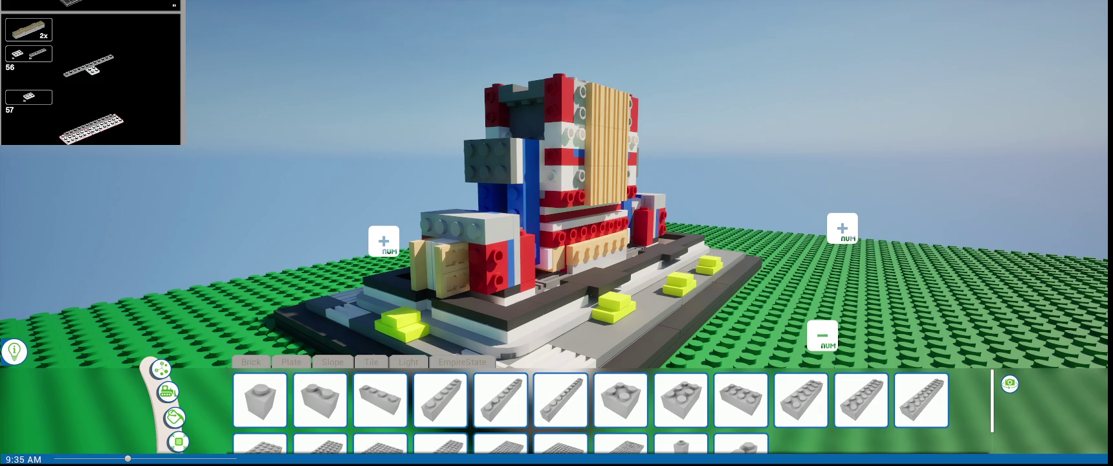
{"action": "scroll", "coordinate": [119, 115], "scroll_direction": "down", "scroll_amount": 1}
{"action": "scroll", "coordinate": [120, 114], "scroll_direction": "up", "scroll_amount": 1}
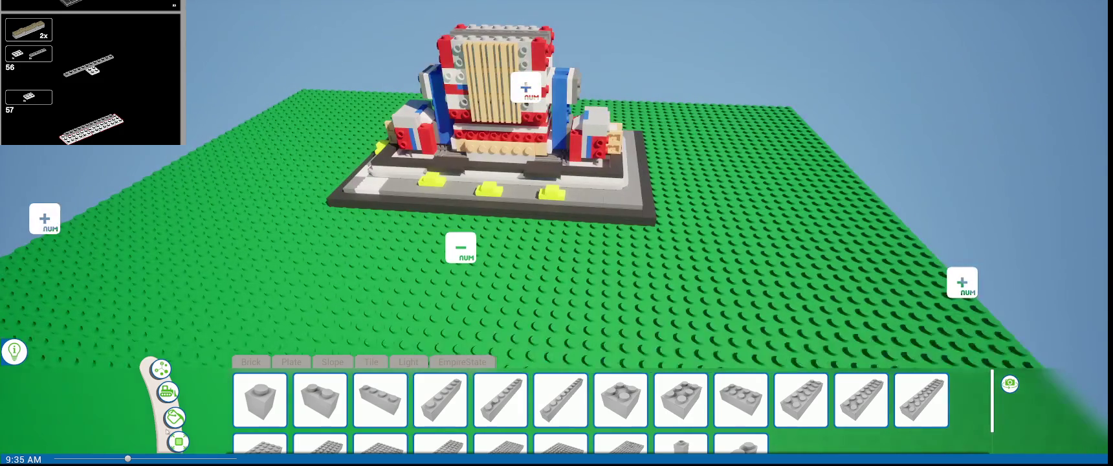
{"action": "left_click", "coordinate": [174, 418]}
{"action": "left_click", "coordinate": [333, 385]}
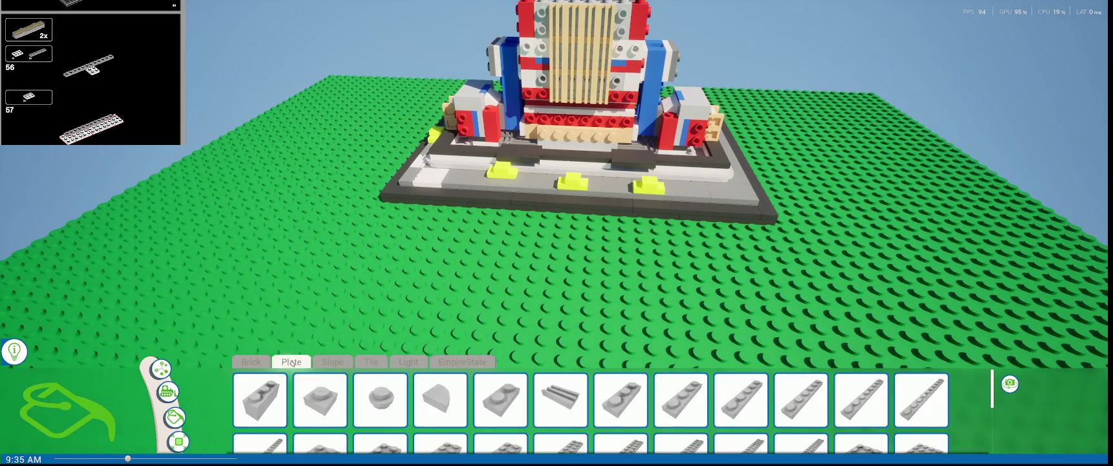
{"action": "scroll", "coordinate": [508, 395], "scroll_direction": "down", "scroll_amount": 1}
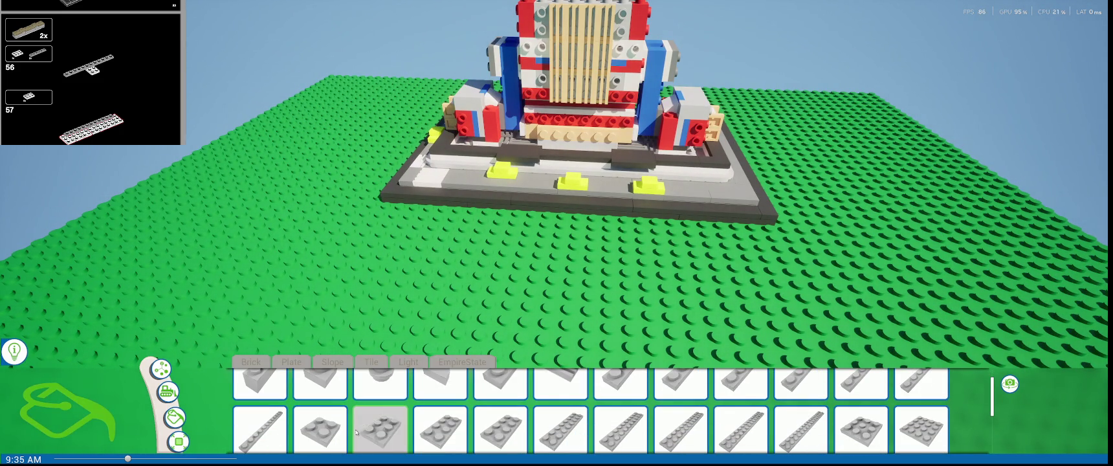
{"action": "left_click", "coordinate": [381, 427]}
- Rotate the 2x3 plate to portrait and lay a row of plates on the green baseplate
{"action": "key", "text": "r"}
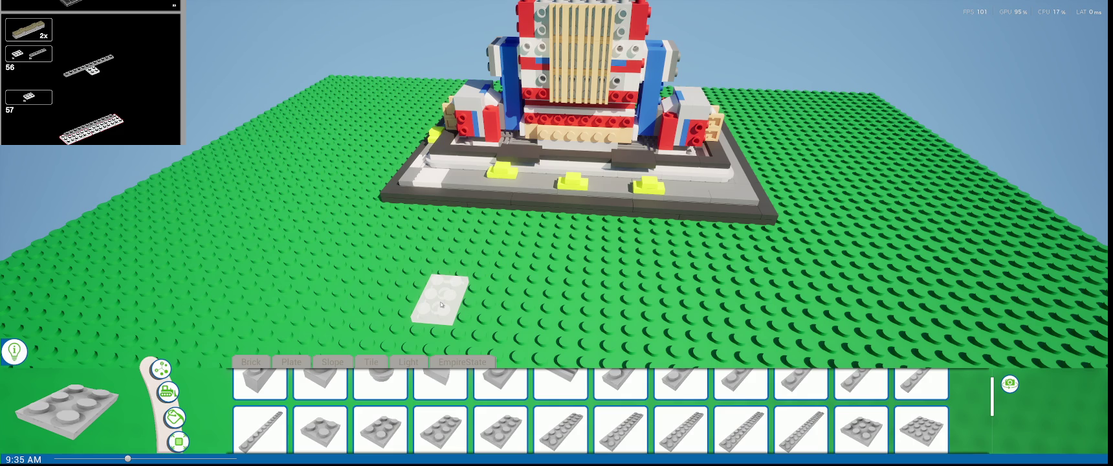
{"action": "left_click", "coordinate": [441, 304]}
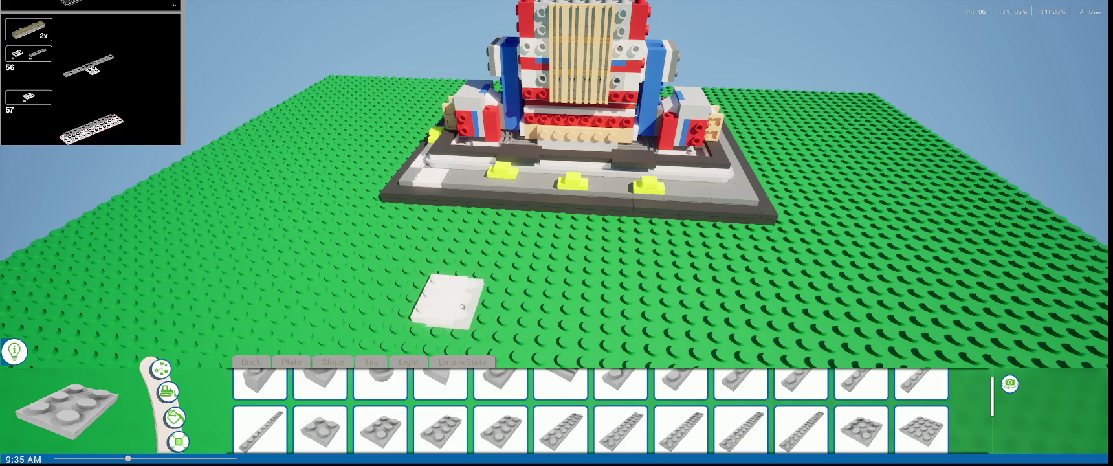
{"action": "left_click", "coordinate": [484, 312]}
{"action": "left_click", "coordinate": [484, 312]}
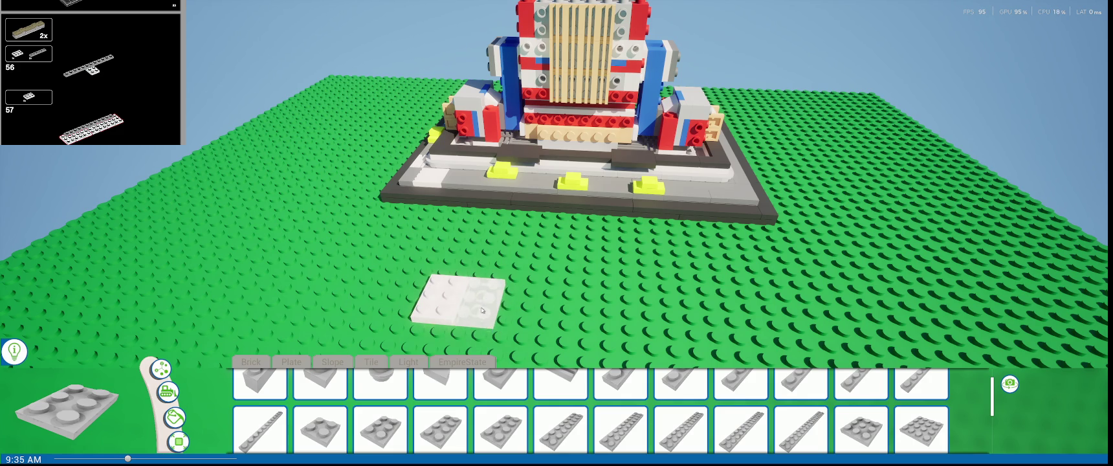
{"action": "left_click", "coordinate": [561, 314]}
{"action": "left_click", "coordinate": [602, 316]}
{"action": "left_click", "coordinate": [644, 317]}
{"action": "left_click", "coordinate": [680, 321]}
- Place a grey 1x8 plate beside the white plate row
{"action": "scroll", "coordinate": [389, 285], "scroll_direction": "up", "scroll_amount": 1}
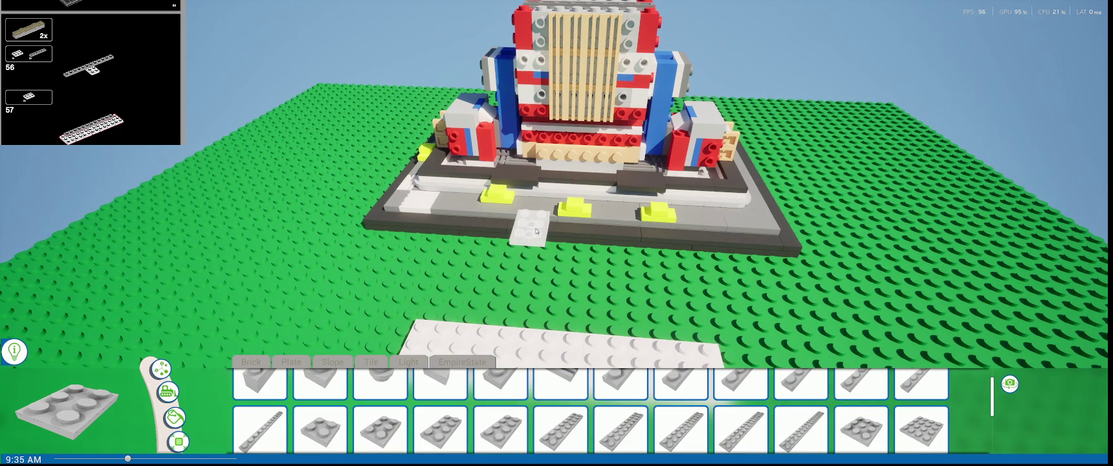
{"action": "scroll", "coordinate": [536, 231], "scroll_direction": "up", "scroll_amount": 2}
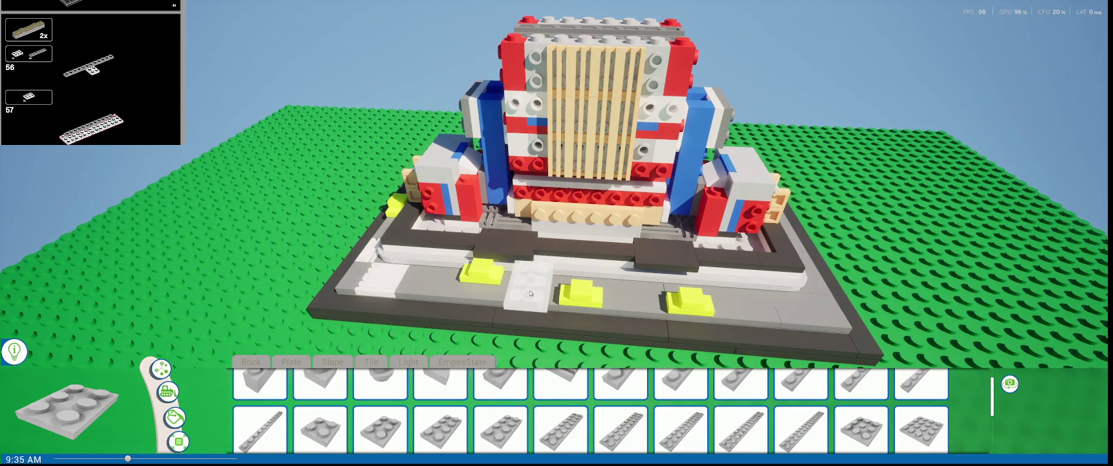
{"action": "scroll", "coordinate": [530, 294], "scroll_direction": "down", "scroll_amount": 3}
{"action": "left_click", "coordinate": [259, 430]}
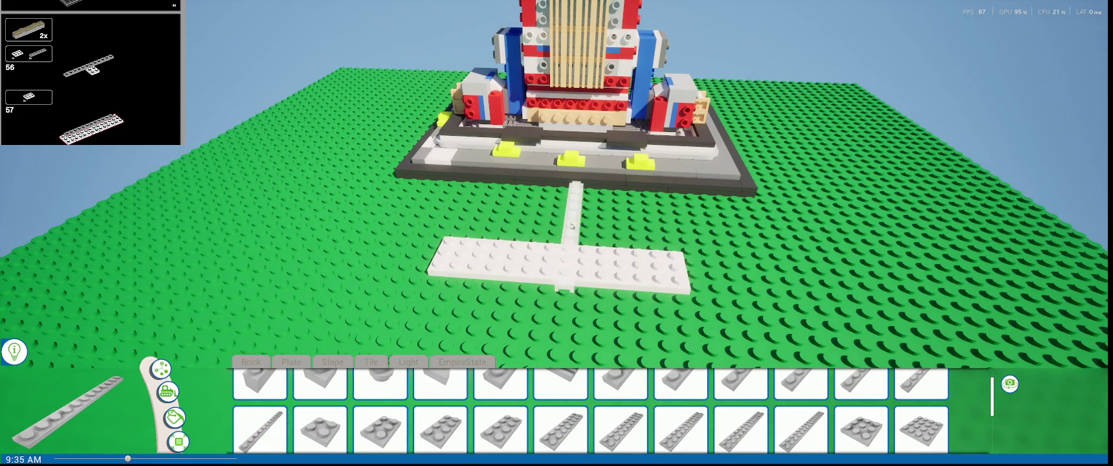
{"action": "scroll", "coordinate": [565, 285], "scroll_direction": "up", "scroll_amount": 2}
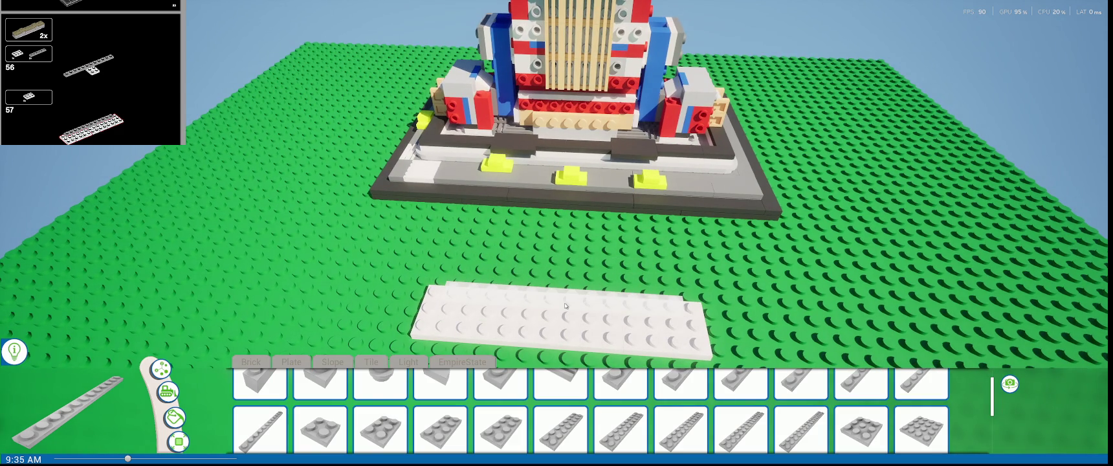
{"action": "right_click_drag", "start_coordinate": [565, 306], "coordinate": [600, 265]}
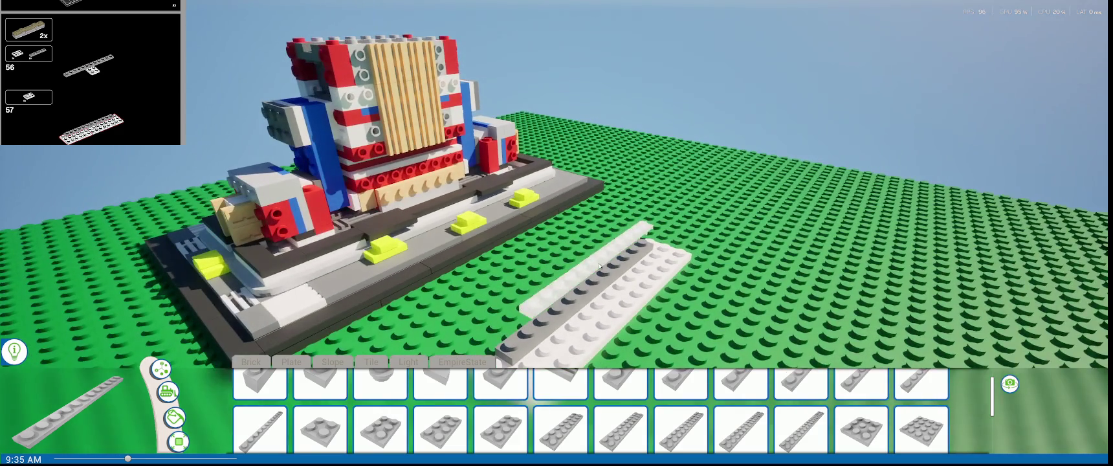
{"action": "left_click", "coordinate": [599, 265]}
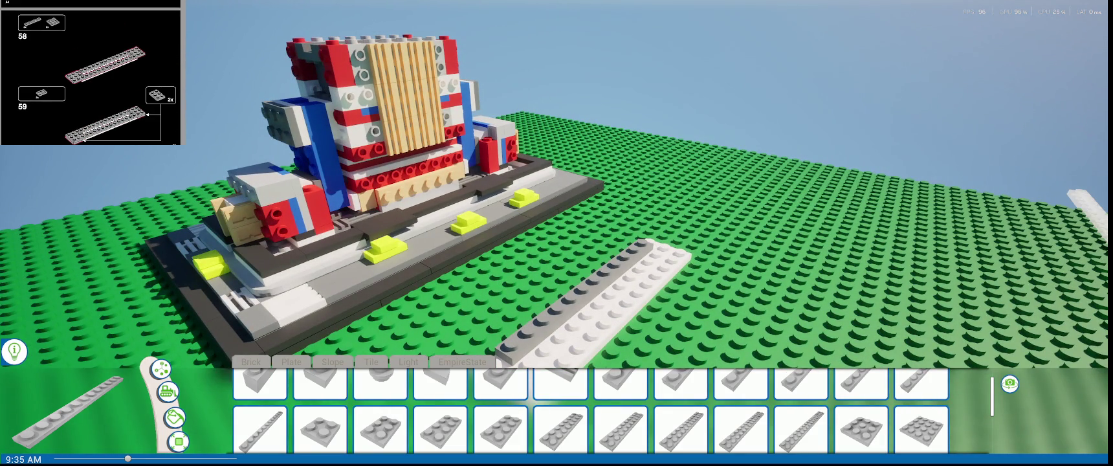
{"action": "scroll", "coordinate": [605, 321], "scroll_direction": "up", "scroll_amount": 2}
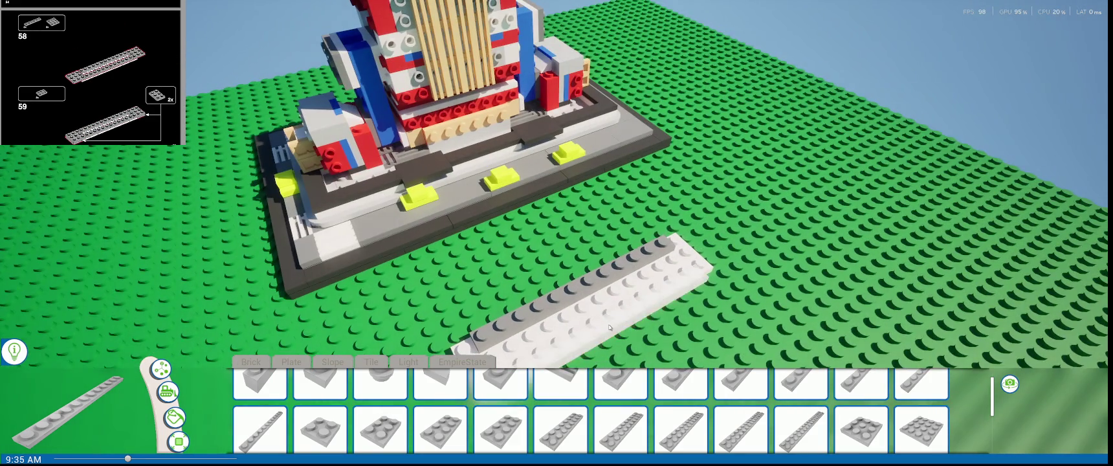
{"action": "left_click", "coordinate": [605, 321]}
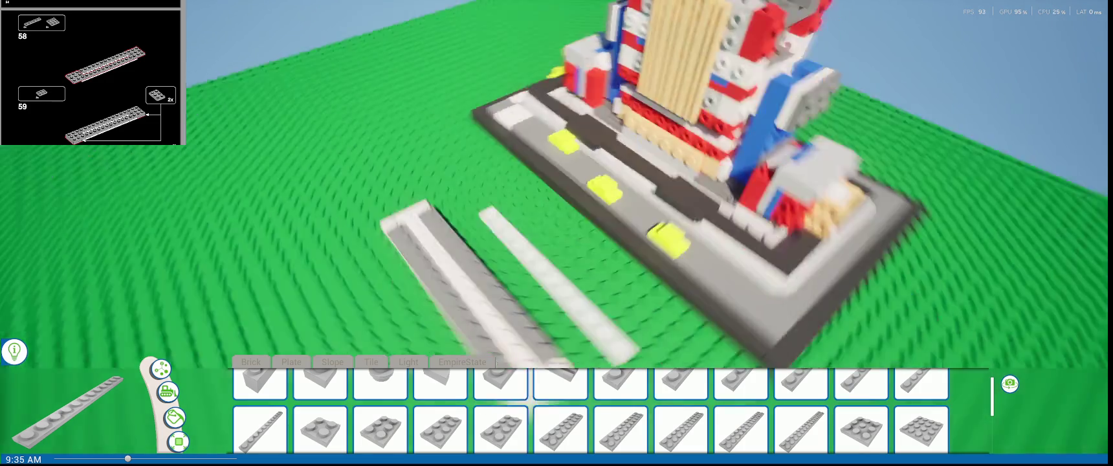
{"action": "right_click_drag", "start_coordinate": [958, 269], "coordinate": [518, 431]}
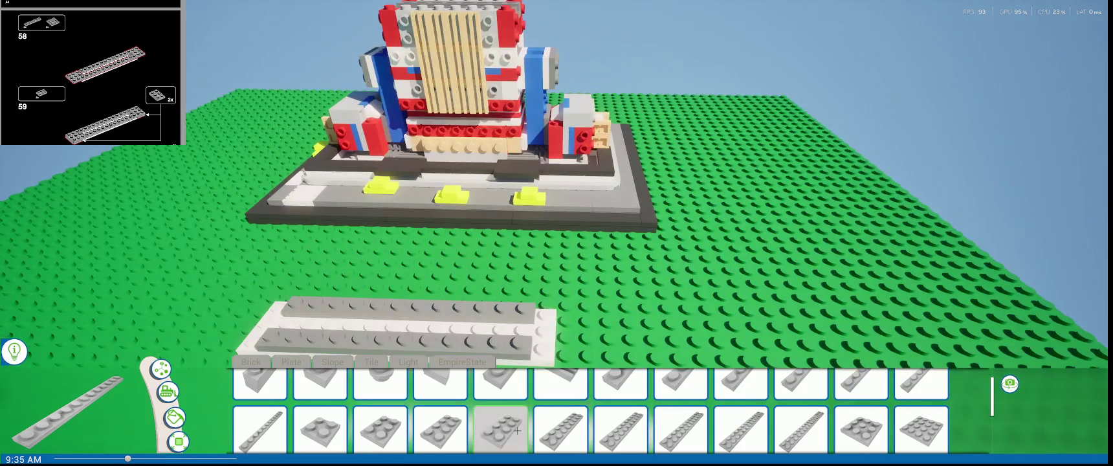
{"action": "scroll", "coordinate": [560, 427], "scroll_direction": "down", "scroll_amount": 1}
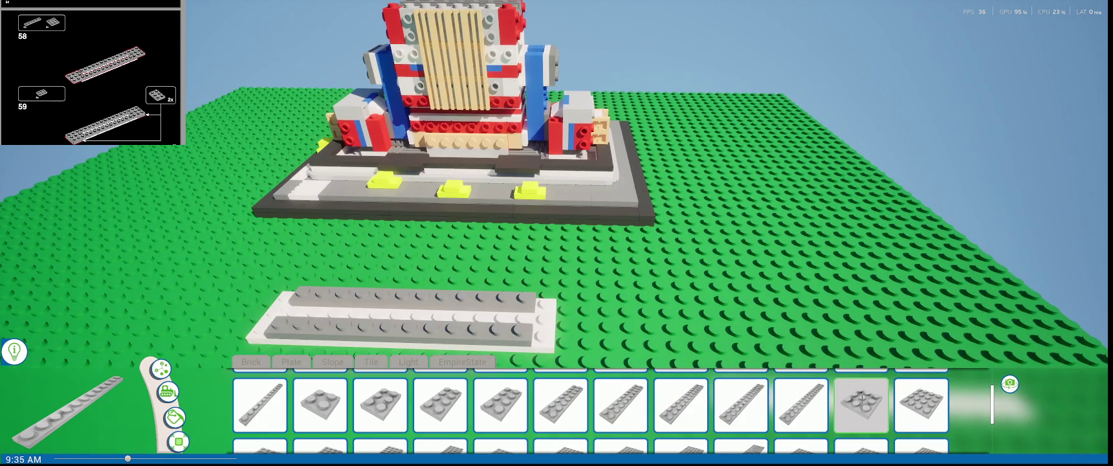
- Place grey 2x3 plates at the left and right ends of the long plates
{"action": "left_click", "coordinate": [372, 413]}
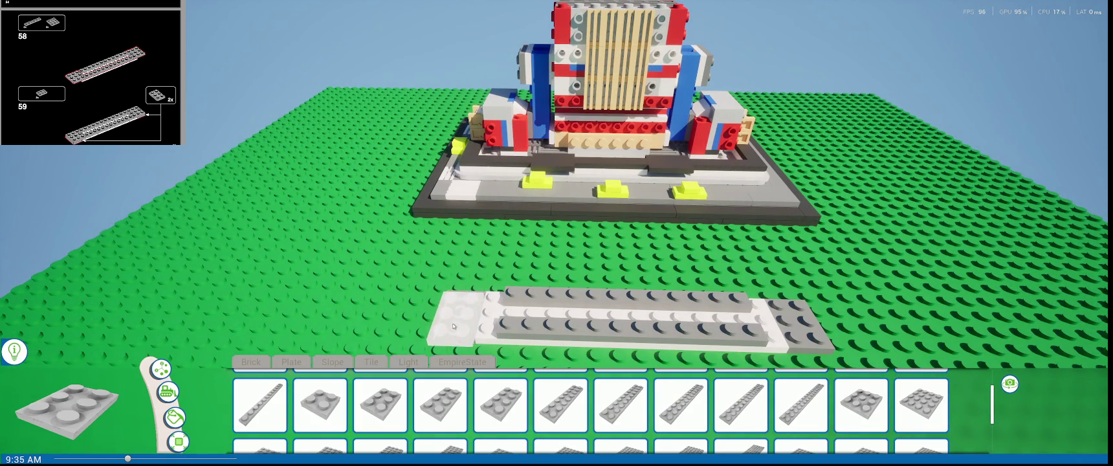
{"action": "left_click", "coordinate": [457, 317]}
{"action": "left_click", "coordinate": [861, 405]}
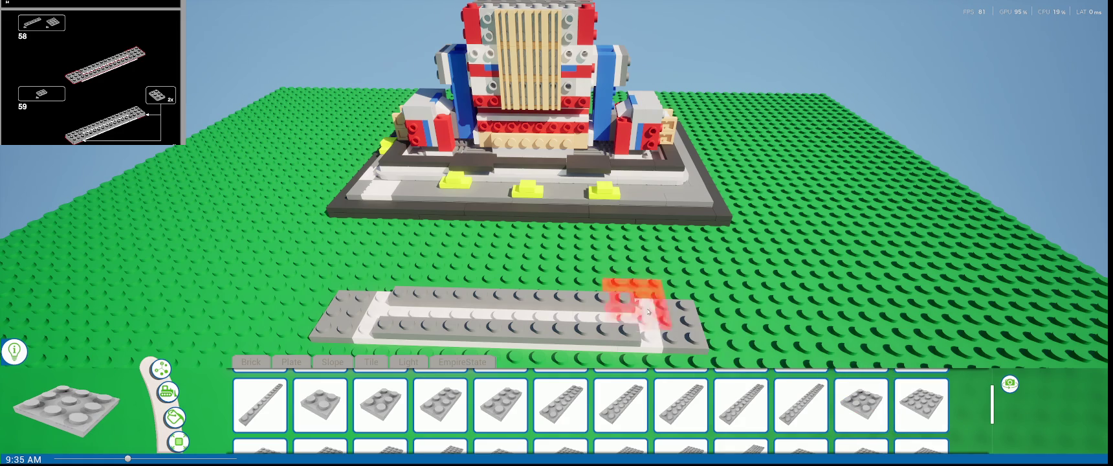
{"action": "left_click", "coordinate": [674, 325]}
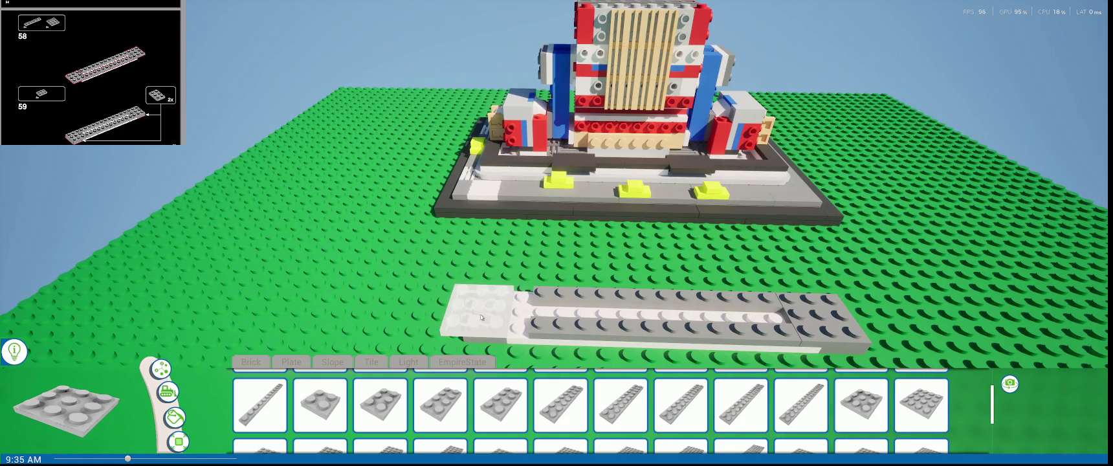
{"action": "left_click", "coordinate": [502, 315]}
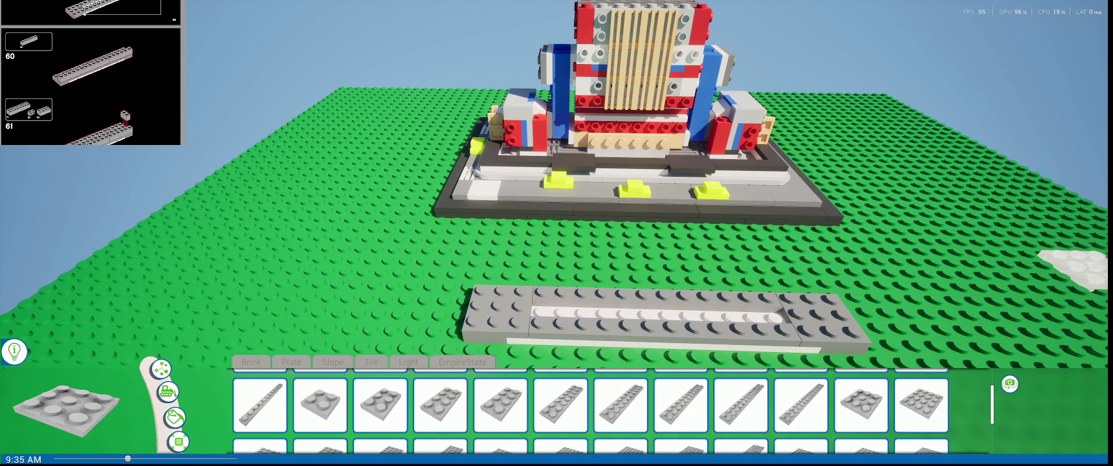
- Set a grey 1x4 brick down on the long plates
{"action": "left_click", "coordinate": [257, 362]}
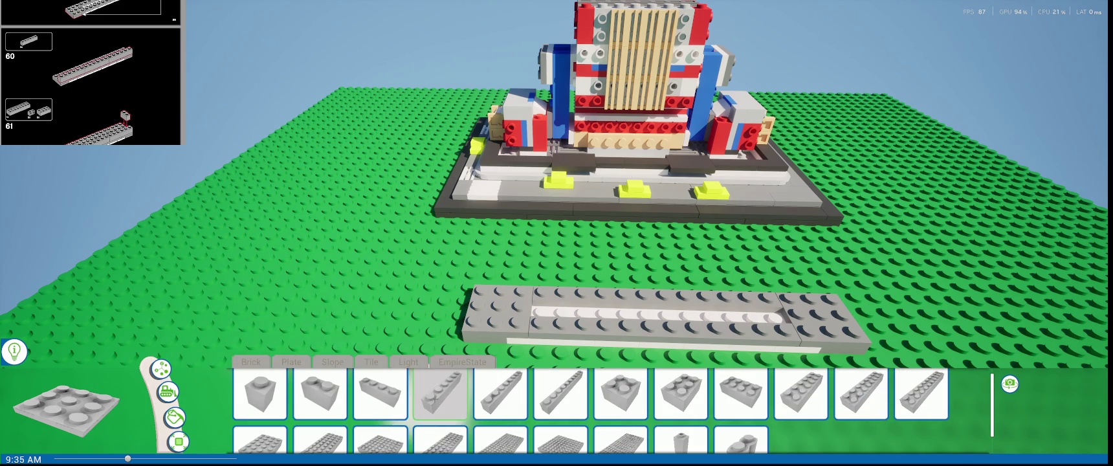
{"action": "left_click", "coordinate": [446, 383]}
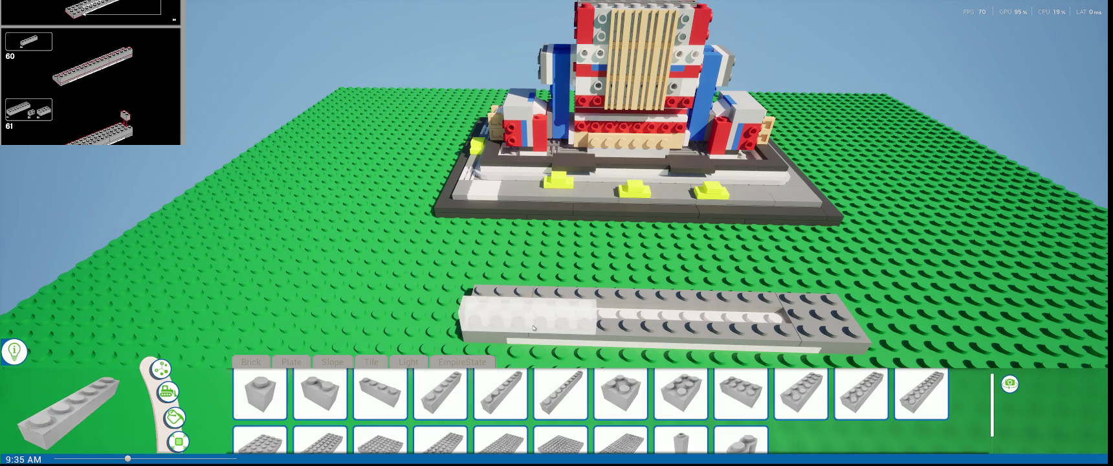
{"action": "key", "text": "d"}
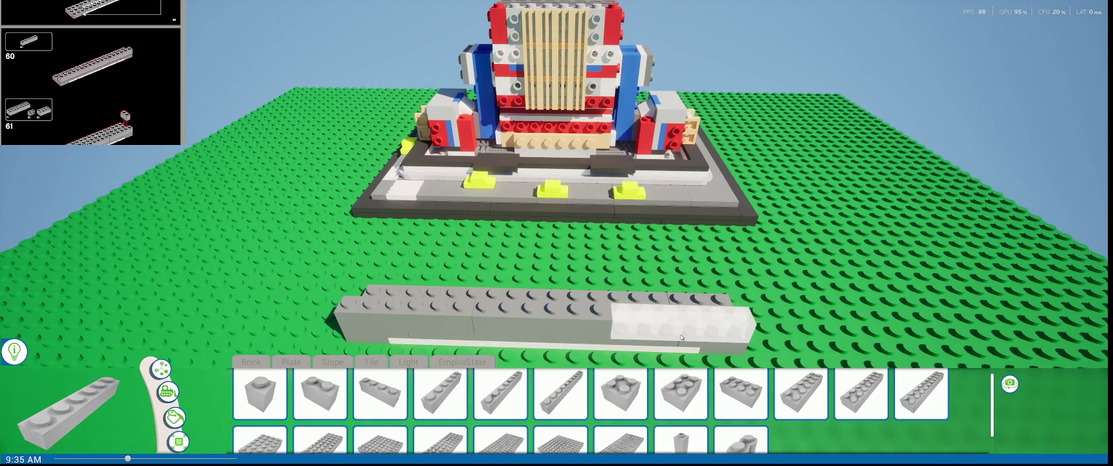
{"action": "left_click", "coordinate": [681, 338]}
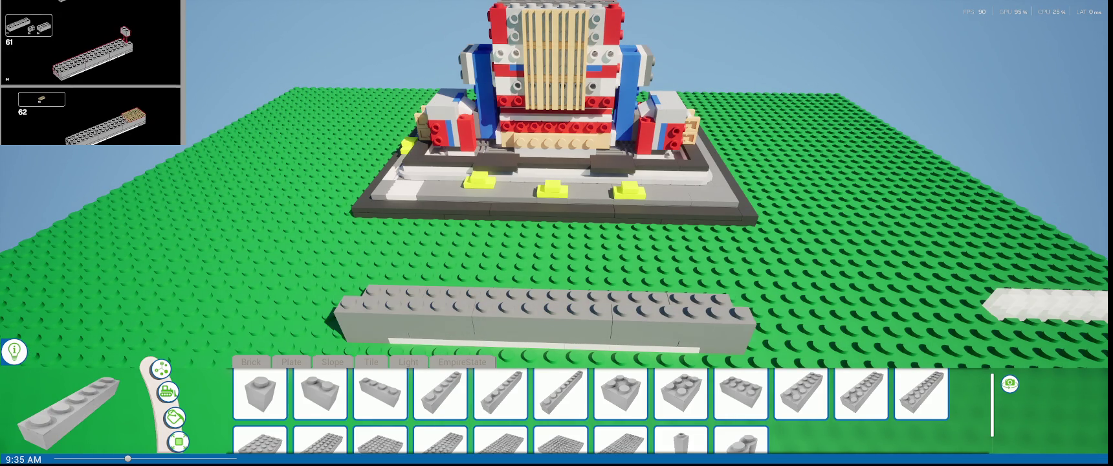
{"action": "scroll", "coordinate": [91, 73], "scroll_direction": "up", "scroll_amount": 1}
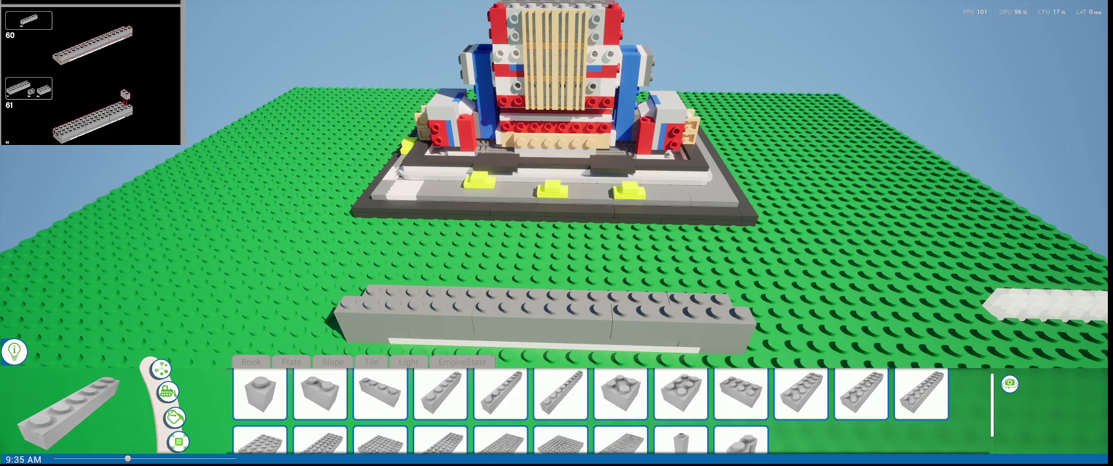
- Choose the 1x2 side-stud brick and orbit to a low side view of the build
{"action": "right_click_drag", "start_coordinate": [434, 317], "coordinate": [453, 330]}
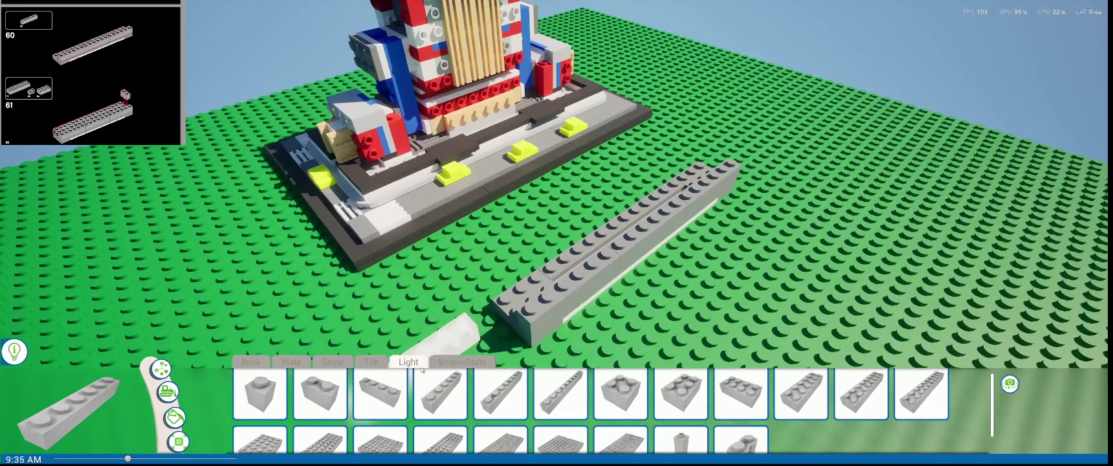
{"action": "left_click", "coordinate": [424, 364]}
{"action": "left_click", "coordinate": [426, 368]}
{"action": "right_click_drag", "start_coordinate": [425, 367], "coordinate": [382, 405]}
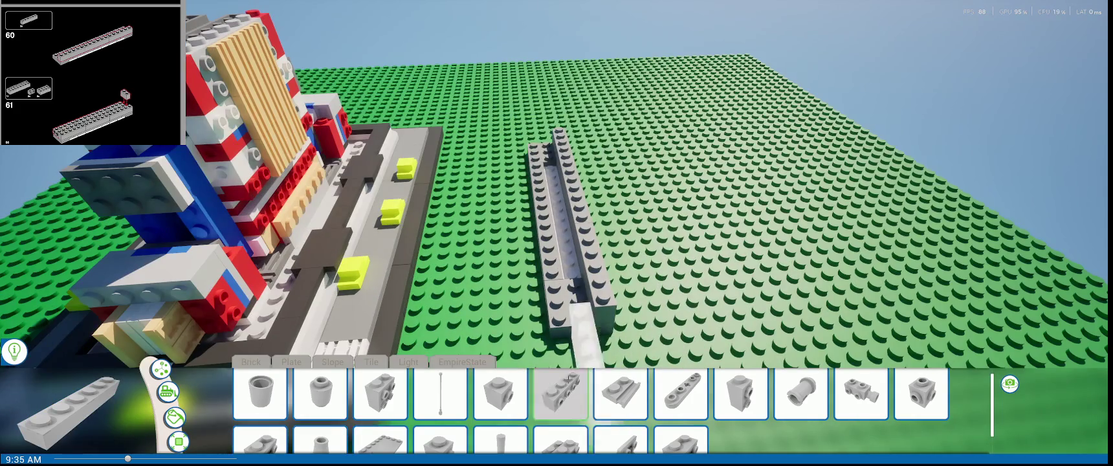
{"action": "scroll", "coordinate": [382, 404], "scroll_direction": "down", "scroll_amount": 1}
{"action": "left_click", "coordinate": [261, 424]}
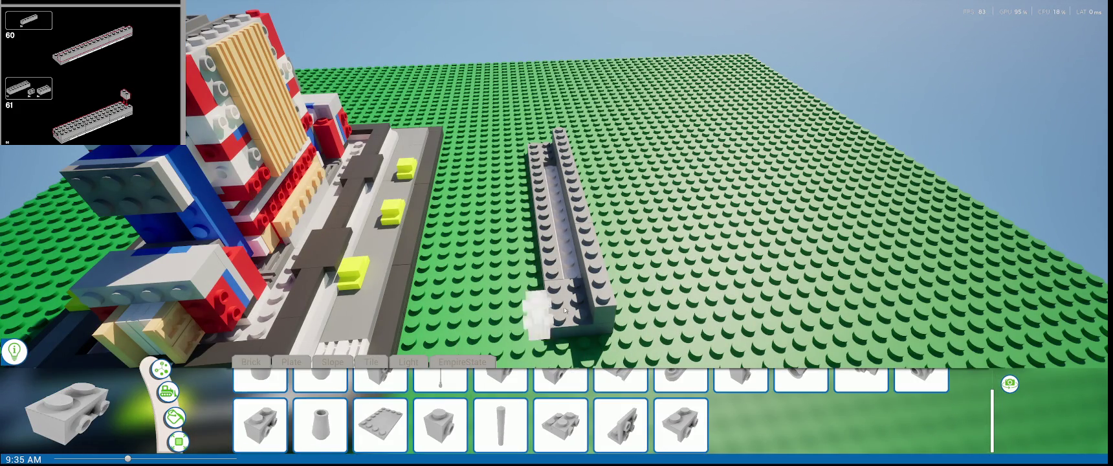
{"action": "right_click_drag", "start_coordinate": [572, 321], "coordinate": [586, 266]}
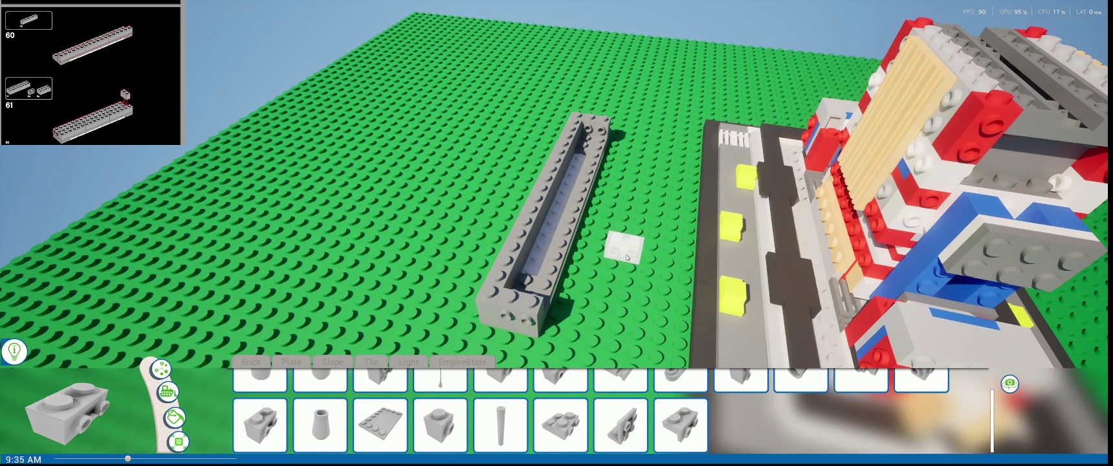
{"action": "right_click_drag", "start_coordinate": [627, 256], "coordinate": [453, 295]}
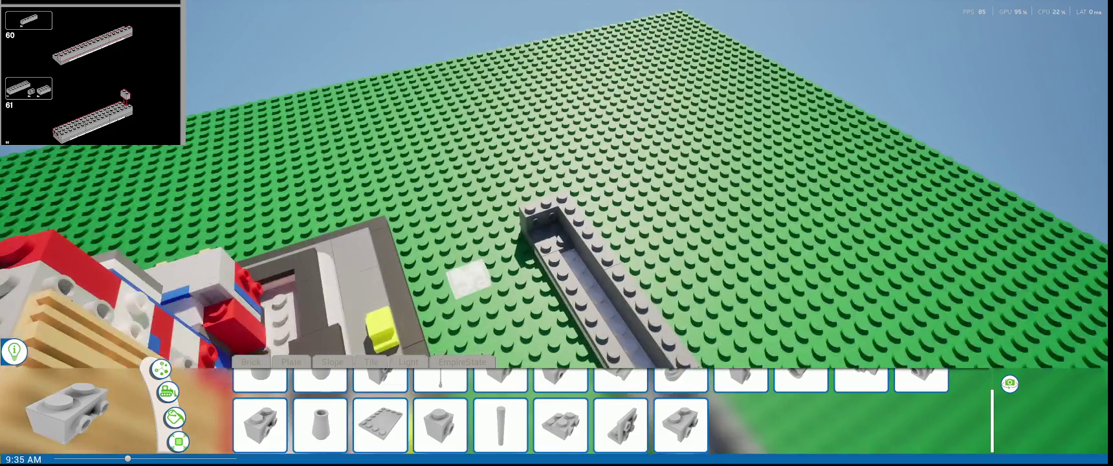
{"action": "scroll", "coordinate": [732, 407], "scroll_direction": "up", "scroll_amount": 3}
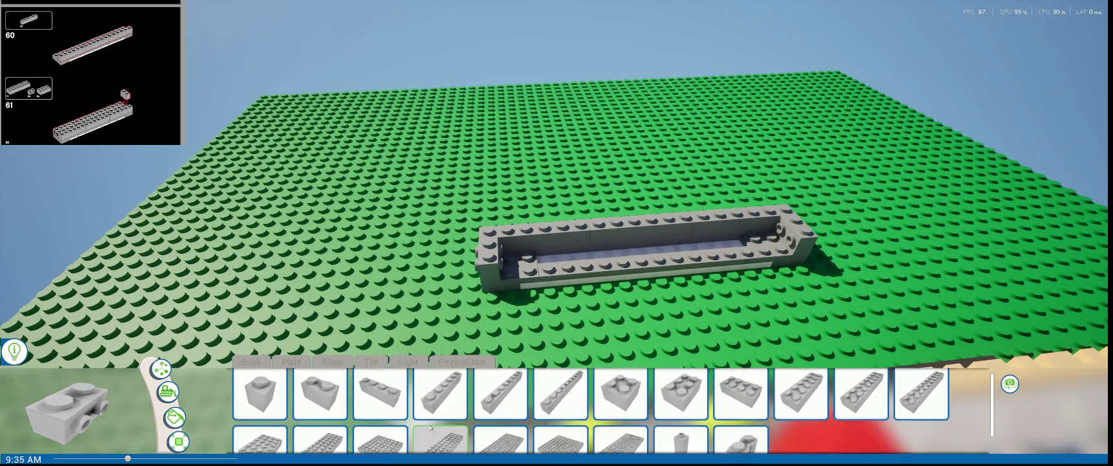
- Place a 2x4 brick on top of the grey brick in the sub-assembly
{"action": "left_click_drag", "start_coordinate": [731, 404], "coordinate": [541, 268]}
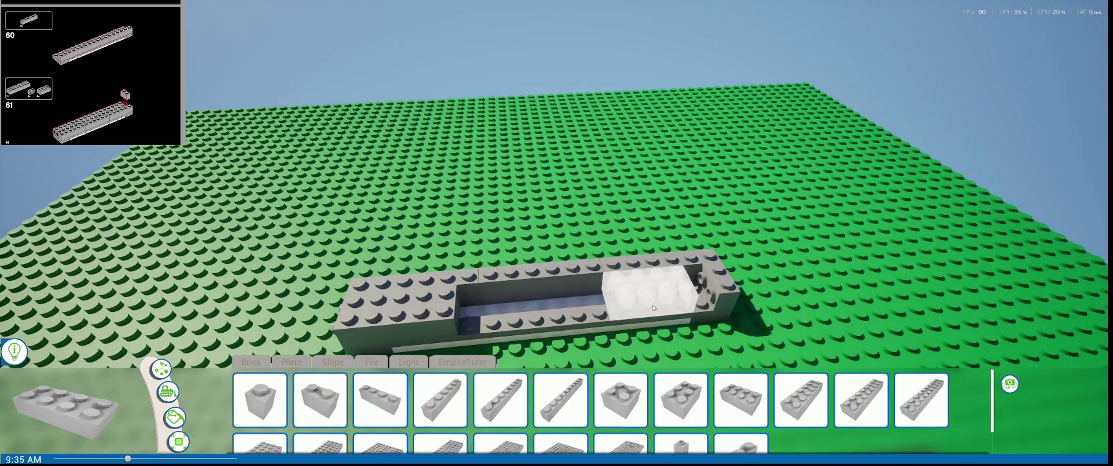
{"action": "mouse_move", "coordinate": [541, 268]}
{"action": "left_mouse_down"}
{"action": "mouse_move", "coordinate": [737, 388]}
{"action": "mouse_move", "coordinate": [801, 400]}
{"action": "mouse_move", "coordinate": [677, 342]}
{"action": "mouse_move", "coordinate": [521, 311]}
{"action": "mouse_move", "coordinate": [770, 350]}
{"action": "mouse_move", "coordinate": [848, 398]}
{"action": "mouse_move", "coordinate": [544, 310]}
{"action": "mouse_move", "coordinate": [239, 275]}
{"action": "mouse_move", "coordinate": [644, 250]}
{"action": "left_mouse_up"}
{"action": "left_click", "coordinate": [645, 250]}
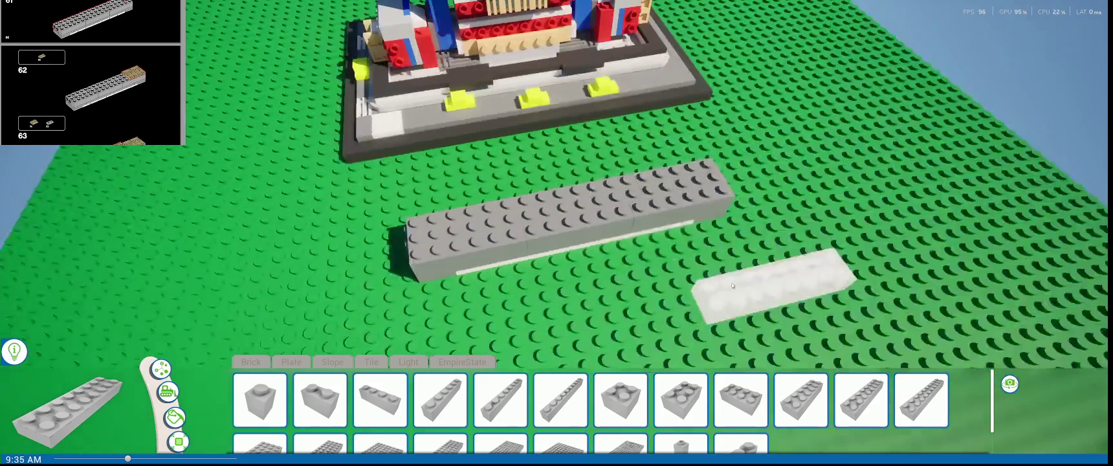
{"action": "mouse_move", "coordinate": [459, 198]}
{"action": "right_mouse_down"}
{"action": "mouse_move", "coordinate": [294, 239]}
{"action": "mouse_move", "coordinate": [522, 236]}
{"action": "mouse_move", "coordinate": [647, 168]}
{"action": "mouse_move", "coordinate": [562, 273]}
{"action": "right_mouse_up"}
{"action": "mouse_move", "coordinate": [174, 420]}
{"action": "right_mouse_down"}
{"action": "mouse_move", "coordinate": [280, 189]}
{"action": "mouse_move", "coordinate": [265, 396]}
{"action": "right_mouse_up"}
{"action": "scroll", "coordinate": [336, 388], "scroll_direction": "down", "scroll_amount": 1}
{"action": "scroll", "coordinate": [336, 381], "scroll_direction": "up", "scroll_amount": 1}
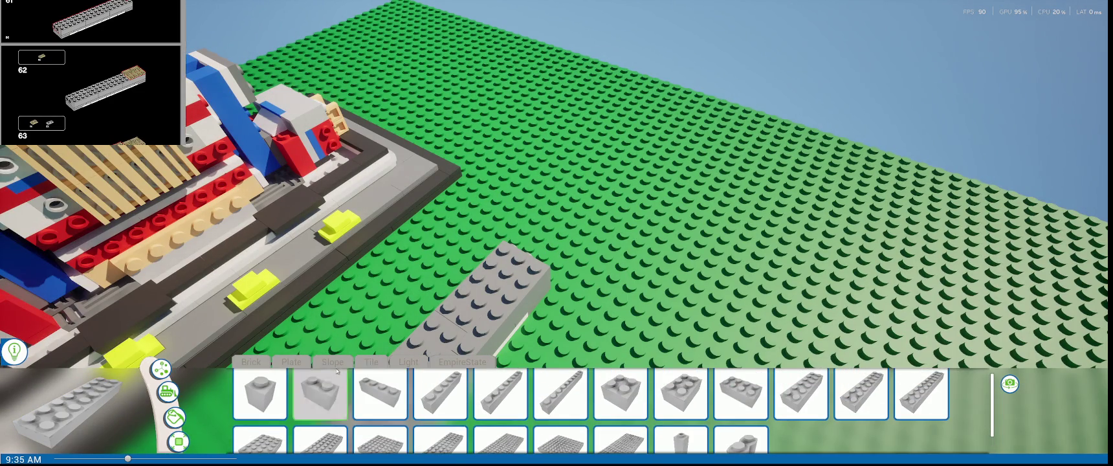
{"action": "left_click", "coordinate": [338, 363]}
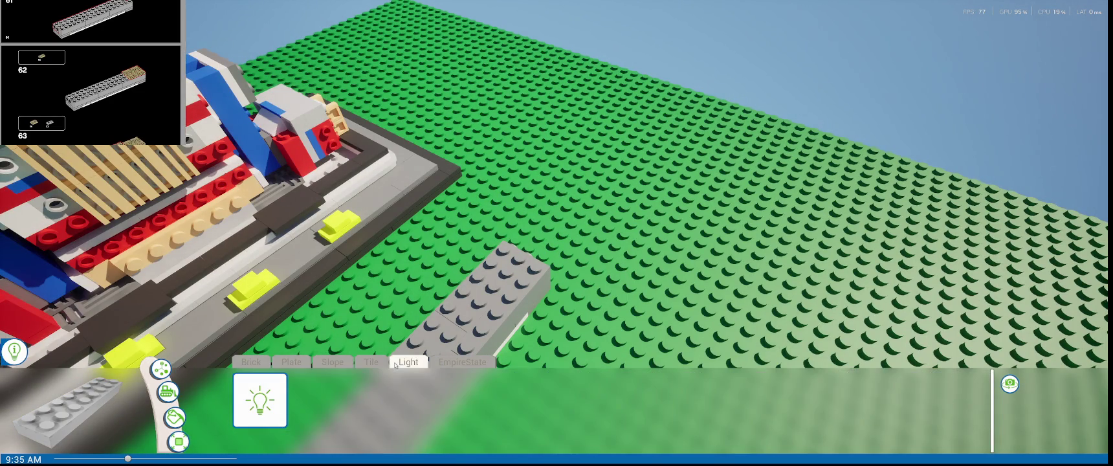
- Place a tan grille tile on top of the grey brick
{"action": "left_click", "coordinate": [338, 363]}
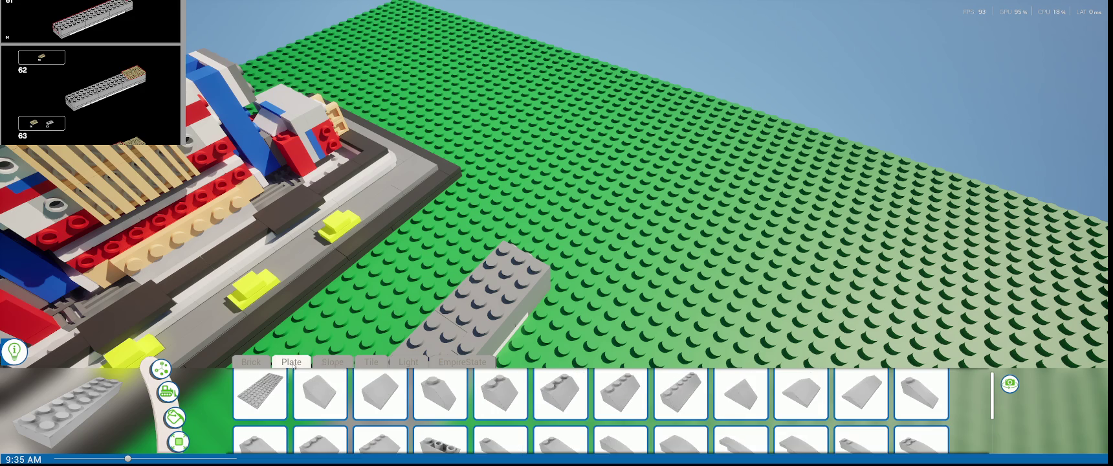
{"action": "scroll", "coordinate": [563, 395], "scroll_direction": "down", "scroll_amount": 2}
{"action": "left_click", "coordinate": [571, 394]}
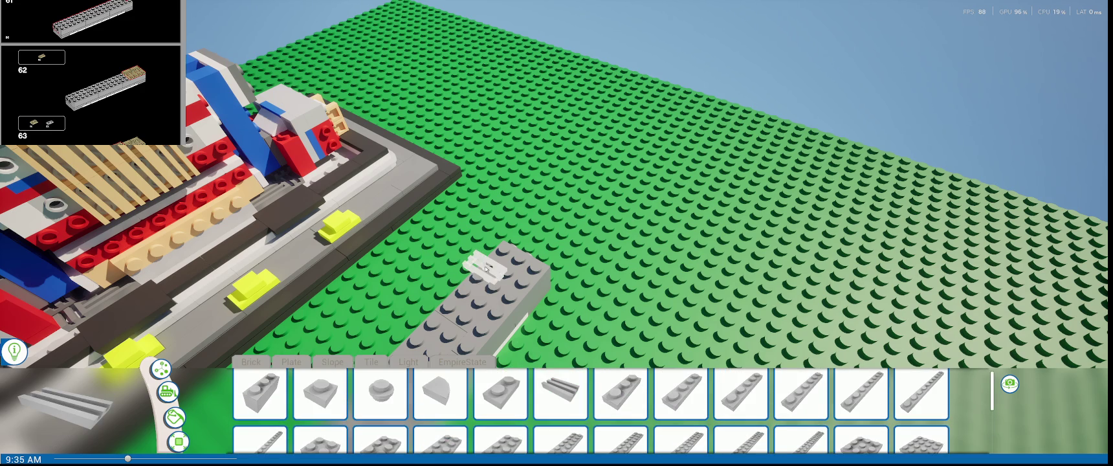
{"action": "left_click", "coordinate": [484, 265]}
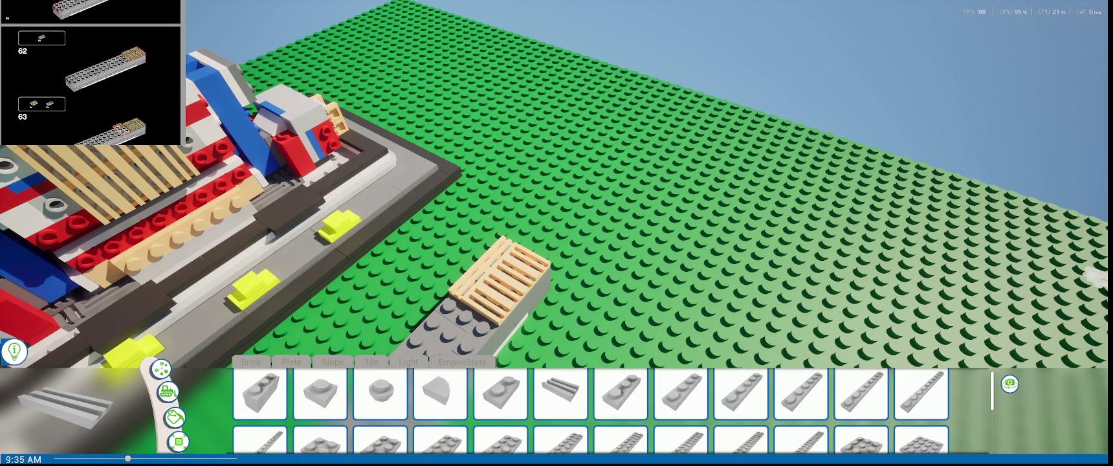
{"action": "key", "text": "a"}
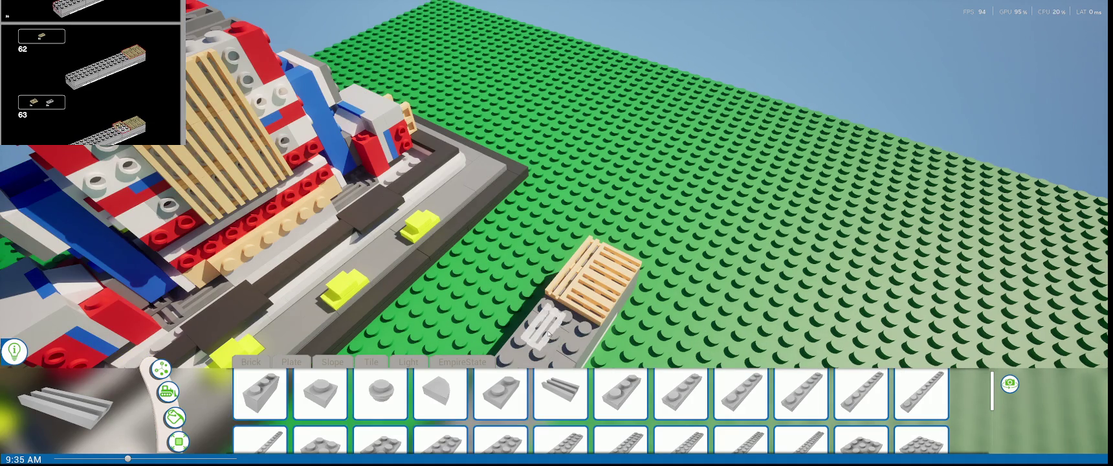
{"action": "key", "text": "w"}
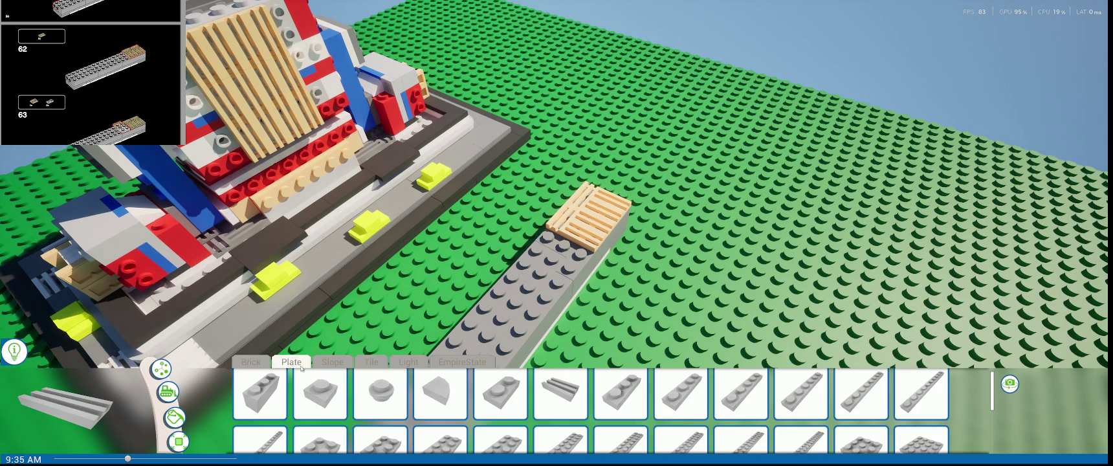
- Add a white 1x2 plate beside the grille tile
{"action": "left_click", "coordinate": [500, 393]}
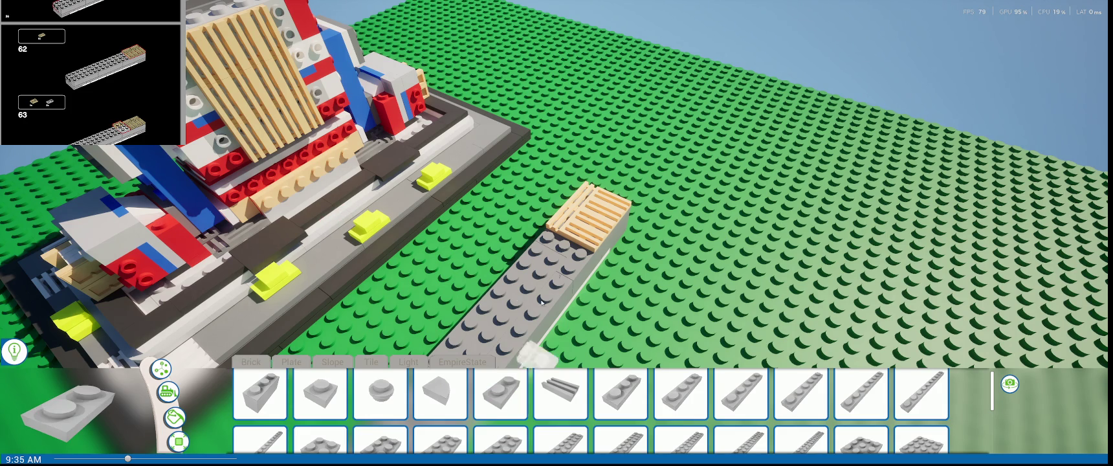
{"action": "left_click", "coordinate": [561, 257]}
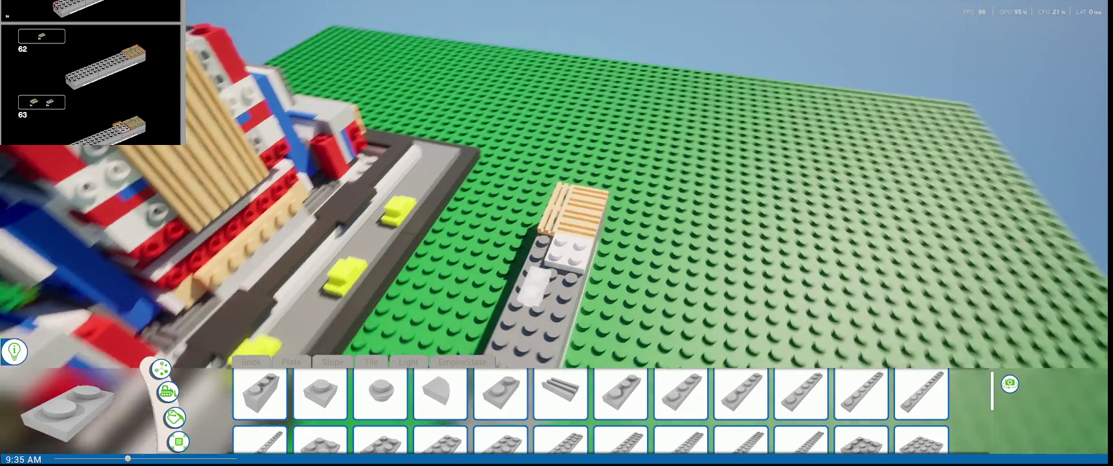
{"action": "right_click_drag", "start_coordinate": [576, 263], "coordinate": [566, 277]}
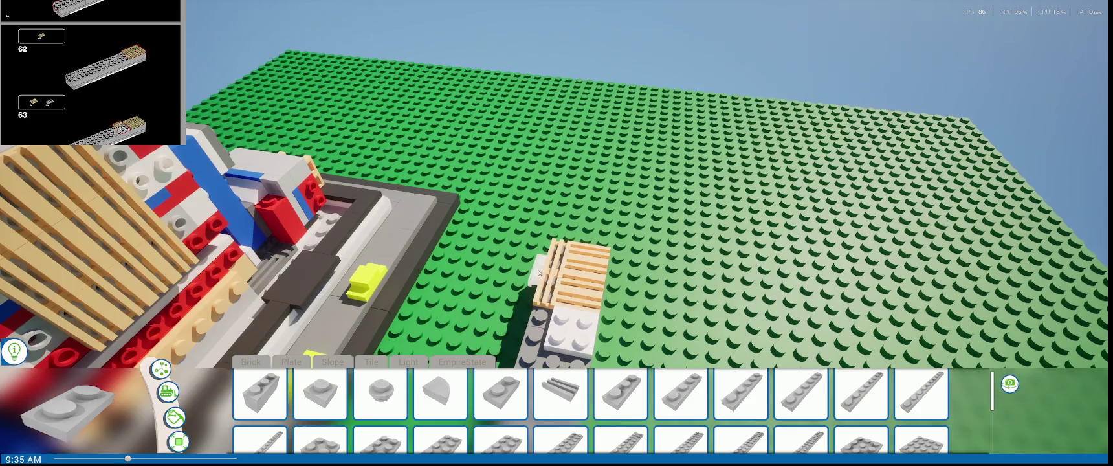
{"action": "scroll", "coordinate": [426, 360], "scroll_direction": "up", "scroll_amount": 2}
- Place a tan 1x2 brick from the EmpireState set beside the white plate
{"action": "left_click", "coordinate": [462, 362]}
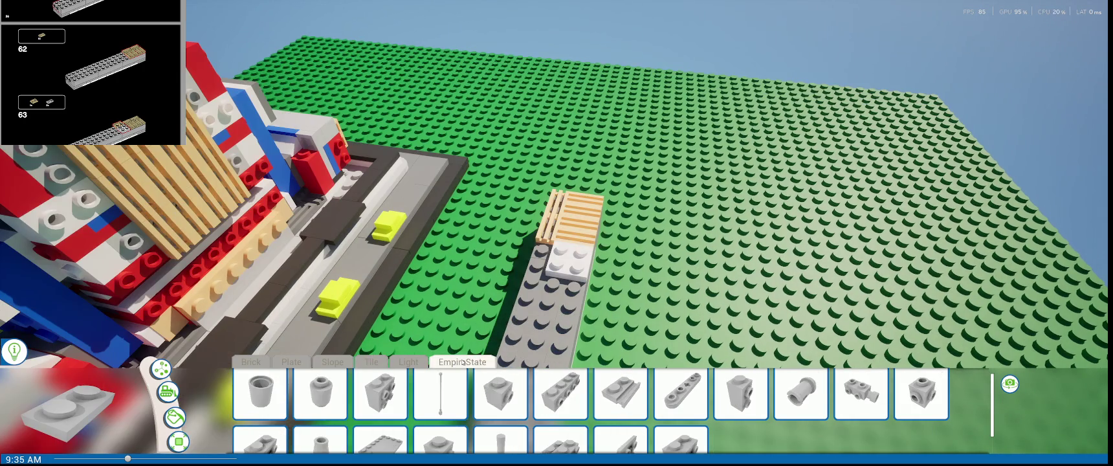
{"action": "left_click", "coordinate": [536, 264]}
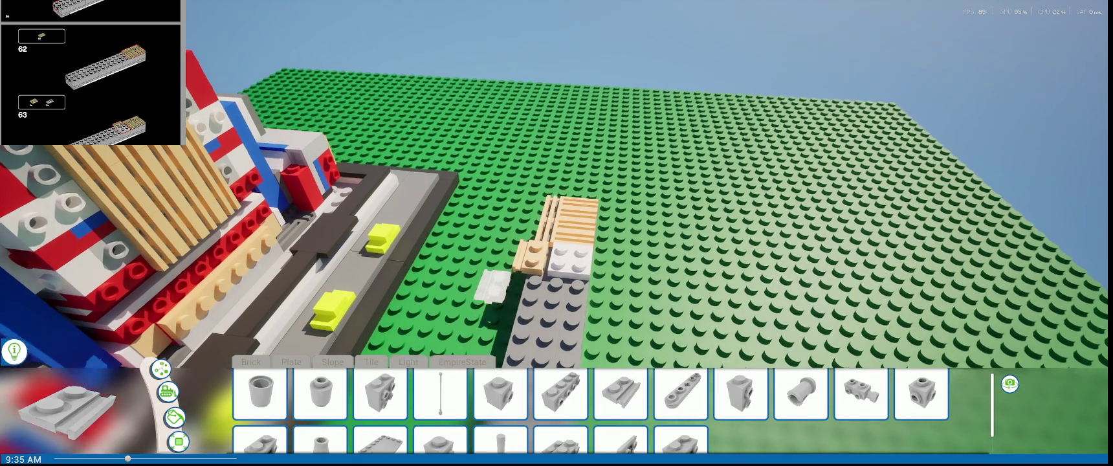
{"action": "right_click_drag", "start_coordinate": [517, 275], "coordinate": [510, 280]}
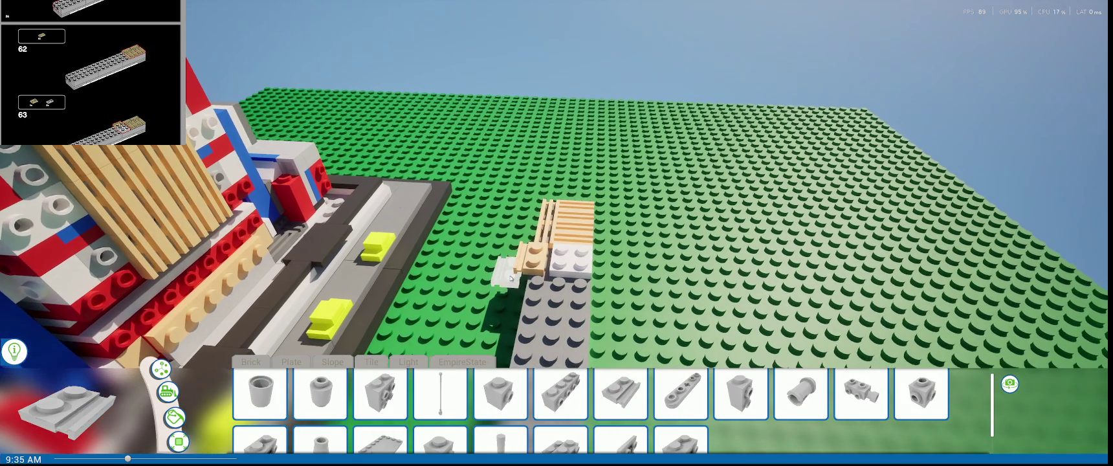
{"action": "right_click_drag", "start_coordinate": [502, 308], "coordinate": [501, 311]}
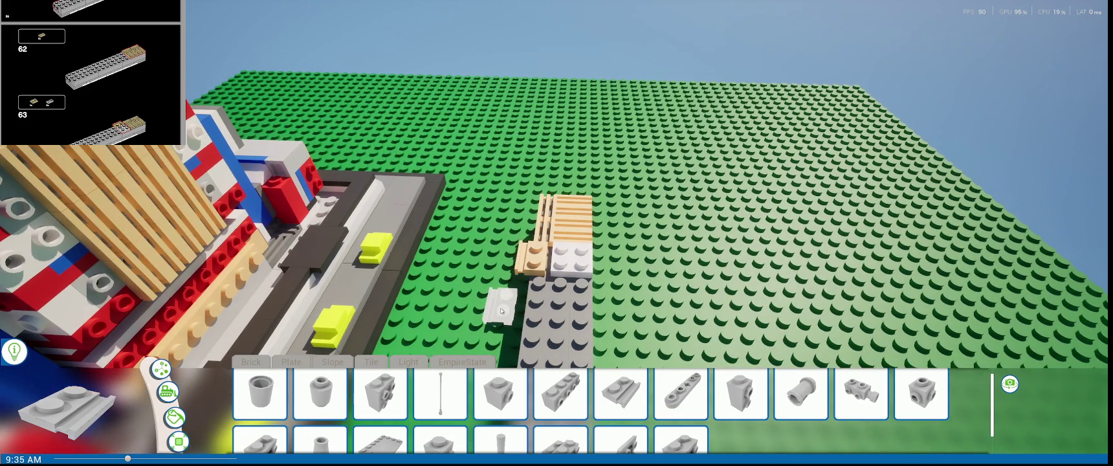
{"action": "right_click_drag", "start_coordinate": [415, 340], "coordinate": [213, 356]}
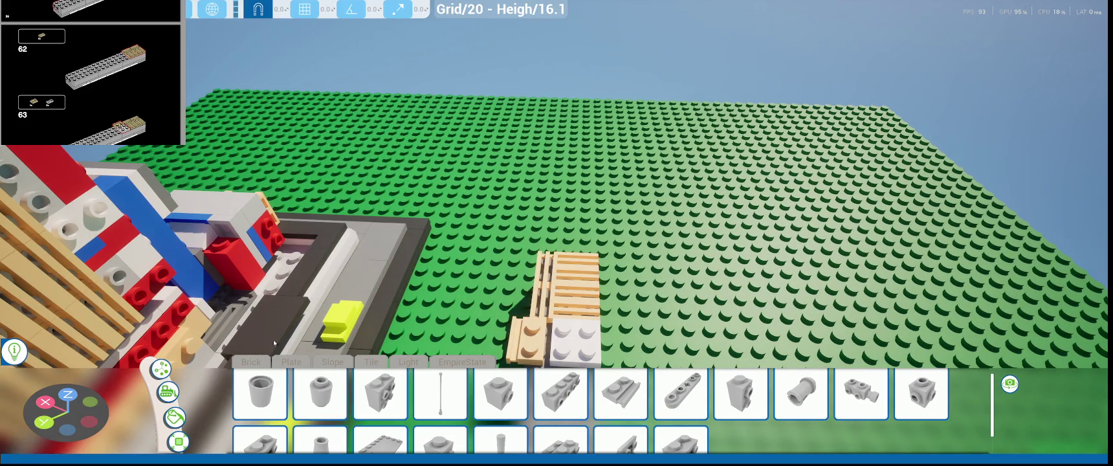
- Select the tan 1x2 brick, enable grid snap, and slide it along X against the white plate
{"action": "left_click", "coordinate": [541, 341]}
{"action": "right_click_drag", "start_coordinate": [448, 325], "coordinate": [447, 300]}
{"action": "left_click", "coordinate": [304, 9]}
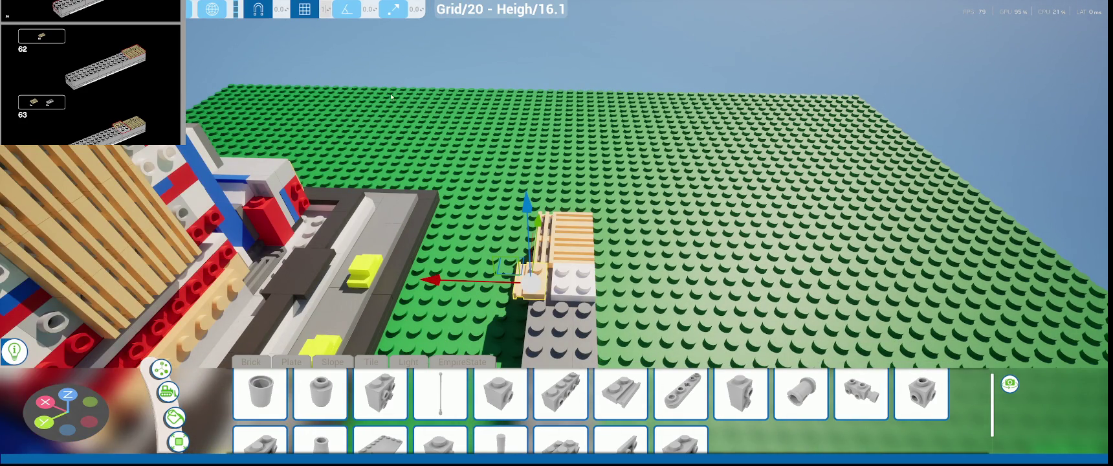
{"action": "left_click_drag", "start_coordinate": [475, 280], "coordinate": [490, 283]}
{"action": "right_click_drag", "start_coordinate": [489, 283], "coordinate": [642, 120]}
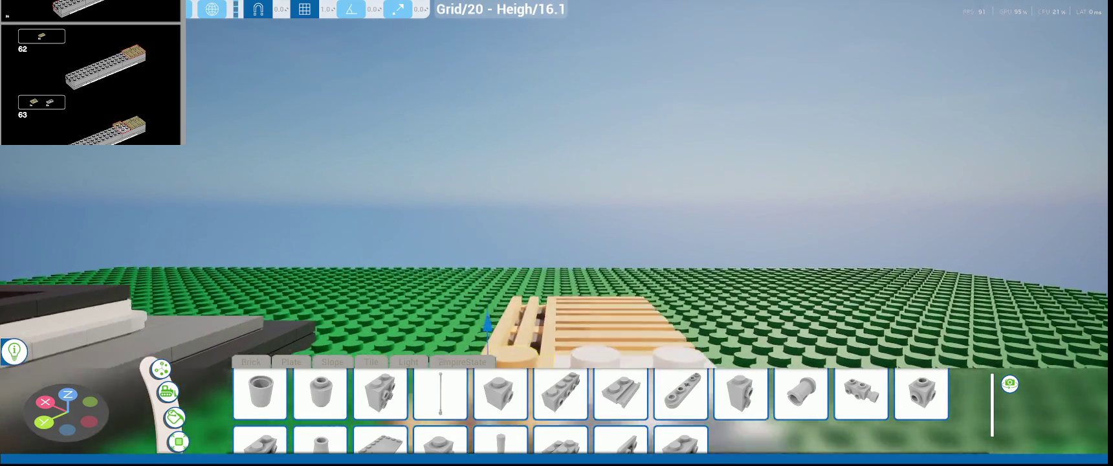
{"action": "scroll", "coordinate": [541, 295], "scroll_direction": "up", "scroll_amount": 5}
{"action": "left_click_drag", "start_coordinate": [435, 299], "coordinate": [432, 299]}
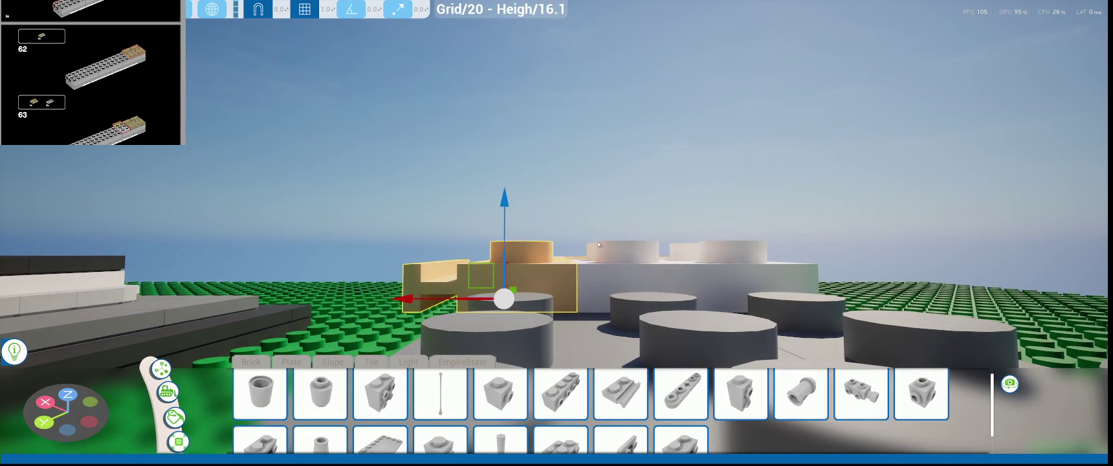
{"action": "scroll", "coordinate": [565, 306], "scroll_direction": "down", "scroll_amount": 5}
{"action": "scroll", "coordinate": [565, 306], "scroll_direction": "up", "scroll_amount": 3}
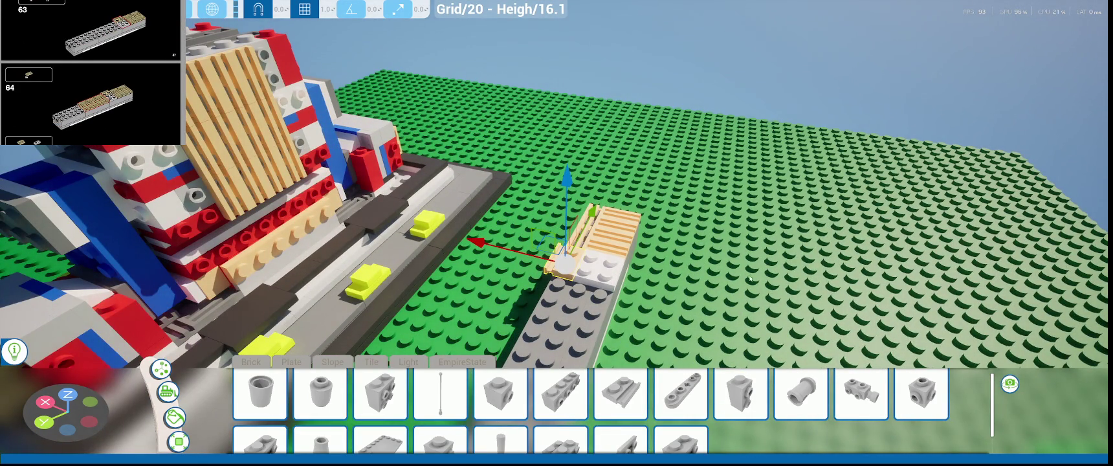
- Lay four tan grooved 1x2 grille tiles along the grey plate
{"action": "left_click", "coordinate": [251, 362]}
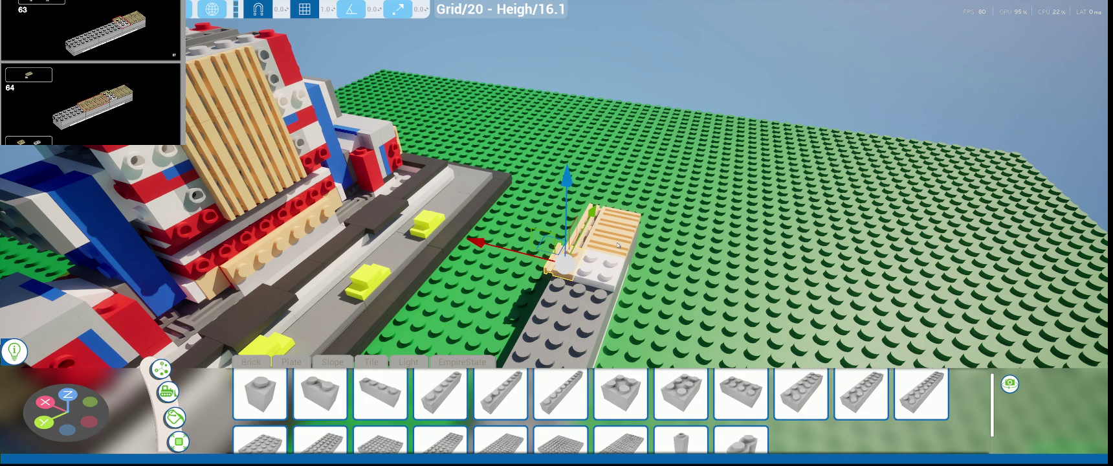
{"action": "left_click", "coordinate": [338, 362]}
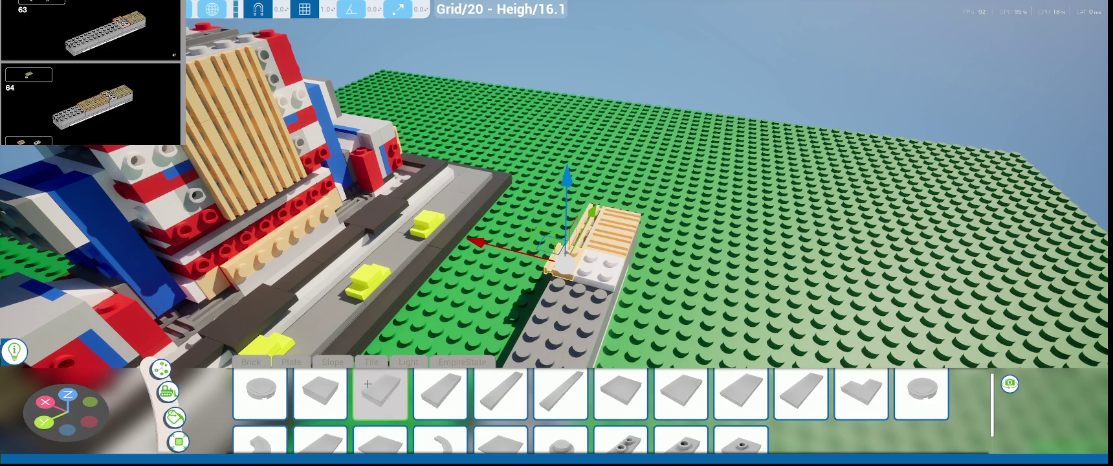
{"action": "left_click", "coordinate": [291, 363]}
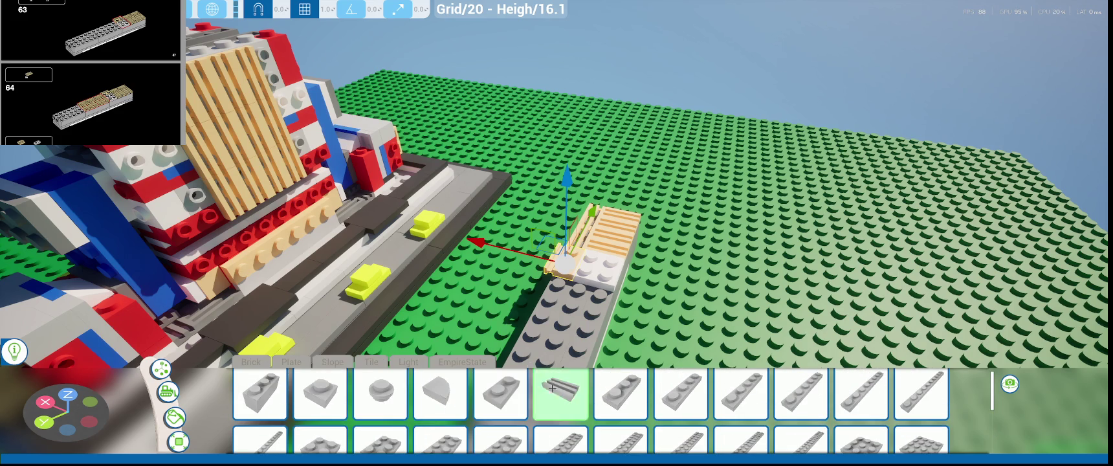
{"action": "left_click", "coordinate": [560, 392]}
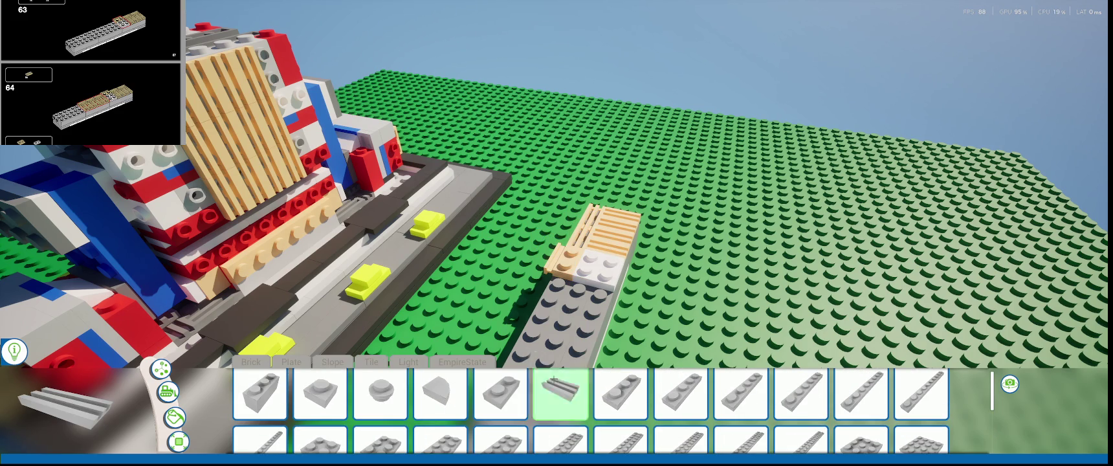
{"action": "right_click_drag", "start_coordinate": [574, 308], "coordinate": [529, 277]}
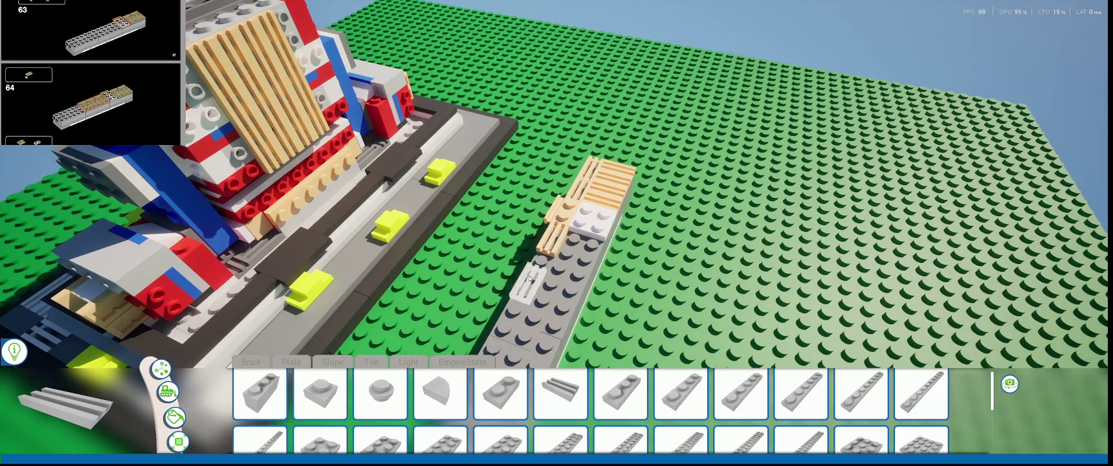
{"action": "left_click", "coordinate": [530, 277]}
{"action": "left_click", "coordinate": [511, 309]}
{"action": "left_click", "coordinate": [583, 244]}
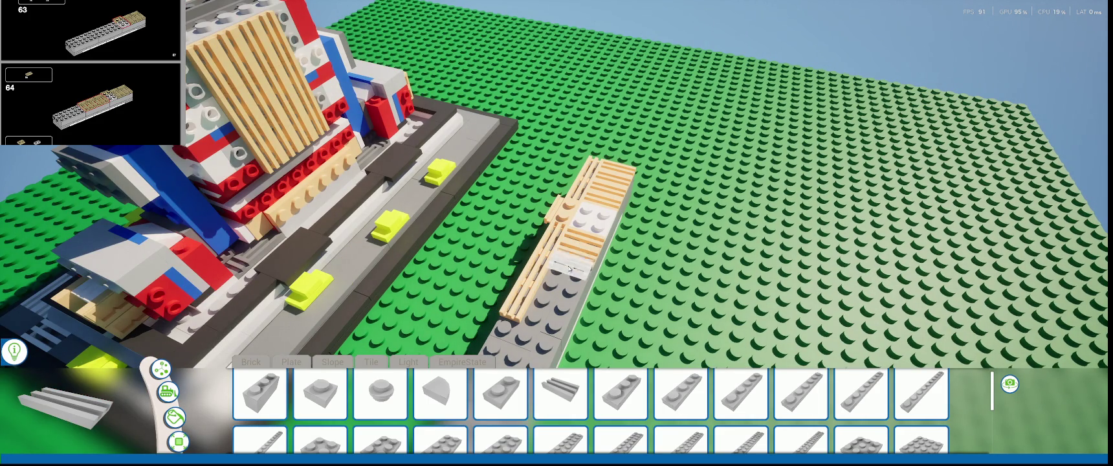
{"action": "left_click", "coordinate": [554, 297]}
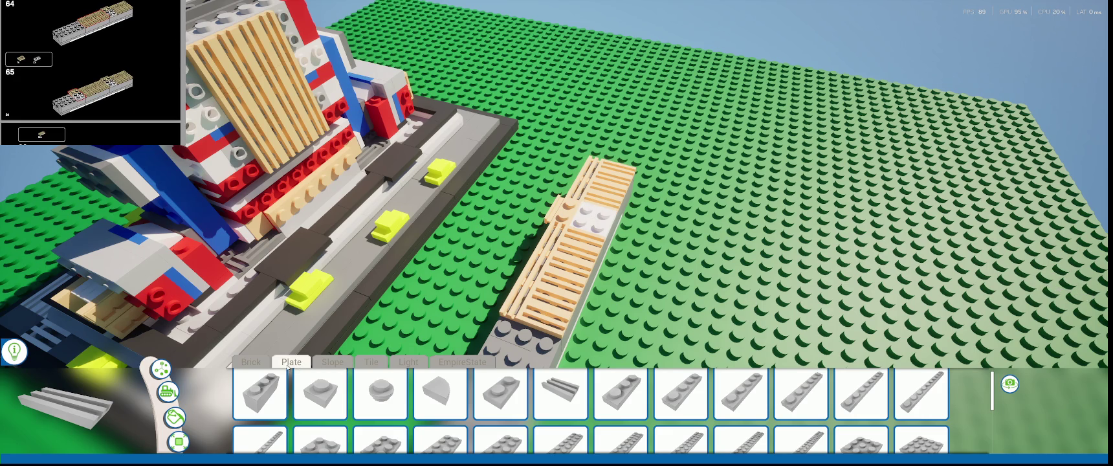
- Add a white 1x2 plate on the grey plate, then select a placed piece to inspect
{"action": "left_click", "coordinate": [500, 391]}
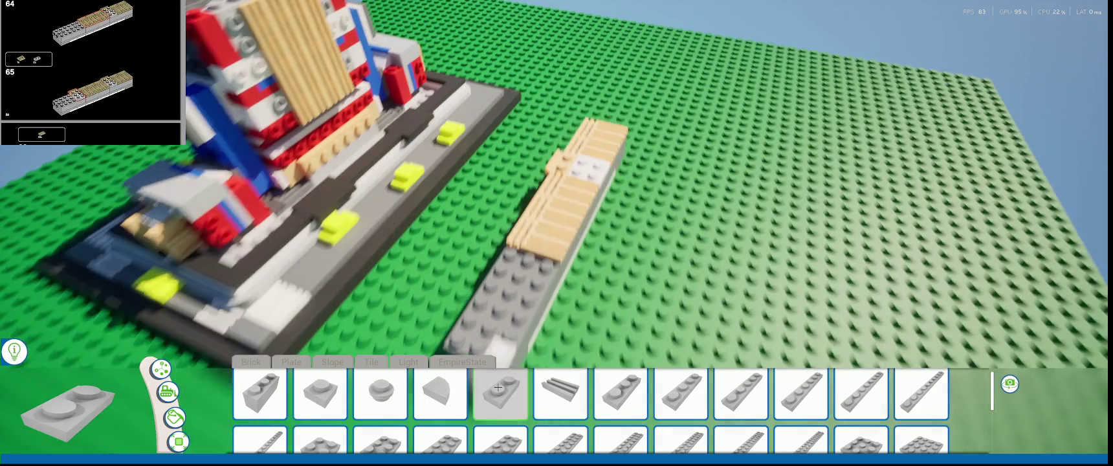
{"action": "left_click", "coordinate": [528, 271]}
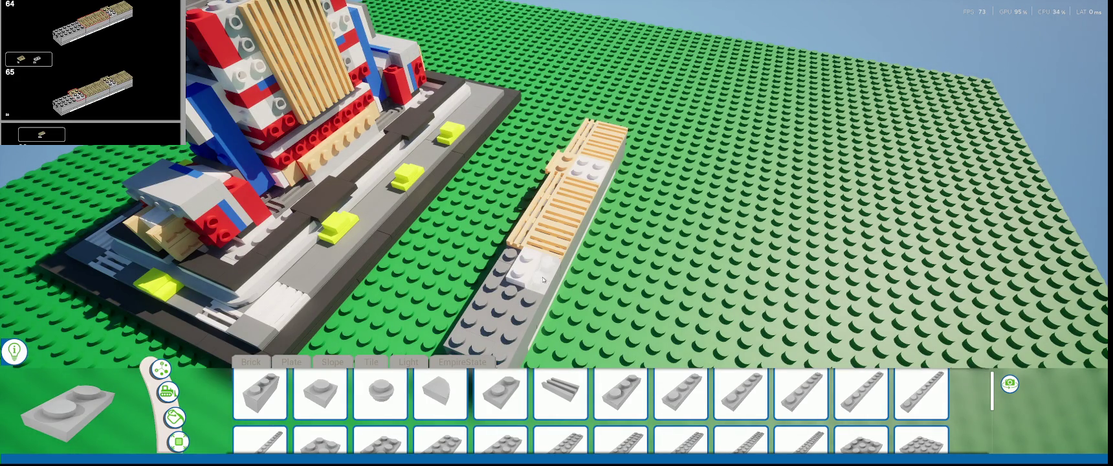
{"action": "right_click_drag", "start_coordinate": [535, 297], "coordinate": [555, 265]}
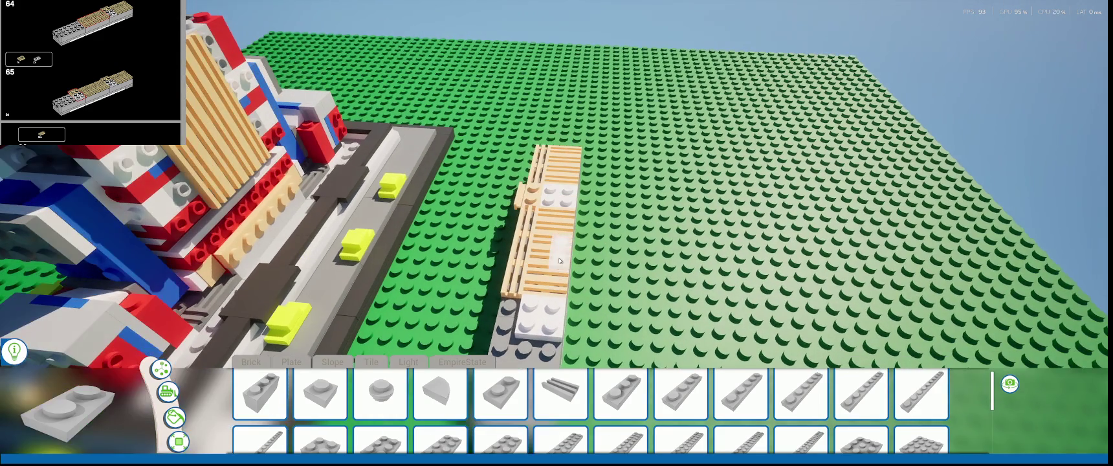
{"action": "scroll", "coordinate": [453, 395], "scroll_direction": "down", "scroll_amount": 3}
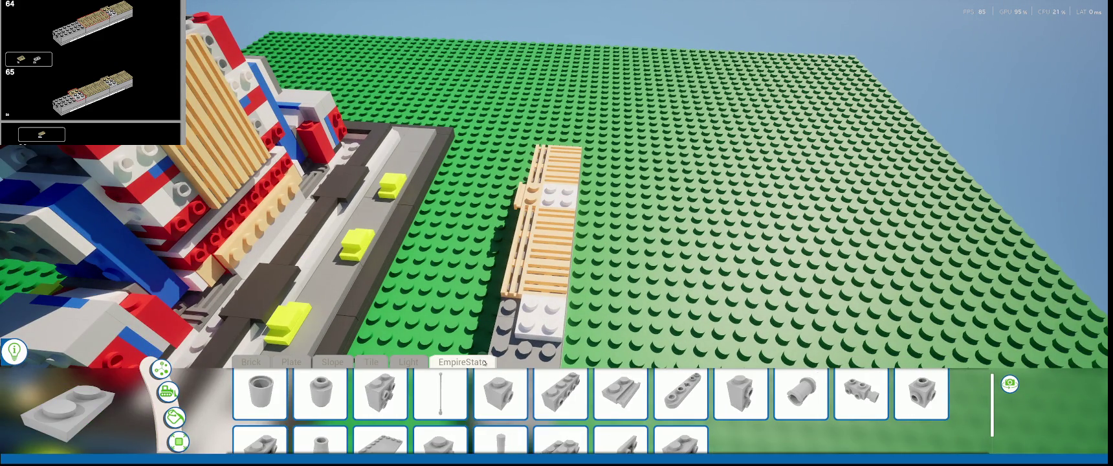
{"action": "left_click", "coordinate": [620, 394]}
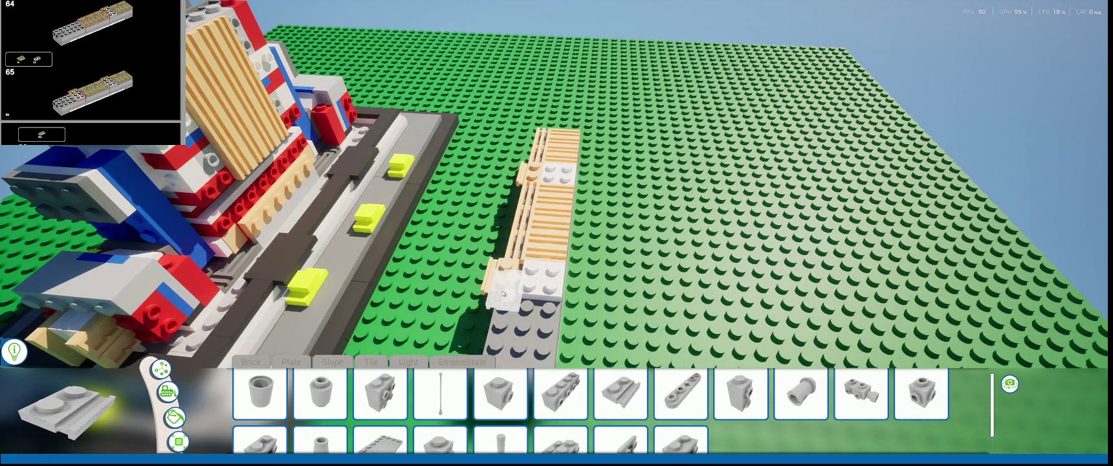
{"action": "right_click_drag", "start_coordinate": [506, 286], "coordinate": [162, 372]}
{"action": "left_click", "coordinate": [161, 371]}
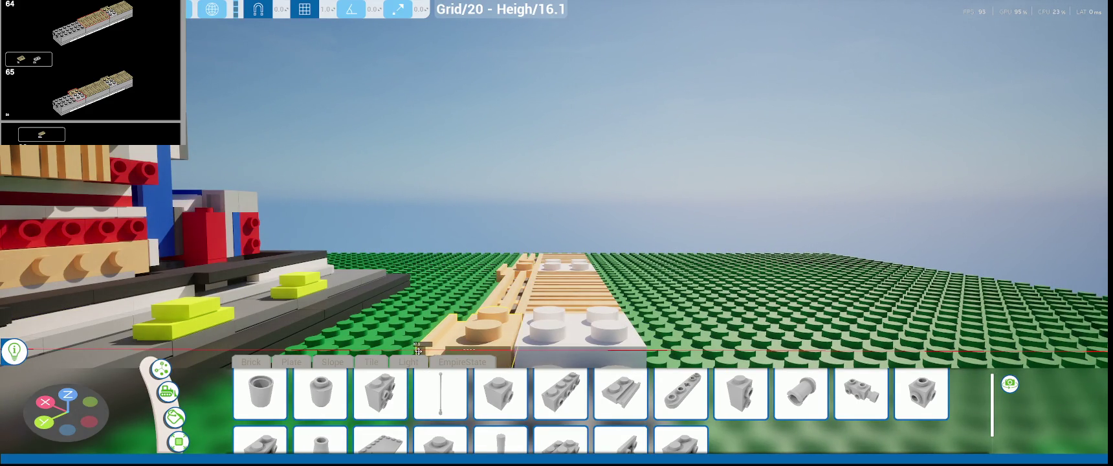
{"action": "left_click", "coordinate": [447, 336]}
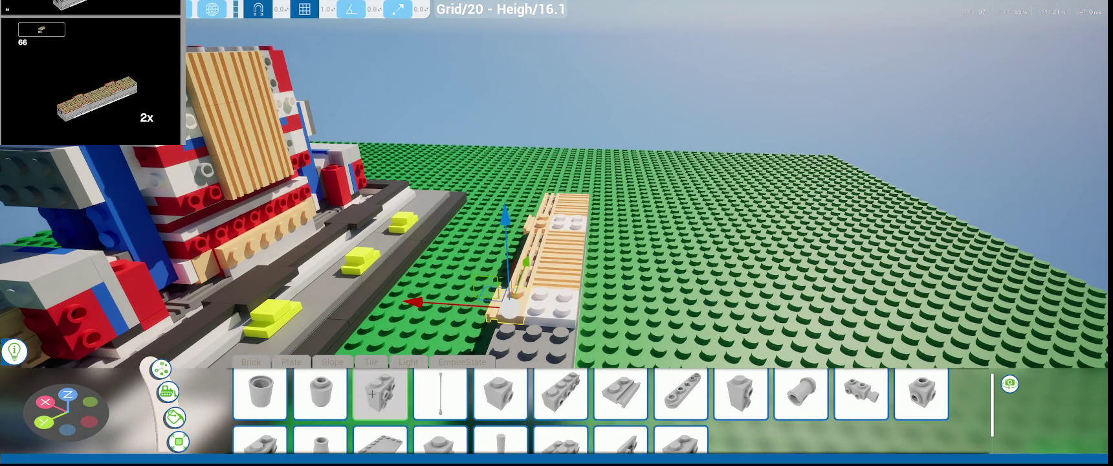
- Place two more tan grille tiles beside and on top of the grey brick
{"action": "left_click", "coordinate": [372, 393]}
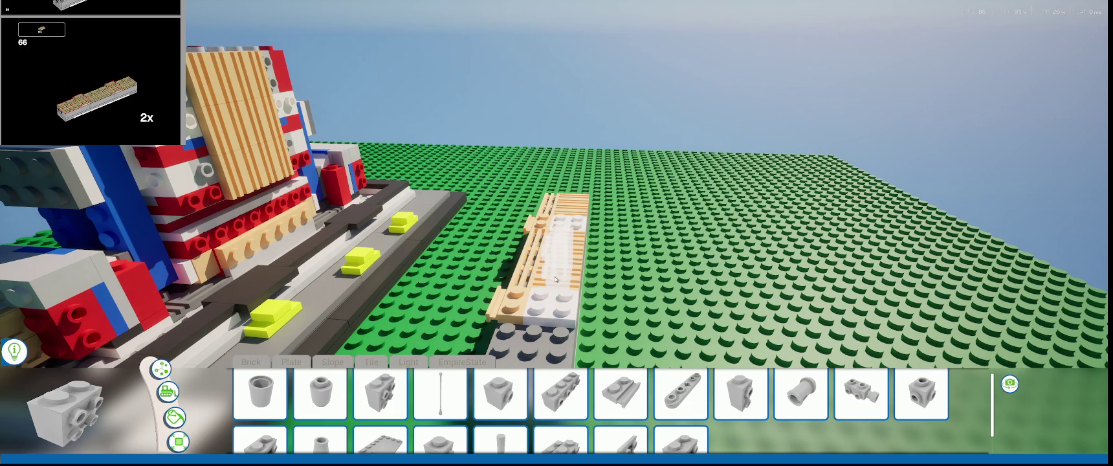
{"action": "left_click", "coordinate": [341, 364]}
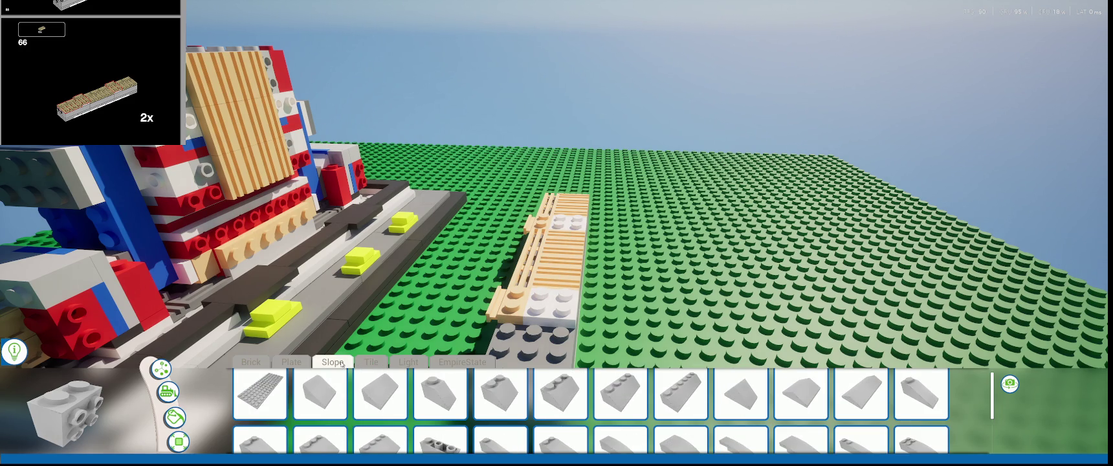
{"action": "left_click", "coordinate": [399, 363]}
{"action": "left_click", "coordinate": [291, 362]}
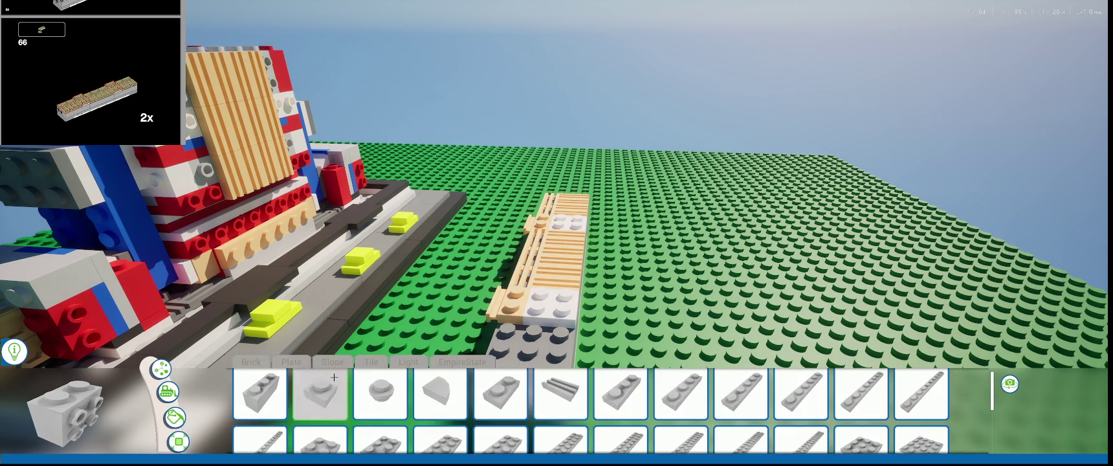
{"action": "left_click", "coordinate": [560, 394]}
{"action": "right_click_drag", "start_coordinate": [591, 272], "coordinate": [531, 278]}
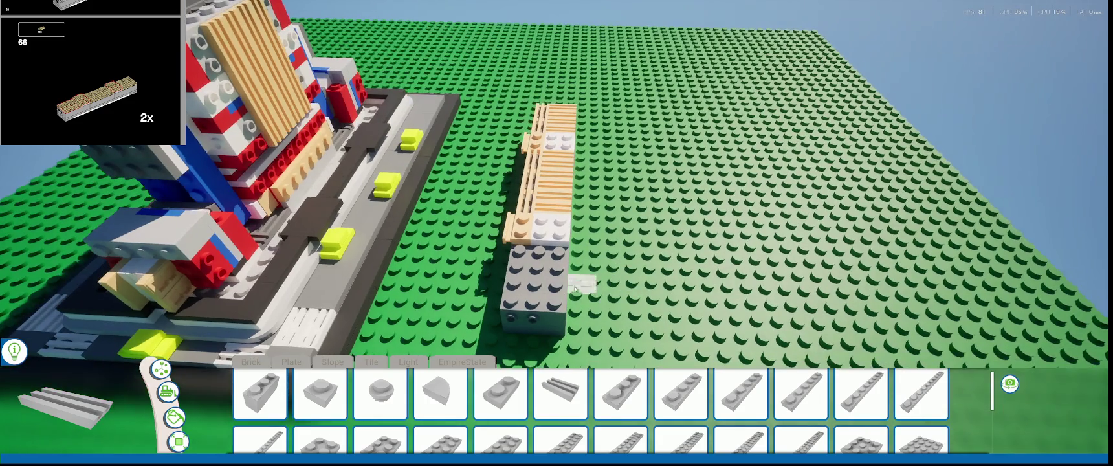
{"action": "left_click", "coordinate": [517, 275]}
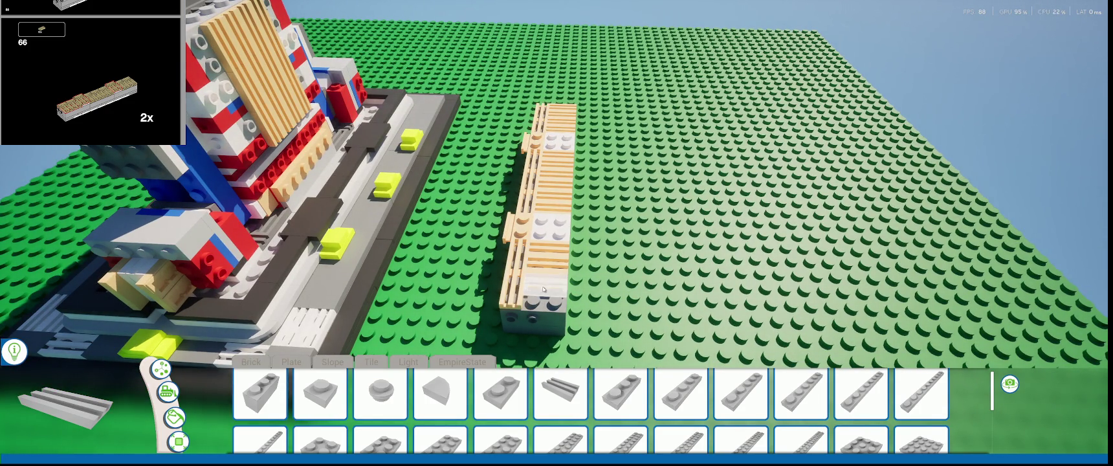
{"action": "left_click", "coordinate": [543, 285]}
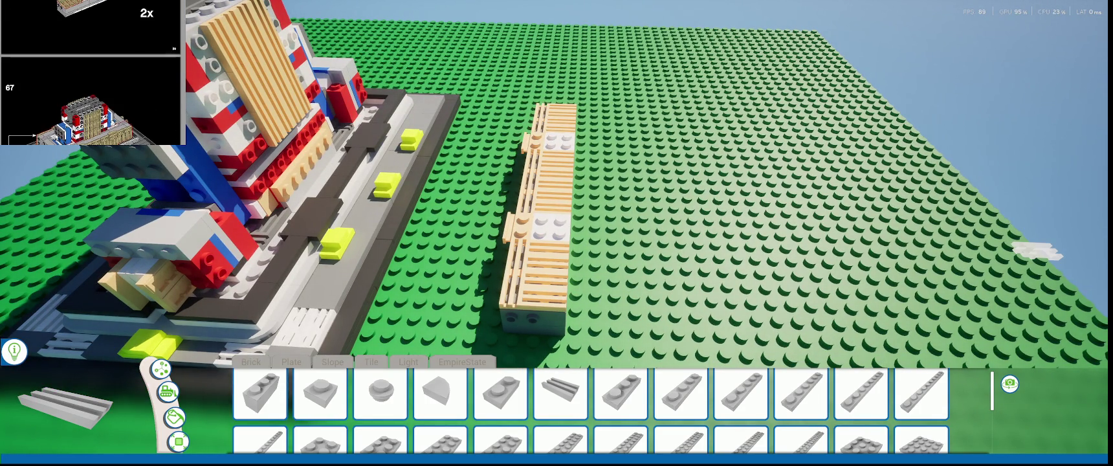
{"action": "left_click", "coordinate": [524, 223]}
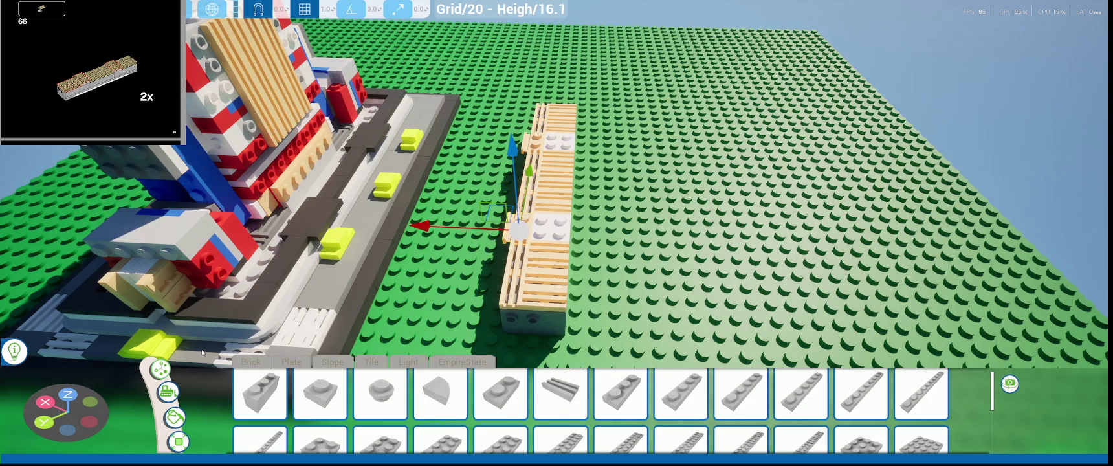
- Drag a copy of the tan strip along X and set it parallel beside the original, then pause
{"action": "right_click_drag", "start_coordinate": [609, 168], "coordinate": [692, 81]}
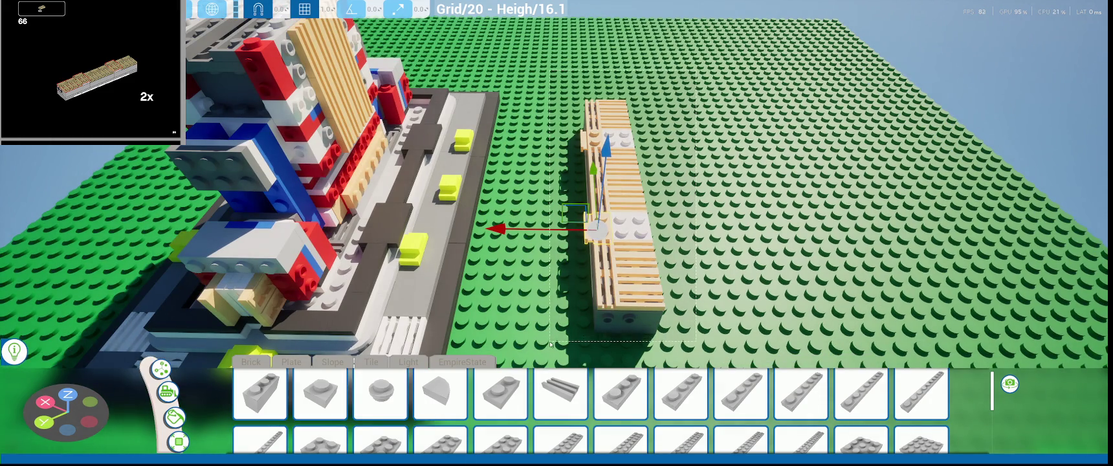
{"action": "scroll", "coordinate": [521, 292], "scroll_direction": "down", "scroll_amount": 2}
{"action": "scroll", "coordinate": [521, 291], "scroll_direction": "down", "scroll_amount": 3}
{"action": "scroll", "coordinate": [521, 289], "scroll_direction": "up", "scroll_amount": 4}
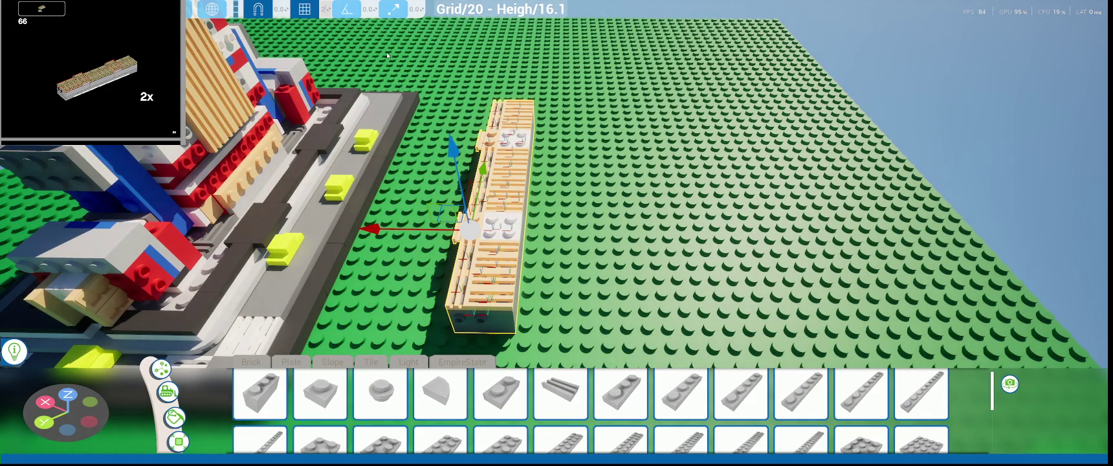
{"action": "right_click_drag", "start_coordinate": [387, 56], "coordinate": [414, 104]}
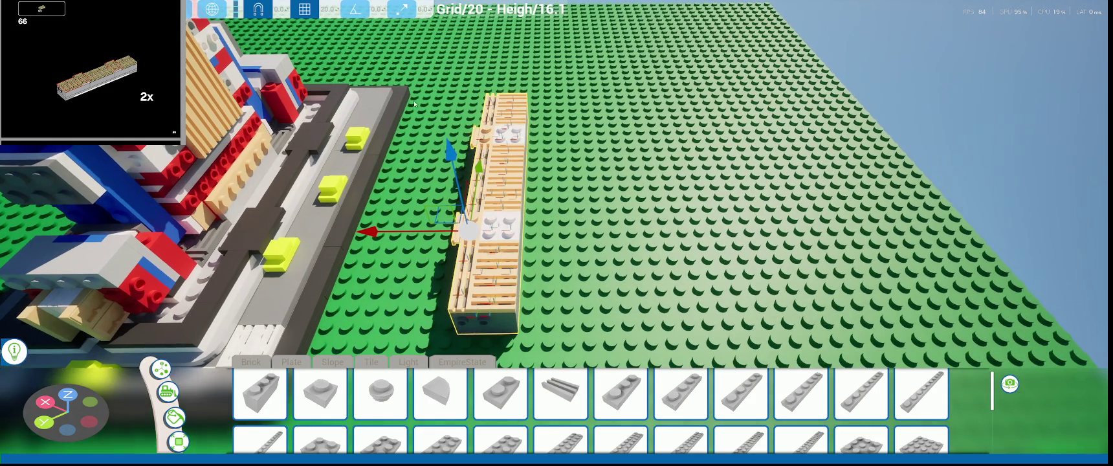
{"action": "mouse_move", "coordinate": [414, 230]}
{"action": "left_mouse_down", "text": "alt"}
{"action": "mouse_move", "coordinate": [573, 224]}
{"action": "mouse_move", "coordinate": [561, 226]}
{"action": "left_mouse_up", "text": "alt"}
{"action": "right_click_drag", "start_coordinate": [562, 226], "coordinate": [582, 220]}
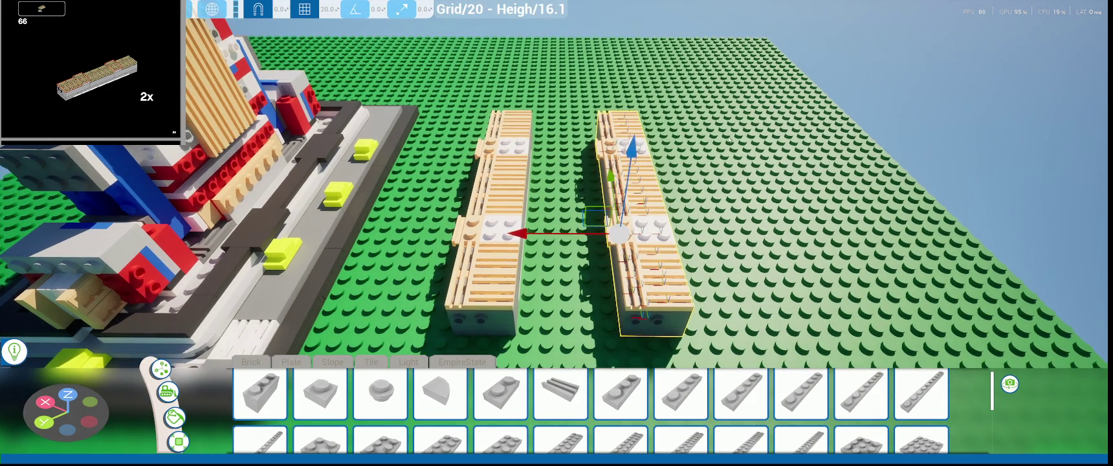
{"action": "key", "text": "Escape"}
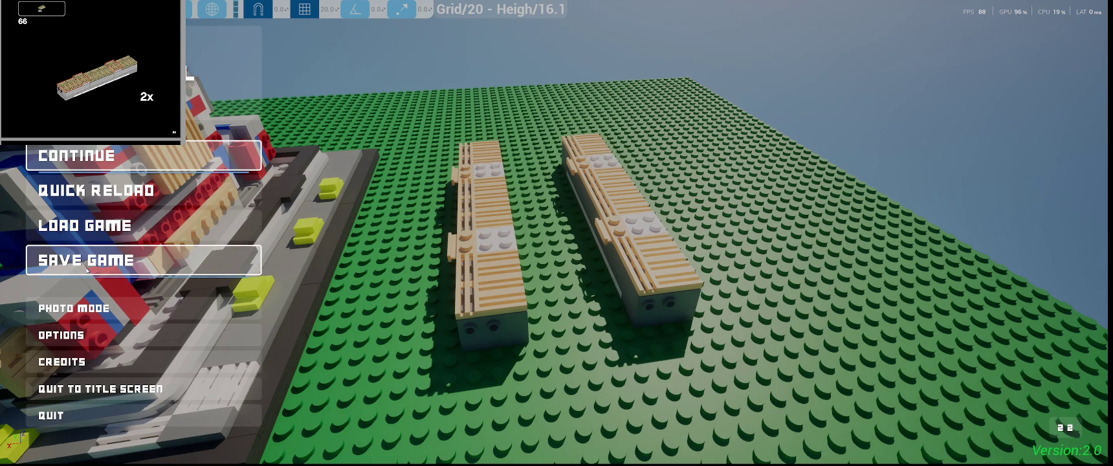
- Save the build as a new save slot
{"action": "left_click", "coordinate": [90, 263]}
{"action": "left_click", "coordinate": [547, 85]}
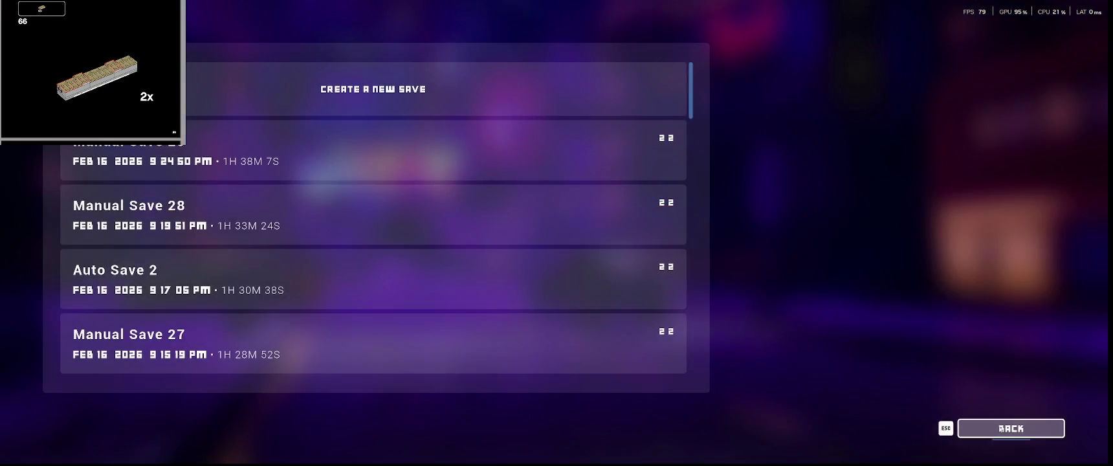
{"action": "left_click", "coordinate": [1000, 432]}
- Quit to the title screen and reload Manual Save 29
{"action": "left_click", "coordinate": [58, 390]}
{"action": "left_click", "coordinate": [612, 249]}
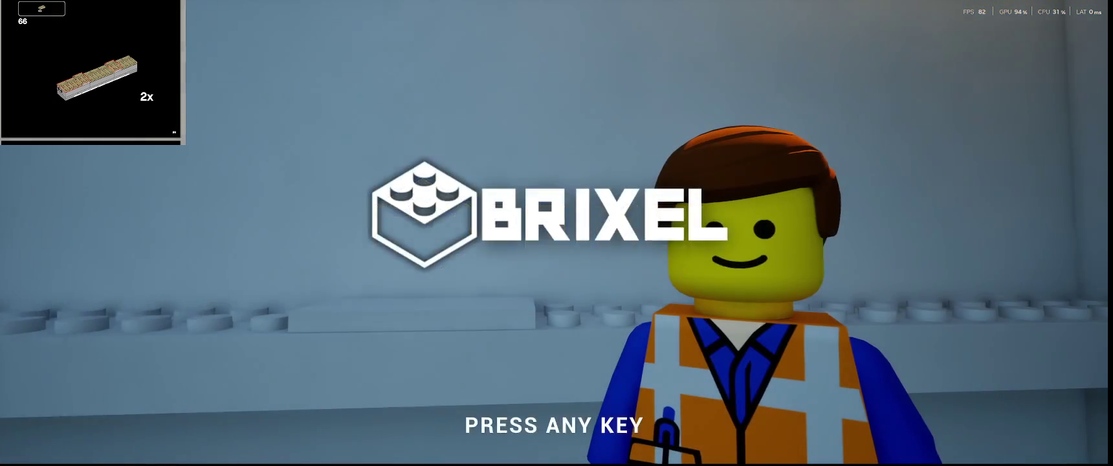
{"action": "left_click", "coordinate": [611, 251]}
{"action": "left_click", "coordinate": [82, 270]}
{"action": "left_click", "coordinate": [343, 89]}
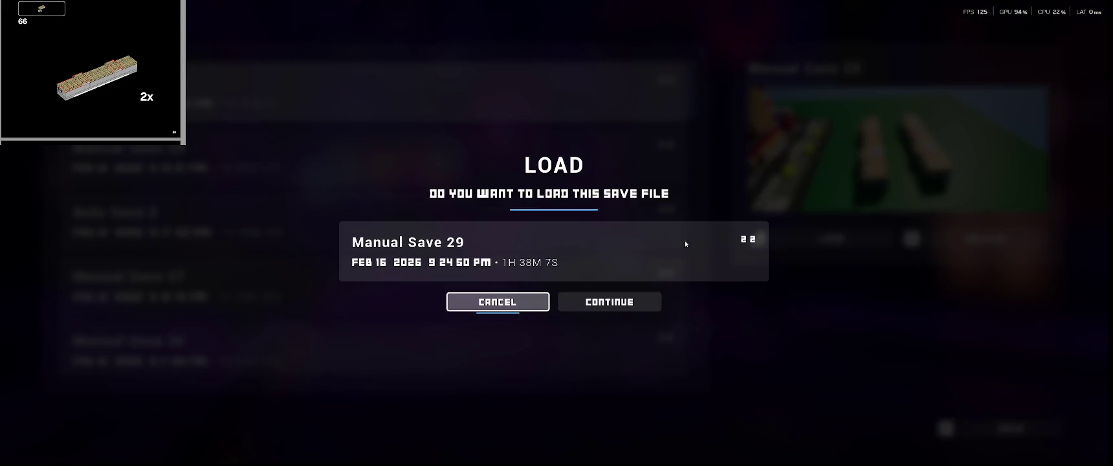
{"action": "left_click", "coordinate": [608, 301]}
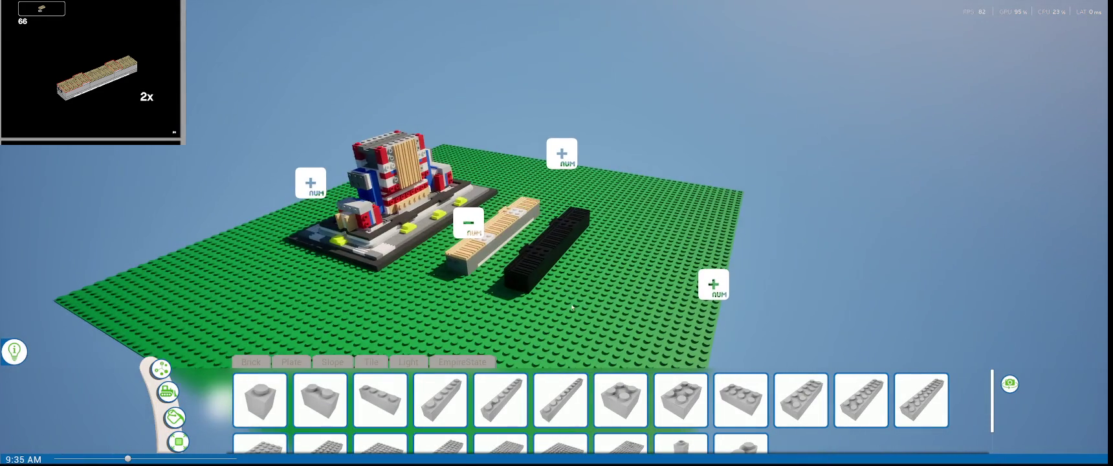
- Switch to colour painting and paint the strip's grey side tan
{"action": "scroll", "coordinate": [620, 313], "scroll_direction": "up", "scroll_amount": 5}
{"action": "left_click", "coordinate": [174, 417]}
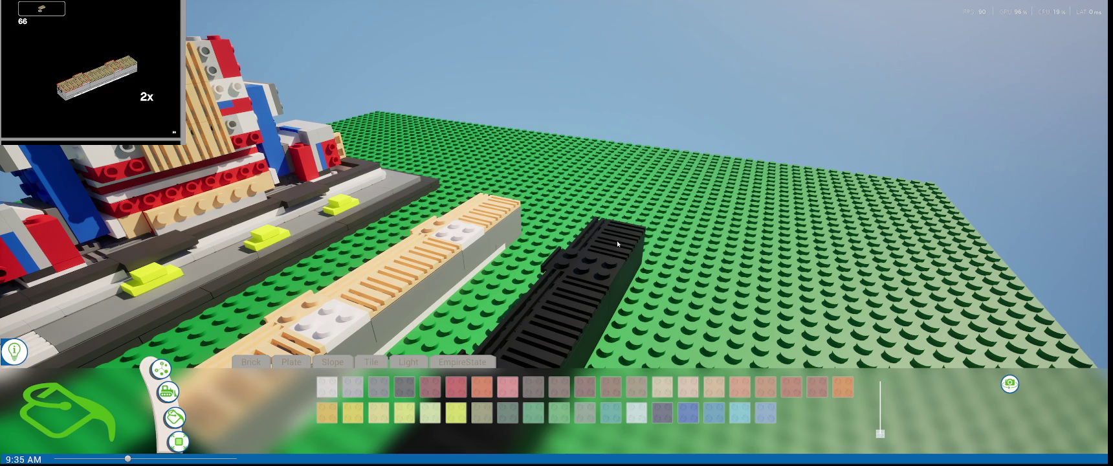
{"action": "left_click", "coordinate": [451, 260]}
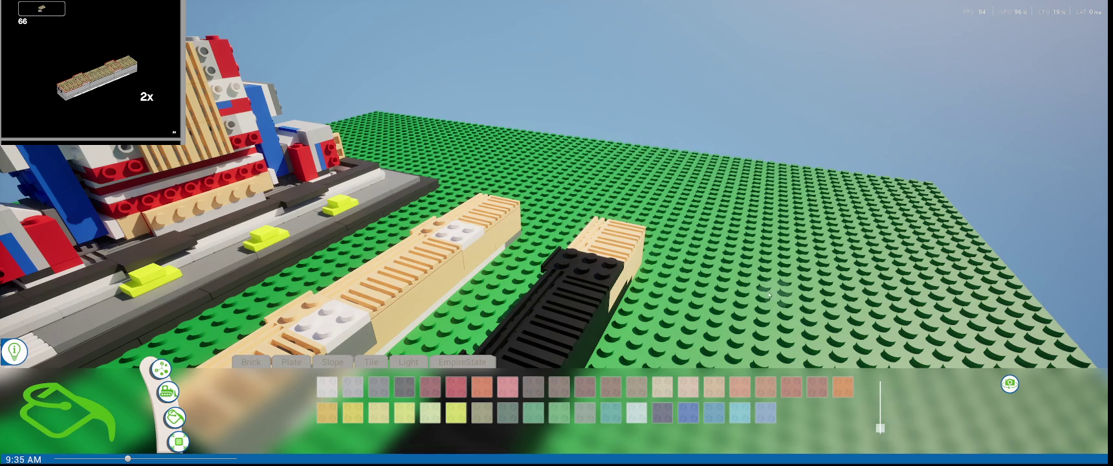
- Repaint the copy's black bricks, middle plate and right-middle block tan, and its left 2x2 plate white
{"action": "right_click_drag", "start_coordinate": [774, 299], "coordinate": [585, 365]}
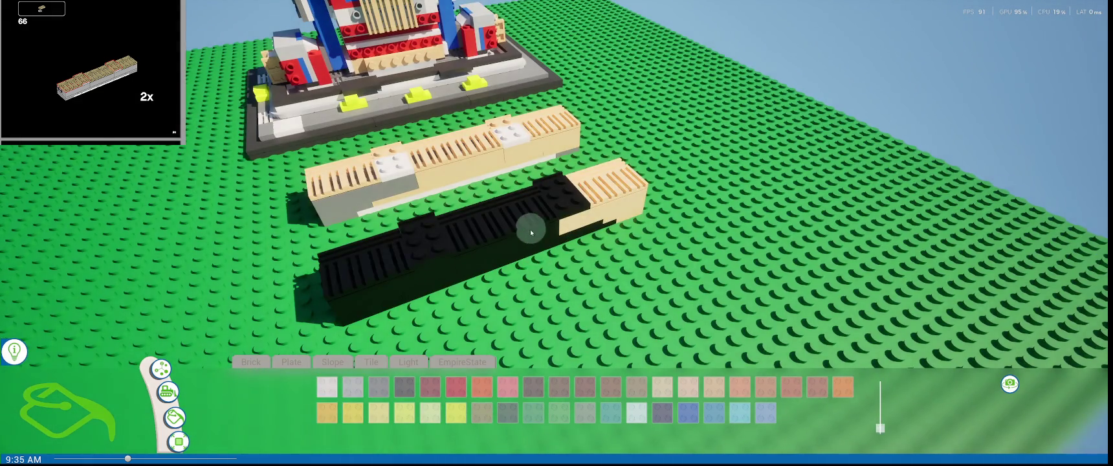
{"action": "right_click_drag", "start_coordinate": [530, 233], "coordinate": [559, 256]}
{"action": "left_click", "coordinate": [621, 259]}
{"action": "left_click", "coordinate": [504, 257]}
{"action": "left_click", "coordinate": [466, 255]}
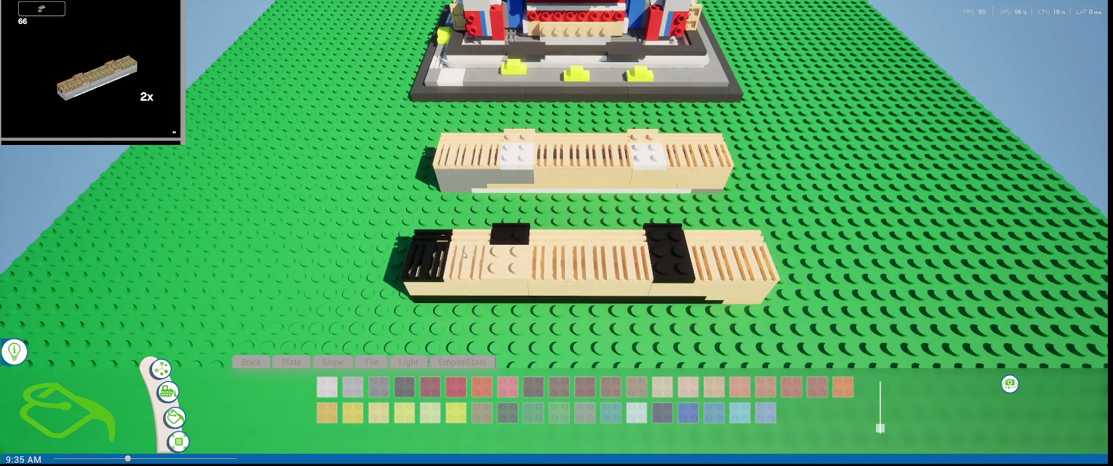
{"action": "left_click", "coordinate": [432, 256]}
{"action": "left_click", "coordinate": [510, 236]}
{"action": "left_click", "coordinate": [667, 243]}
{"action": "left_click", "coordinate": [677, 262]}
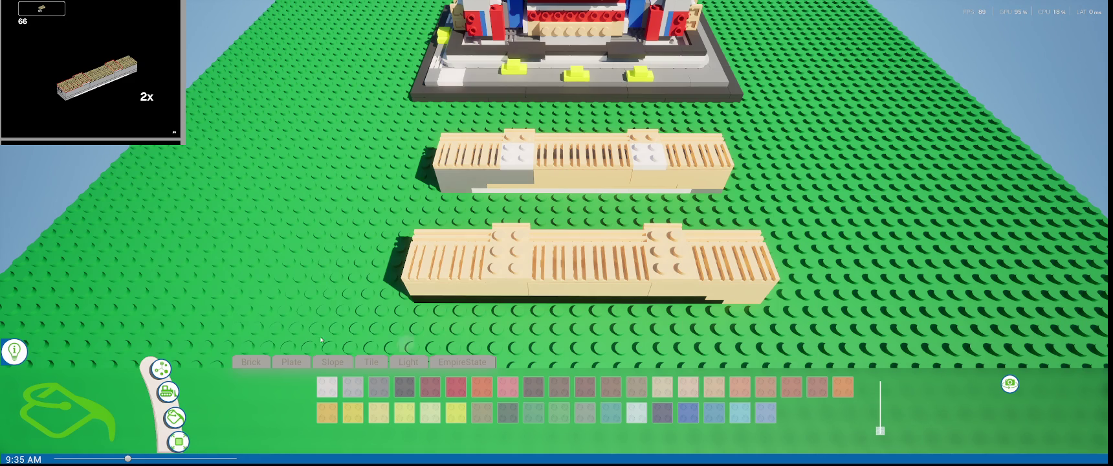
{"action": "left_click", "coordinate": [508, 265]}
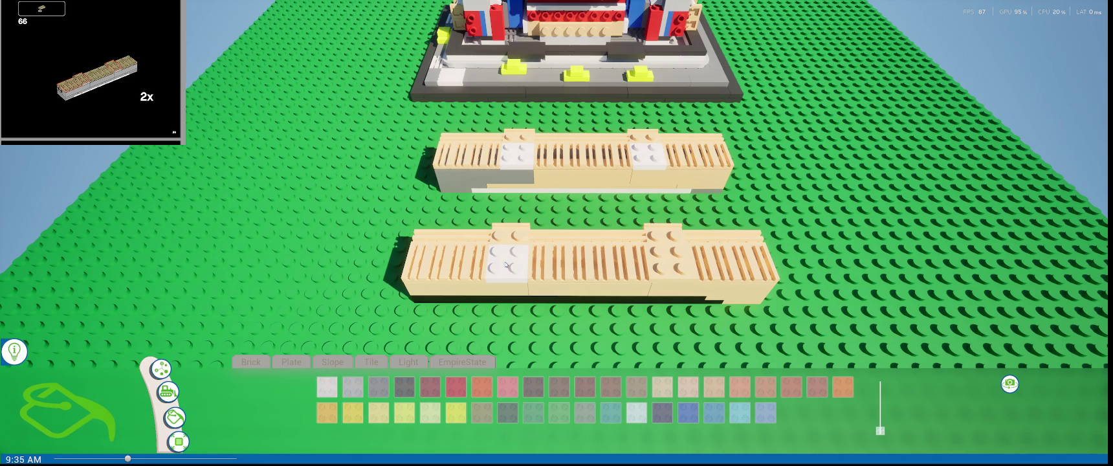
- Paint the copy's right 2x2 plate white
{"action": "left_click", "coordinate": [669, 262]}
{"action": "right_click_drag", "start_coordinate": [615, 327], "coordinate": [722, 341]}
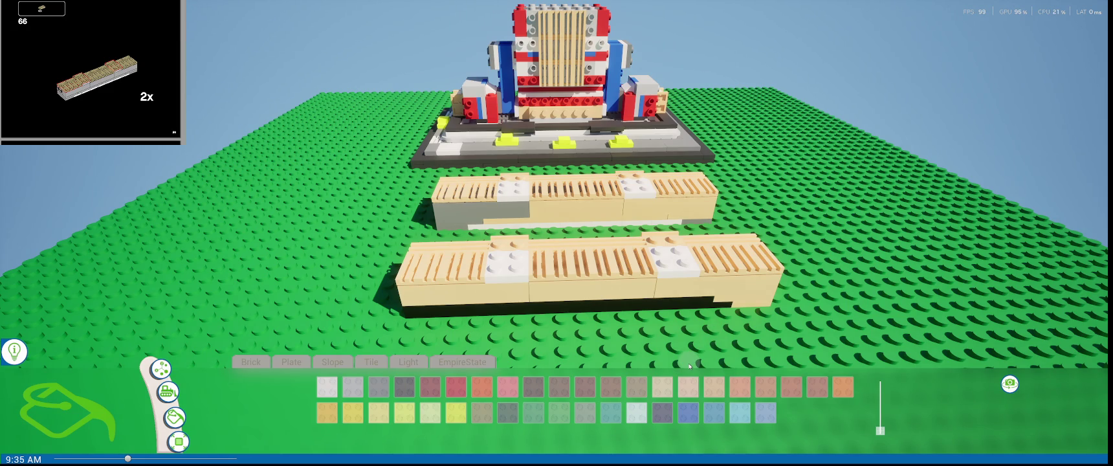
{"action": "mouse_move", "coordinate": [628, 375]}
{"action": "right_mouse_down"}
{"action": "mouse_move", "coordinate": [608, 293]}
{"action": "mouse_move", "coordinate": [783, 357]}
{"action": "mouse_move", "coordinate": [880, 430]}
{"action": "right_mouse_up"}
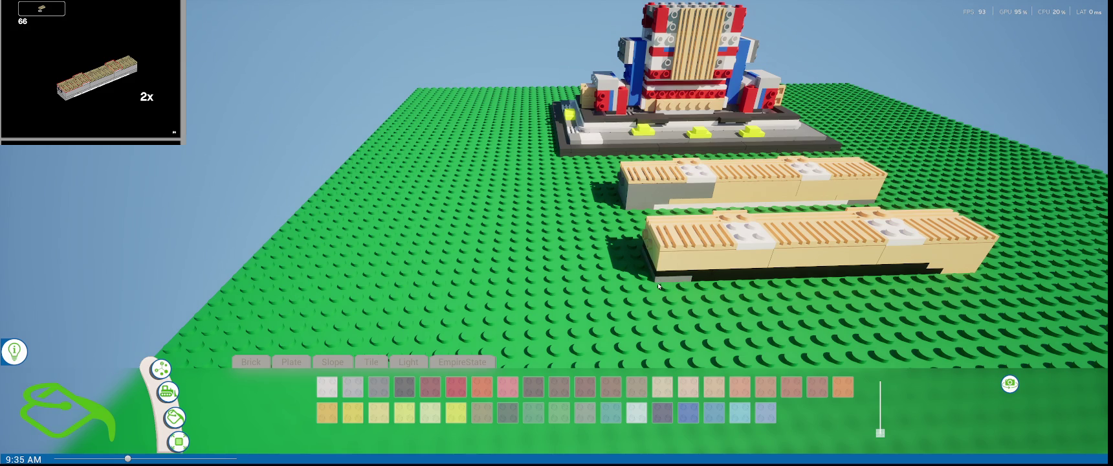
{"action": "key", "text": "d"}
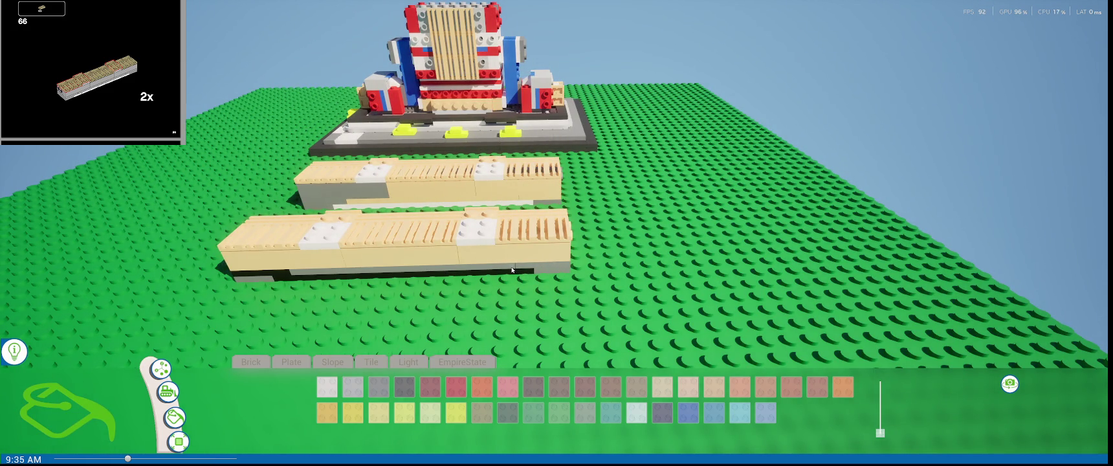
{"action": "key", "text": "a"}
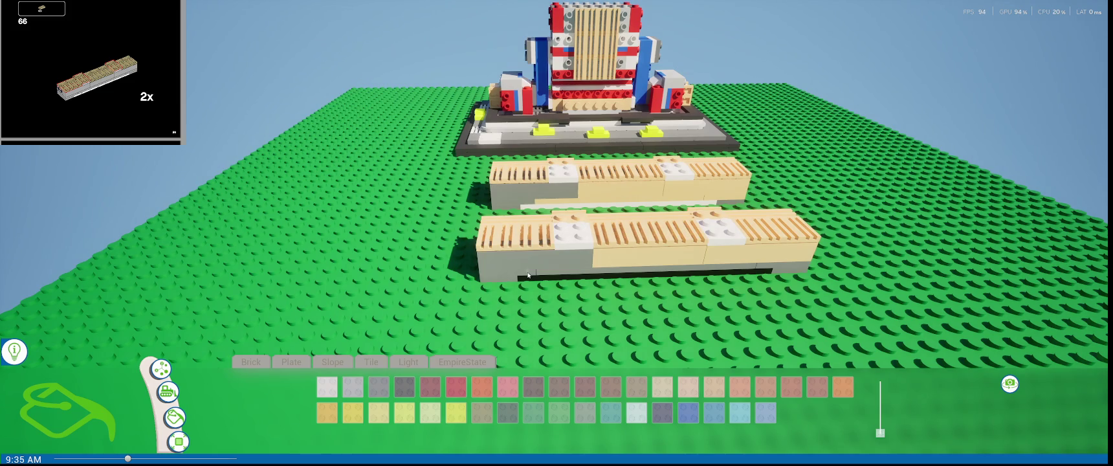
{"action": "key", "text": "d"}
{"action": "mouse_move", "coordinate": [594, 257]}
{"action": "right_mouse_down"}
{"action": "mouse_move", "coordinate": [181, 242]}
{"action": "mouse_move", "coordinate": [524, 290]}
{"action": "right_mouse_up"}
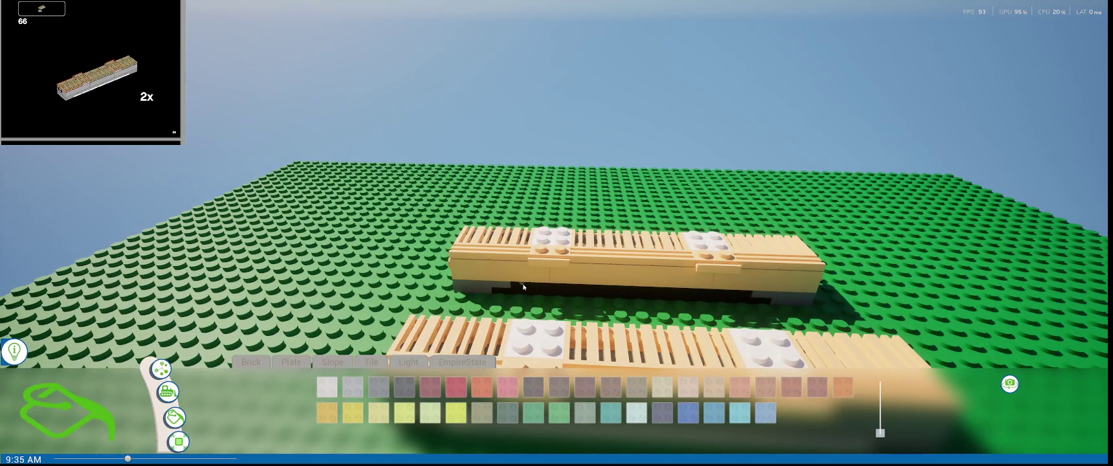
- Paint the dark underside of the strip grey, then choose a small round plate piece
{"action": "left_click_drag", "start_coordinate": [523, 287], "coordinate": [807, 294]}
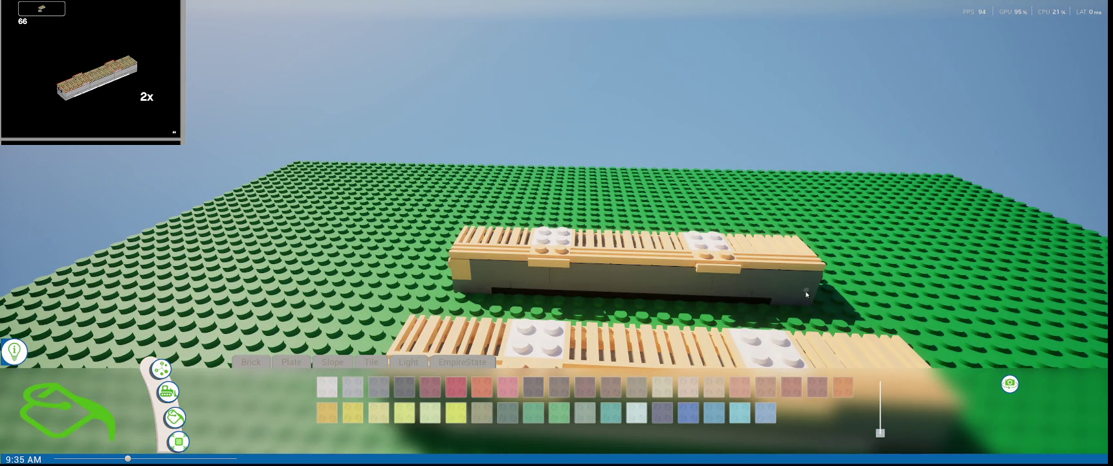
{"action": "mouse_move", "coordinate": [530, 268]}
{"action": "right_mouse_down"}
{"action": "mouse_move", "coordinate": [272, 279]}
{"action": "mouse_move", "coordinate": [413, 296]}
{"action": "right_mouse_up"}
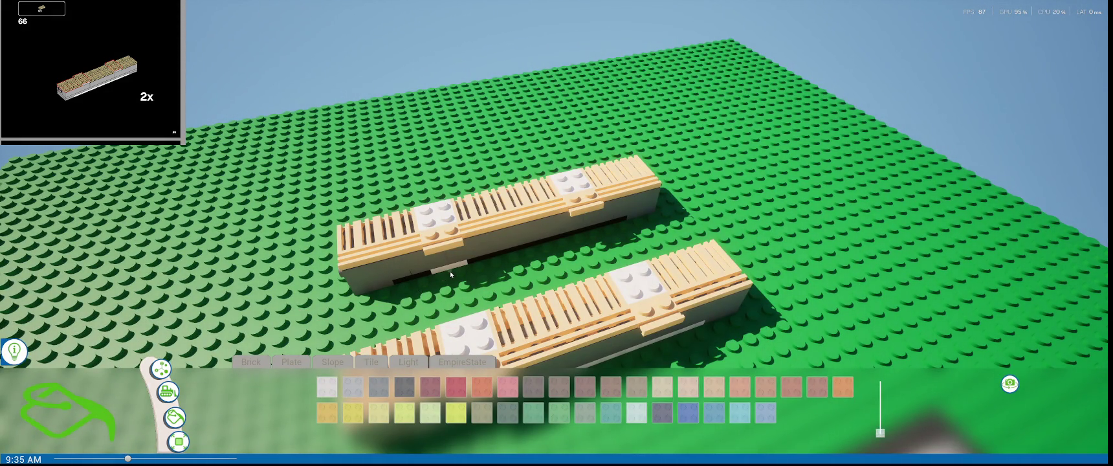
{"action": "left_click_drag", "start_coordinate": [451, 274], "coordinate": [429, 278]}
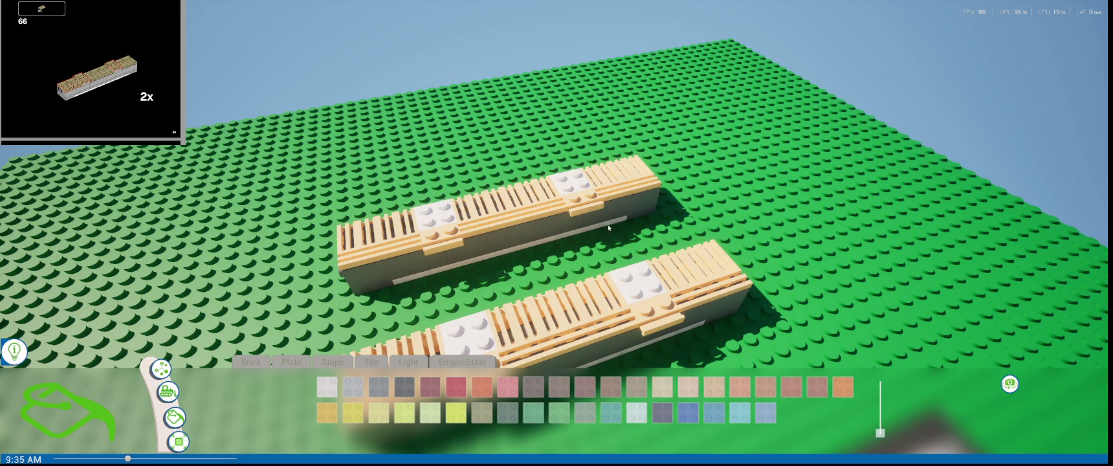
{"action": "middle_click_drag", "start_coordinate": [678, 231], "coordinate": [356, 258]}
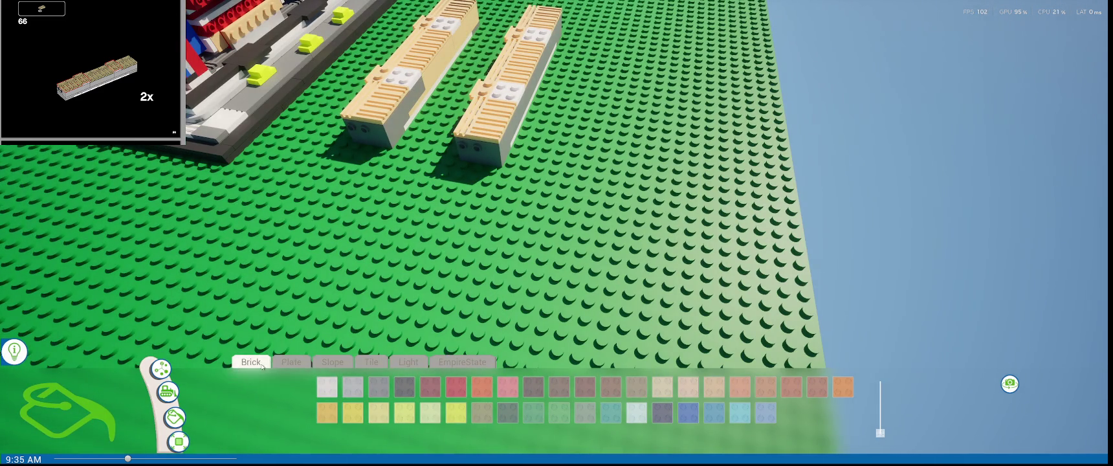
{"action": "left_click", "coordinate": [322, 388]}
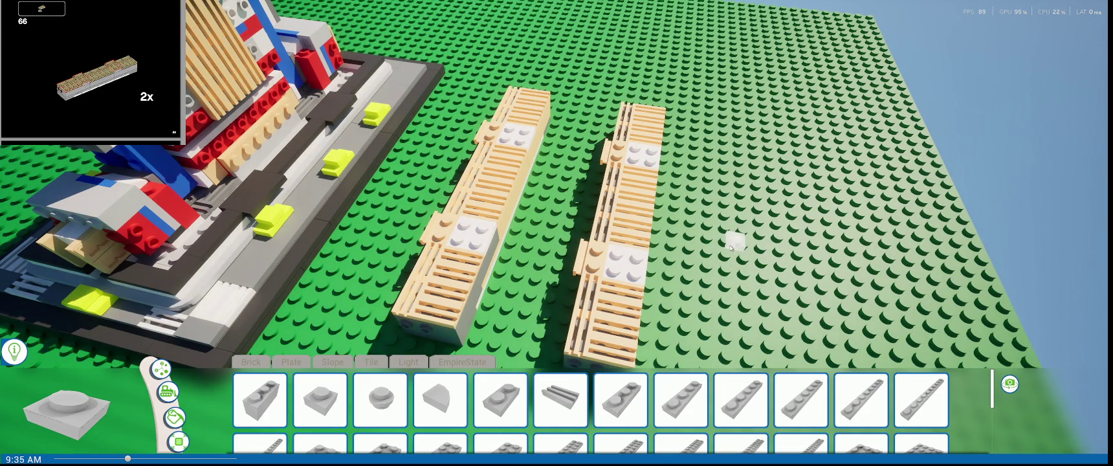
{"action": "scroll", "coordinate": [625, 251], "scroll_direction": "up", "scroll_amount": 3}
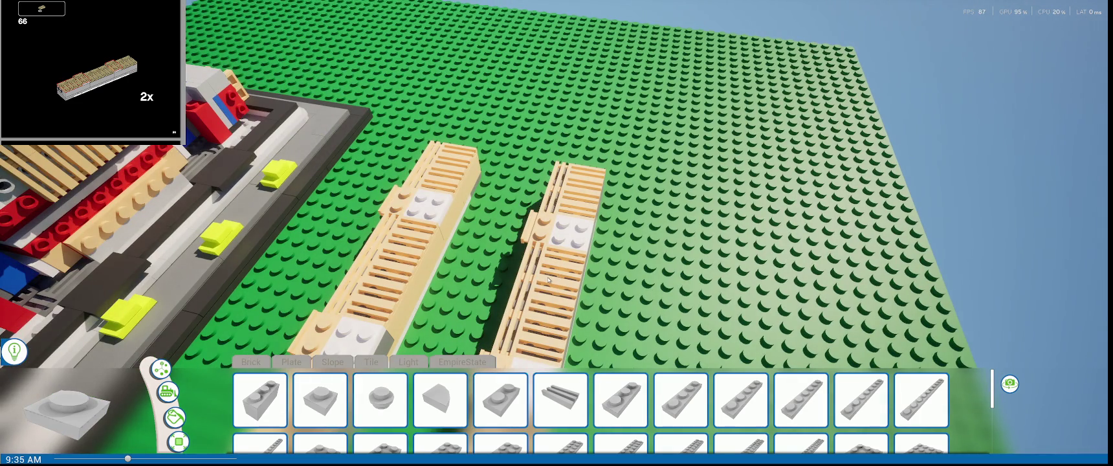
{"action": "left_click", "coordinate": [373, 362]}
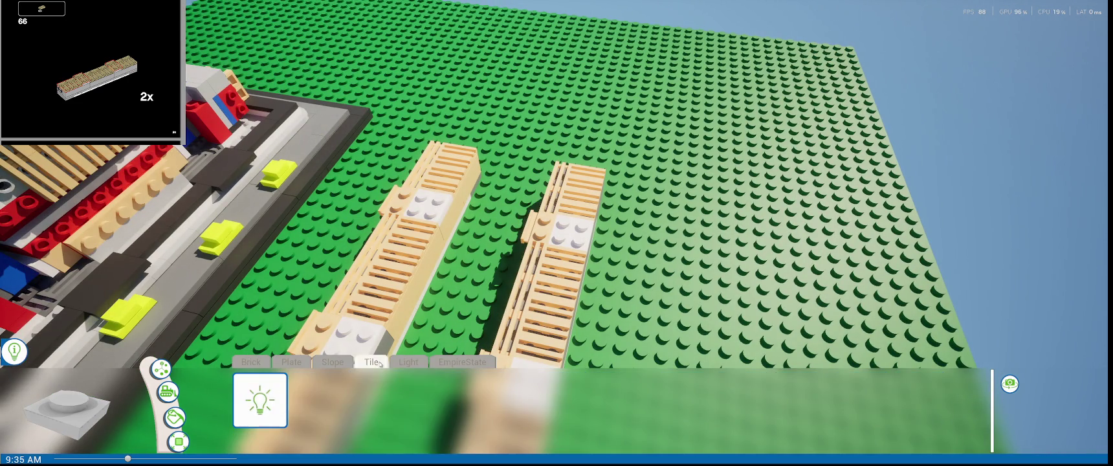
{"action": "scroll", "coordinate": [372, 364], "scroll_direction": "down", "scroll_amount": 2}
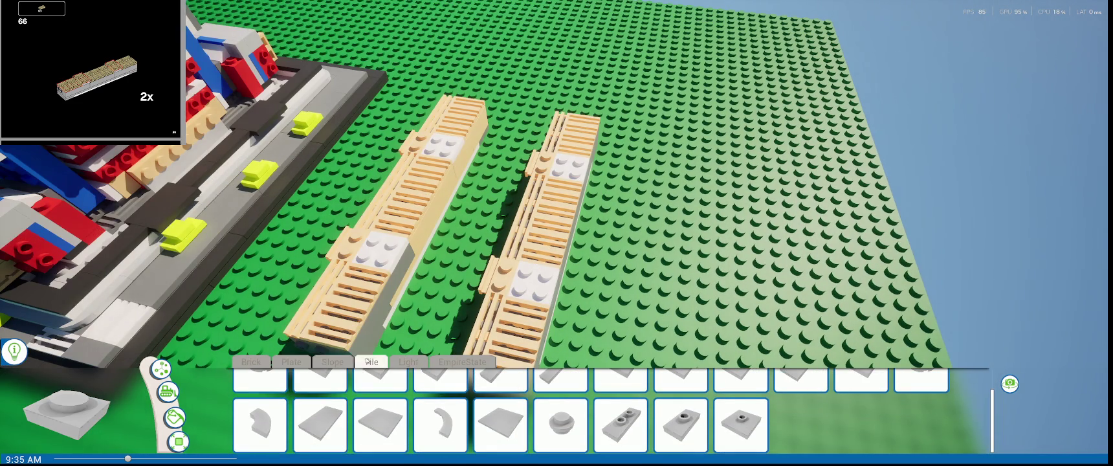
{"action": "left_click", "coordinate": [347, 362]}
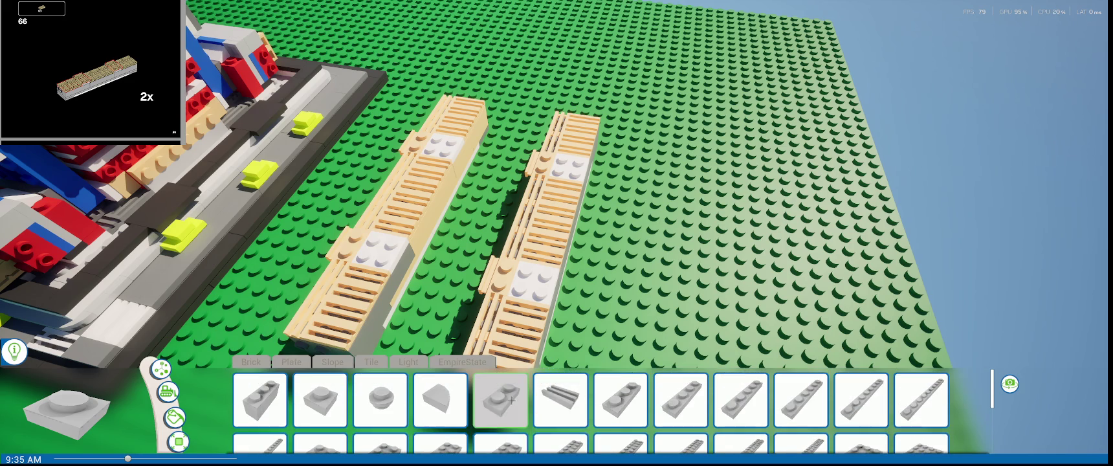
{"action": "left_click", "coordinate": [552, 396]}
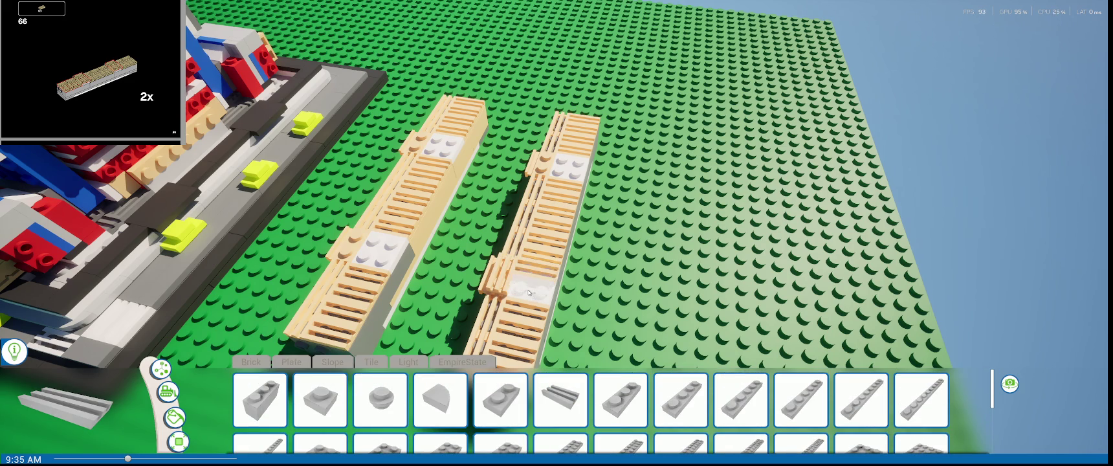
{"action": "scroll", "coordinate": [528, 258], "scroll_direction": "up", "scroll_amount": 1}
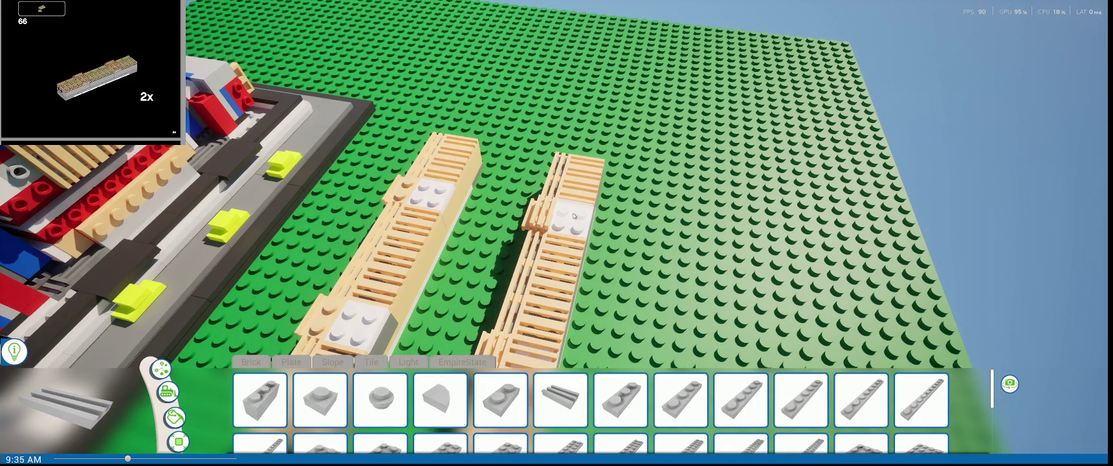
{"action": "right_click_drag", "start_coordinate": [572, 230], "coordinate": [586, 188]}
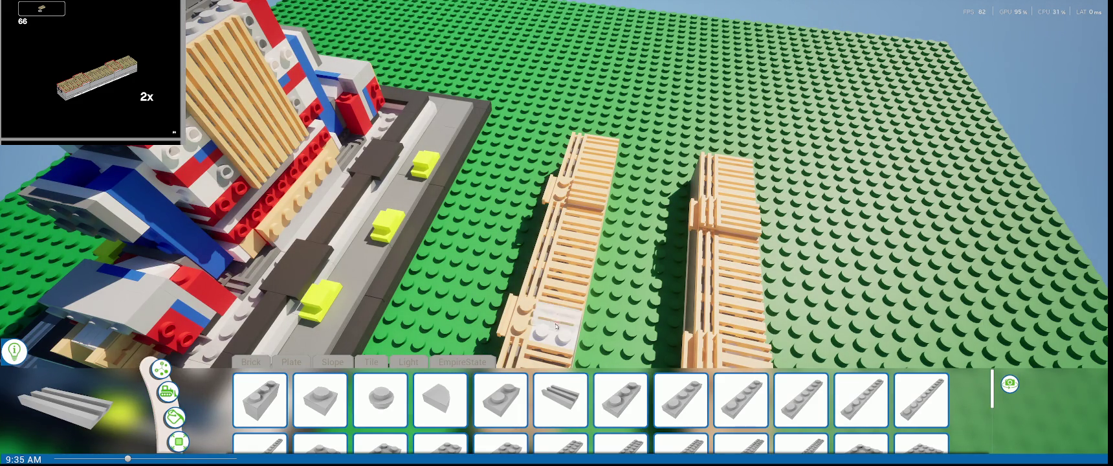
{"action": "scroll", "coordinate": [527, 308], "scroll_direction": "up", "scroll_amount": 1}
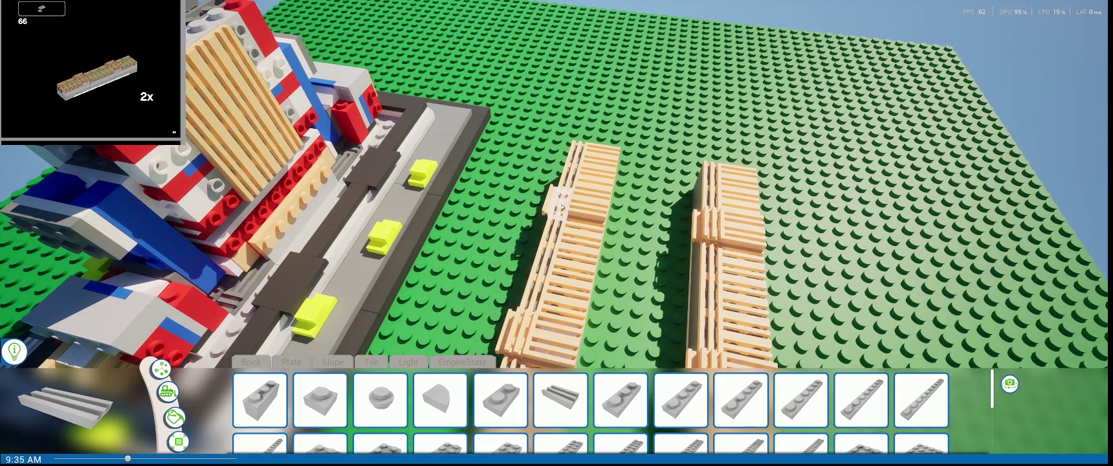
{"action": "right_click_drag", "start_coordinate": [562, 203], "coordinate": [656, 240]}
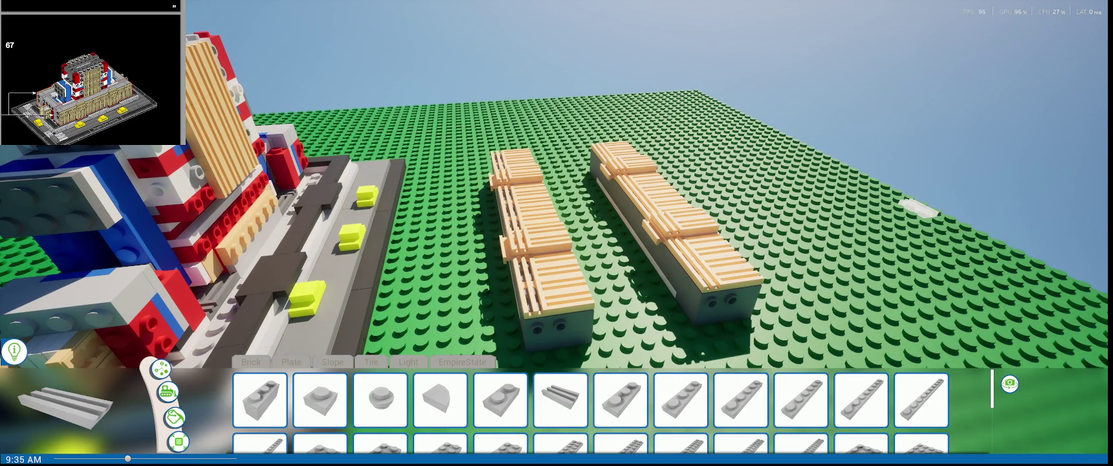
{"action": "mouse_move", "coordinate": [913, 207]}
{"action": "right_mouse_down"}
{"action": "mouse_move", "coordinate": [694, 220]}
{"action": "mouse_move", "coordinate": [716, 227]}
{"action": "mouse_move", "coordinate": [676, 184]}
{"action": "right_mouse_up"}
{"action": "scroll", "coordinate": [677, 184], "scroll_direction": "down", "scroll_amount": 3}
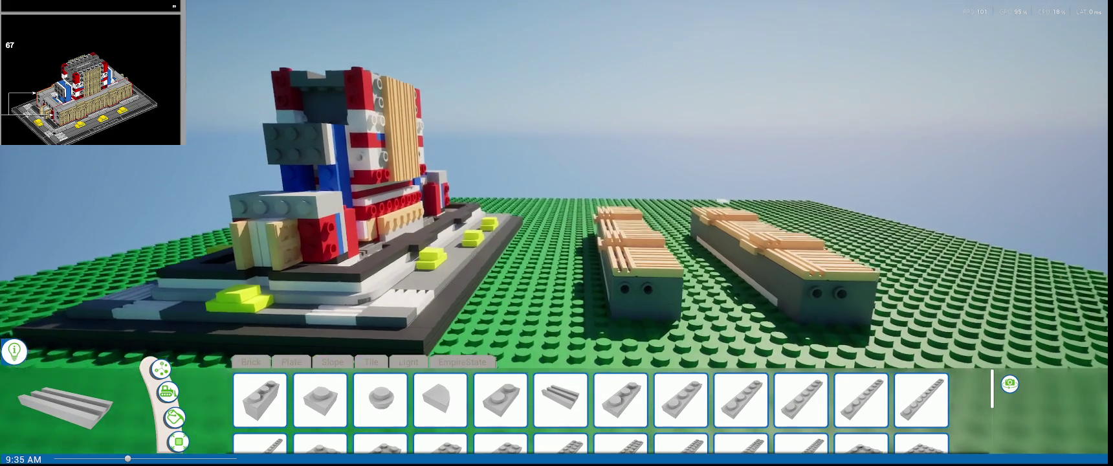
- Select the left grille assembly and turn on transform snapping
{"action": "scroll", "coordinate": [676, 185], "scroll_direction": "down", "scroll_amount": 3}
{"action": "scroll", "coordinate": [677, 184], "scroll_direction": "down", "scroll_amount": 3}
{"action": "scroll", "coordinate": [557, 214], "scroll_direction": "up", "scroll_amount": 2}
{"action": "scroll", "coordinate": [556, 213], "scroll_direction": "up", "scroll_amount": 2}
{"action": "scroll", "coordinate": [556, 213], "scroll_direction": "up", "scroll_amount": 2}
{"action": "scroll", "coordinate": [557, 214], "scroll_direction": "up", "scroll_amount": 2}
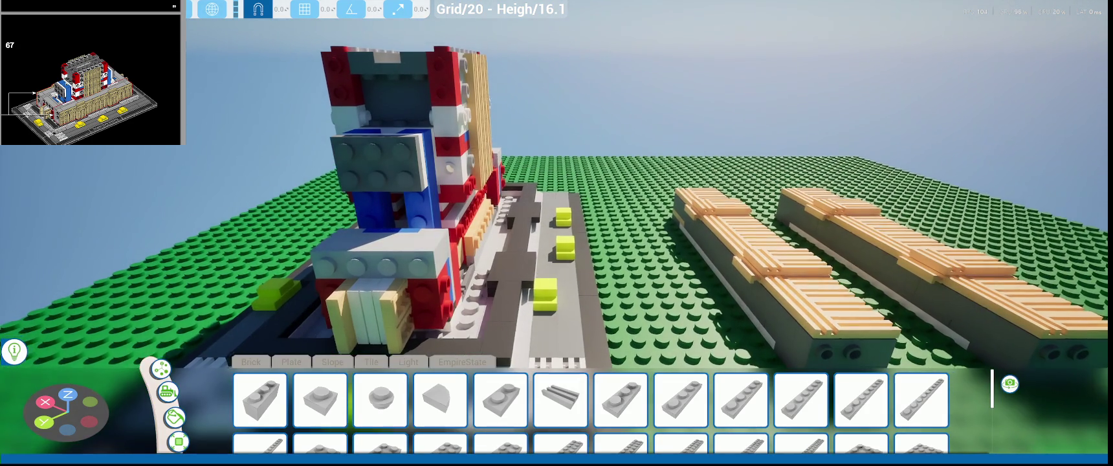
{"action": "right_click_drag", "start_coordinate": [531, 285], "coordinate": [630, 289]}
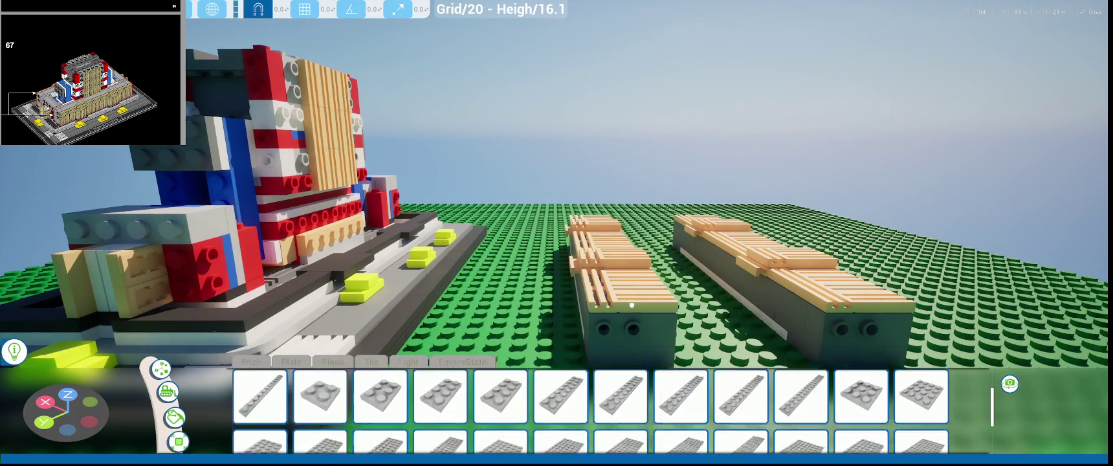
{"action": "scroll", "coordinate": [631, 290], "scroll_direction": "down", "scroll_amount": 3}
{"action": "scroll", "coordinate": [612, 295], "scroll_direction": "down", "scroll_amount": 3}
{"action": "scroll", "coordinate": [612, 295], "scroll_direction": "down", "scroll_amount": 3}
{"action": "left_click", "coordinate": [592, 259]}
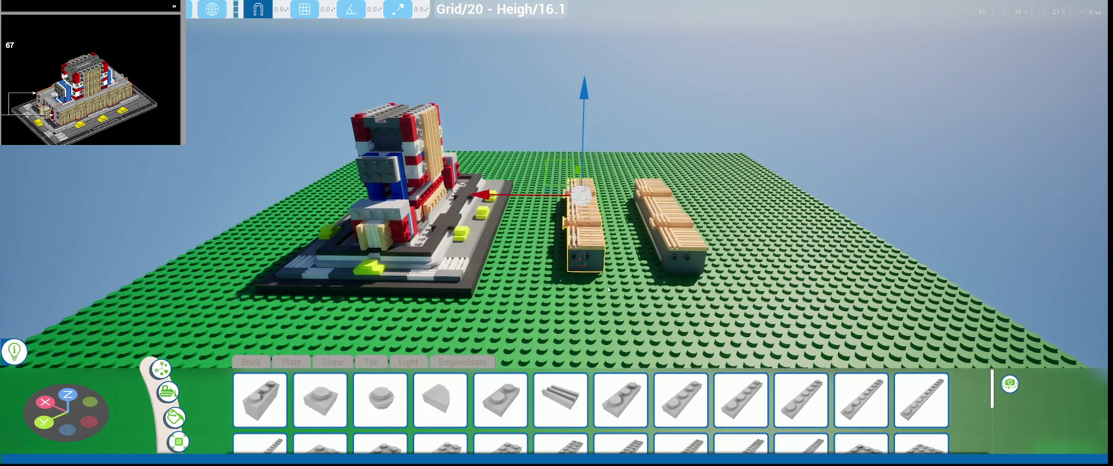
{"action": "scroll", "coordinate": [612, 295], "scroll_direction": "up", "scroll_amount": 2}
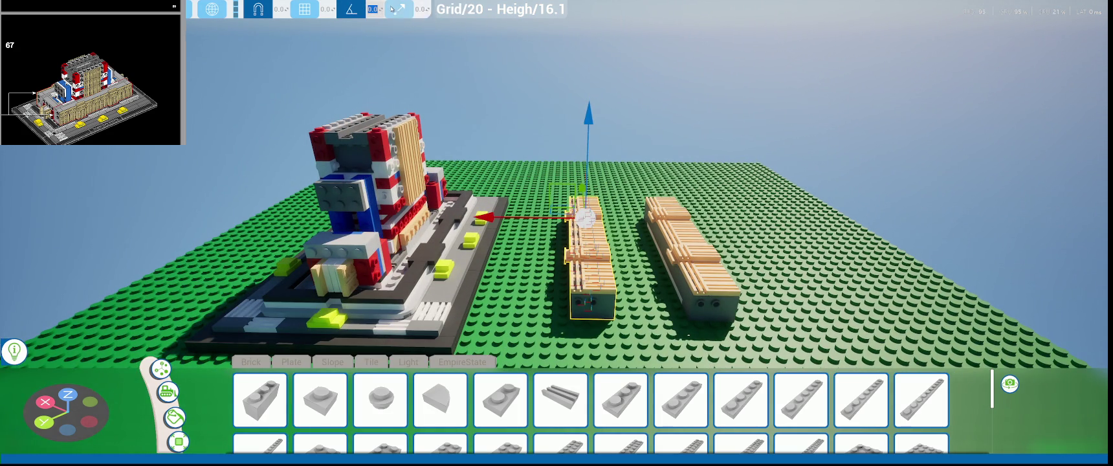
{"action": "left_click", "coordinate": [395, 8]}
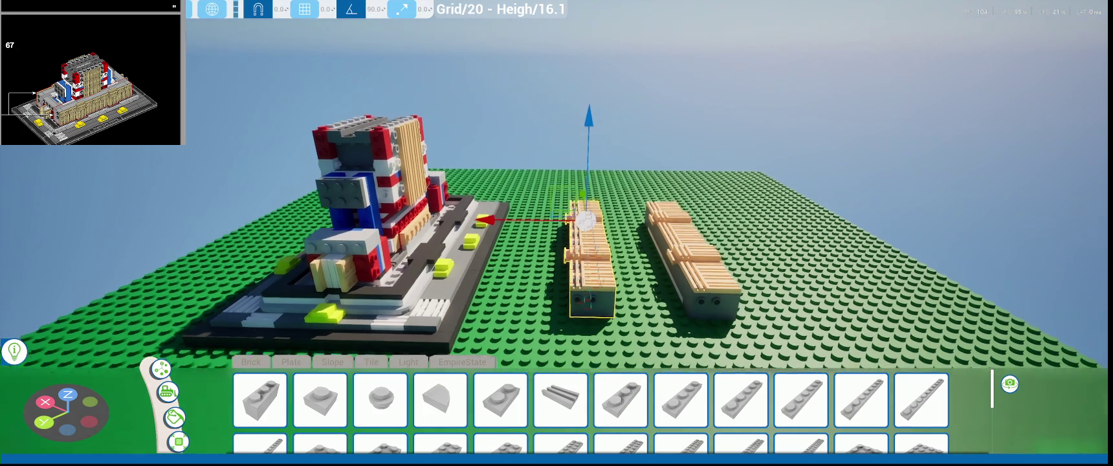
{"action": "scroll", "coordinate": [327, 11], "scroll_direction": "up", "scroll_amount": 1}
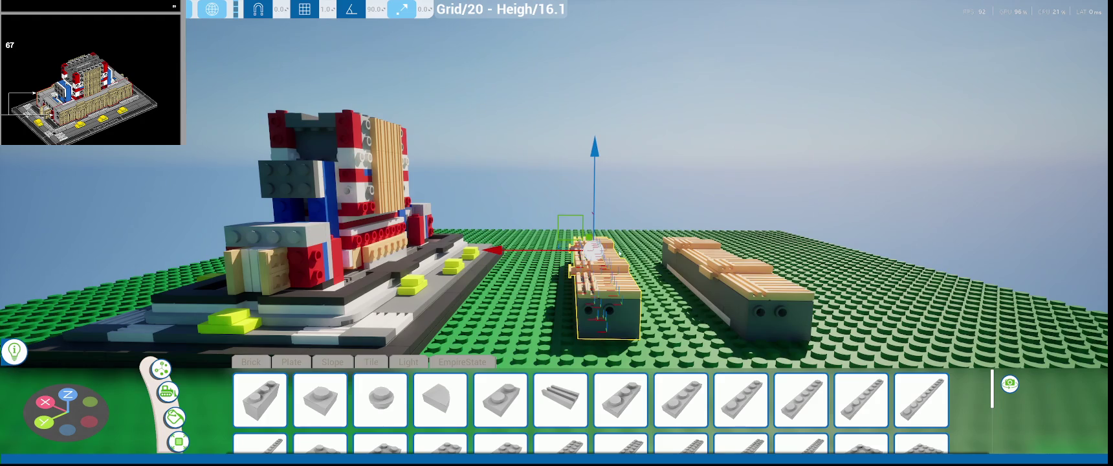
- Rotate the assembly 90° onto its side and slide it left against the building
{"action": "key", "text": "e"}
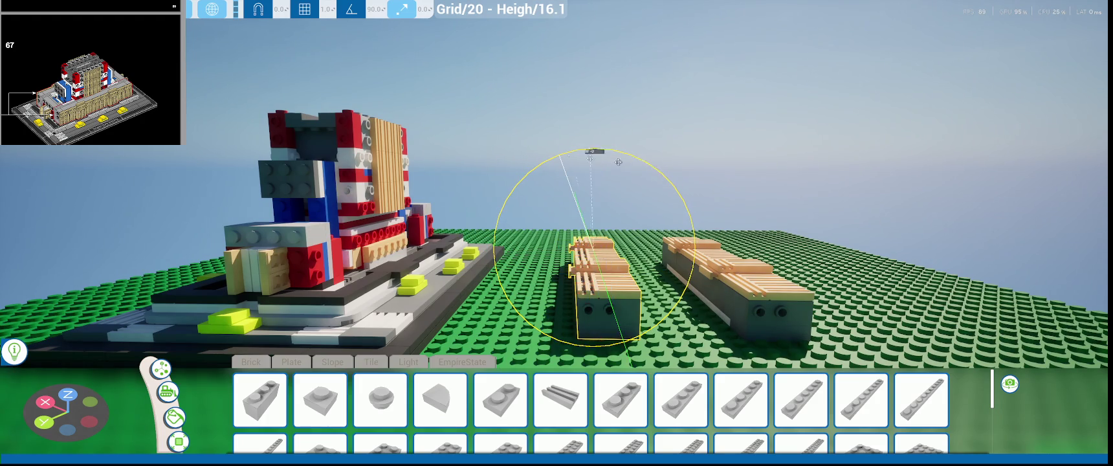
{"action": "left_click_drag", "start_coordinate": [576, 152], "coordinate": [740, 301]}
{"action": "key", "text": "ctrl+z"}
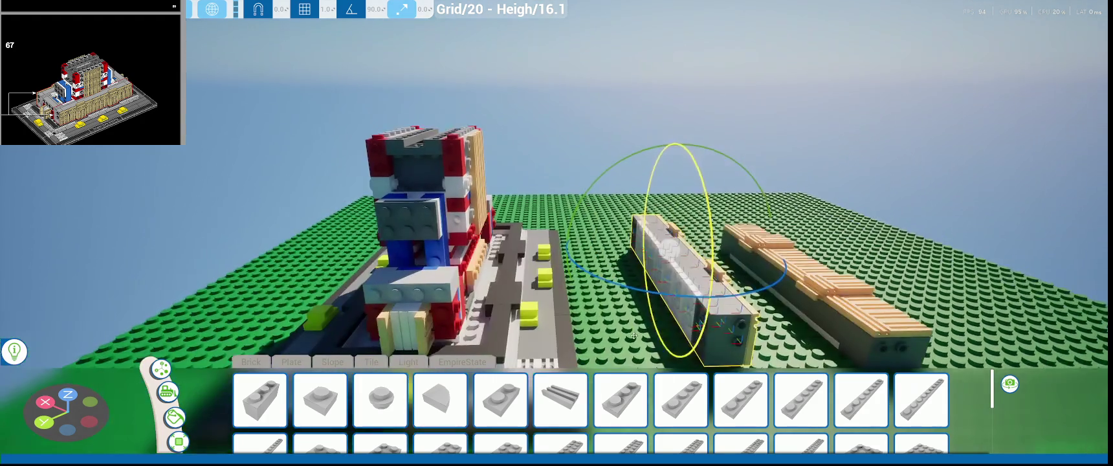
{"action": "key", "text": "w"}
{"action": "left_click_drag", "start_coordinate": [609, 253], "coordinate": [447, 278]}
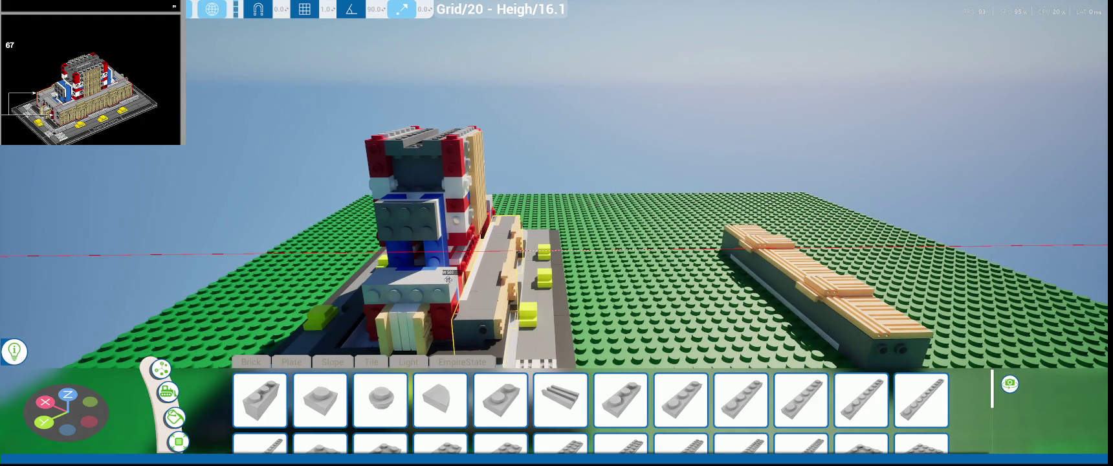
- Raise the first grey assembly into position beside the building and fine-tune its height
{"action": "key", "text": "f"}
{"action": "left_click_drag", "start_coordinate": [472, 270], "coordinate": [447, 263]}
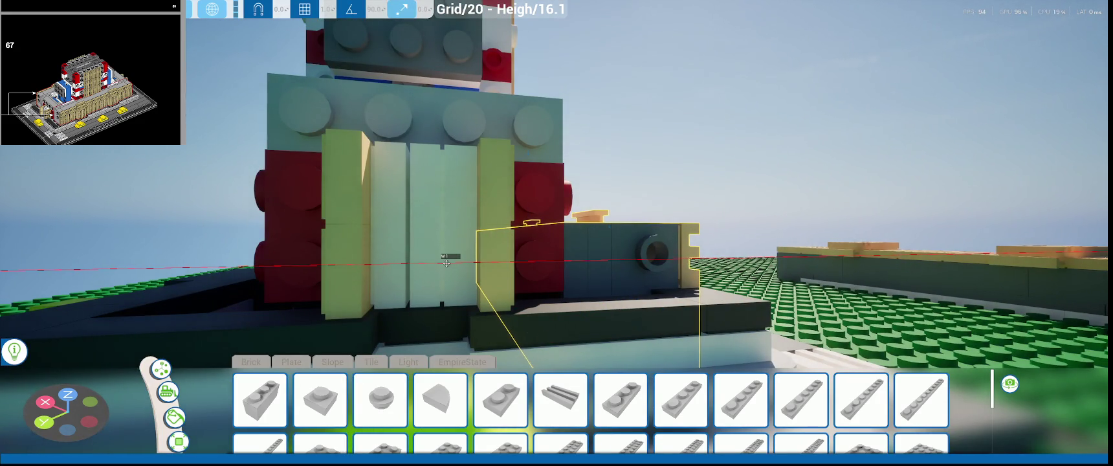
{"action": "key", "text": "f"}
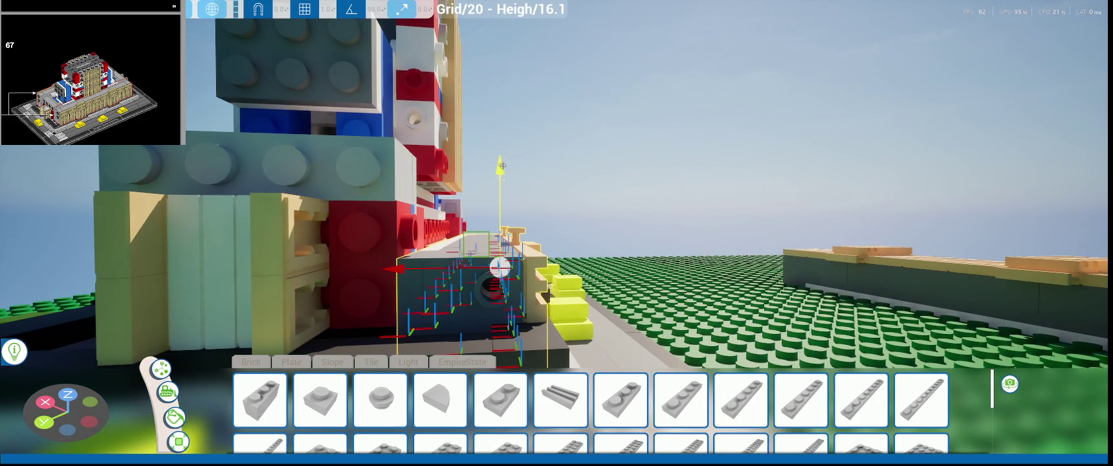
{"action": "left_click", "coordinate": [500, 171]}
{"action": "key", "text": "ctrl+z"}
{"action": "left_click_drag", "start_coordinate": [500, 167], "coordinate": [504, 124]}
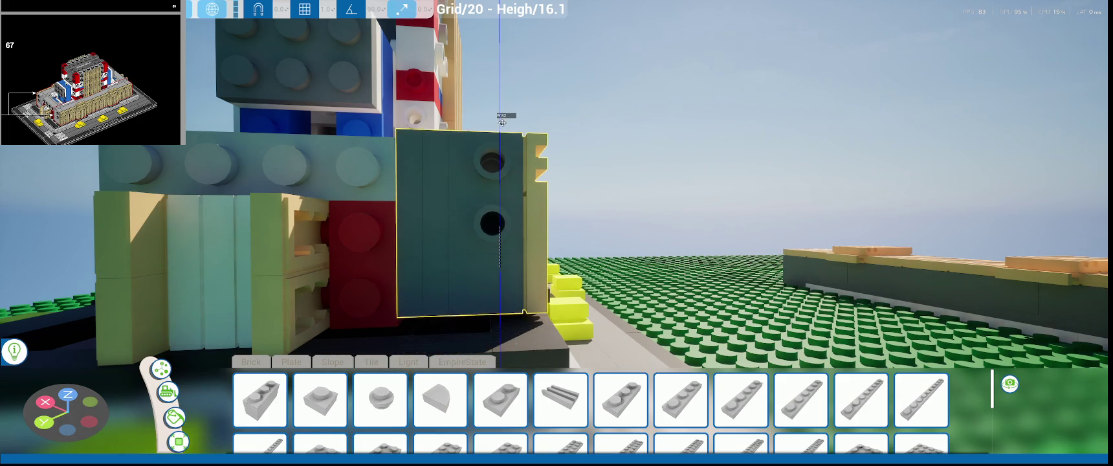
{"action": "scroll", "coordinate": [505, 194], "scroll_direction": "up", "scroll_amount": 5}
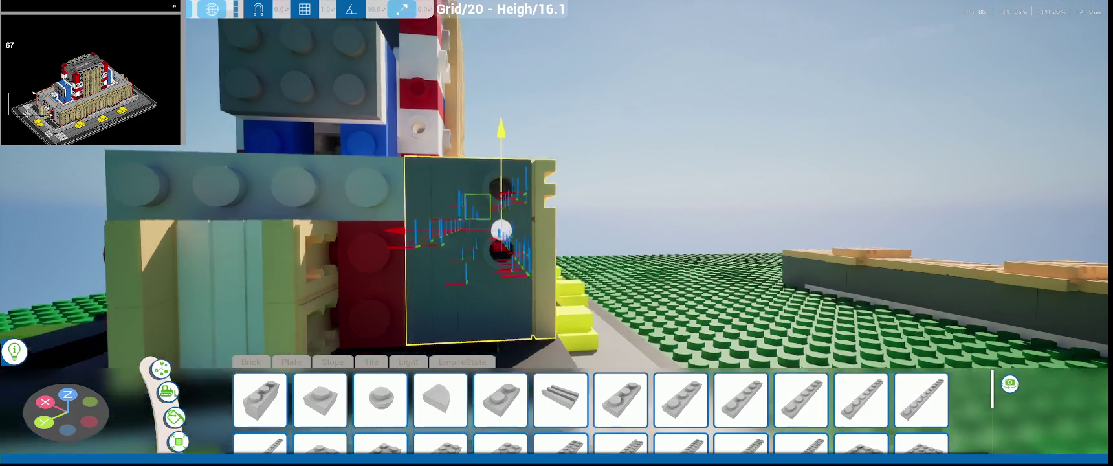
{"action": "middle_click_drag", "start_coordinate": [538, 150], "coordinate": [503, 153]}
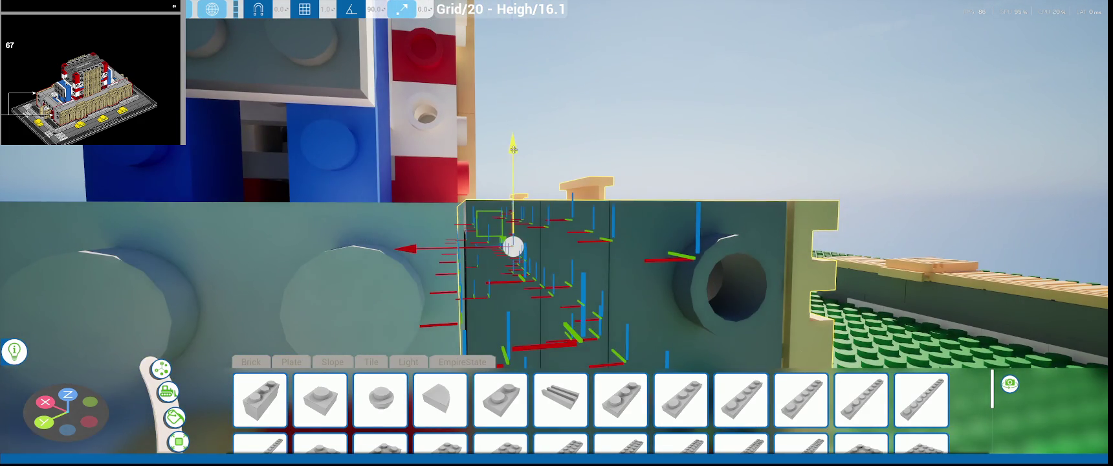
{"action": "left_click_drag", "start_coordinate": [513, 149], "coordinate": [515, 150]}
{"action": "scroll", "coordinate": [515, 149], "scroll_direction": "down", "scroll_amount": 5}
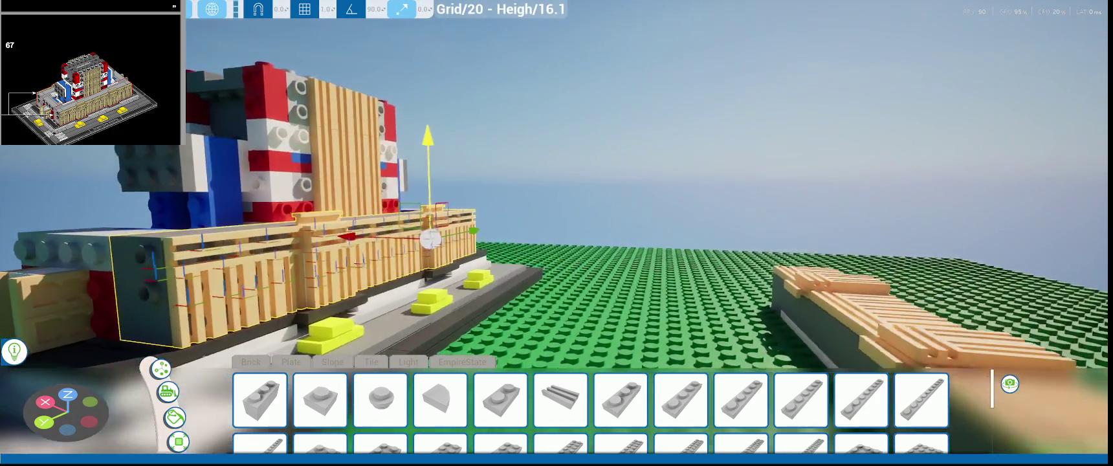
{"action": "scroll", "coordinate": [471, 258], "scroll_direction": "down", "scroll_amount": 5}
- Rotate the right grille assembly onto its side and move it to the building's front
{"action": "left_click", "coordinate": [686, 269]}
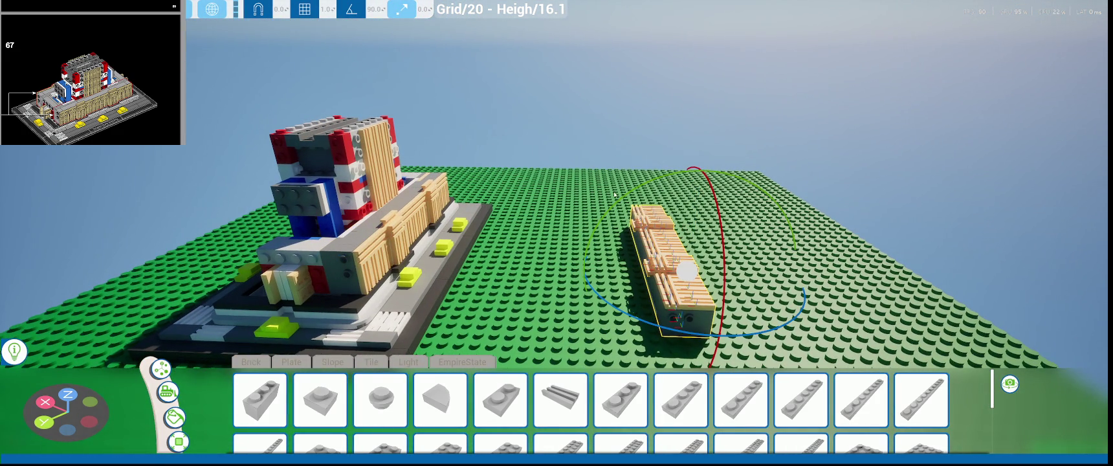
{"action": "mouse_move", "coordinate": [614, 194]}
{"action": "left_mouse_down"}
{"action": "mouse_move", "coordinate": [613, 274]}
{"action": "mouse_move", "coordinate": [686, 294]}
{"action": "left_mouse_up"}
{"action": "right_click_drag", "start_coordinate": [686, 295], "coordinate": [582, 284]}
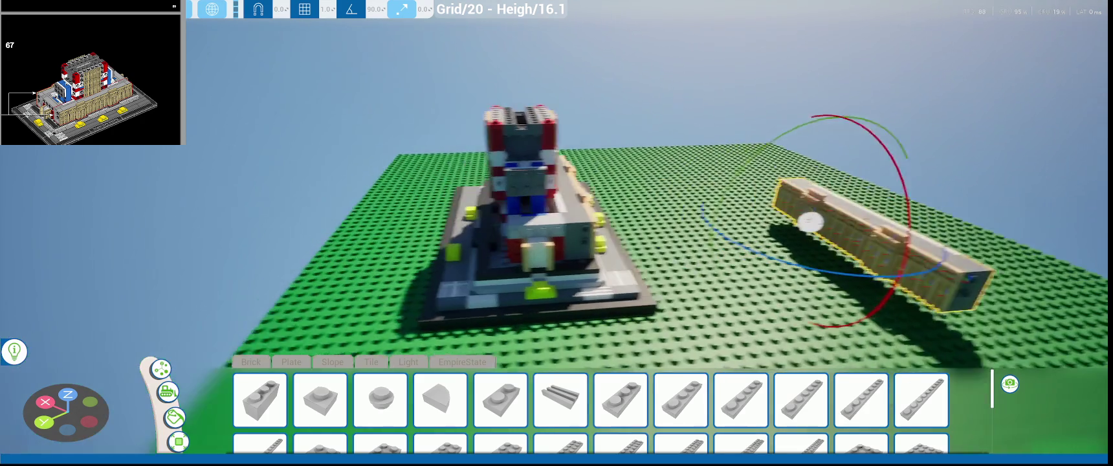
{"action": "key", "text": "w"}
{"action": "left_click_drag", "start_coordinate": [893, 234], "coordinate": [453, 278]}
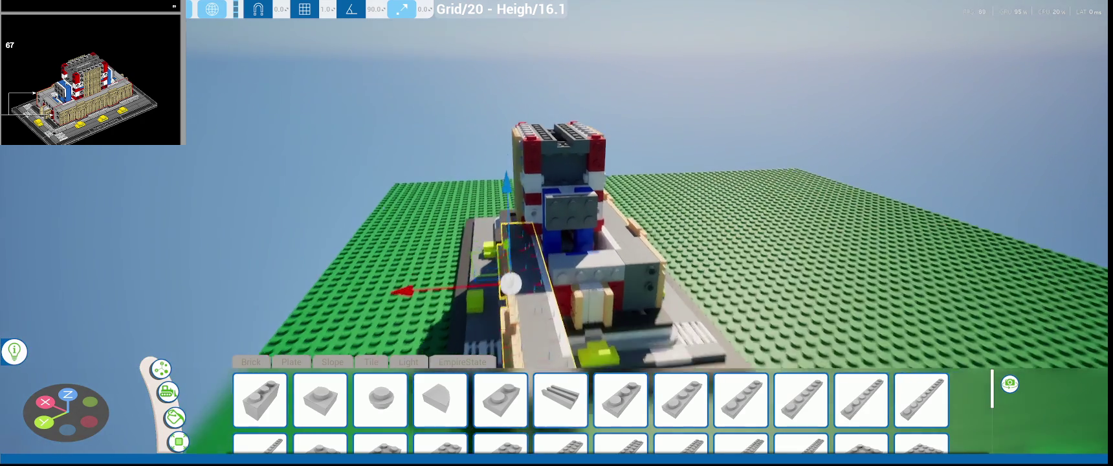
{"action": "scroll", "coordinate": [415, 288], "scroll_direction": "up", "scroll_amount": 5}
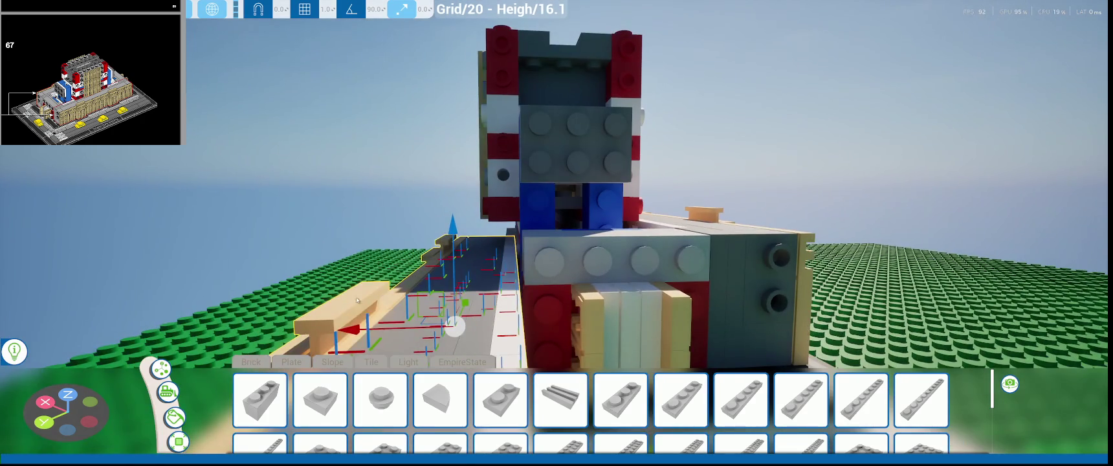
{"action": "left_click_drag", "start_coordinate": [365, 330], "coordinate": [583, 311]}
{"action": "scroll", "coordinate": [763, 271], "scroll_direction": "down", "scroll_amount": 5}
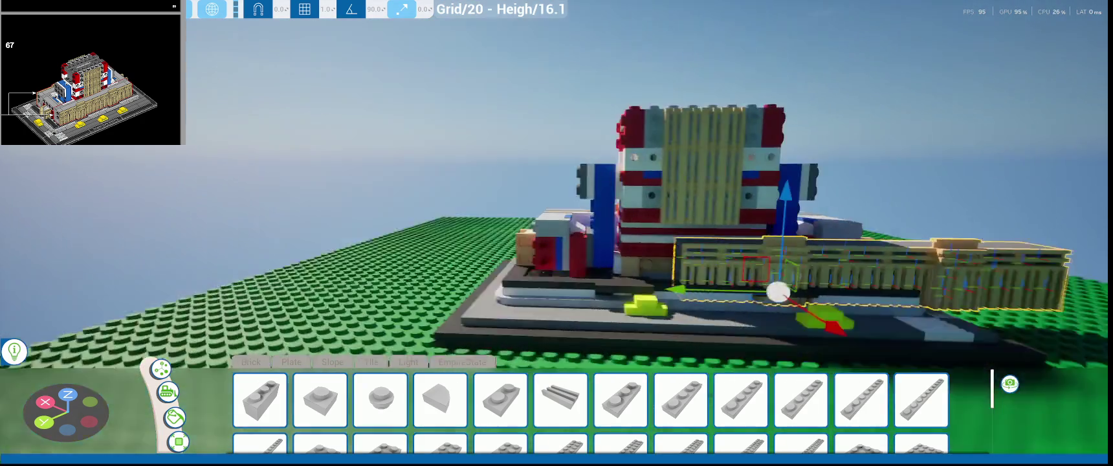
{"action": "scroll", "coordinate": [763, 271], "scroll_direction": "up", "scroll_amount": 3}
{"action": "left_click_drag", "start_coordinate": [763, 271], "coordinate": [560, 332]}
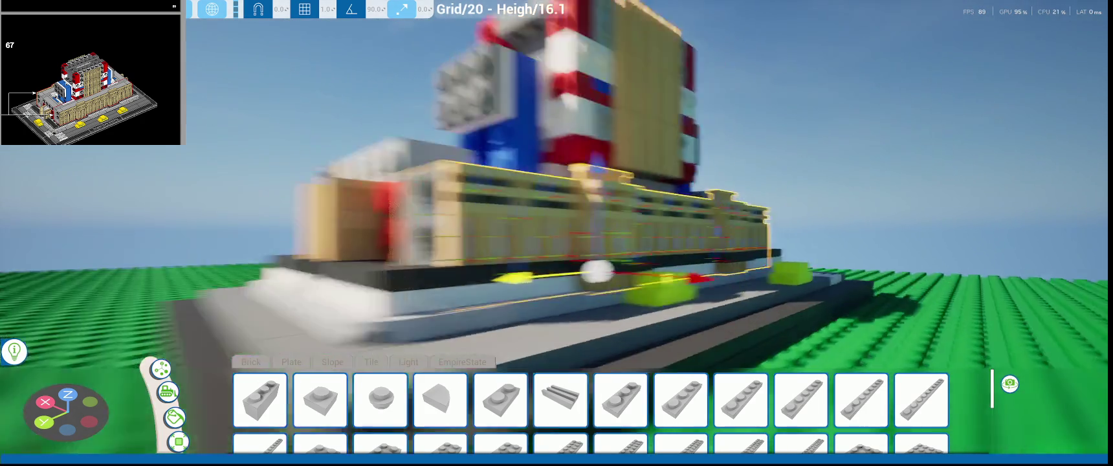
- Raise the second assembly flush with the building top and nudge it vertically
{"action": "right_click_drag", "start_coordinate": [559, 332], "coordinate": [673, 327]}
{"action": "left_click_drag", "start_coordinate": [675, 230], "coordinate": [670, 195]}
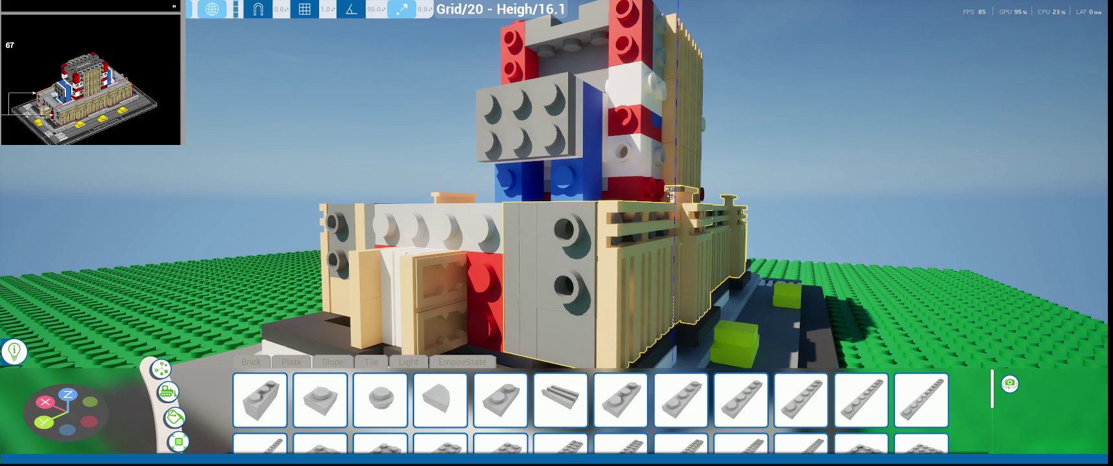
{"action": "right_click_drag", "start_coordinate": [671, 195], "coordinate": [832, 303]}
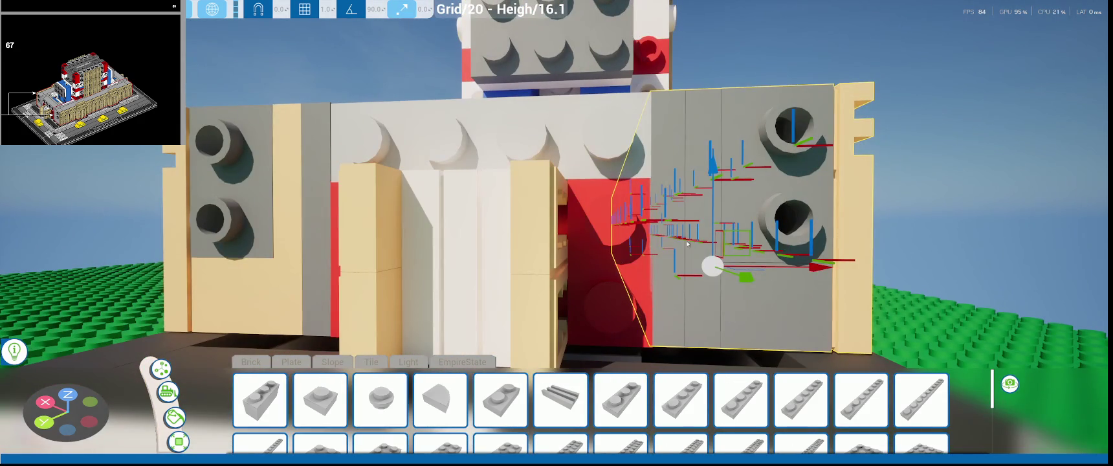
{"action": "right_click_drag", "start_coordinate": [832, 303], "coordinate": [752, 310]}
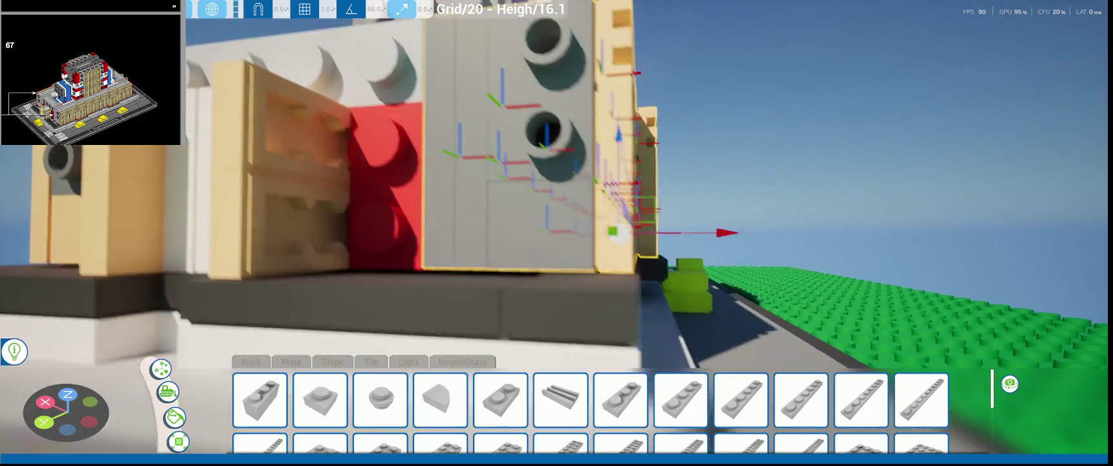
{"action": "mouse_move", "coordinate": [772, 295]}
{"action": "right_mouse_down"}
{"action": "mouse_move", "coordinate": [647, 271]}
{"action": "mouse_move", "coordinate": [583, 279]}
{"action": "right_mouse_up"}
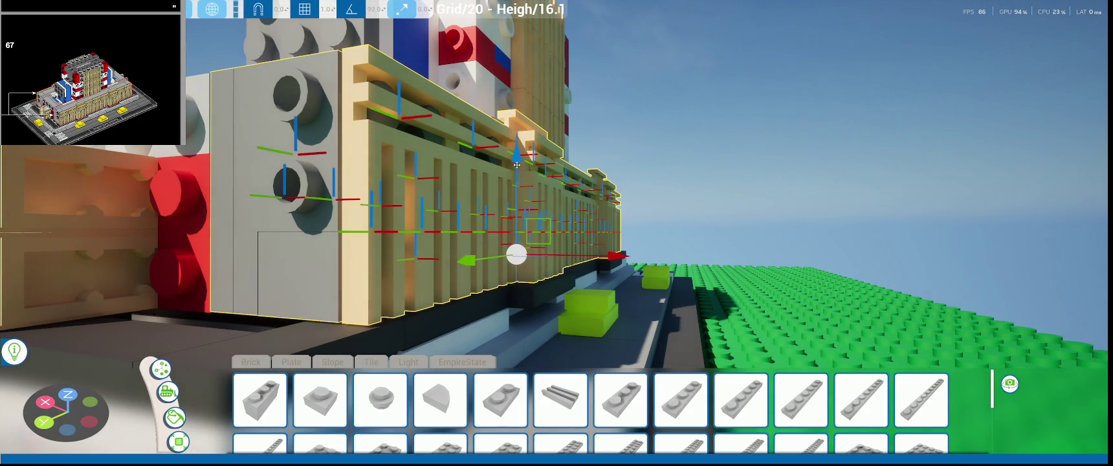
{"action": "left_click_drag", "start_coordinate": [513, 168], "coordinate": [519, 163]}
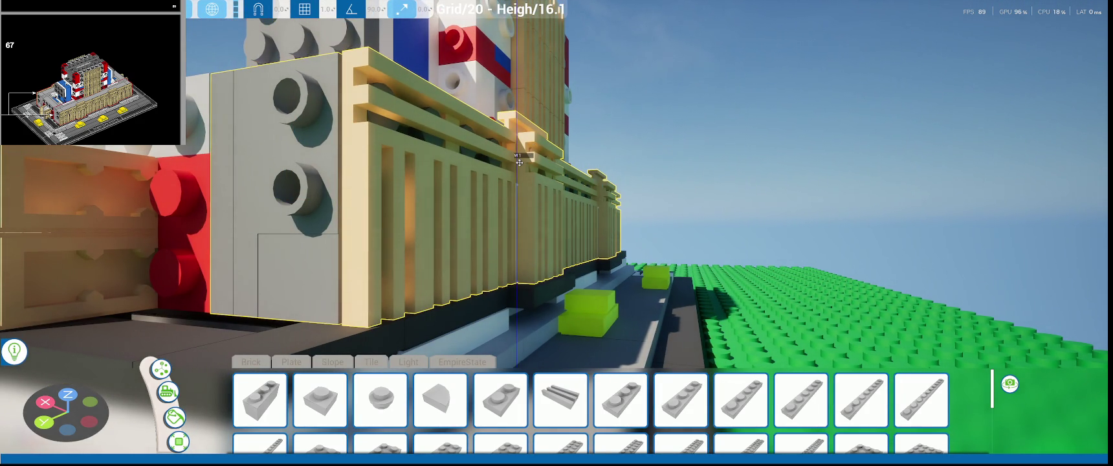
{"action": "key", "text": "f"}
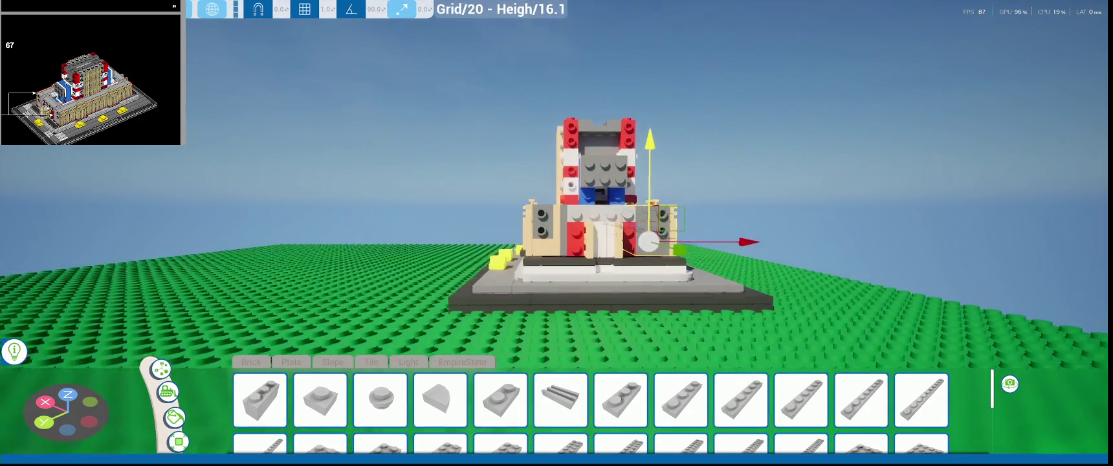
{"action": "right_click_drag", "start_coordinate": [492, 189], "coordinate": [491, 189]}
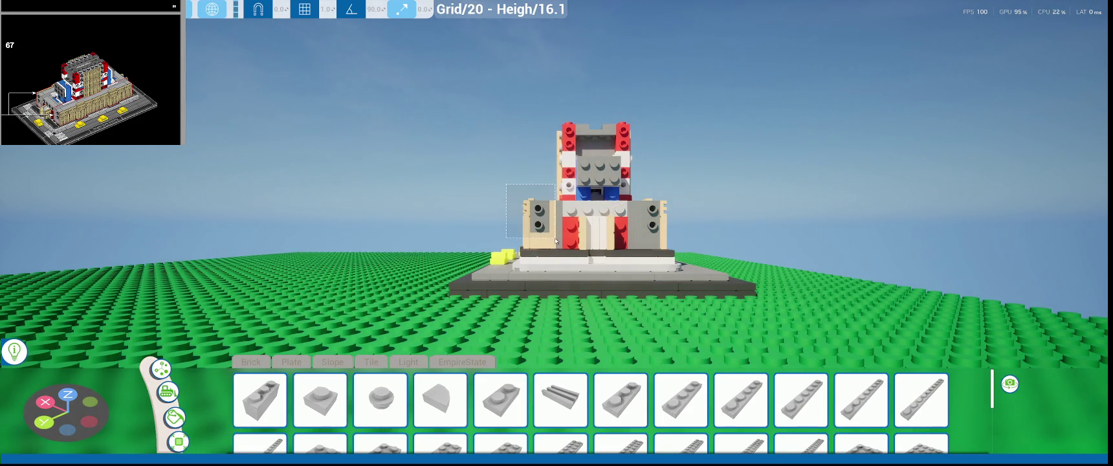
{"action": "left_click_drag", "start_coordinate": [556, 247], "coordinate": [557, 247]}
{"action": "mouse_move", "coordinate": [557, 246]}
{"action": "right_mouse_down"}
{"action": "mouse_move", "coordinate": [386, 208]}
{"action": "mouse_move", "coordinate": [380, 267]}
{"action": "right_mouse_up"}
{"action": "right_click_drag", "start_coordinate": [406, 152], "coordinate": [406, 151]}
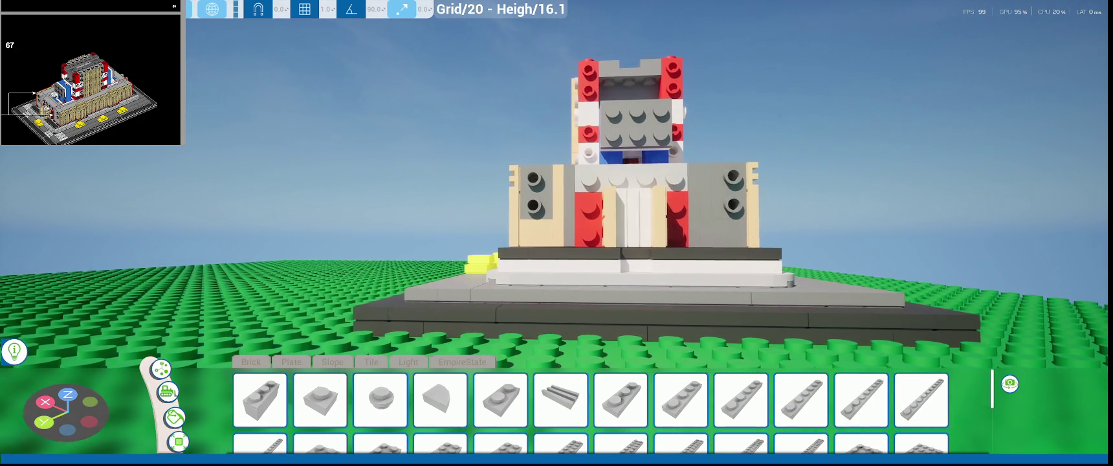
{"action": "right_click_drag", "start_coordinate": [520, 156], "coordinate": [521, 156]}
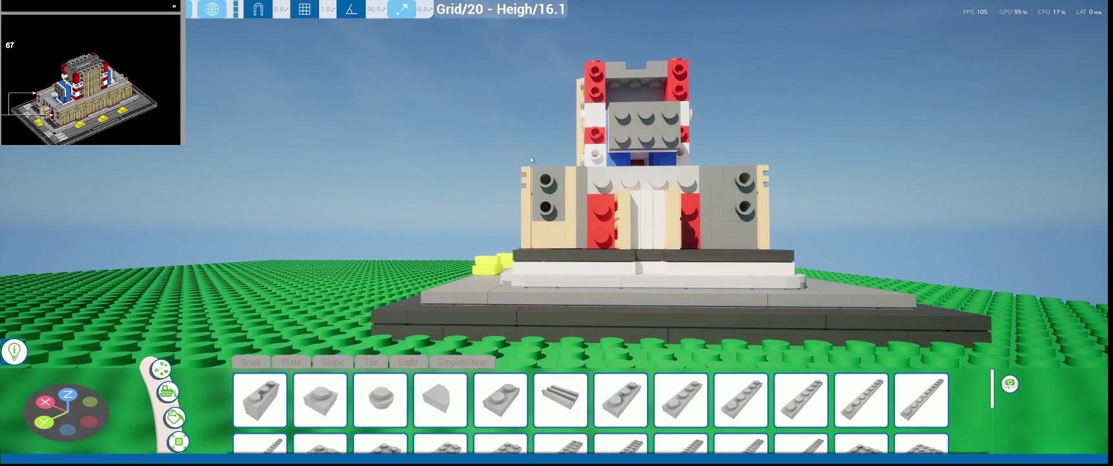
{"action": "left_click_drag", "start_coordinate": [573, 225], "coordinate": [578, 247]}
{"action": "right_click_drag", "start_coordinate": [578, 247], "coordinate": [590, 242]}
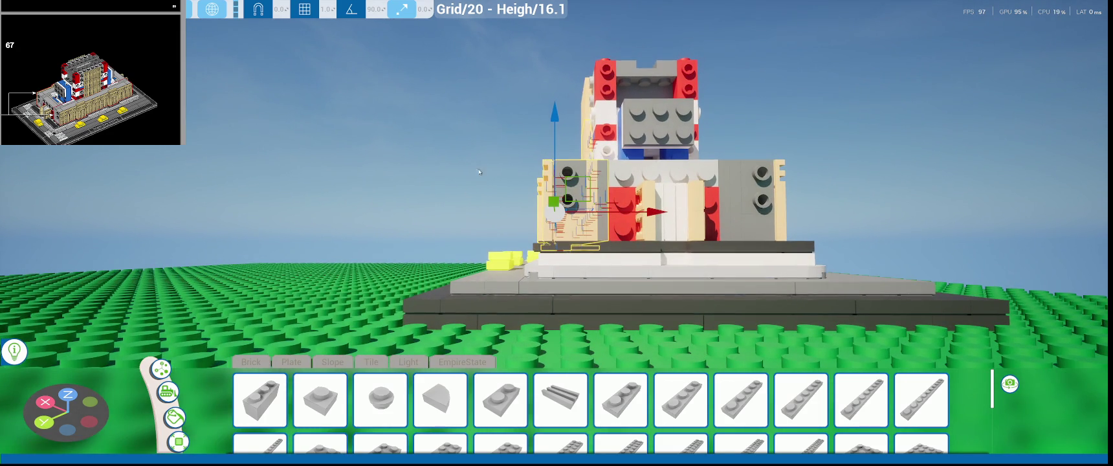
{"action": "left_click", "coordinate": [515, 177]}
{"action": "left_click_drag", "start_coordinate": [525, 173], "coordinate": [577, 232]}
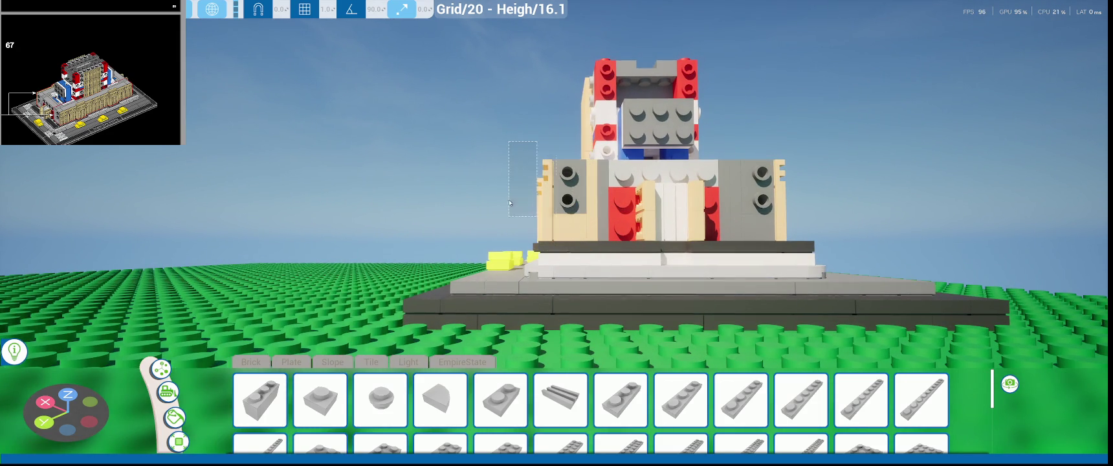
{"action": "right_click_drag", "start_coordinate": [529, 214], "coordinate": [481, 186]}
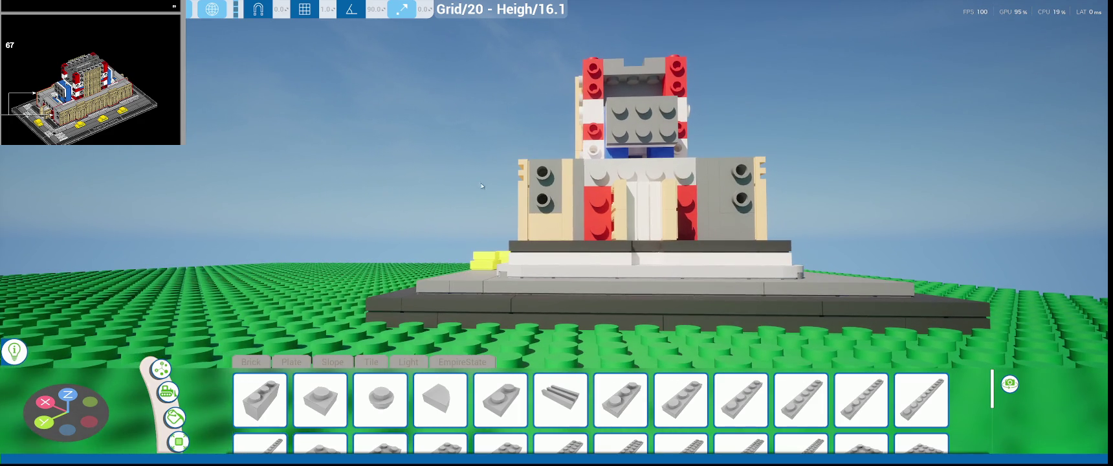
{"action": "left_click_drag", "start_coordinate": [479, 144], "coordinate": [574, 238]}
{"action": "mouse_move", "coordinate": [463, 212]}
{"action": "right_mouse_down"}
{"action": "mouse_move", "coordinate": [583, 246]}
{"action": "mouse_move", "coordinate": [575, 228]}
{"action": "mouse_move", "coordinate": [492, 233]}
{"action": "mouse_move", "coordinate": [263, 166]}
{"action": "right_mouse_up"}
{"action": "scroll", "coordinate": [262, 165], "scroll_direction": "up", "scroll_amount": 5}
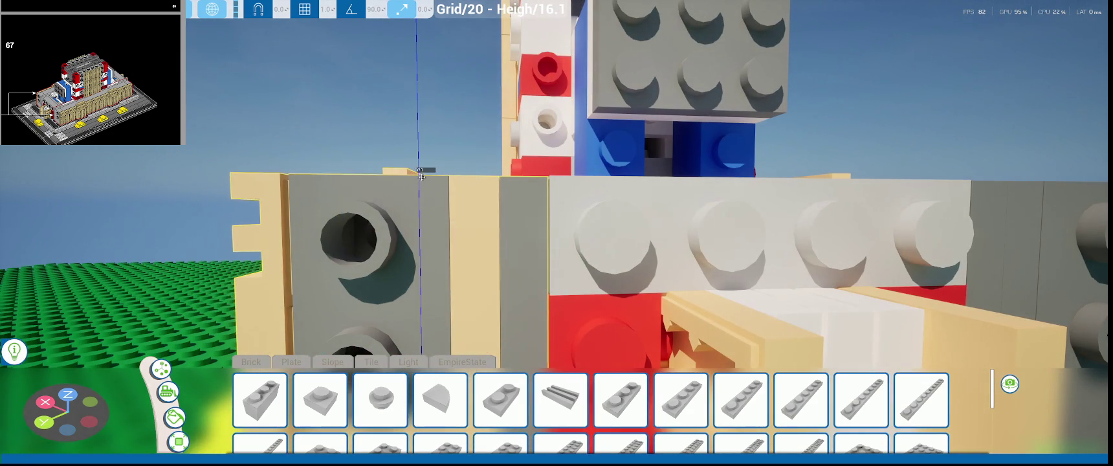
{"action": "scroll", "coordinate": [390, 183], "scroll_direction": "down", "scroll_amount": 5}
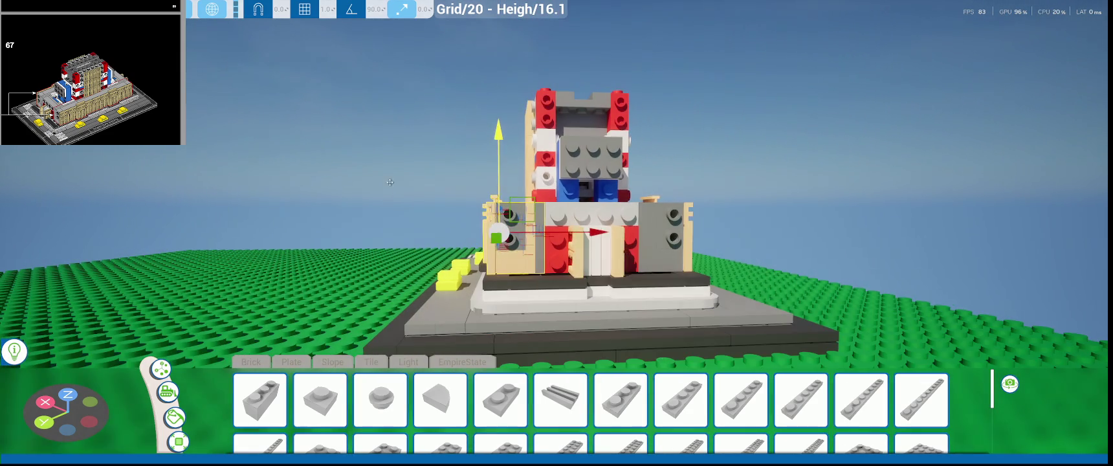
{"action": "scroll", "coordinate": [389, 182], "scroll_direction": "down", "scroll_amount": 3}
{"action": "right_click_drag", "start_coordinate": [389, 182], "coordinate": [760, 254]}
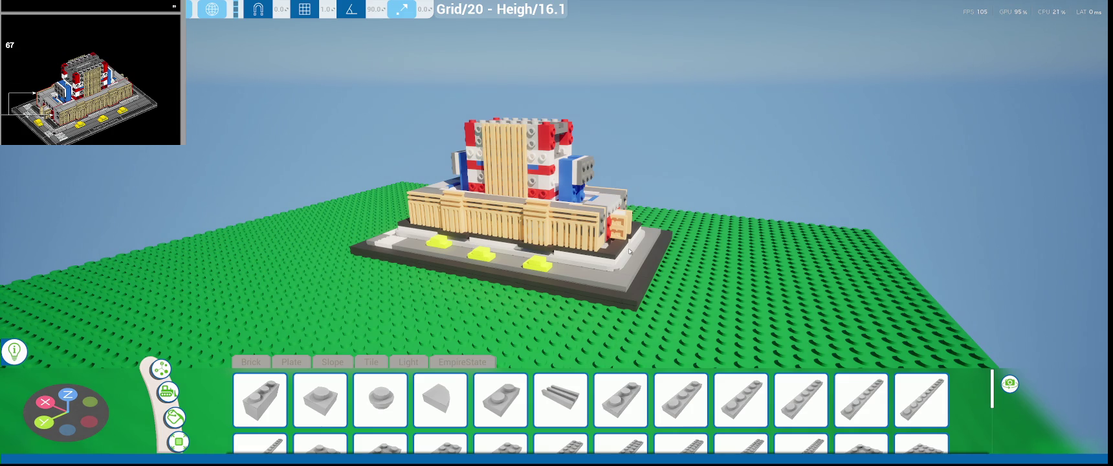
- Save the build into a new slot above Manual Save 29 and resume building
{"action": "key", "text": "Escape"}
{"action": "left_click", "coordinate": [186, 258]}
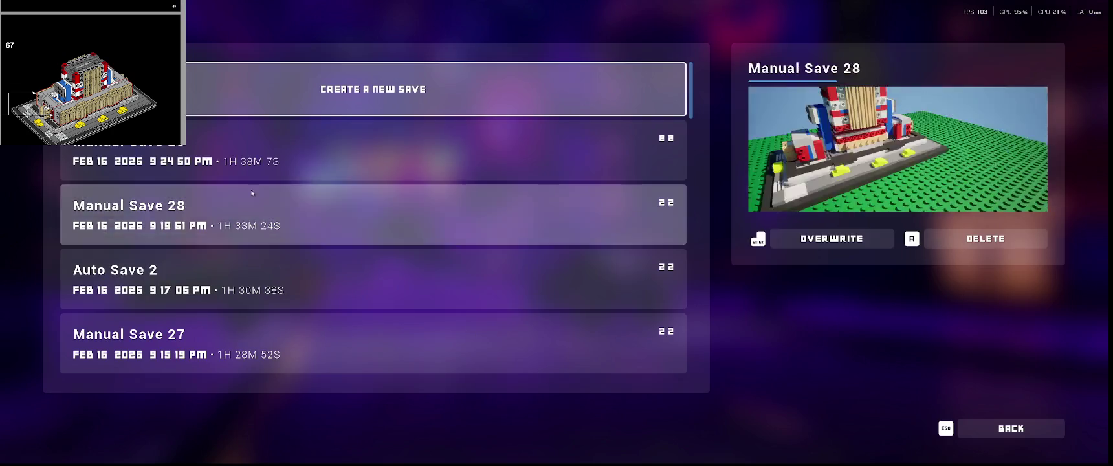
{"action": "left_click", "coordinate": [447, 107]}
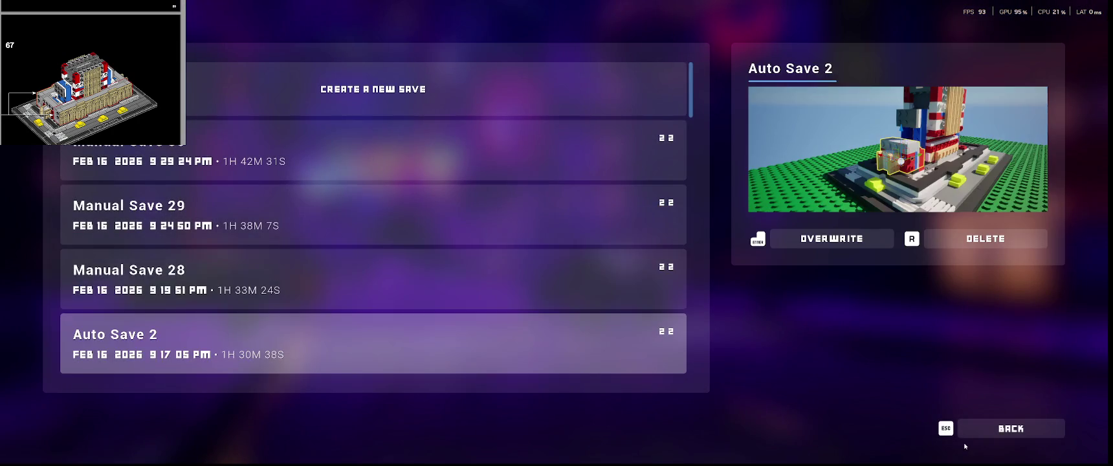
{"action": "left_click", "coordinate": [967, 433]}
{"action": "key", "text": "Escape"}
{"action": "middle_click_drag", "start_coordinate": [573, 266], "coordinate": [692, 251]}
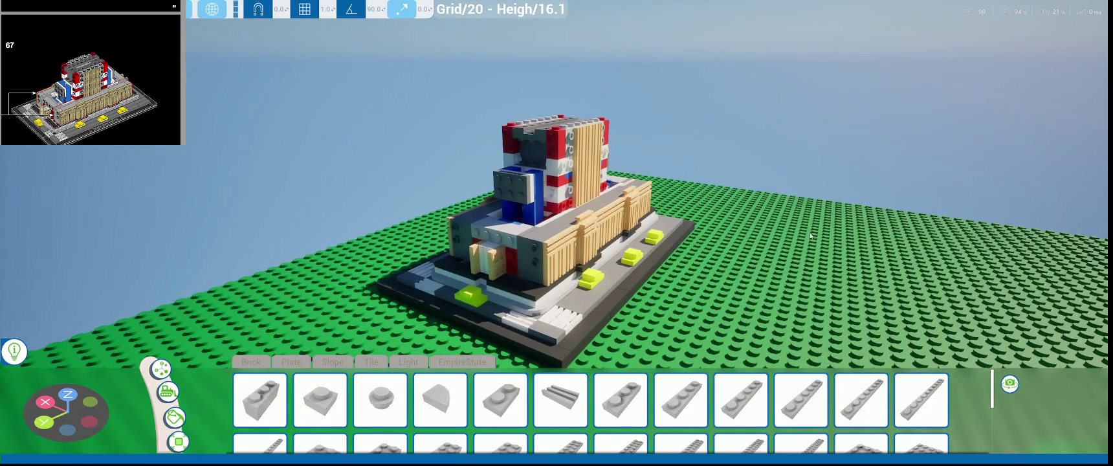
- Orbit to a frontal view and open the Light parts category
{"action": "scroll", "coordinate": [91, 73], "scroll_direction": "down", "scroll_amount": 3}
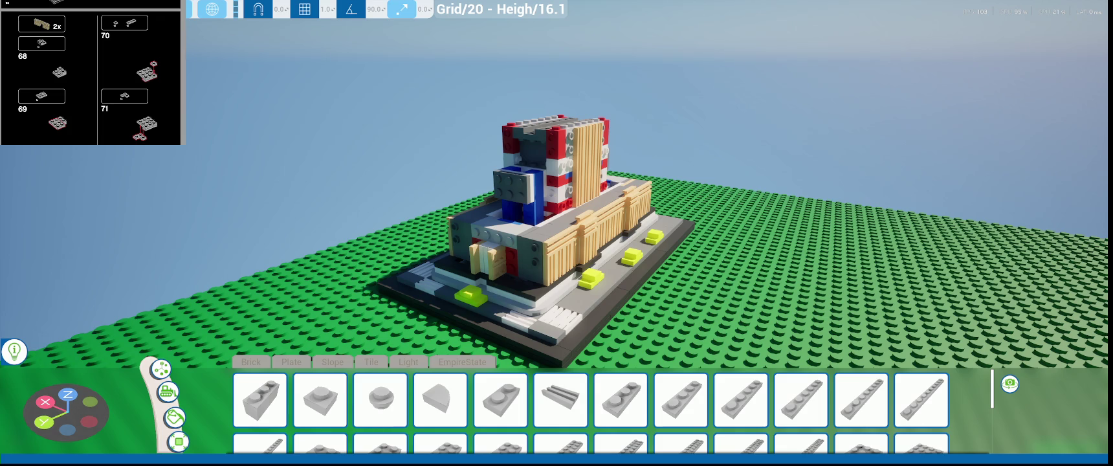
{"action": "right_click_drag", "start_coordinate": [879, 246], "coordinate": [777, 246]}
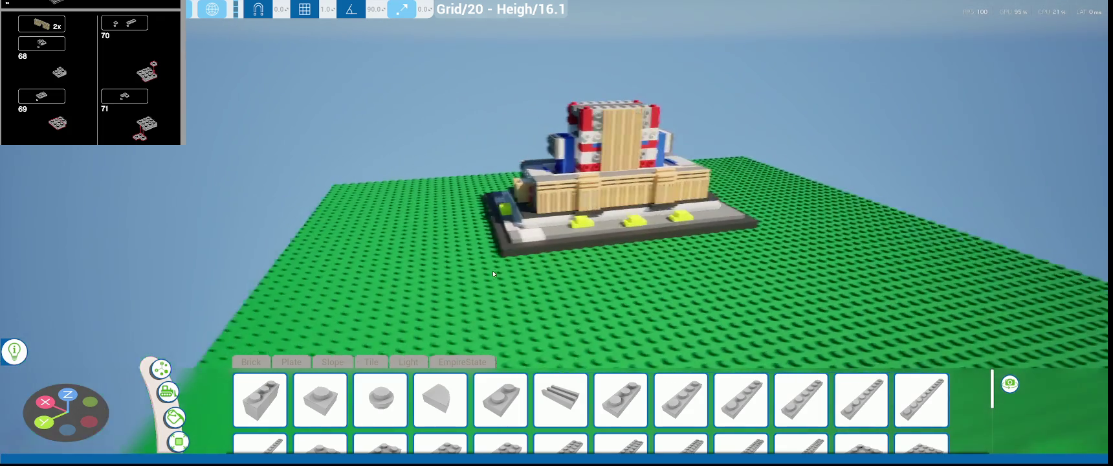
{"action": "scroll", "coordinate": [385, 353], "scroll_direction": "up", "scroll_amount": 1}
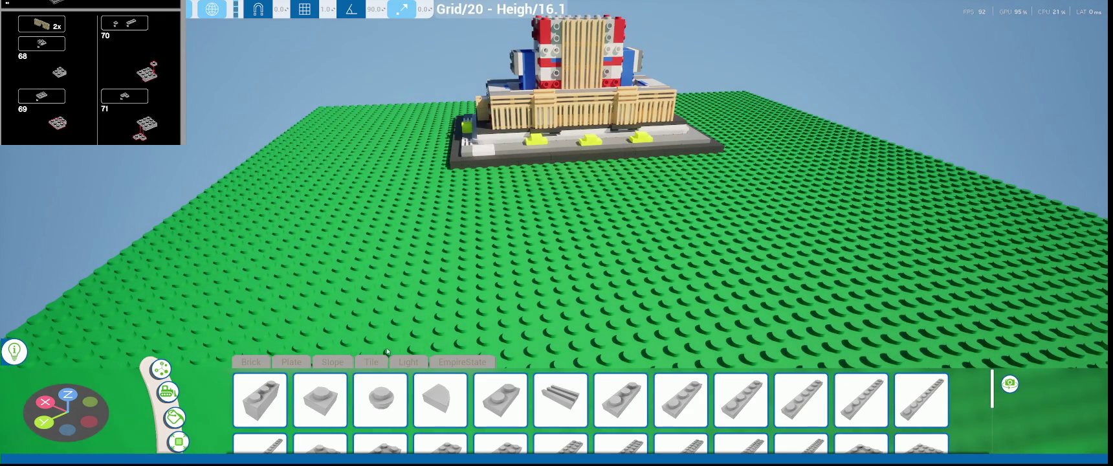
{"action": "scroll", "coordinate": [386, 352], "scroll_direction": "up", "scroll_amount": 1}
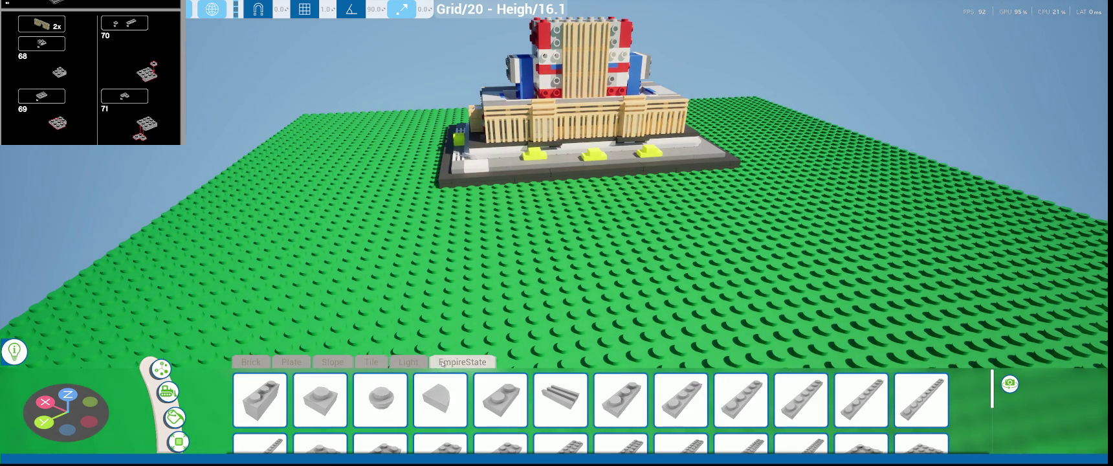
{"action": "left_click", "coordinate": [414, 362]}
{"action": "scroll", "coordinate": [416, 362], "scroll_direction": "up", "scroll_amount": 1}
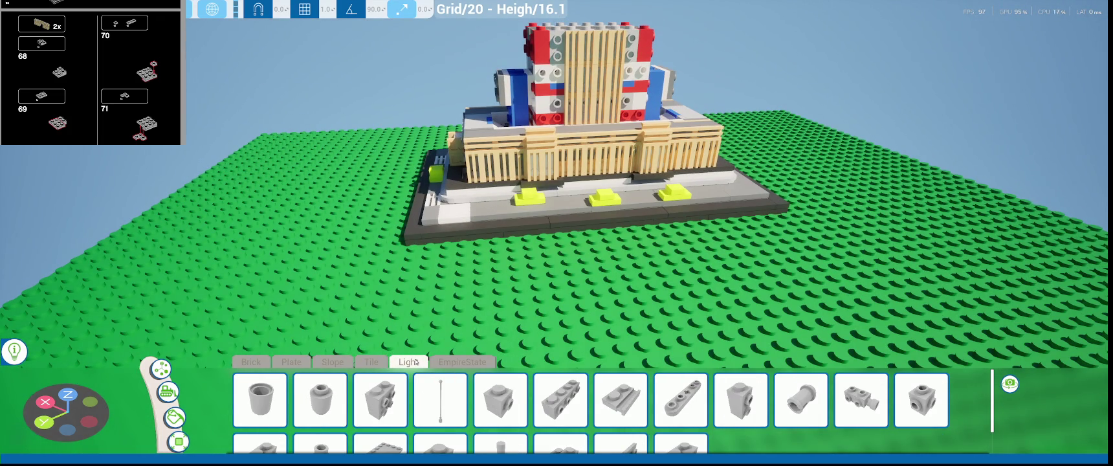
{"action": "scroll", "coordinate": [415, 350], "scroll_direction": "up", "scroll_amount": 2}
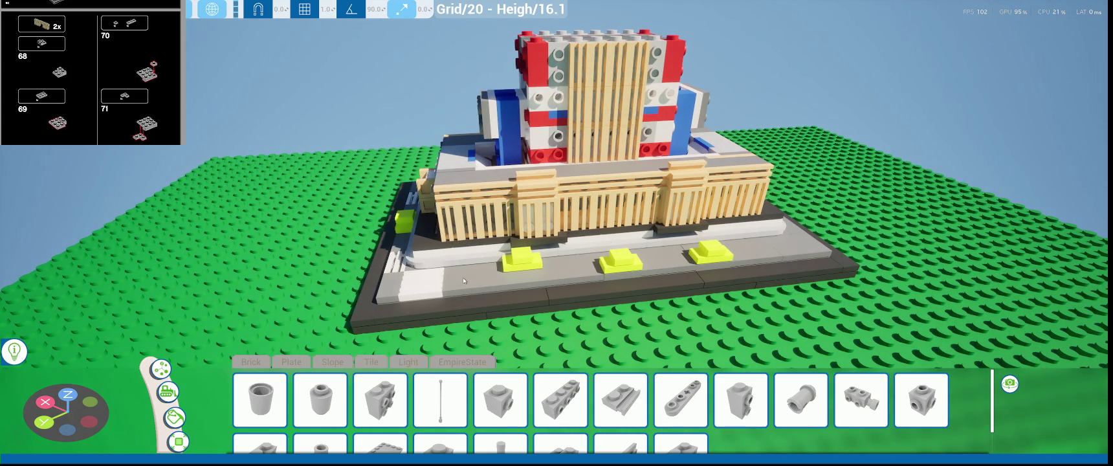
{"action": "scroll", "coordinate": [343, 400], "scroll_direction": "down", "scroll_amount": 2}
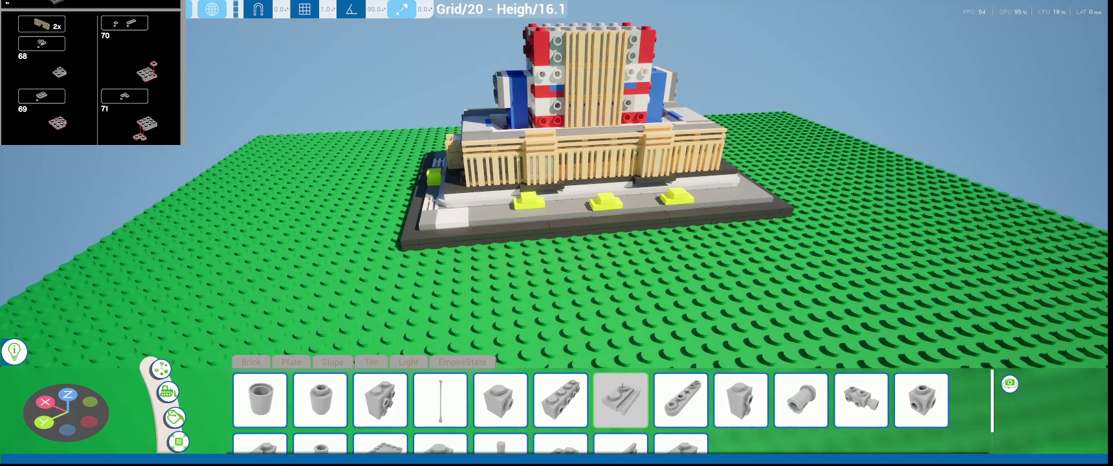
{"action": "scroll", "coordinate": [580, 400], "scroll_direction": "down", "scroll_amount": 1}
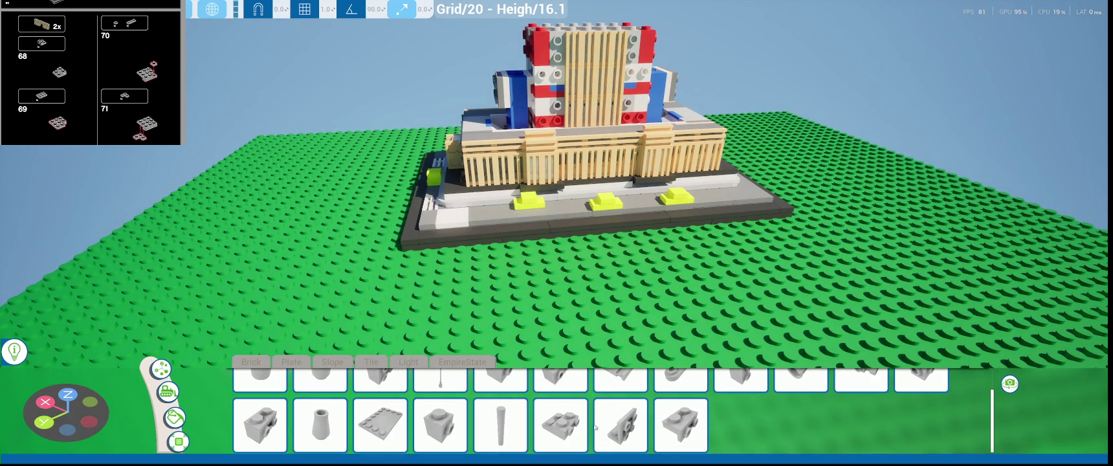
{"action": "scroll", "coordinate": [676, 418], "scroll_direction": "up", "scroll_amount": 1}
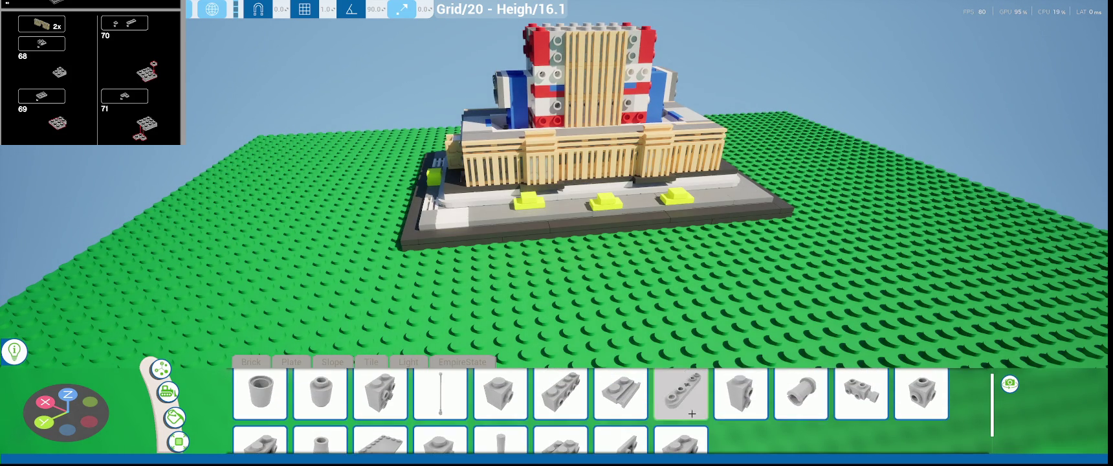
{"action": "scroll", "coordinate": [492, 414], "scroll_direction": "down", "scroll_amount": 1}
{"action": "scroll", "coordinate": [372, 406], "scroll_direction": "up", "scroll_amount": 1}
{"action": "scroll", "coordinate": [372, 406], "scroll_direction": "down", "scroll_amount": 1}
- Place a grey 2x2 side-stud part on the baseplate, undoing an initial tan placement
{"action": "left_click", "coordinate": [544, 409]}
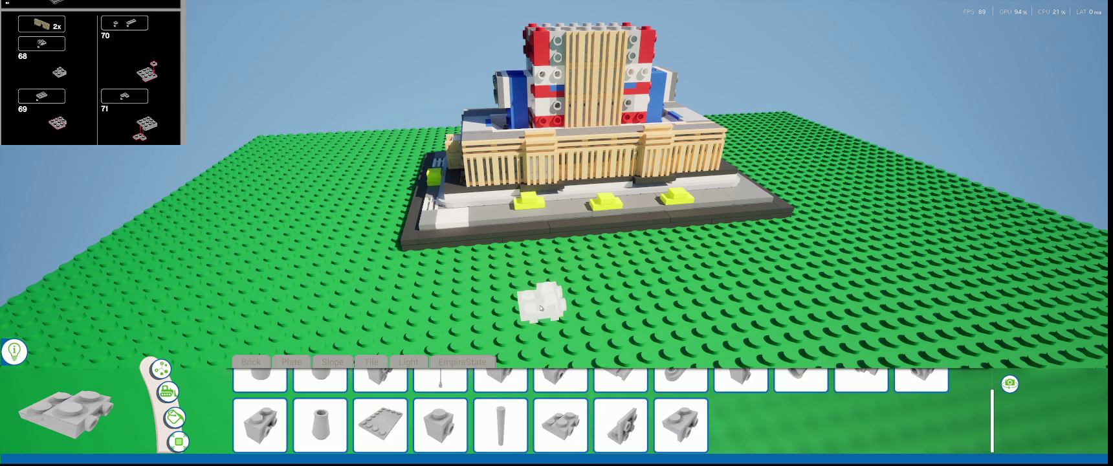
{"action": "left_click", "coordinate": [533, 315]}
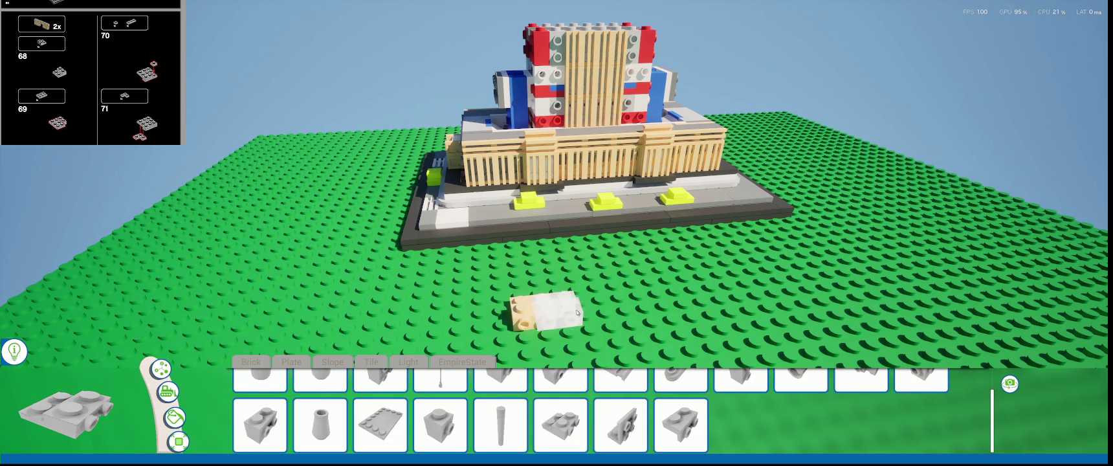
{"action": "key", "text": "ctrl+z"}
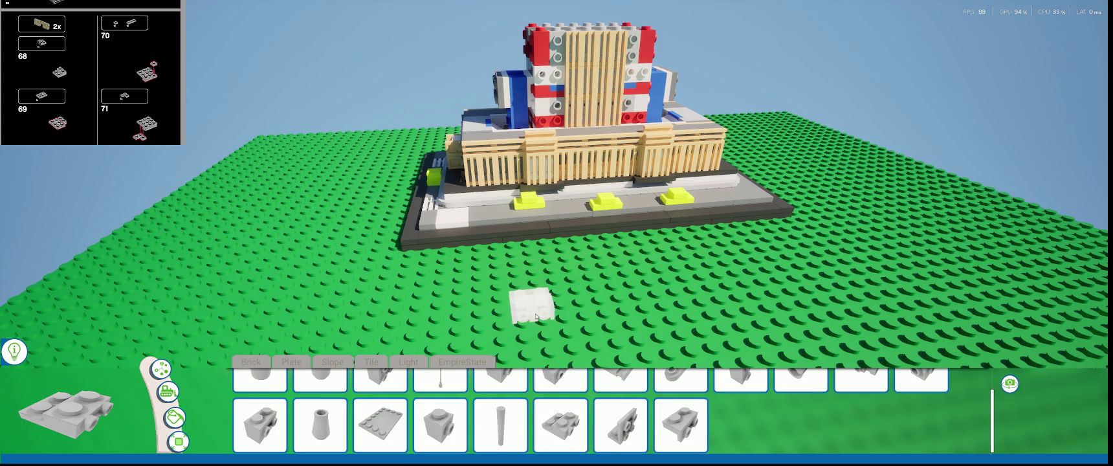
{"action": "left_click", "coordinate": [537, 326]}
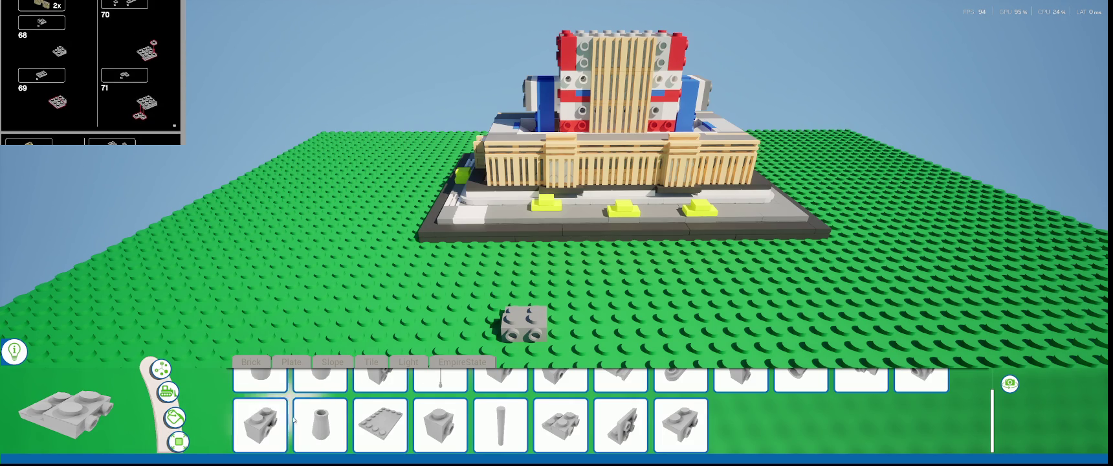
{"action": "scroll", "coordinate": [387, 415], "scroll_direction": "up", "scroll_amount": 1}
- Choose a 2x2 plate and swing the view low over the open baseplate
{"action": "scroll", "coordinate": [387, 416], "scroll_direction": "up", "scroll_amount": 5}
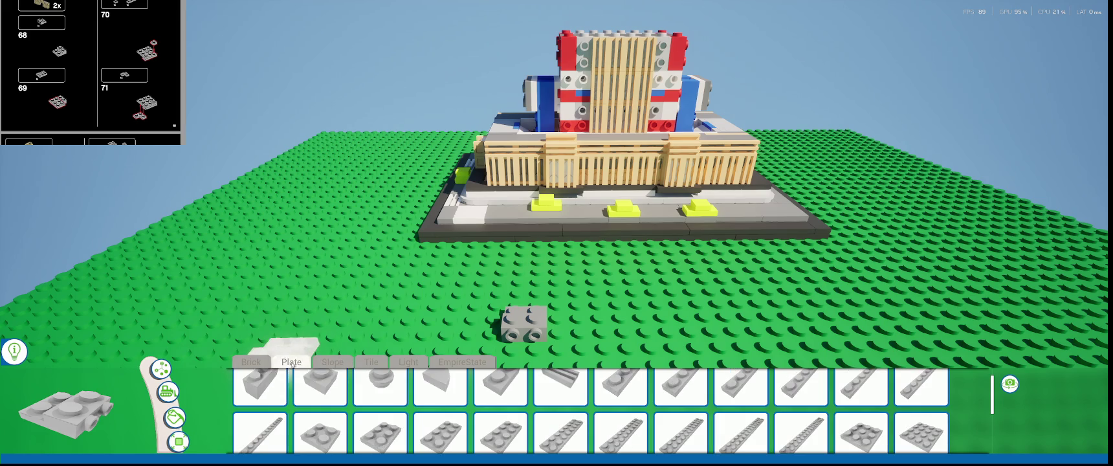
{"action": "left_click", "coordinate": [367, 430]}
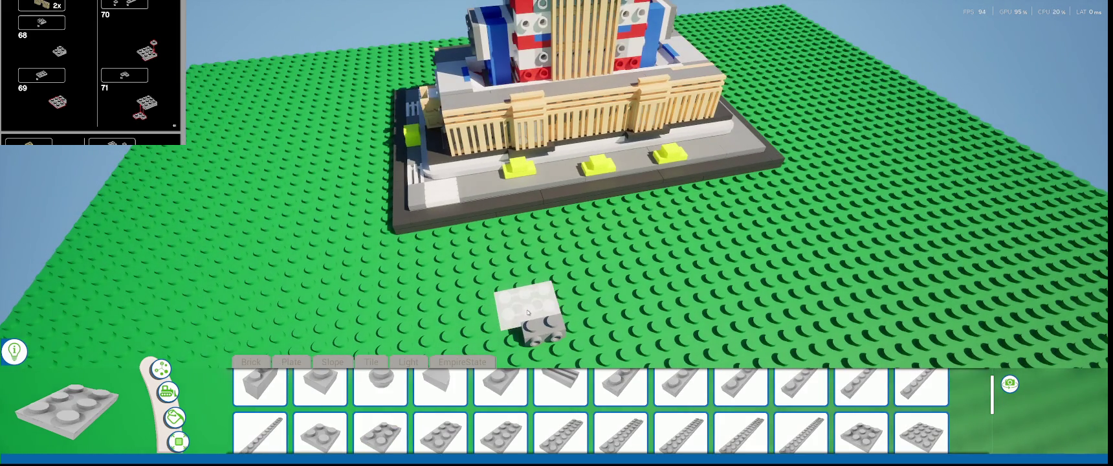
{"action": "mouse_move", "coordinate": [522, 308]}
{"action": "right_mouse_down"}
{"action": "mouse_move", "coordinate": [609, 294]}
{"action": "mouse_move", "coordinate": [597, 326]}
{"action": "right_mouse_up"}
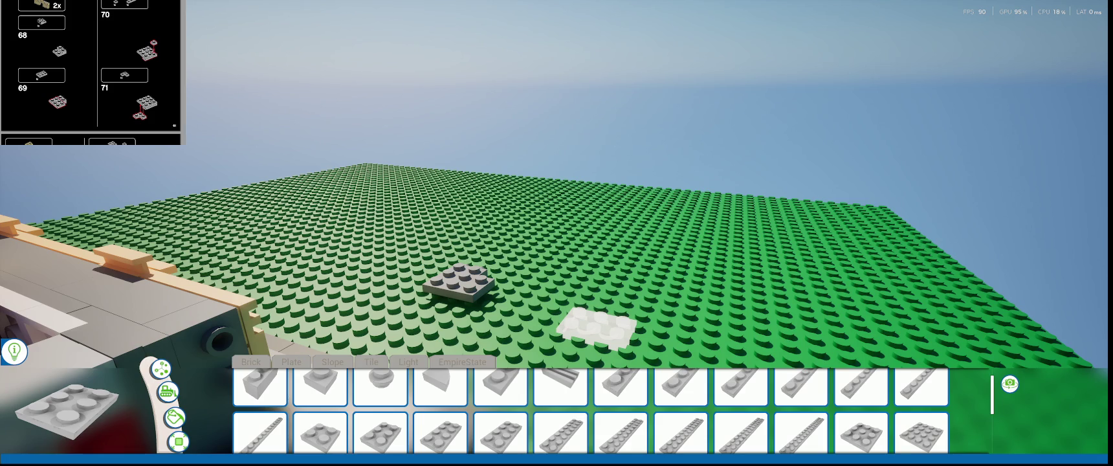
{"action": "right_click_drag", "start_coordinate": [596, 326], "coordinate": [587, 333]}
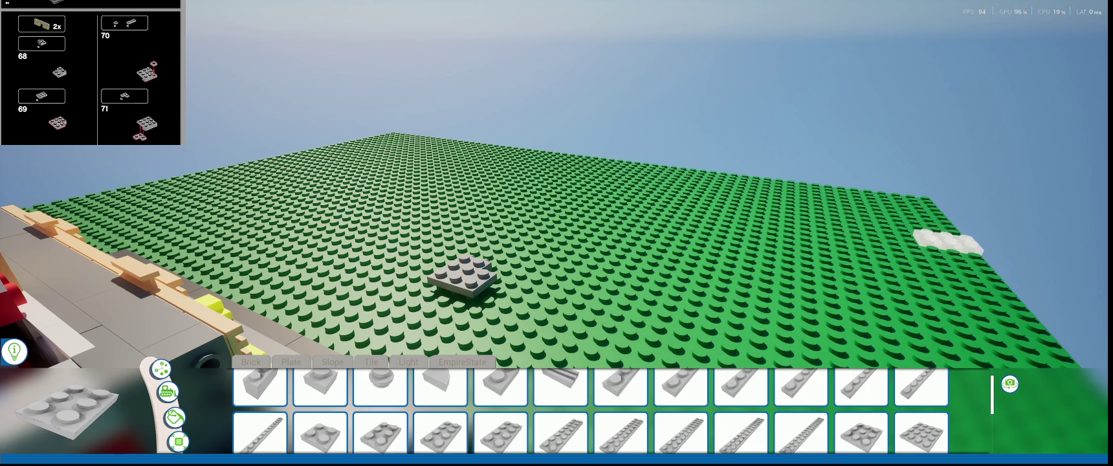
- Attach a dark grey plate to the grey 2x2 piece and select it for repositioning
{"action": "scroll", "coordinate": [582, 401], "scroll_direction": "up", "scroll_amount": 1}
{"action": "left_click", "coordinate": [620, 393]}
{"action": "right_click_drag", "start_coordinate": [476, 299], "coordinate": [459, 294]}
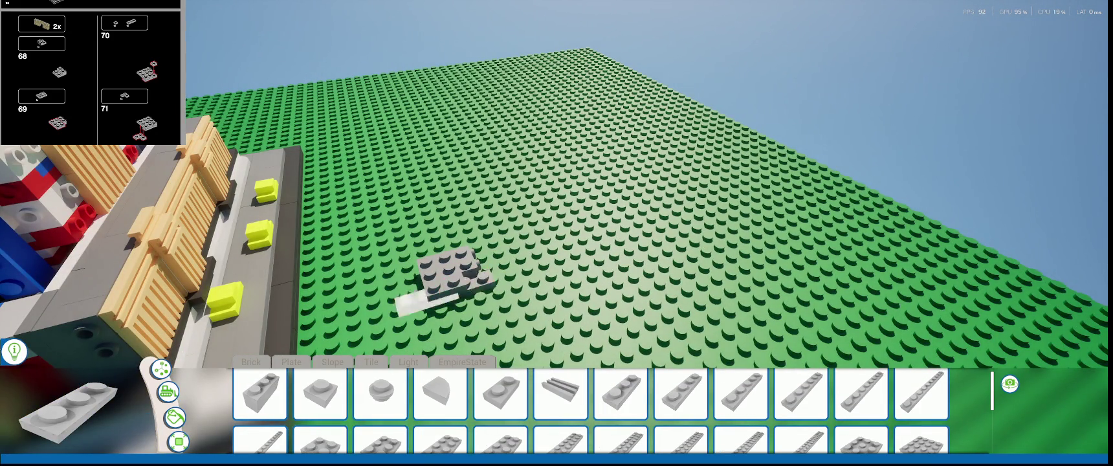
{"action": "left_click", "coordinate": [427, 301]}
{"action": "right_click_drag", "start_coordinate": [427, 300], "coordinate": [554, 338]}
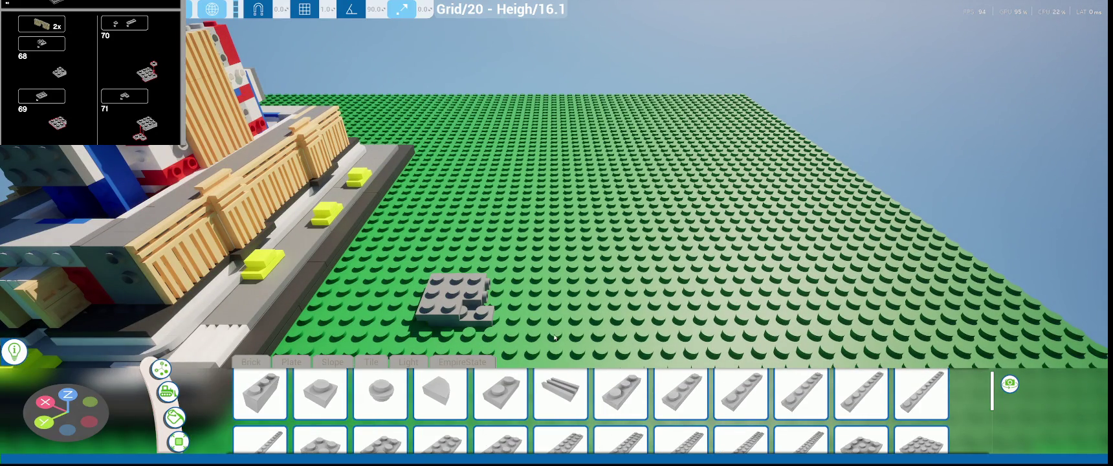
{"action": "left_click", "coordinate": [487, 323]}
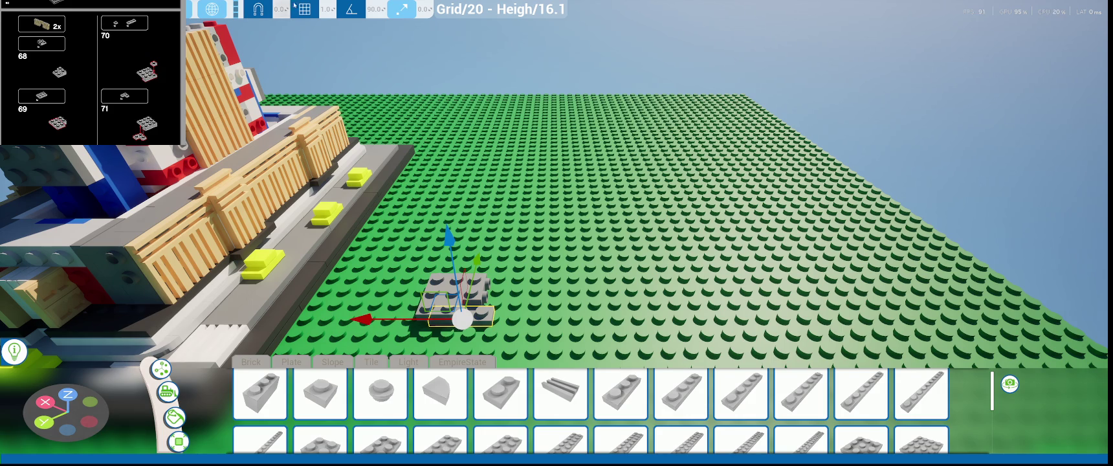
- Set the move snap to 20 and shift the grey plate slightly along X
{"action": "type", "text": "20"}
{"action": "key", "text": "Return"}
{"action": "right_click_drag", "start_coordinate": [343, 39], "coordinate": [406, 271]}
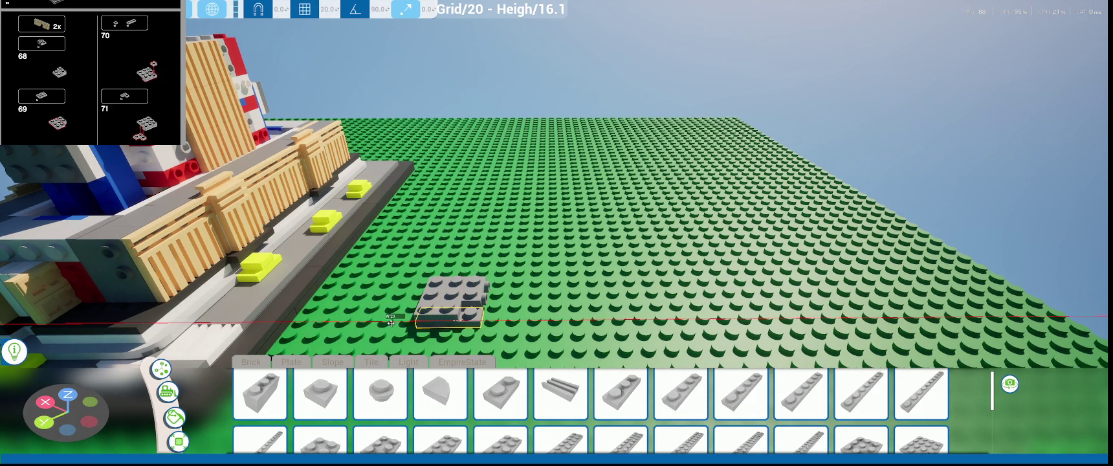
{"action": "left_click", "coordinate": [214, 214]}
{"action": "right_click_drag", "start_coordinate": [579, 337], "coordinate": [580, 246]}
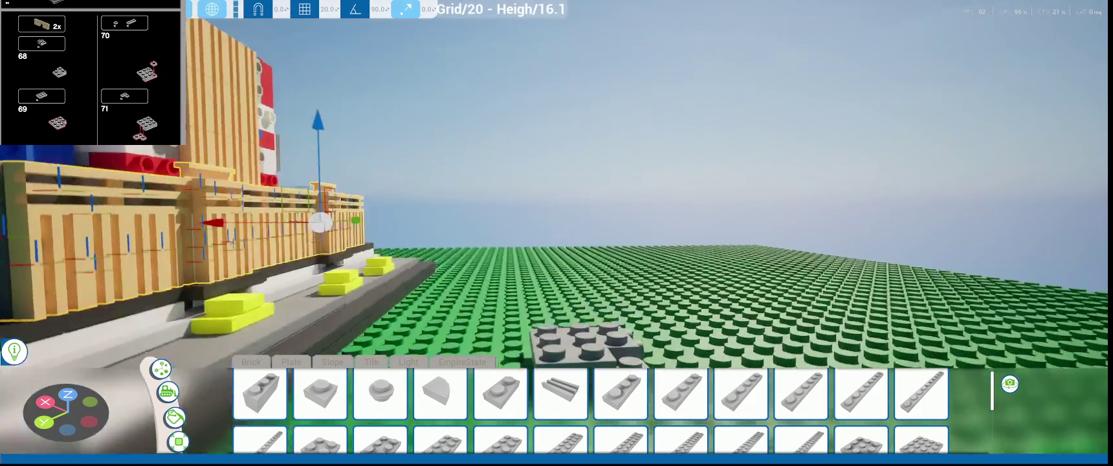
{"action": "left_click", "coordinate": [644, 300]}
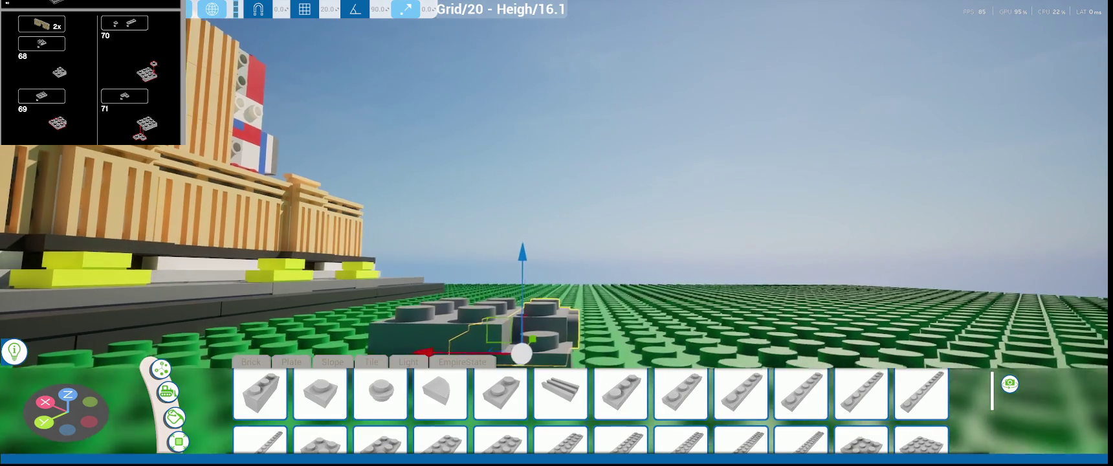
{"action": "right_click_drag", "start_coordinate": [589, 298], "coordinate": [576, 296]}
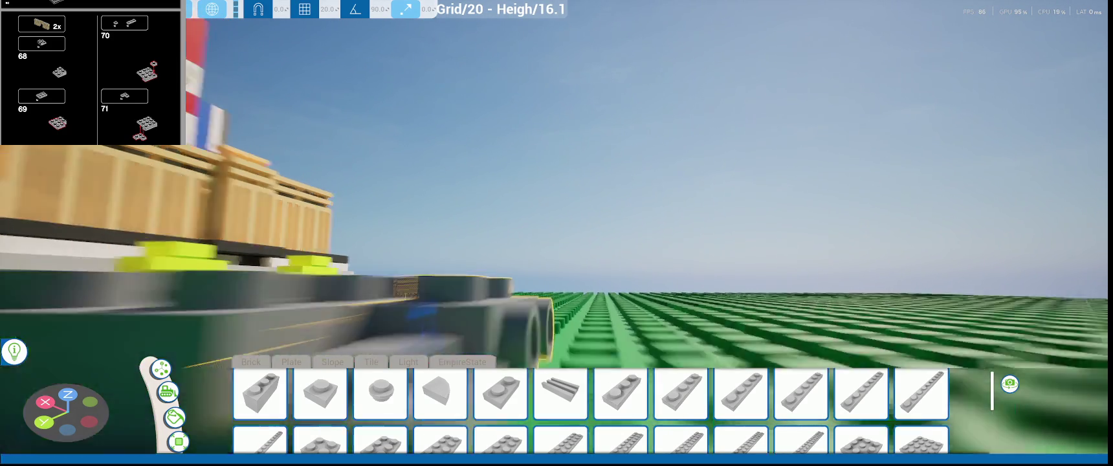
{"action": "scroll", "coordinate": [327, 10], "scroll_direction": "down", "scroll_amount": 3}
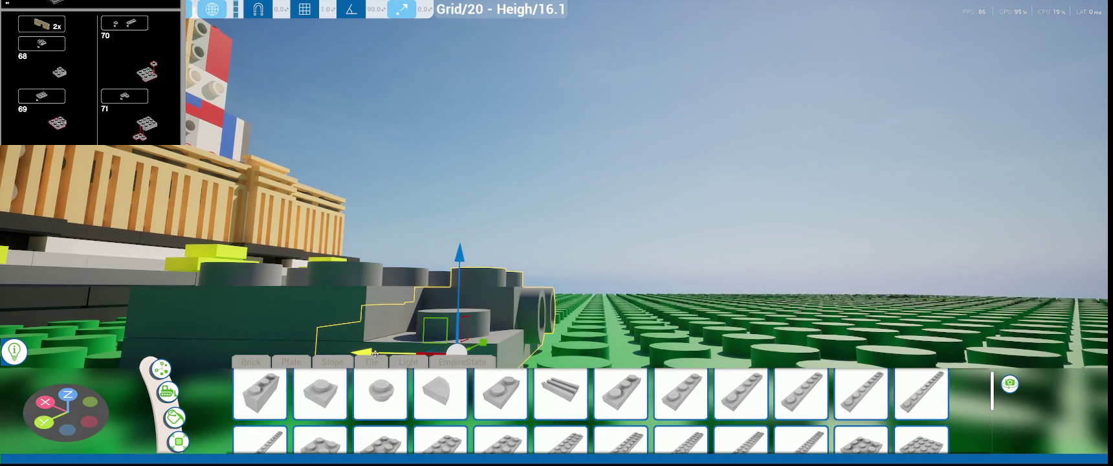
{"action": "left_click_drag", "start_coordinate": [375, 354], "coordinate": [384, 354]}
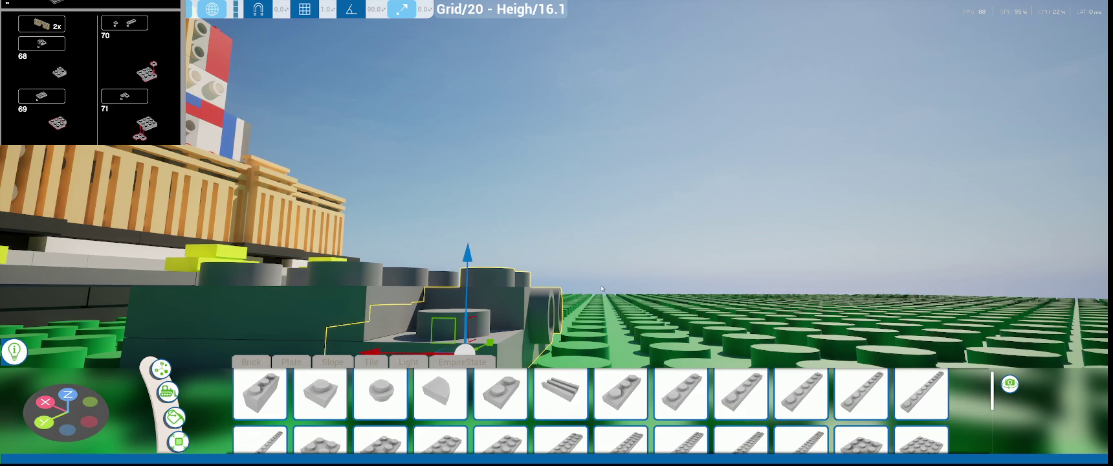
- Pick the round 1x1 plate and bring the view over the grey plate
{"action": "scroll", "coordinate": [601, 288], "scroll_direction": "down", "scroll_amount": 5}
{"action": "scroll", "coordinate": [554, 287], "scroll_direction": "up", "scroll_amount": 2}
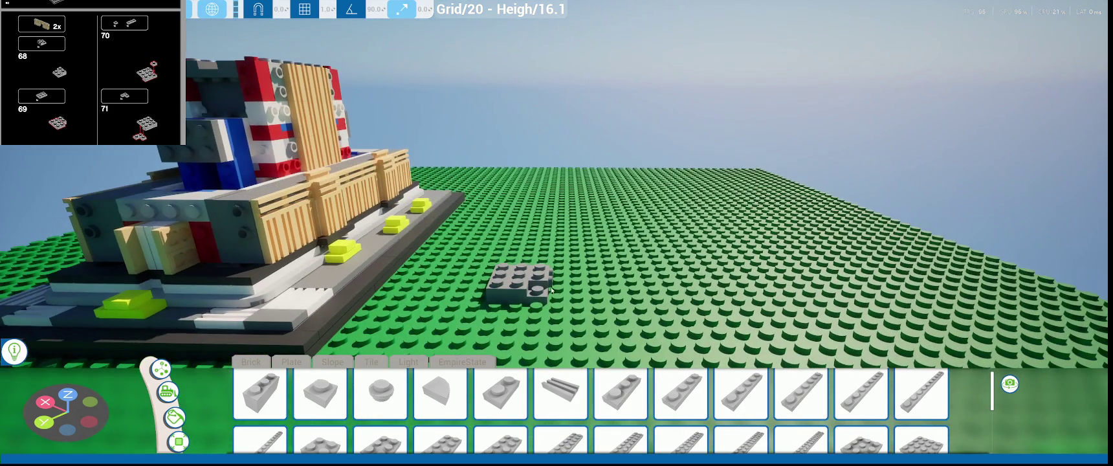
{"action": "scroll", "coordinate": [548, 281], "scroll_direction": "up", "scroll_amount": 1}
{"action": "left_click", "coordinate": [380, 392]}
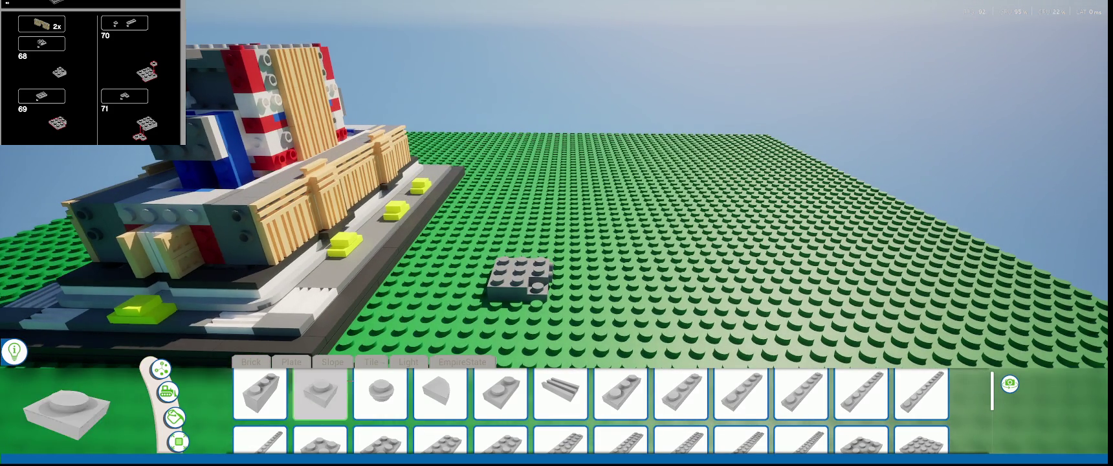
{"action": "scroll", "coordinate": [540, 328], "scroll_direction": "up", "scroll_amount": 2}
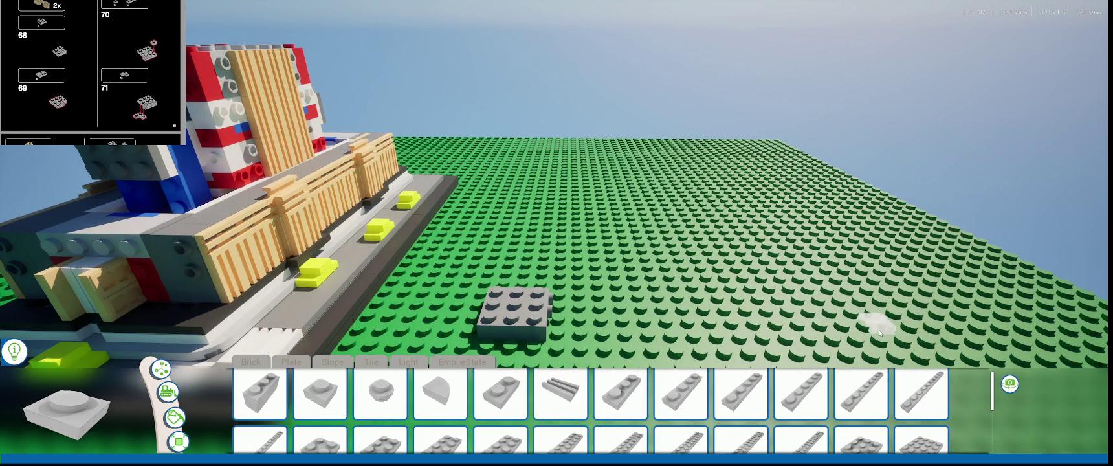
{"action": "scroll", "coordinate": [611, 313], "scroll_direction": "up", "scroll_amount": 5}
{"action": "scroll", "coordinate": [761, 299], "scroll_direction": "up", "scroll_amount": 2}
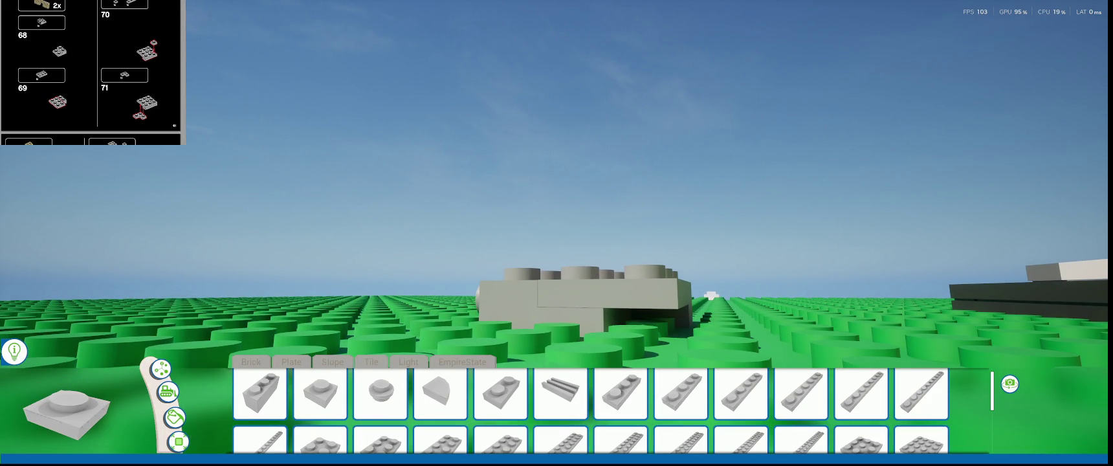
{"action": "mouse_move", "coordinate": [710, 295]}
{"action": "right_mouse_down"}
{"action": "mouse_move", "coordinate": [841, 278]}
{"action": "mouse_move", "coordinate": [809, 213]}
{"action": "right_mouse_up"}
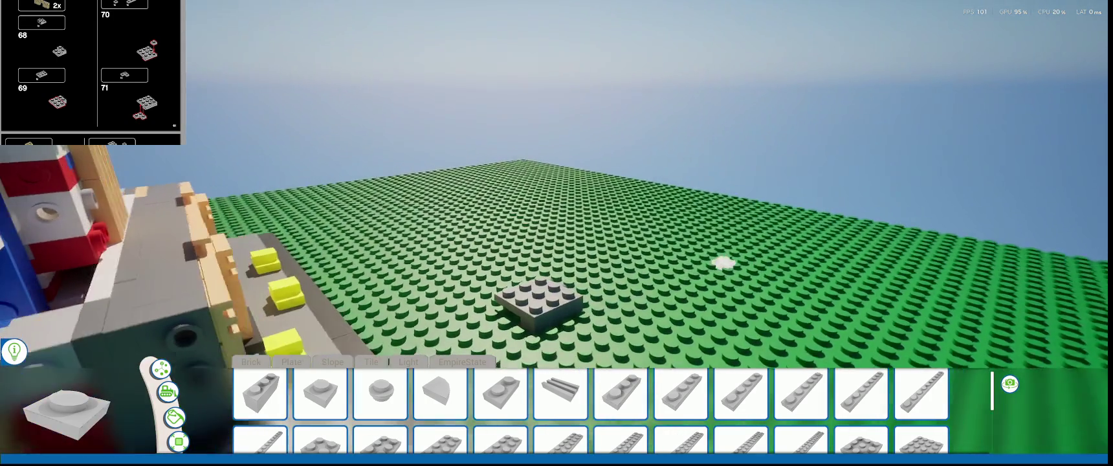
{"action": "right_click_drag", "start_coordinate": [723, 262], "coordinate": [715, 239]}
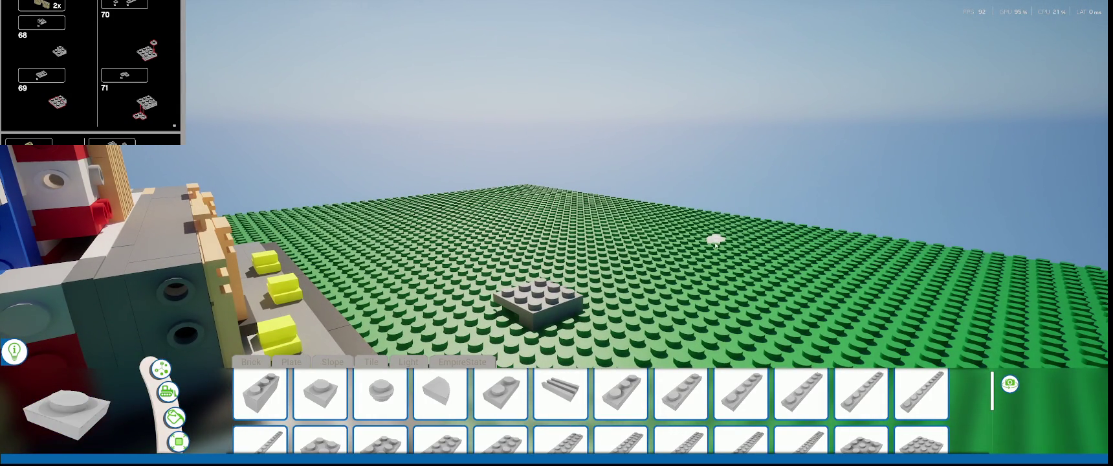
- Place a grey corner plate from the Plate parts beside the grey plate
{"action": "left_click", "coordinate": [295, 361]}
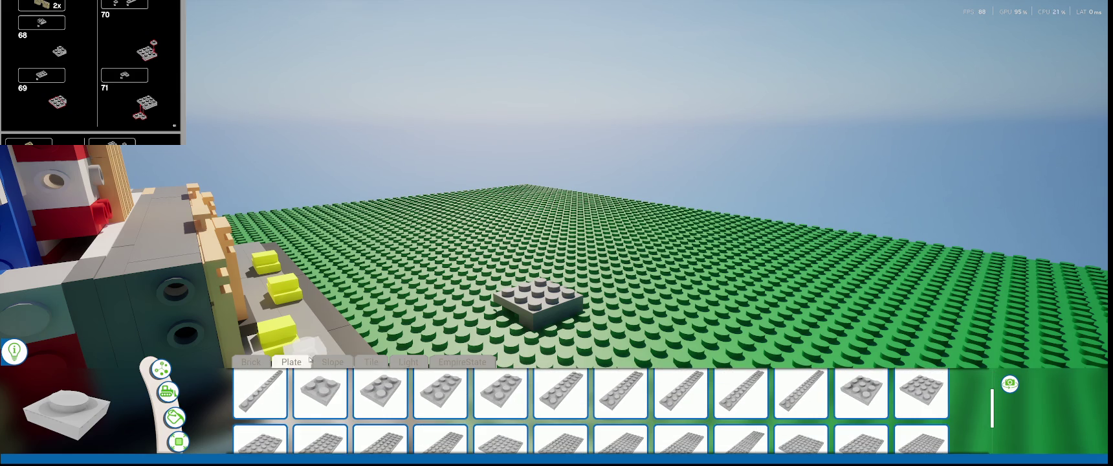
{"action": "scroll", "coordinate": [371, 390], "scroll_direction": "down", "scroll_amount": 3}
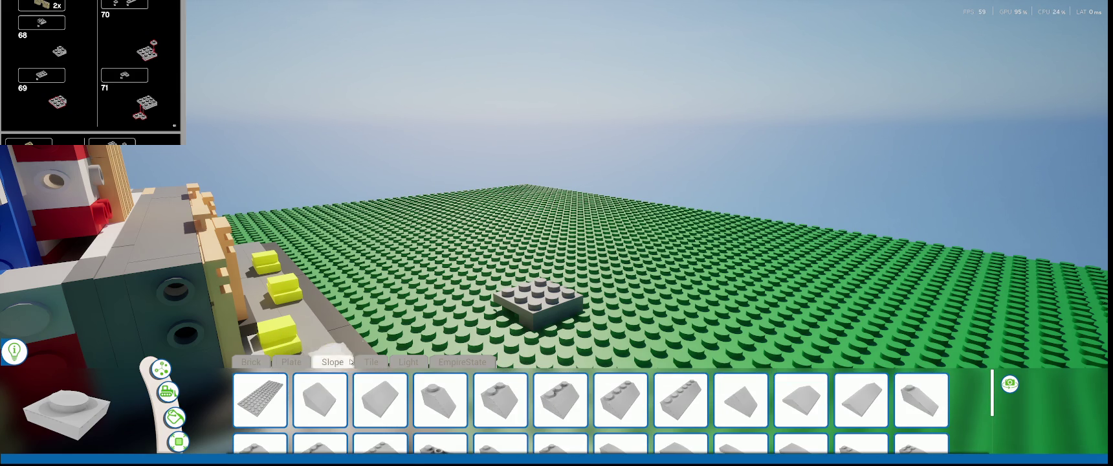
{"action": "left_click", "coordinate": [371, 362]}
{"action": "scroll", "coordinate": [395, 388], "scroll_direction": "down", "scroll_amount": 1}
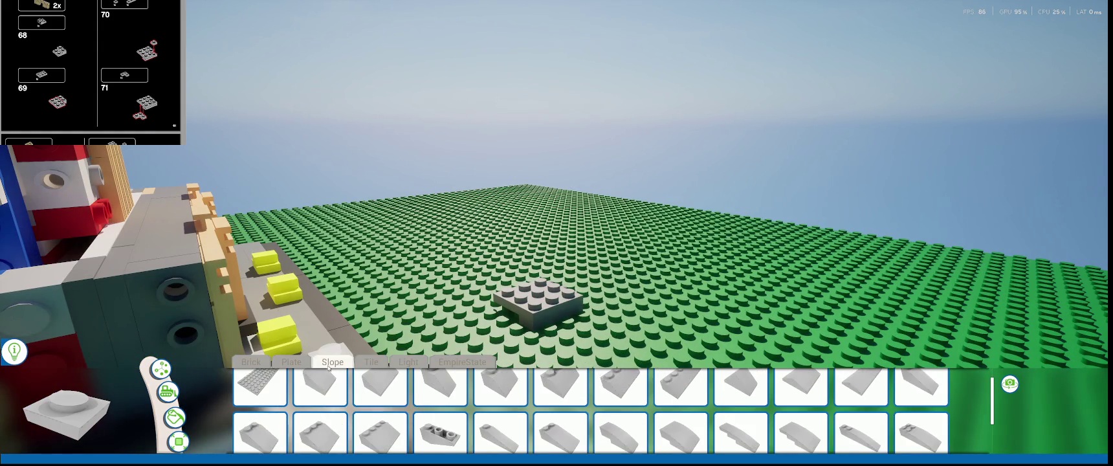
{"action": "left_click", "coordinate": [296, 363]}
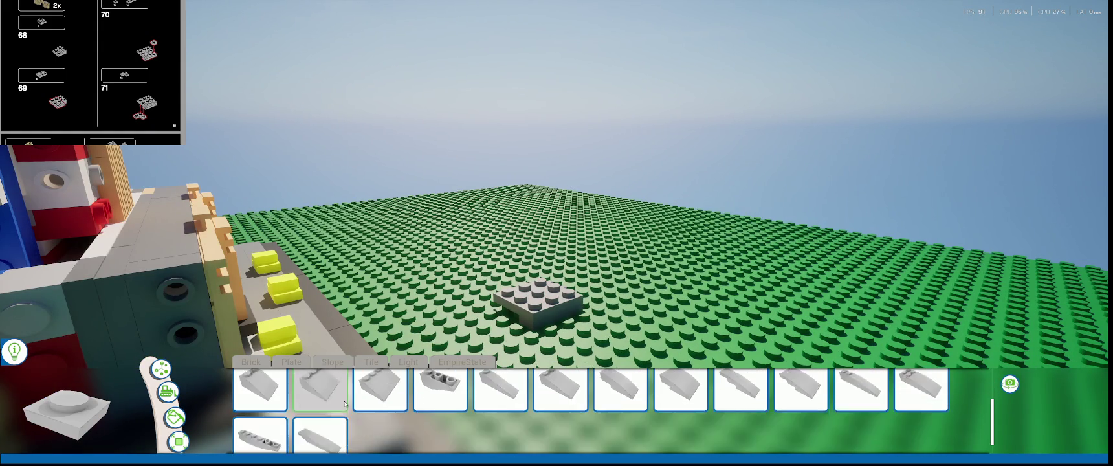
{"action": "left_click", "coordinate": [298, 364]}
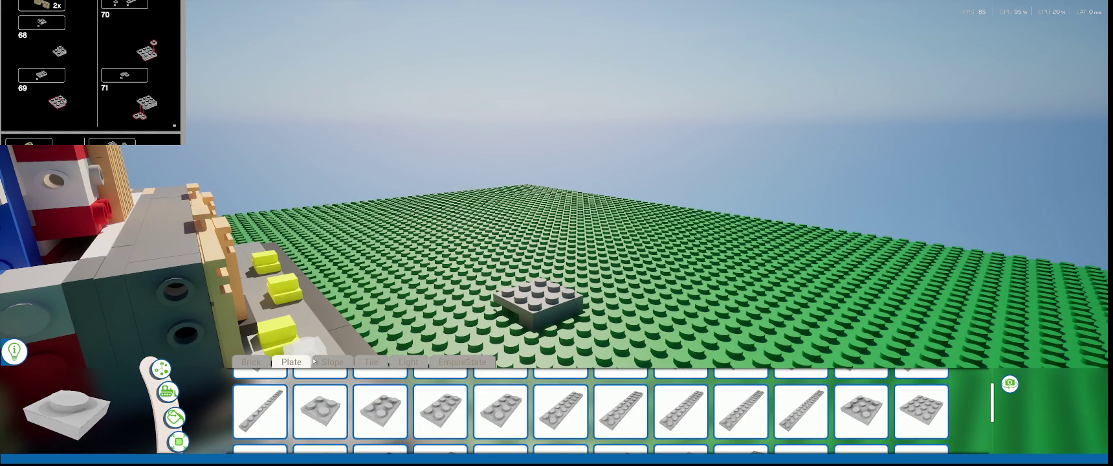
{"action": "scroll", "coordinate": [302, 388], "scroll_direction": "down", "scroll_amount": 2}
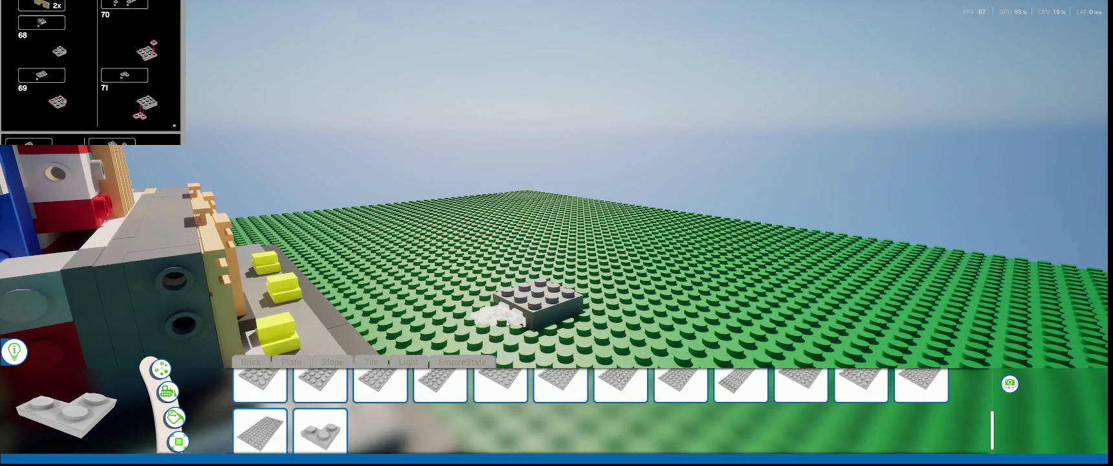
{"action": "left_click", "coordinate": [503, 319]}
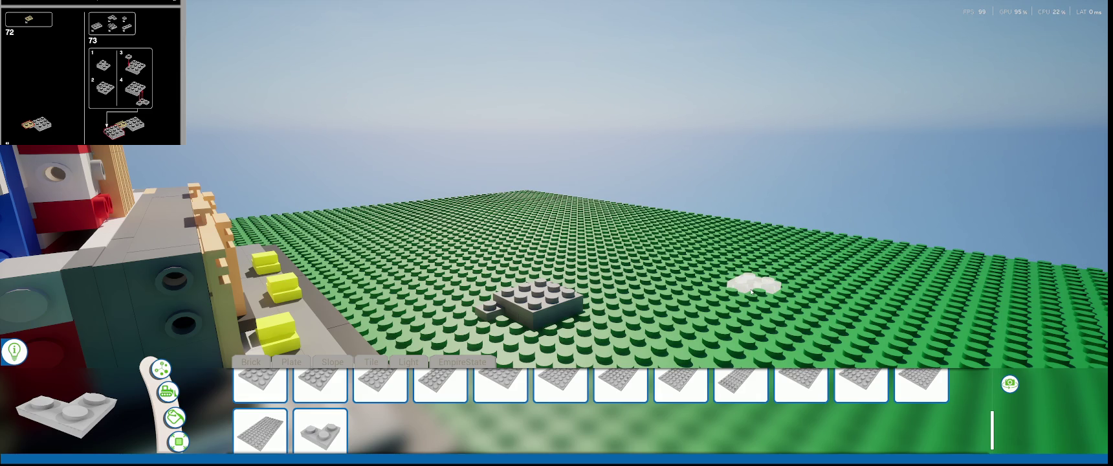
{"action": "scroll", "coordinate": [663, 238], "scroll_direction": "down", "scroll_amount": 5}
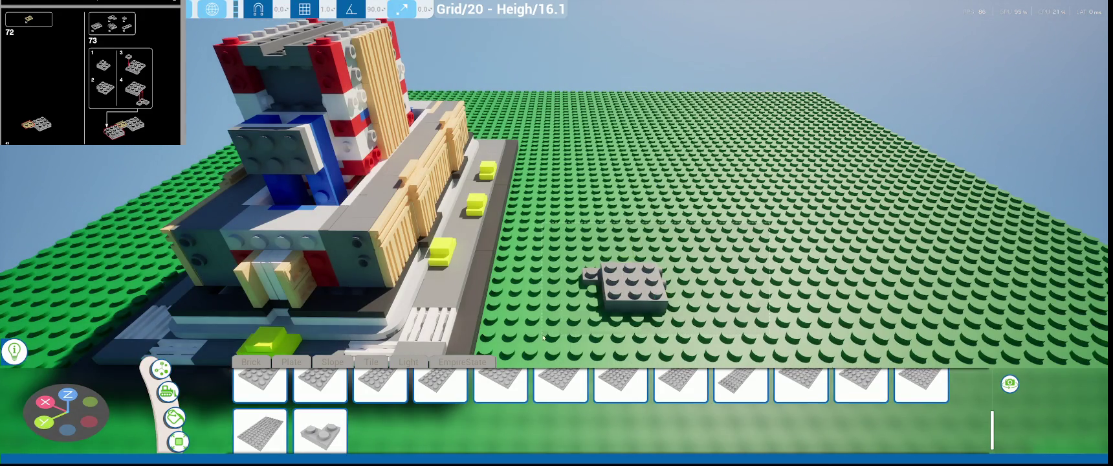
- Select the grey brick, cancel the move, and zoom toward the grey plates
{"action": "left_click", "coordinate": [631, 285]}
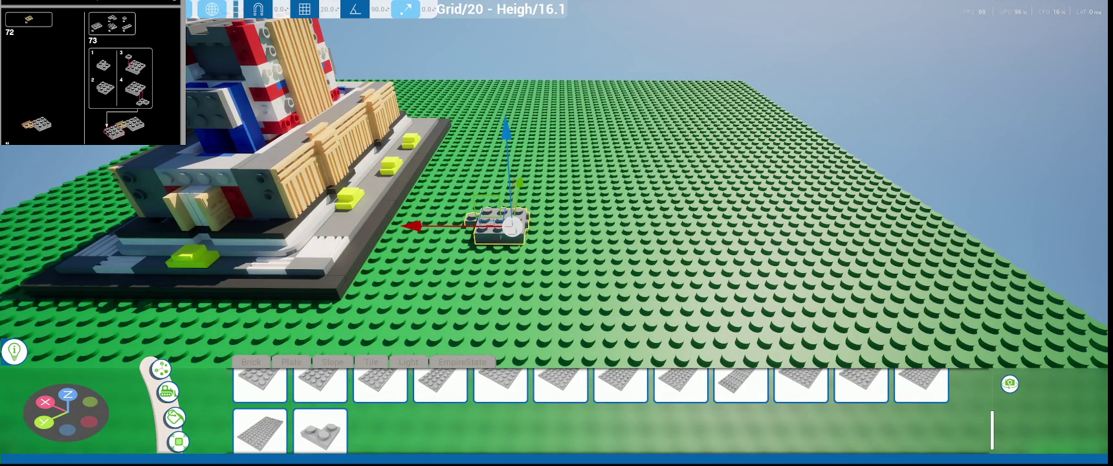
{"action": "key", "text": "Escape"}
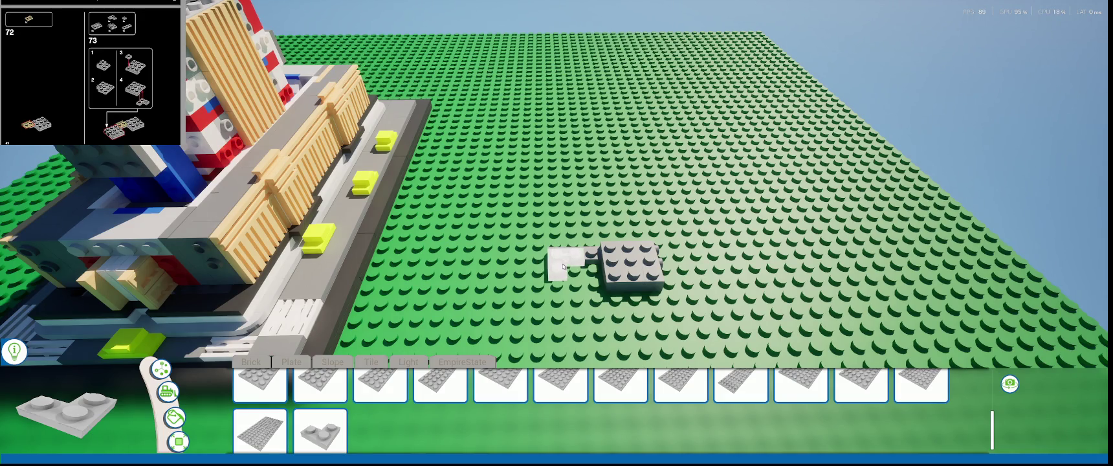
{"action": "right_click_drag", "start_coordinate": [522, 292], "coordinate": [521, 259]}
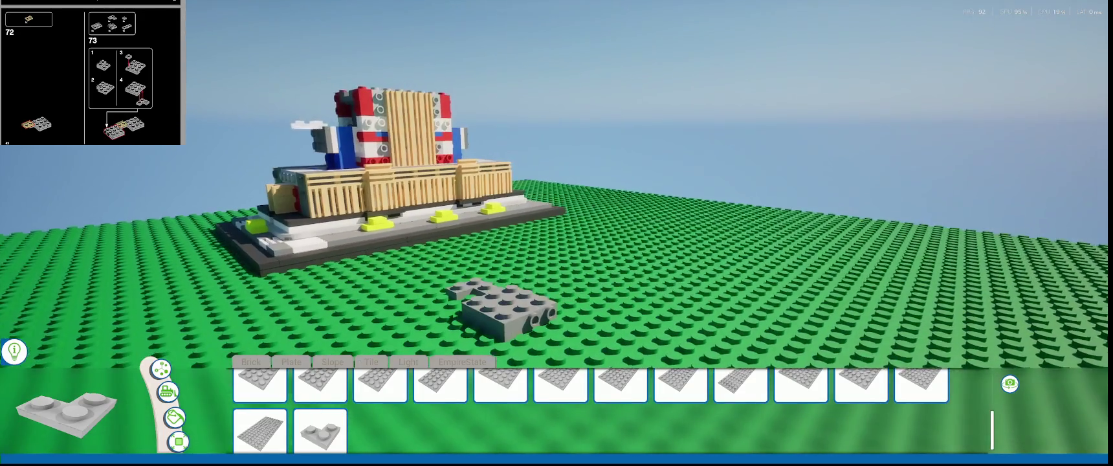
{"action": "right_click_drag", "start_coordinate": [500, 328], "coordinate": [500, 328]}
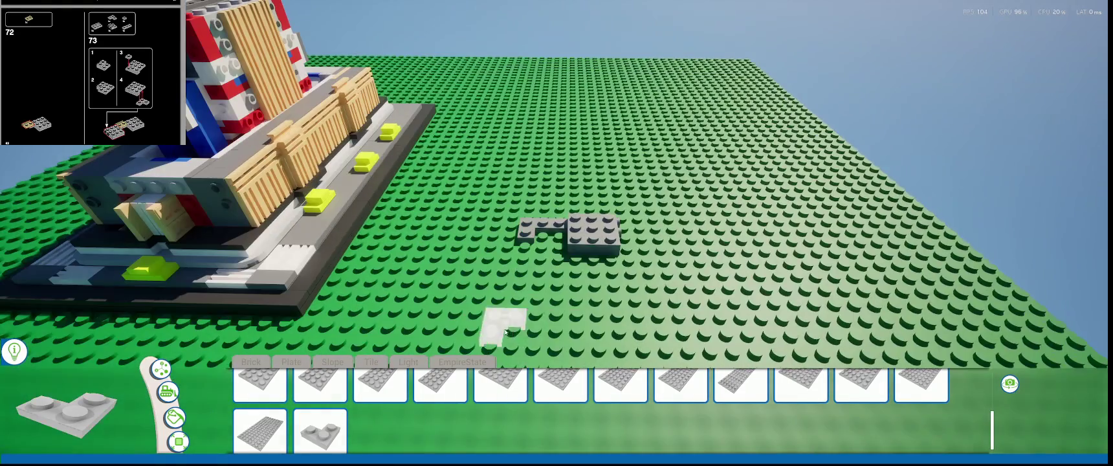
{"action": "scroll", "coordinate": [500, 328], "scroll_direction": "up", "scroll_amount": 2}
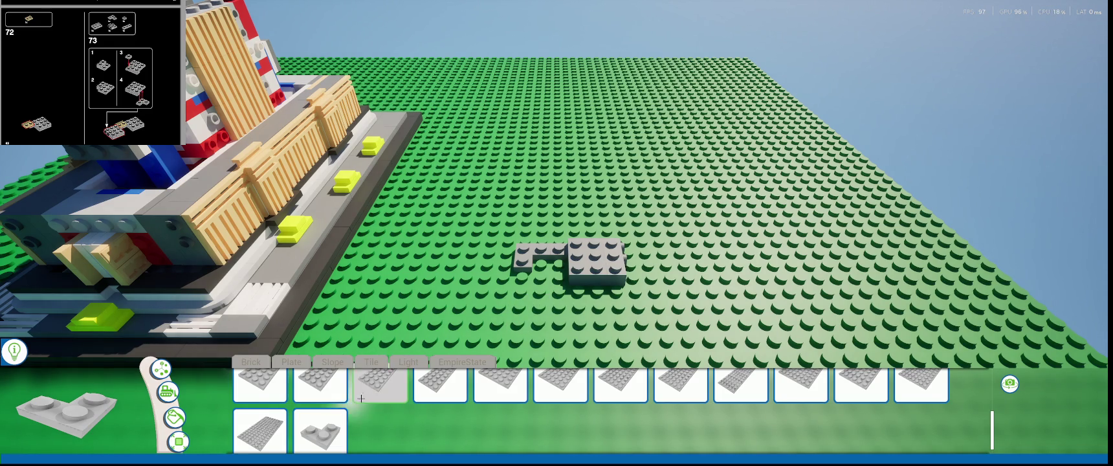
{"action": "scroll", "coordinate": [389, 394], "scroll_direction": "up", "scroll_amount": 2}
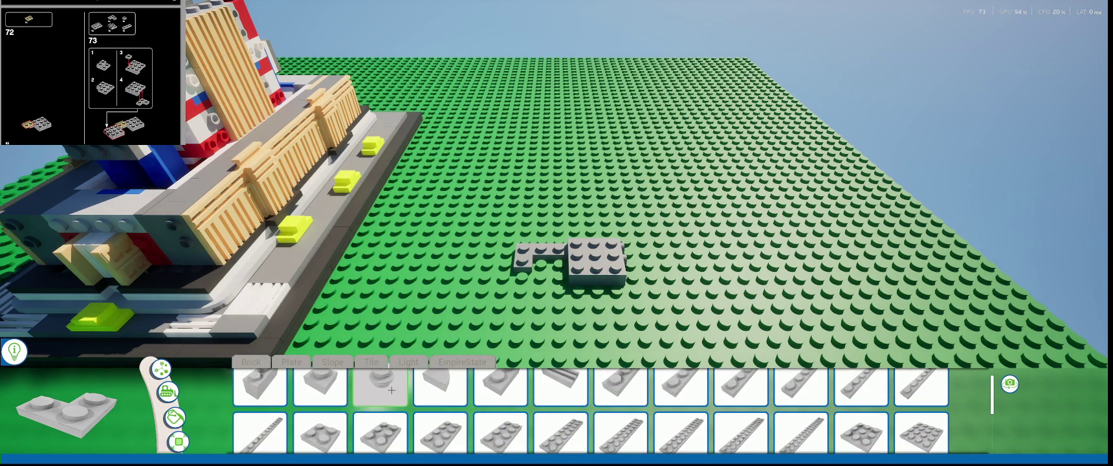
{"action": "scroll", "coordinate": [391, 390], "scroll_direction": "up", "scroll_amount": 1}
{"action": "mouse_move", "coordinate": [382, 337]}
{"action": "middle_mouse_down"}
{"action": "mouse_move", "coordinate": [543, 323]}
{"action": "mouse_move", "coordinate": [547, 291]}
{"action": "mouse_move", "coordinate": [466, 353]}
{"action": "middle_mouse_up"}
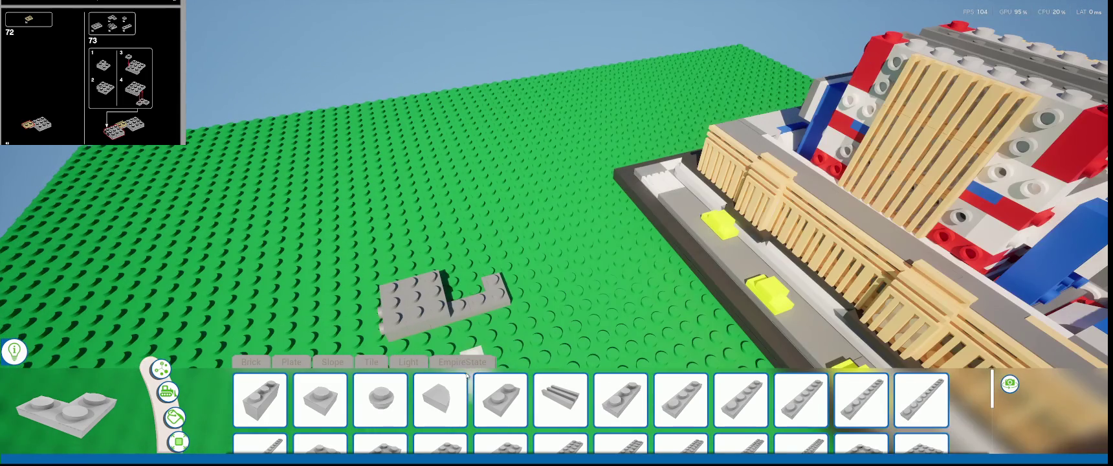
- Choose a part from the EmpireState set and attach it at the grey plates' right end
{"action": "left_click", "coordinate": [466, 363]}
{"action": "scroll", "coordinate": [466, 349], "scroll_direction": "down", "scroll_amount": 5}
{"action": "scroll", "coordinate": [561, 414], "scroll_direction": "down", "scroll_amount": 2}
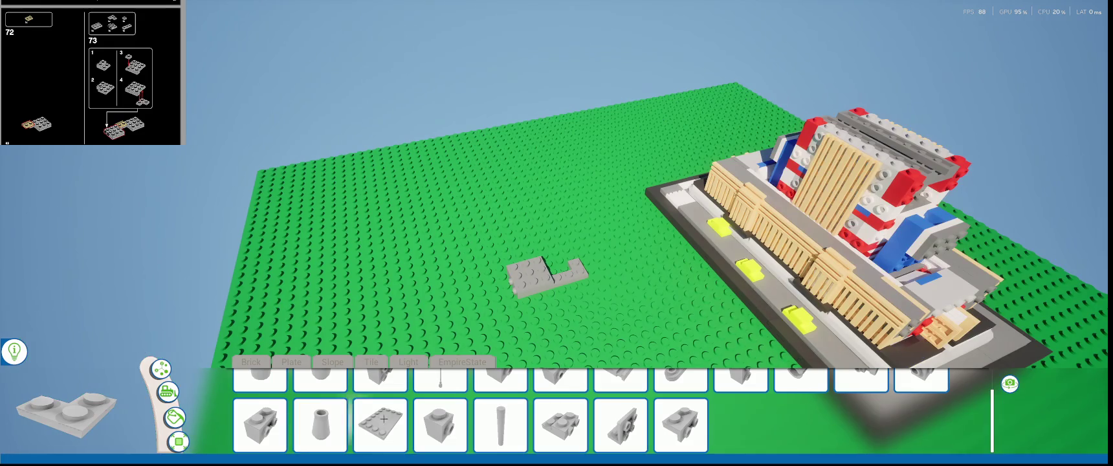
{"action": "left_click", "coordinate": [560, 382]}
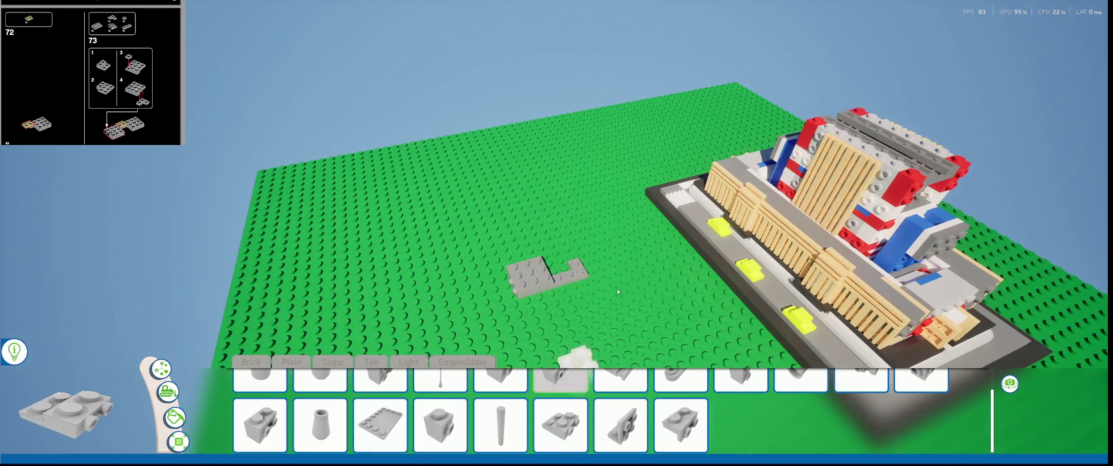
{"action": "scroll", "coordinate": [617, 292], "scroll_direction": "up", "scroll_amount": 3}
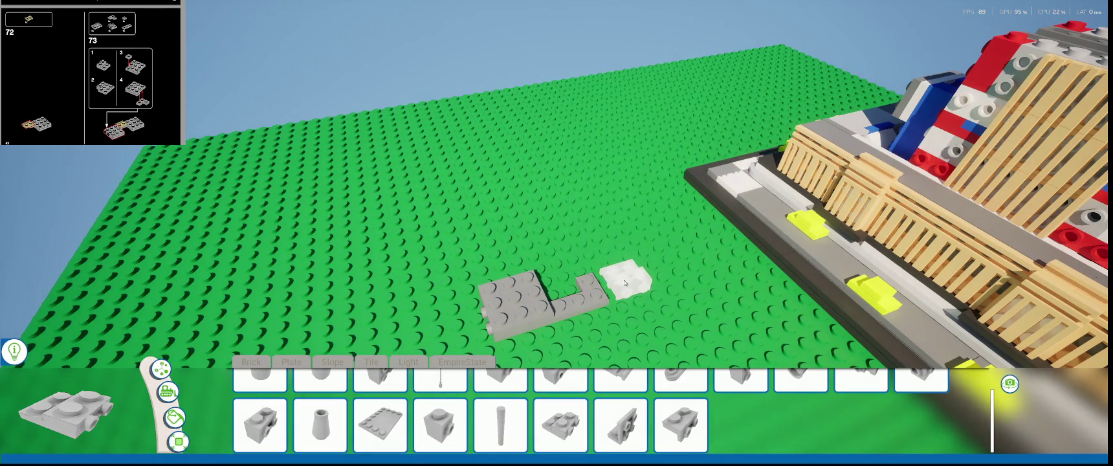
{"action": "left_click", "coordinate": [618, 285]}
{"action": "mouse_move", "coordinate": [619, 285]}
{"action": "middle_mouse_down"}
{"action": "mouse_move", "coordinate": [499, 328]}
{"action": "mouse_move", "coordinate": [388, 259]}
{"action": "middle_mouse_up"}
{"action": "scroll", "coordinate": [679, 236], "scroll_direction": "up", "scroll_amount": 3}
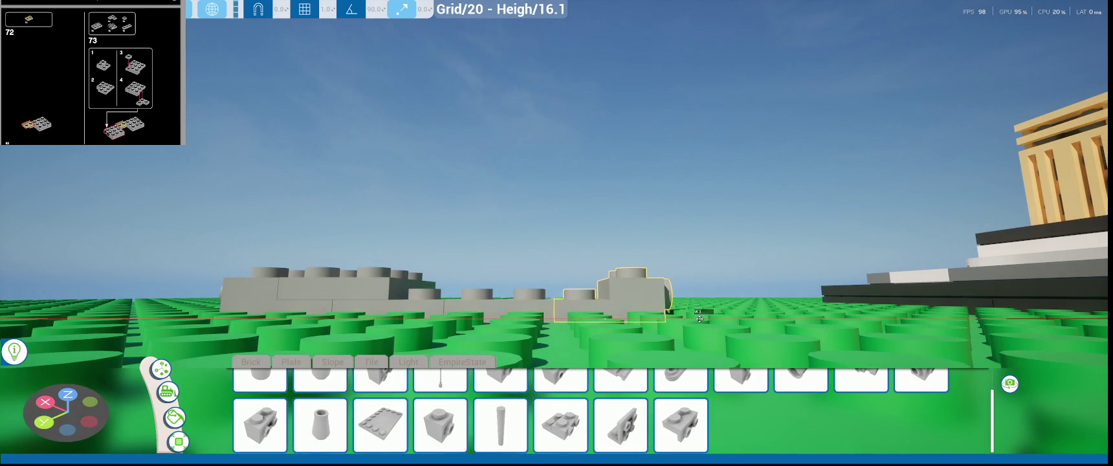
- Place a 2x2 grey plate on the baseplate opposite the first one
{"action": "scroll", "coordinate": [701, 319], "scroll_direction": "up", "scroll_amount": 2}
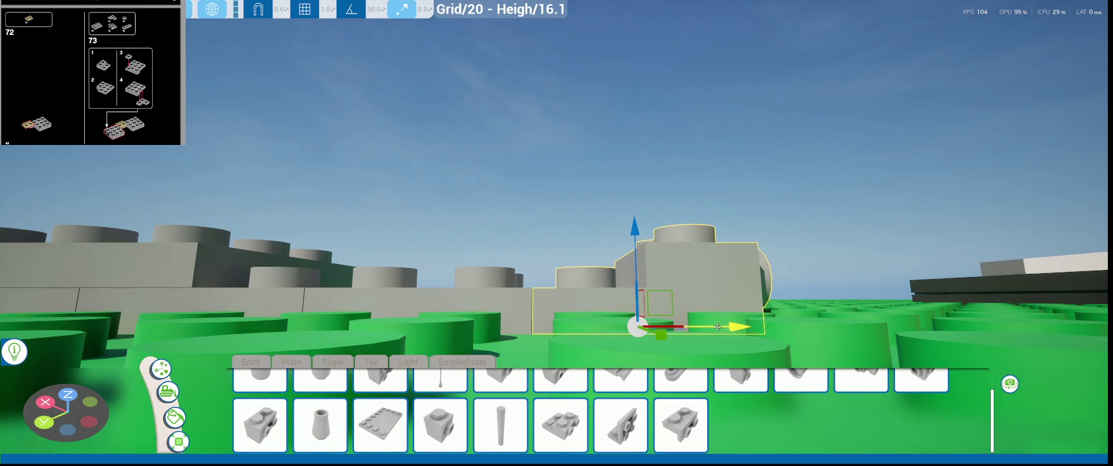
{"action": "scroll", "coordinate": [552, 191], "scroll_direction": "down", "scroll_amount": 5}
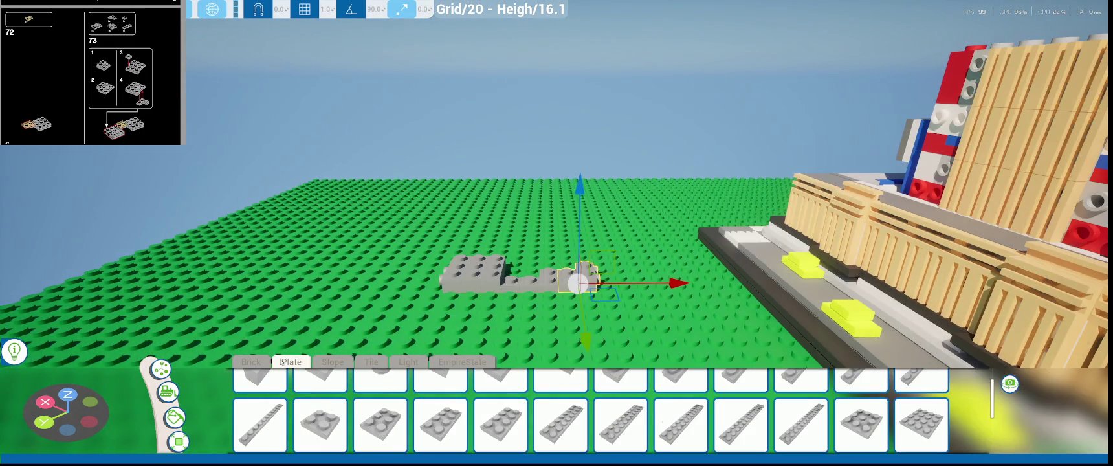
{"action": "left_click_drag", "start_coordinate": [338, 404], "coordinate": [568, 318]}
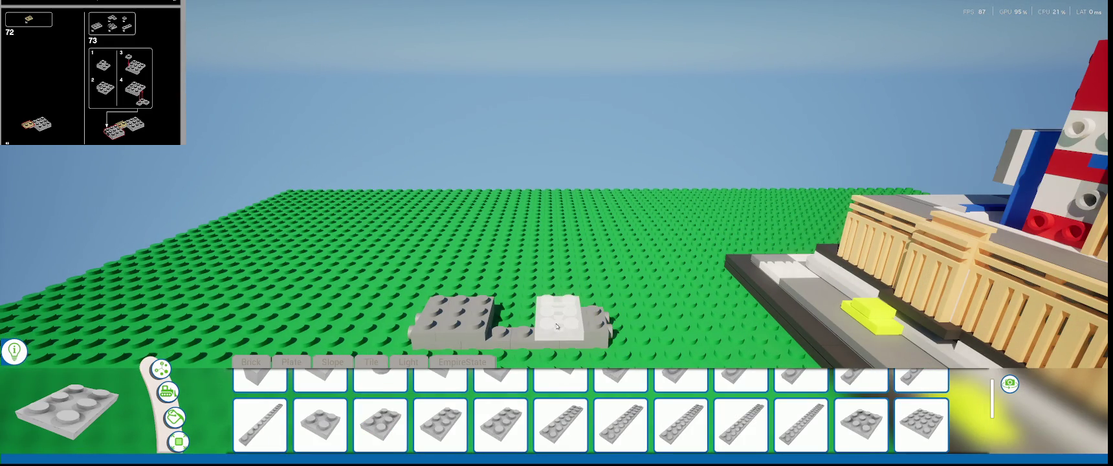
{"action": "mouse_move", "coordinate": [557, 325]}
{"action": "middle_mouse_down"}
{"action": "mouse_move", "coordinate": [453, 311]}
{"action": "mouse_move", "coordinate": [460, 292]}
{"action": "middle_mouse_up"}
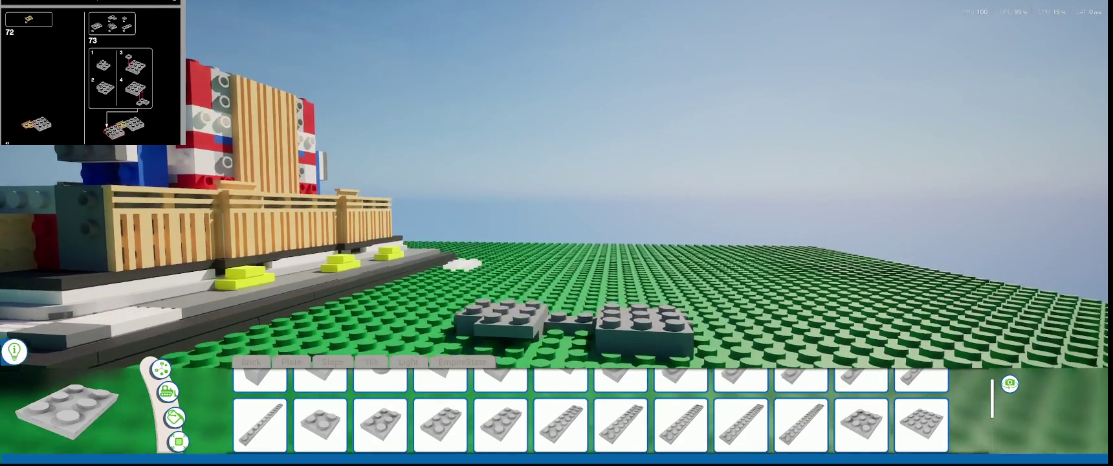
{"action": "right_click_drag", "start_coordinate": [492, 304], "coordinate": [522, 318]}
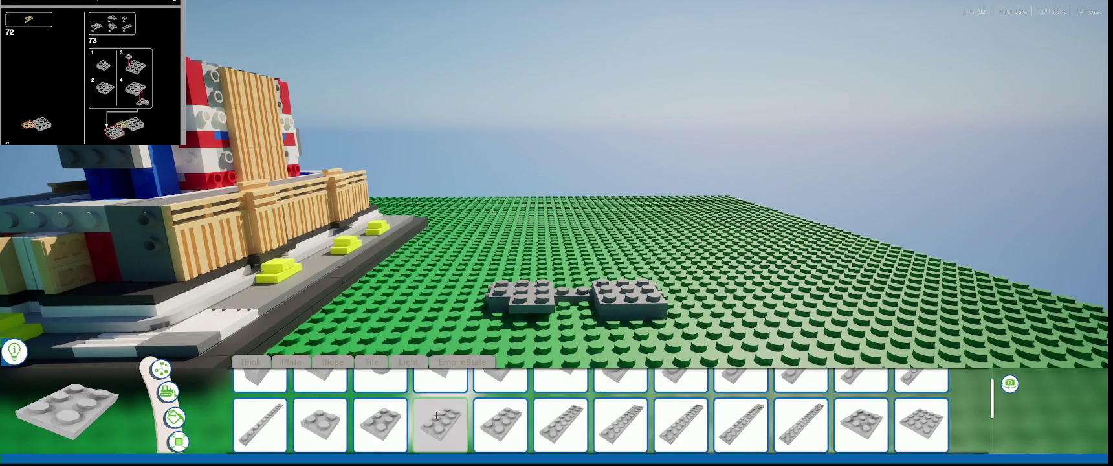
{"action": "scroll", "coordinate": [453, 415], "scroll_direction": "up", "scroll_amount": 1}
- Switch the held part through 1x4, 1x1 and rail plates
{"action": "left_click", "coordinate": [740, 394]}
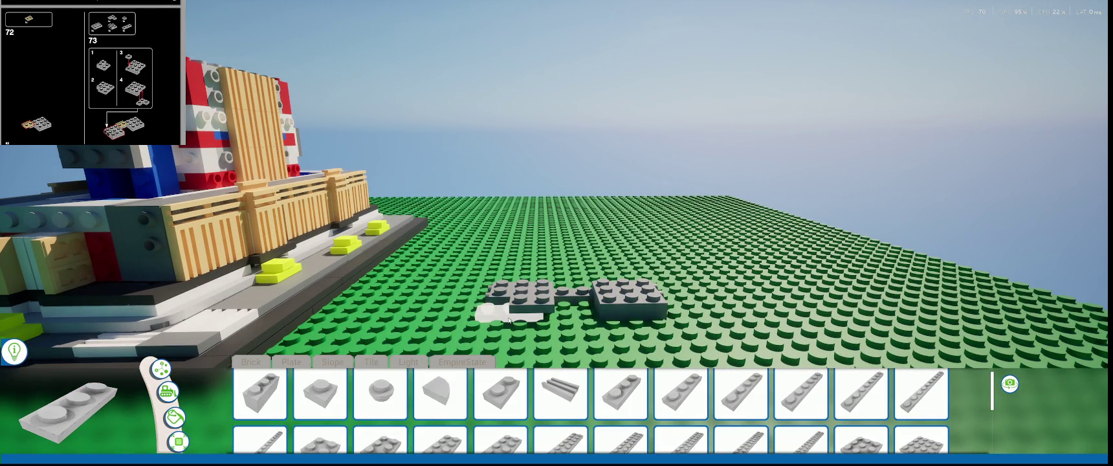
{"action": "left_click", "coordinate": [319, 394]}
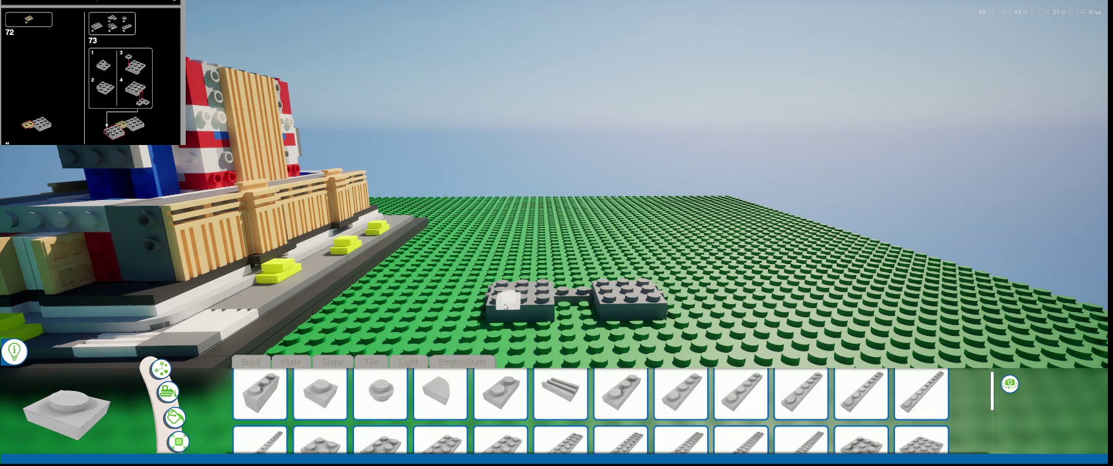
{"action": "right_click_drag", "start_coordinate": [563, 264], "coordinate": [493, 233]}
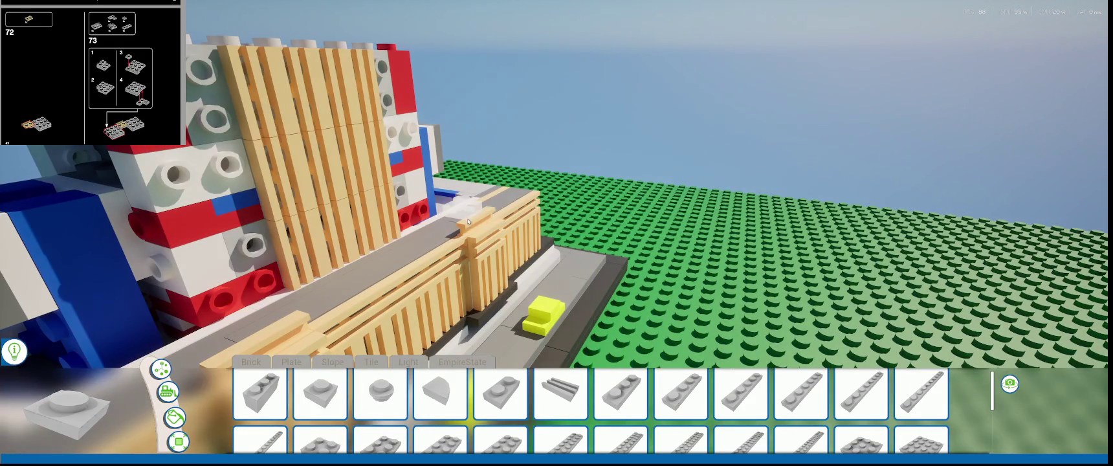
{"action": "right_click_drag", "start_coordinate": [490, 229], "coordinate": [342, 363]}
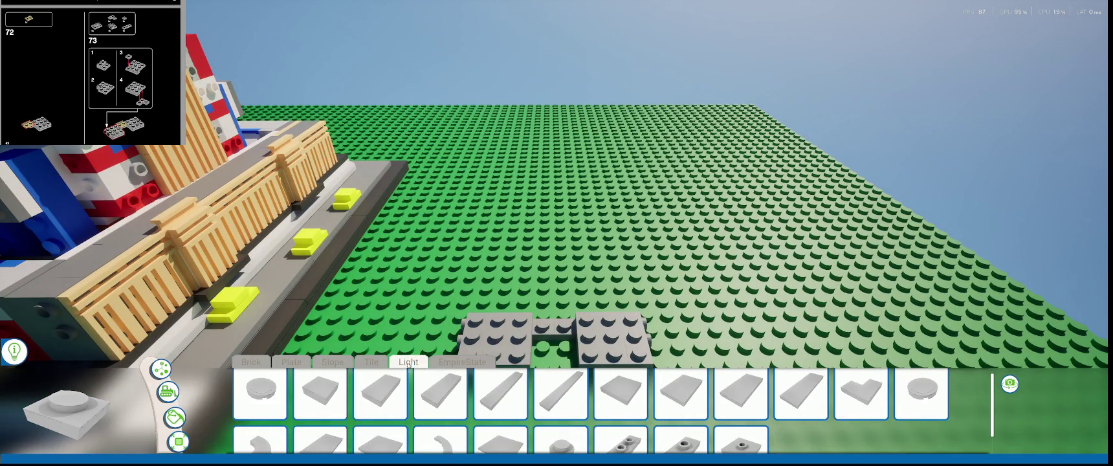
{"action": "left_click", "coordinate": [620, 395]}
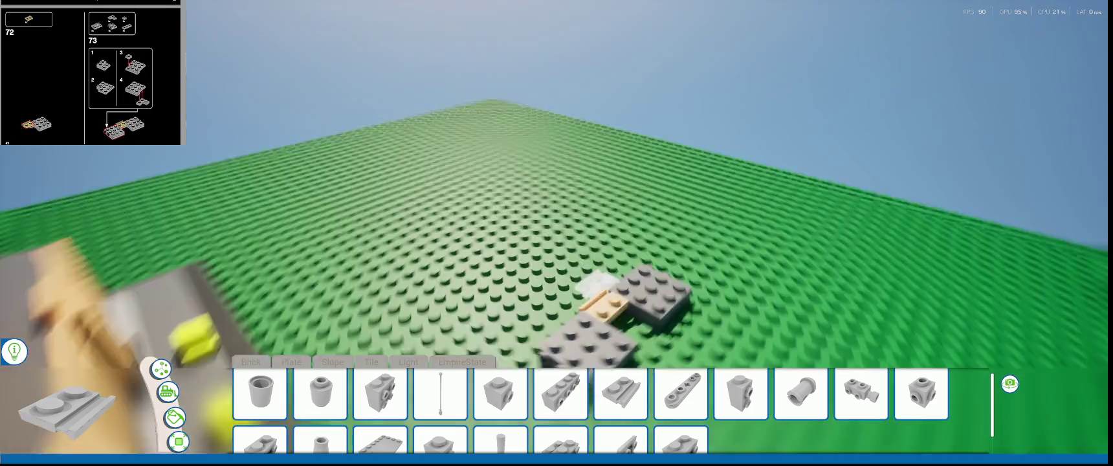
{"action": "right_click_drag", "start_coordinate": [473, 308], "coordinate": [532, 269]}
- Slide the tan piece into position between the two grey plates
{"action": "left_click", "coordinate": [532, 269]}
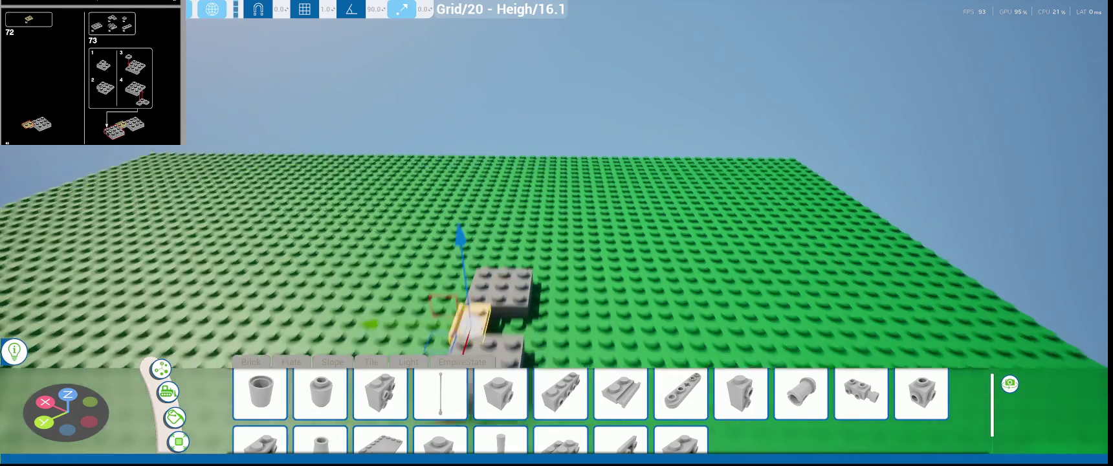
{"action": "mouse_move", "coordinate": [532, 269]}
{"action": "right_mouse_down"}
{"action": "mouse_move", "coordinate": [532, 246]}
{"action": "mouse_move", "coordinate": [508, 240]}
{"action": "right_mouse_up"}
{"action": "left_click_drag", "start_coordinate": [429, 352], "coordinate": [421, 352]}
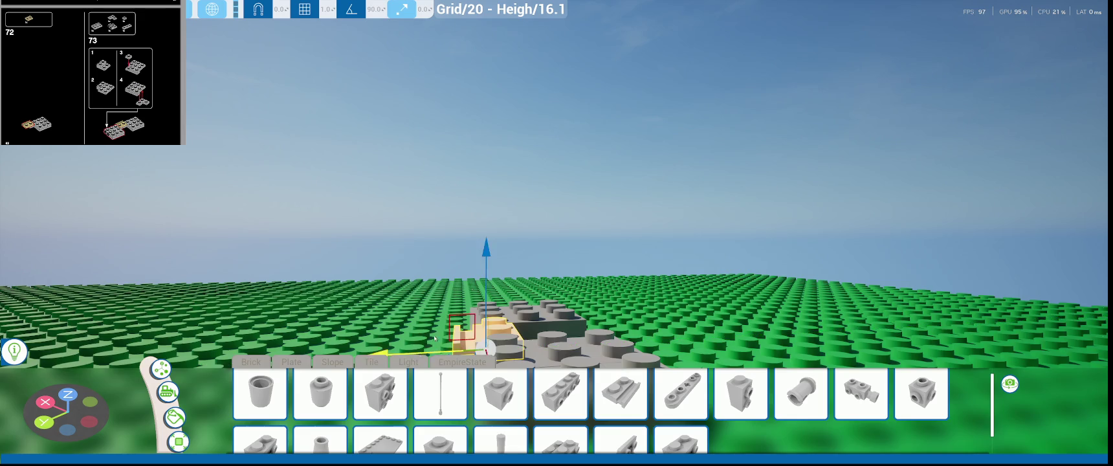
{"action": "scroll", "coordinate": [833, 256], "scroll_direction": "down", "scroll_amount": 5}
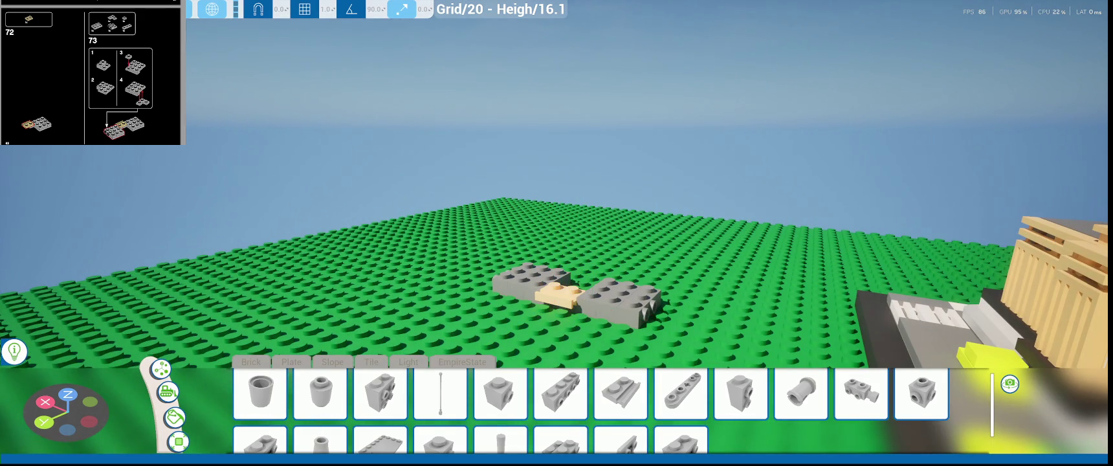
{"action": "right_click_drag", "start_coordinate": [823, 266], "coordinate": [823, 266]}
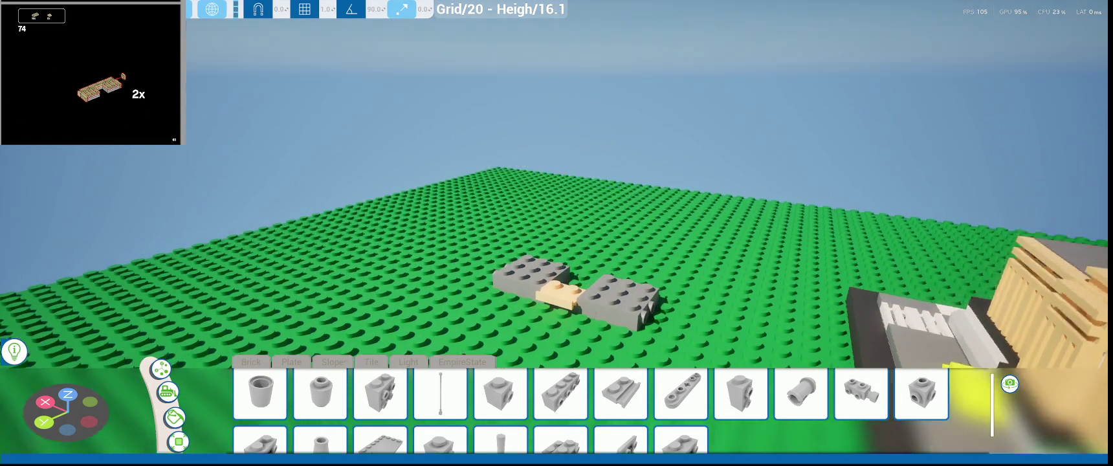
- Place tan grooved grille tiles on the left and right grey plates
{"action": "mouse_move", "coordinate": [571, 270]}
{"action": "right_mouse_down"}
{"action": "mouse_move", "coordinate": [591, 247]}
{"action": "mouse_move", "coordinate": [376, 364]}
{"action": "right_mouse_up"}
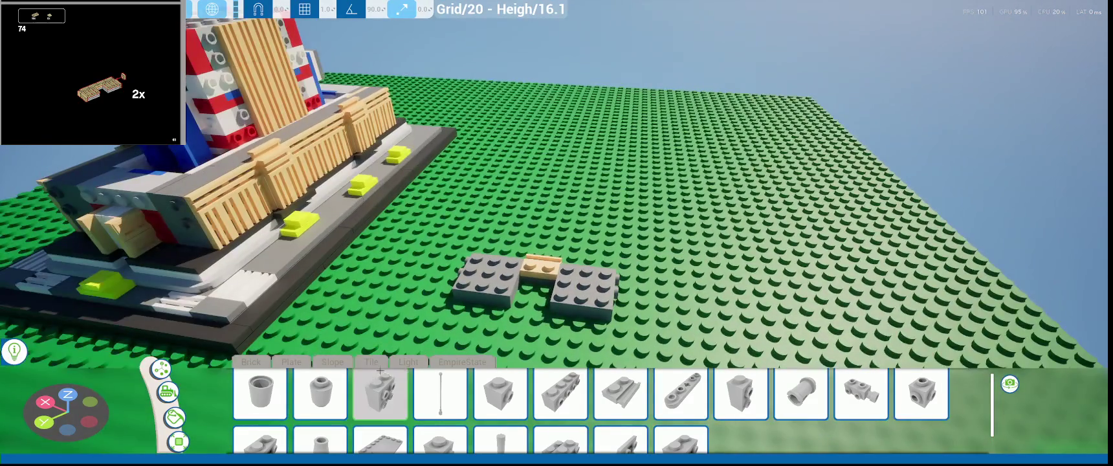
{"action": "left_click", "coordinate": [333, 364]}
{"action": "left_click", "coordinate": [291, 363]}
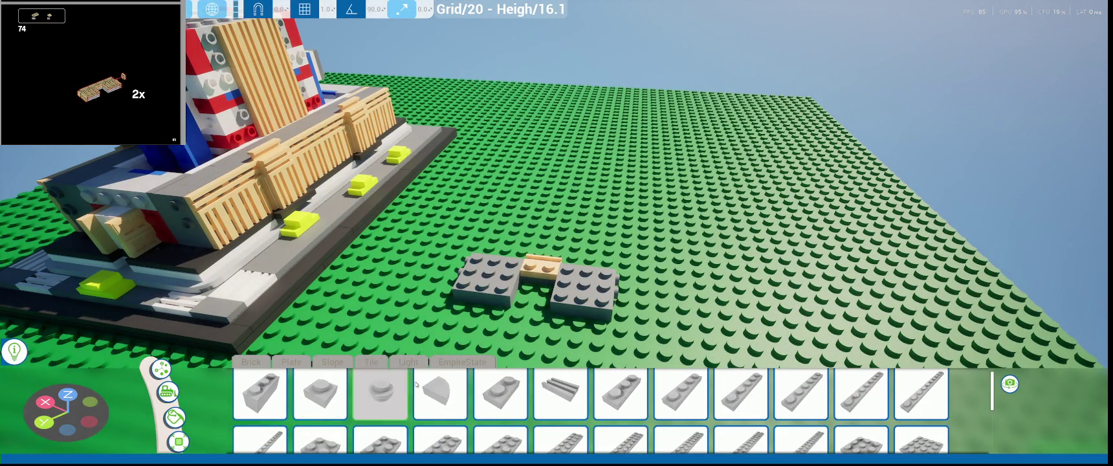
{"action": "scroll", "coordinate": [482, 395], "scroll_direction": "down", "scroll_amount": 2}
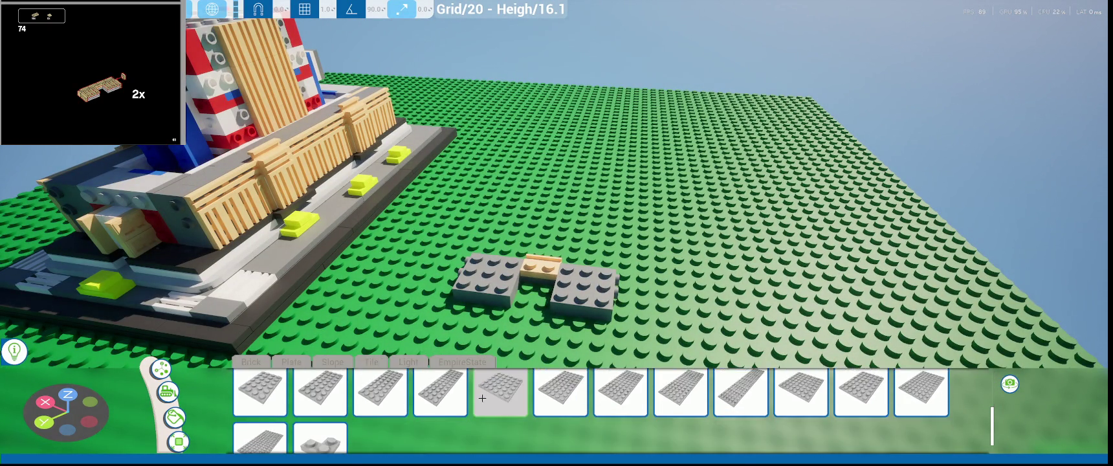
{"action": "left_click", "coordinate": [408, 362]}
{"action": "left_click", "coordinate": [333, 363]}
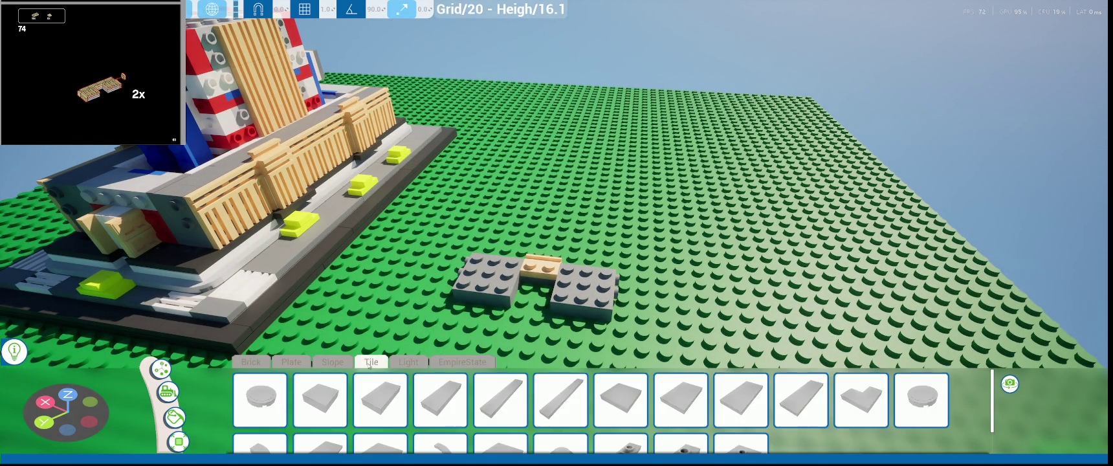
{"action": "left_click", "coordinate": [292, 363]}
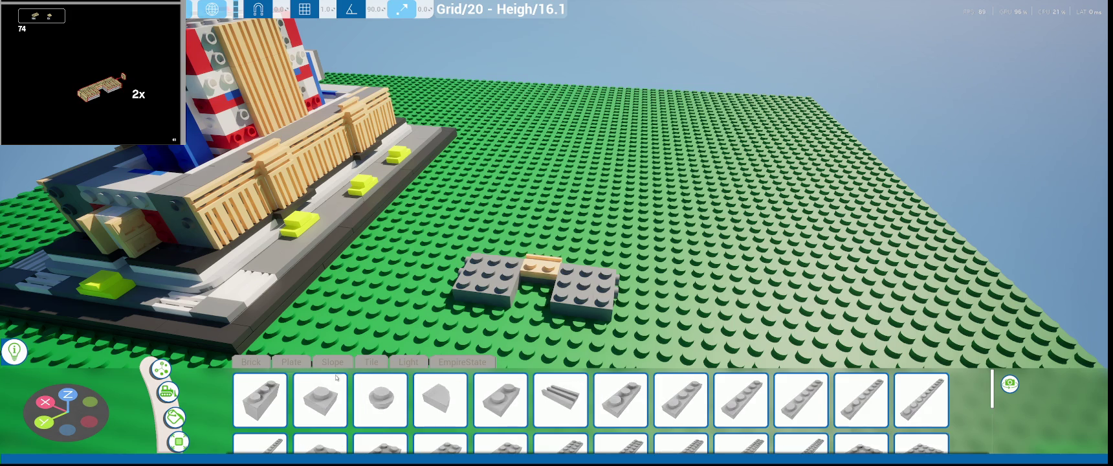
{"action": "left_click", "coordinate": [560, 400]}
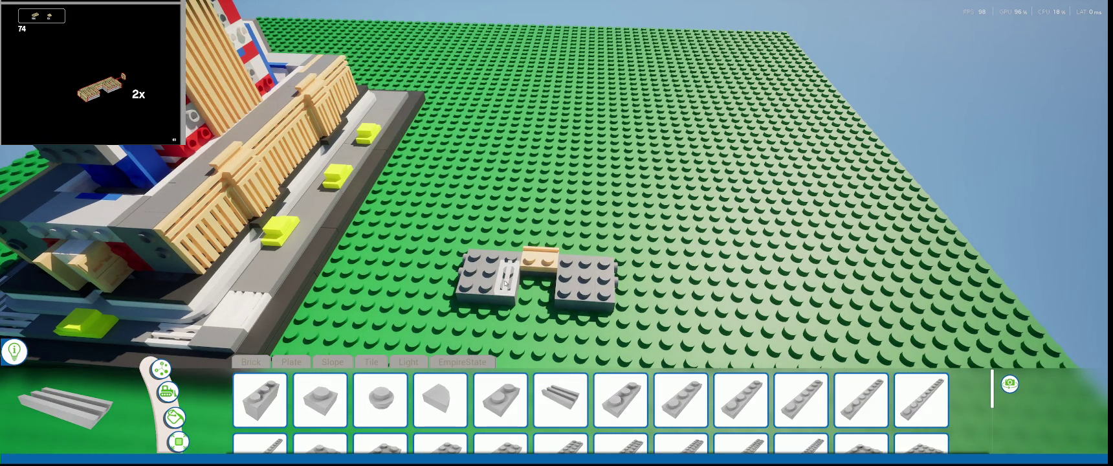
{"action": "left_click", "coordinate": [506, 283]}
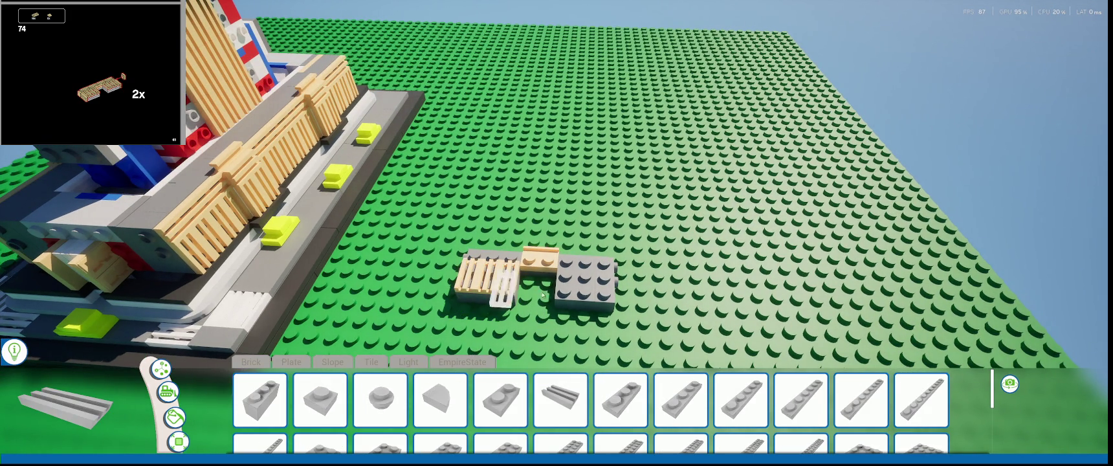
{"action": "left_click", "coordinate": [577, 288]}
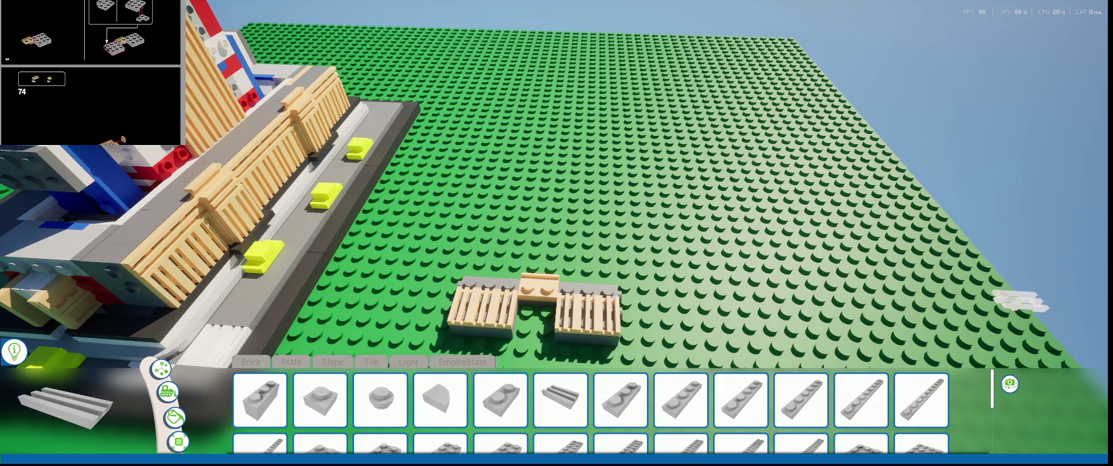
{"action": "right_click_drag", "start_coordinate": [1019, 301], "coordinate": [510, 267]}
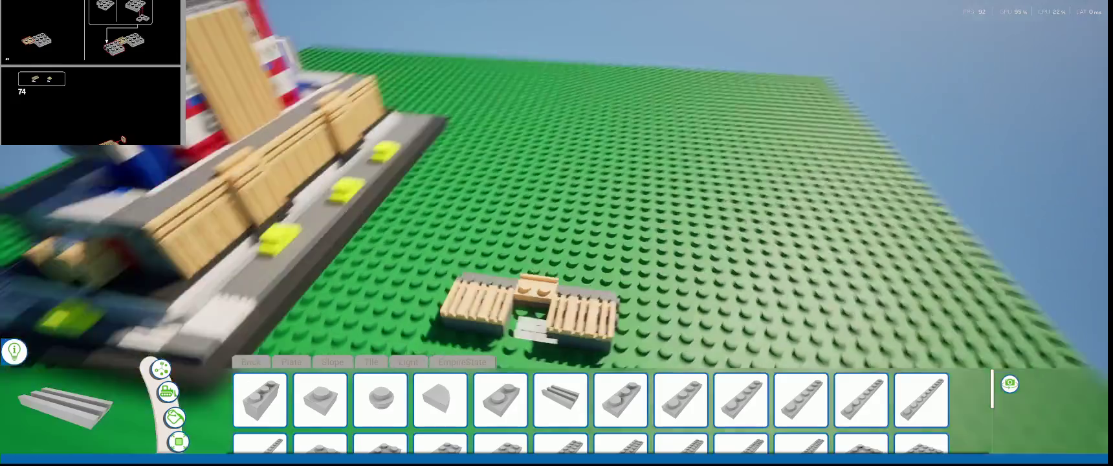
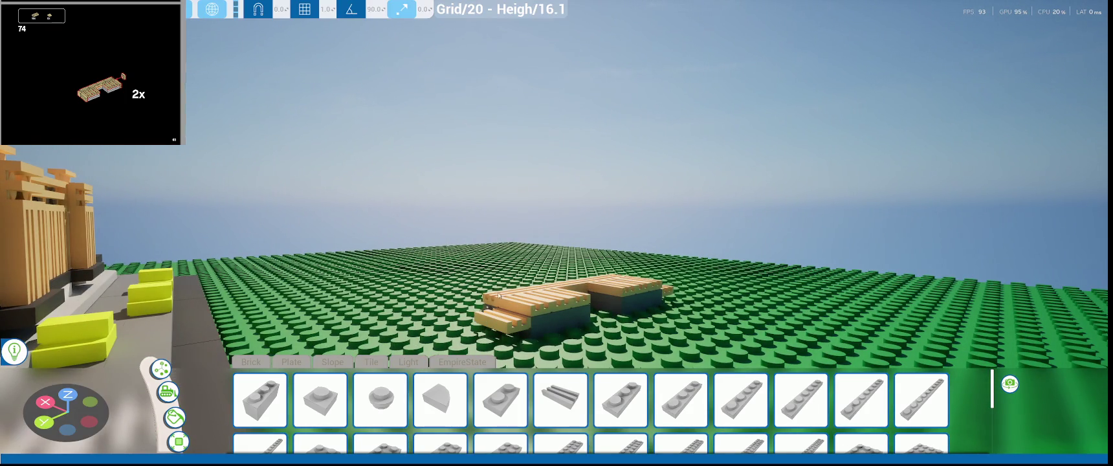
- Turn the first tan plate a quarter turn and slide it sideways against the wall
{"action": "left_click", "coordinate": [518, 321]}
{"action": "key", "text": "e"}
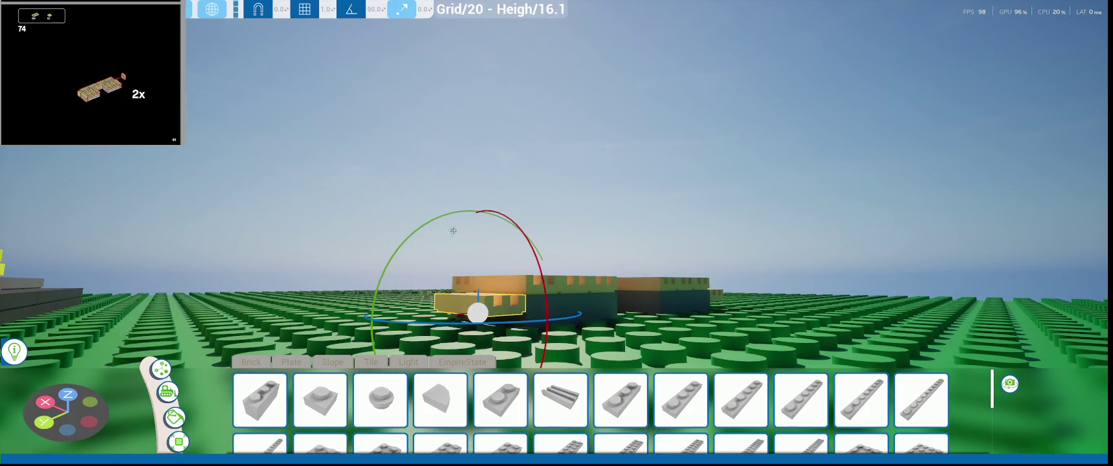
{"action": "left_click_drag", "start_coordinate": [434, 220], "coordinate": [411, 234]}
{"action": "key", "text": "w"}
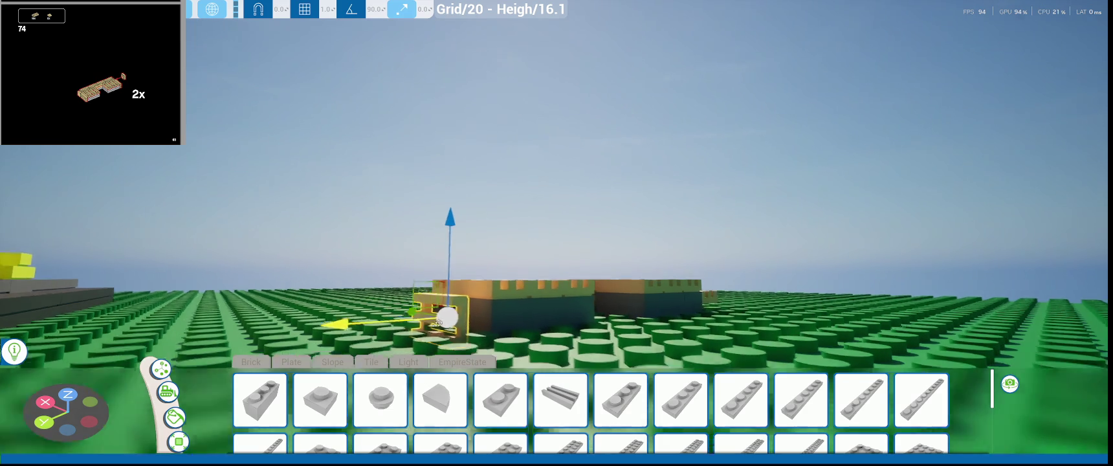
{"action": "left_click_drag", "start_coordinate": [360, 321], "coordinate": [389, 322]}
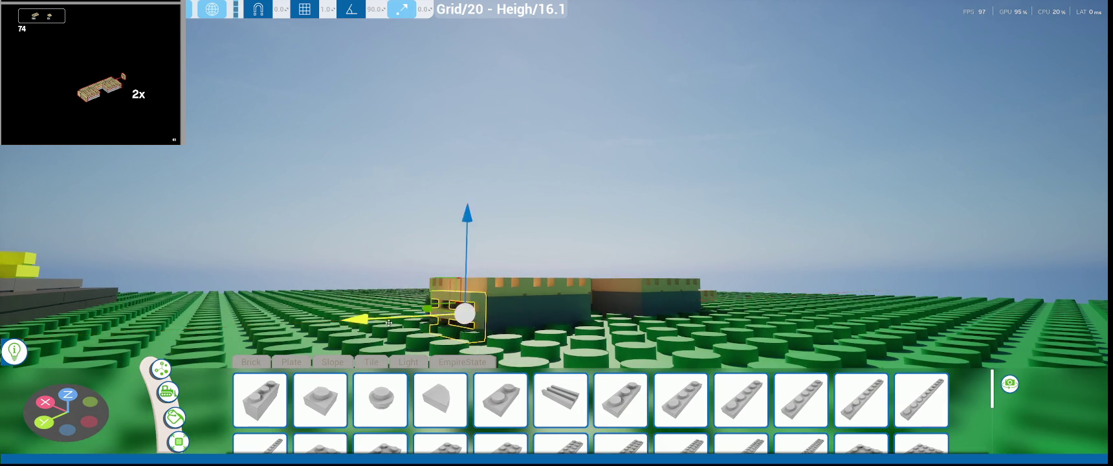
{"action": "scroll", "coordinate": [396, 262], "scroll_direction": "up", "scroll_amount": 5}
- Rotate the small tan piece about 90° and slide it snugly against the green wall
{"action": "left_click_drag", "start_coordinate": [115, 336], "coordinate": [236, 240]}
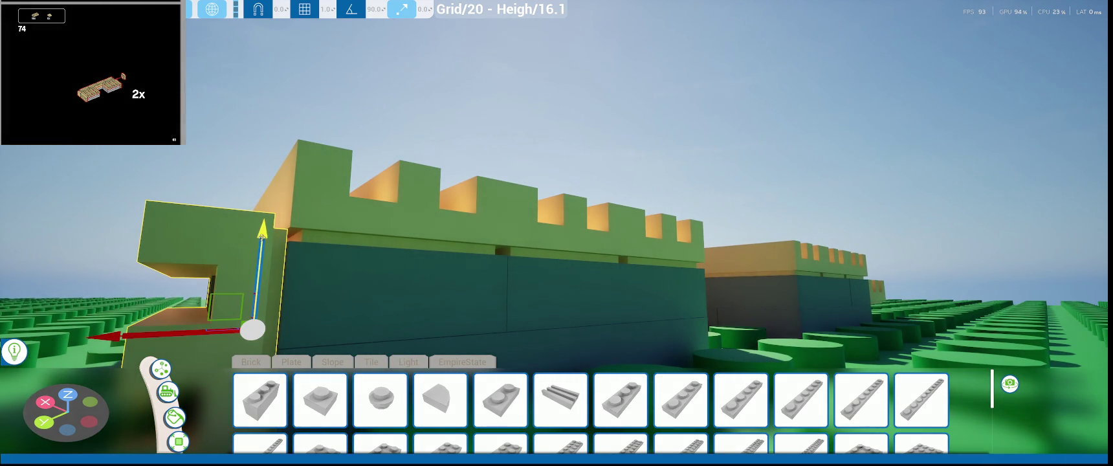
{"action": "right_click_drag", "start_coordinate": [261, 238], "coordinate": [448, 265]}
{"action": "left_click", "coordinate": [427, 297]}
{"action": "key", "text": "e"}
{"action": "left_click_drag", "start_coordinate": [511, 291], "coordinate": [601, 263]}
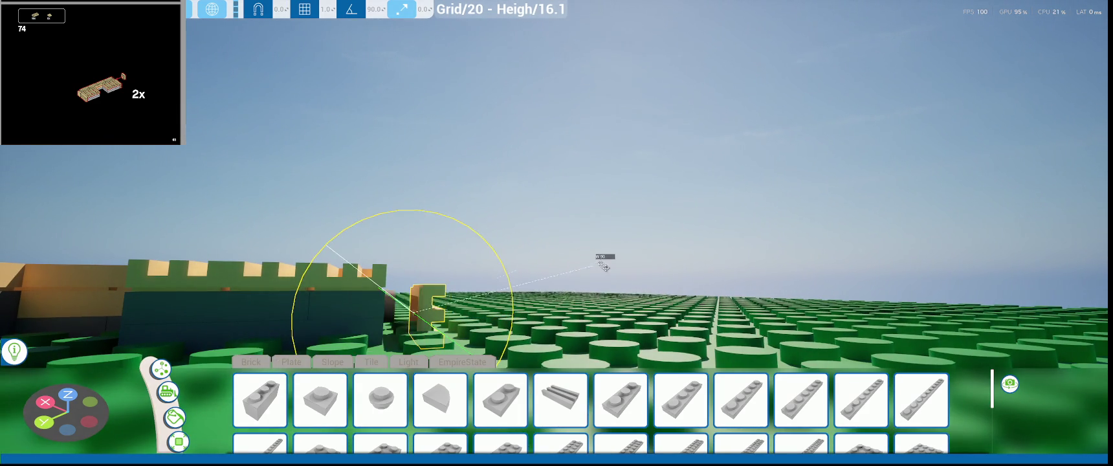
{"action": "right_click_drag", "start_coordinate": [601, 263], "coordinate": [536, 305]}
{"action": "key", "text": "w"}
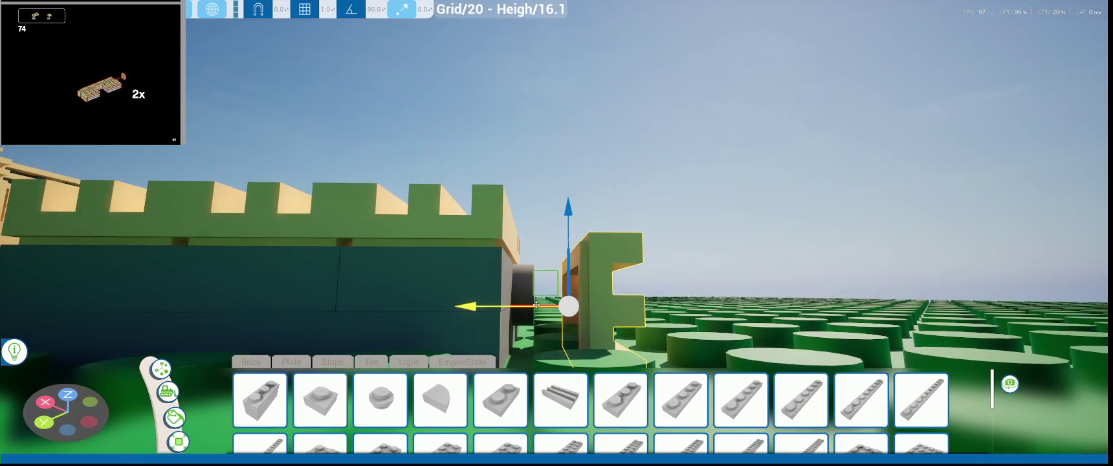
{"action": "left_click_drag", "start_coordinate": [536, 305], "coordinate": [405, 311]}
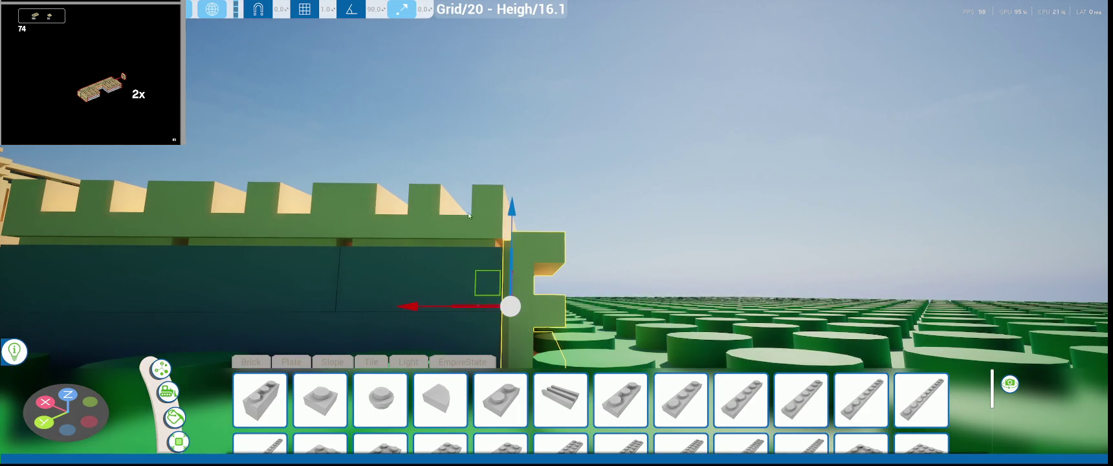
{"action": "scroll", "coordinate": [511, 305], "scroll_direction": "down", "scroll_amount": 5}
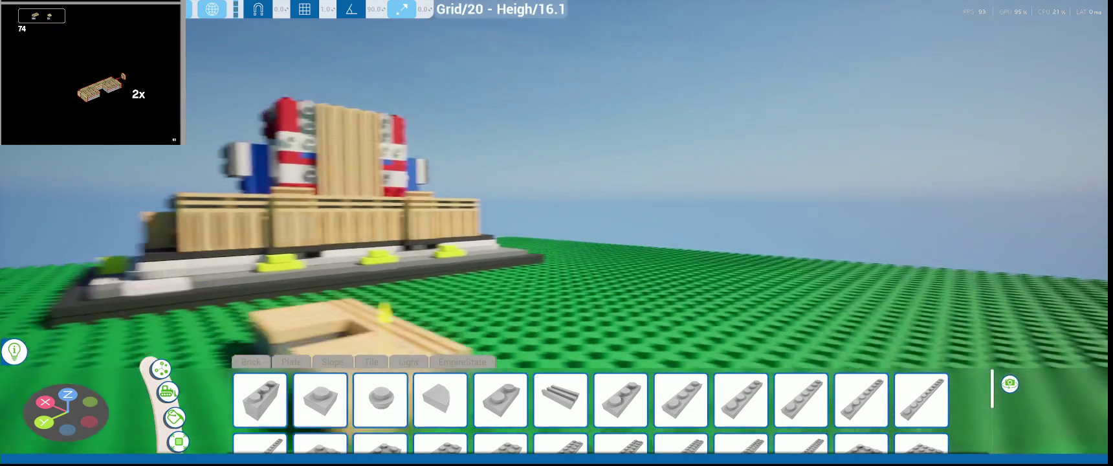
- Pick the 2x2 tile from the tile parts and bring the tan piece into view
{"action": "right_click_drag", "start_coordinate": [583, 281], "coordinate": [500, 281]}
{"action": "left_click", "coordinate": [382, 361]}
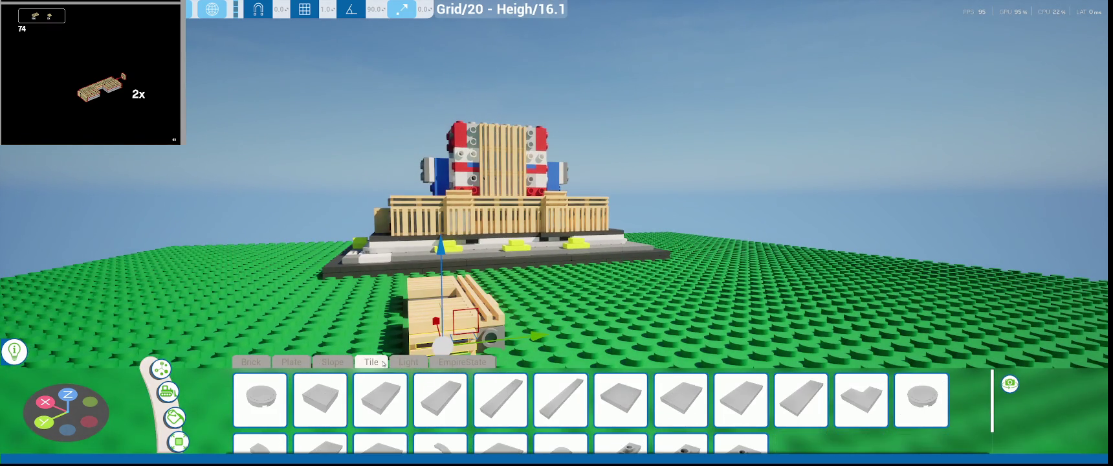
{"action": "left_click", "coordinate": [319, 400]}
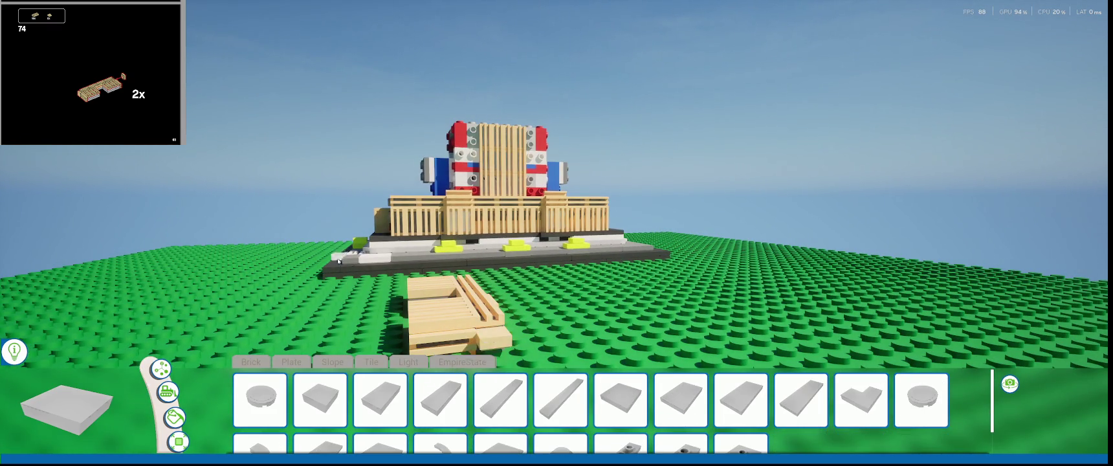
{"action": "right_click_drag", "start_coordinate": [339, 261], "coordinate": [595, 314]}
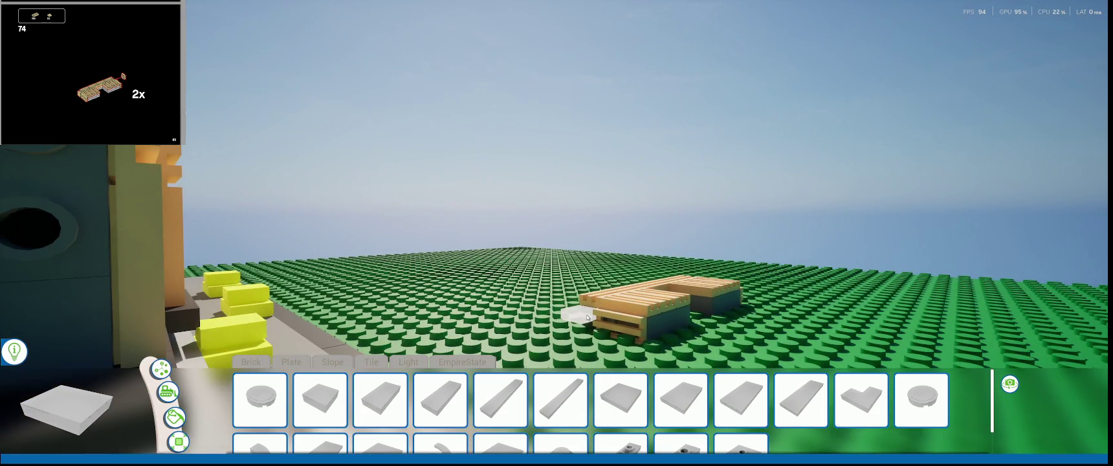
{"action": "scroll", "coordinate": [587, 317], "scroll_direction": "up", "scroll_amount": 5}
{"action": "scroll", "coordinate": [587, 317], "scroll_direction": "up", "scroll_amount": 5}
- Turn the small tan part 90° about vertical and align it flush with the assembly's end
{"action": "left_click", "coordinate": [977, 359]}
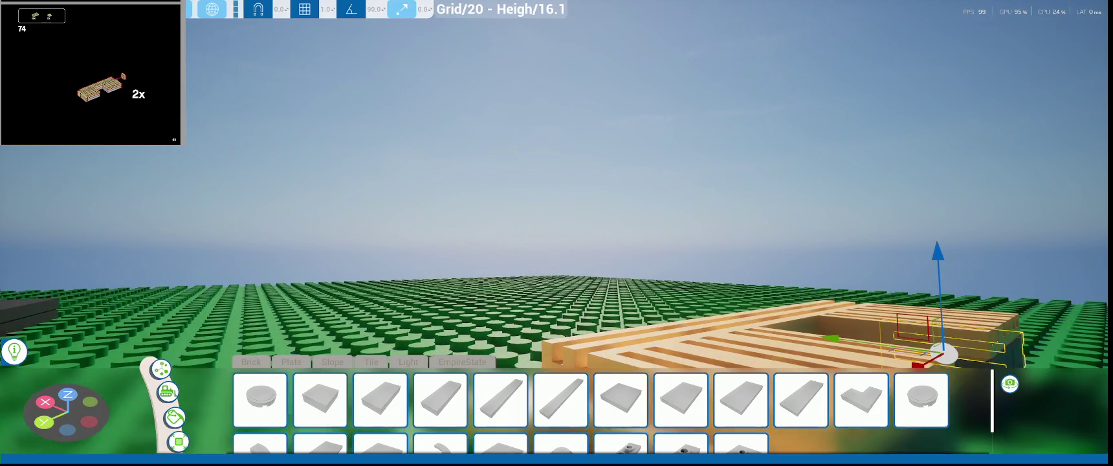
{"action": "left_click", "coordinate": [498, 311]}
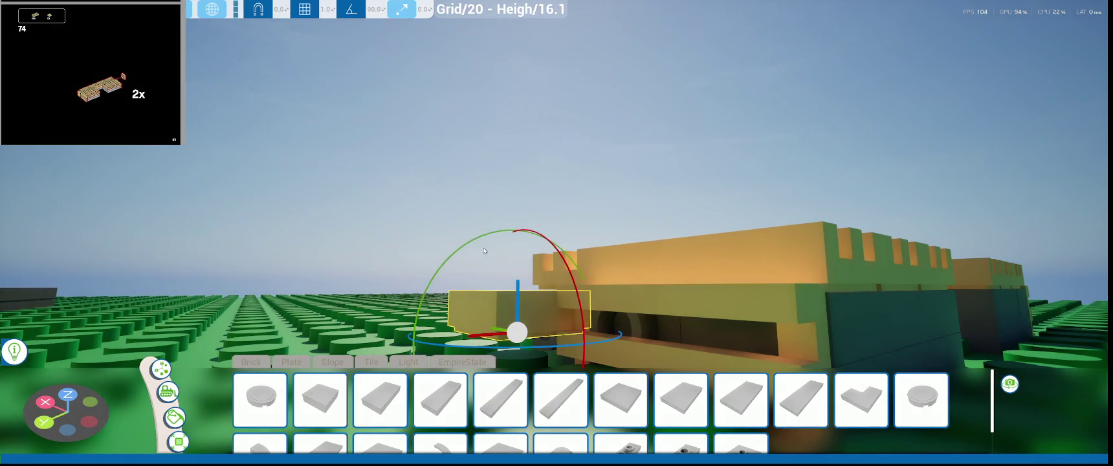
{"action": "left_click_drag", "start_coordinate": [485, 253], "coordinate": [505, 356]}
{"action": "mouse_move", "coordinate": [427, 334]}
{"action": "middle_mouse_down"}
{"action": "mouse_move", "coordinate": [583, 334]}
{"action": "mouse_move", "coordinate": [648, 311]}
{"action": "middle_mouse_up"}
{"action": "left_click_drag", "start_coordinate": [702, 305], "coordinate": [704, 308]}
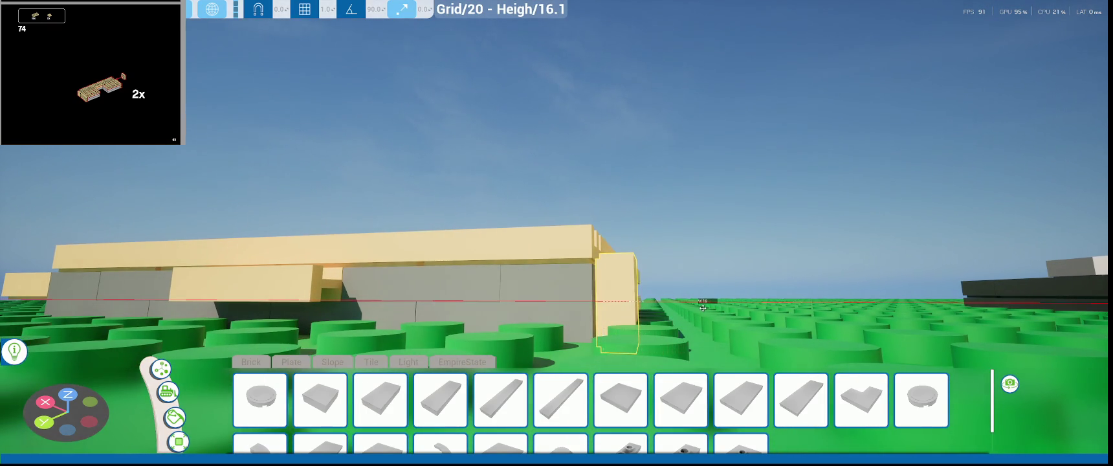
{"action": "left_click_drag", "start_coordinate": [596, 252], "coordinate": [597, 231]}
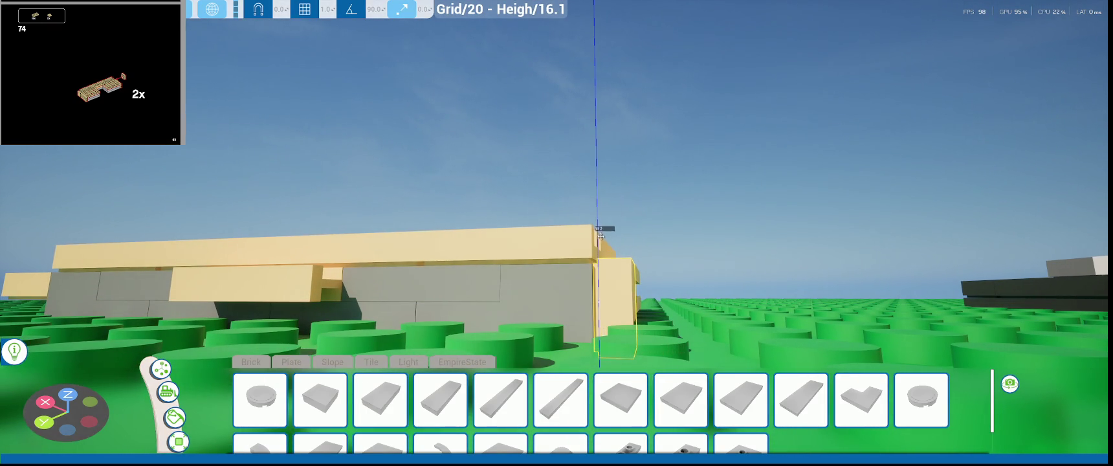
{"action": "mouse_move", "coordinate": [602, 237]}
{"action": "middle_mouse_down"}
{"action": "mouse_move", "coordinate": [491, 246]}
{"action": "mouse_move", "coordinate": [525, 278]}
{"action": "mouse_move", "coordinate": [341, 298]}
{"action": "middle_mouse_up"}
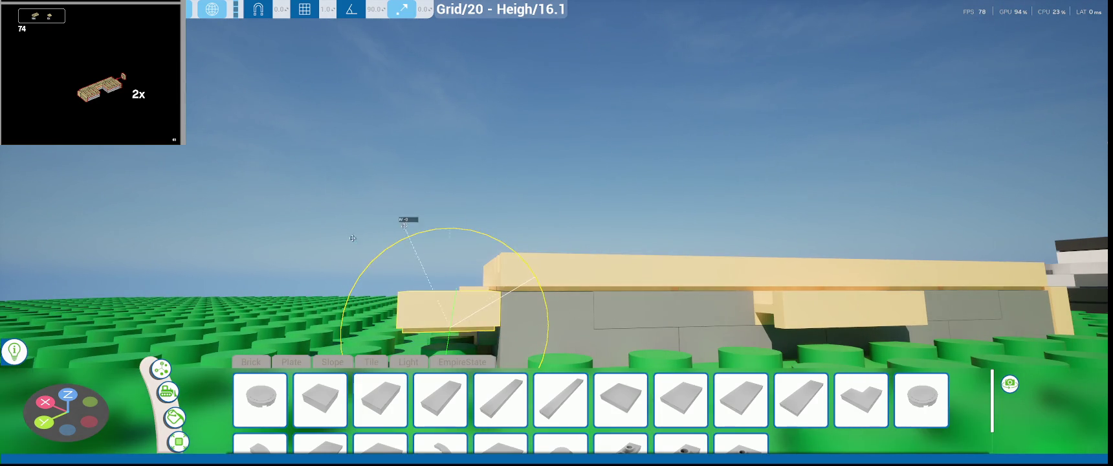
{"action": "mouse_move", "coordinate": [520, 324]}
{"action": "left_mouse_down"}
{"action": "mouse_move", "coordinate": [568, 332]}
{"action": "mouse_move", "coordinate": [498, 325]}
{"action": "mouse_move", "coordinate": [496, 264]}
{"action": "left_mouse_up"}
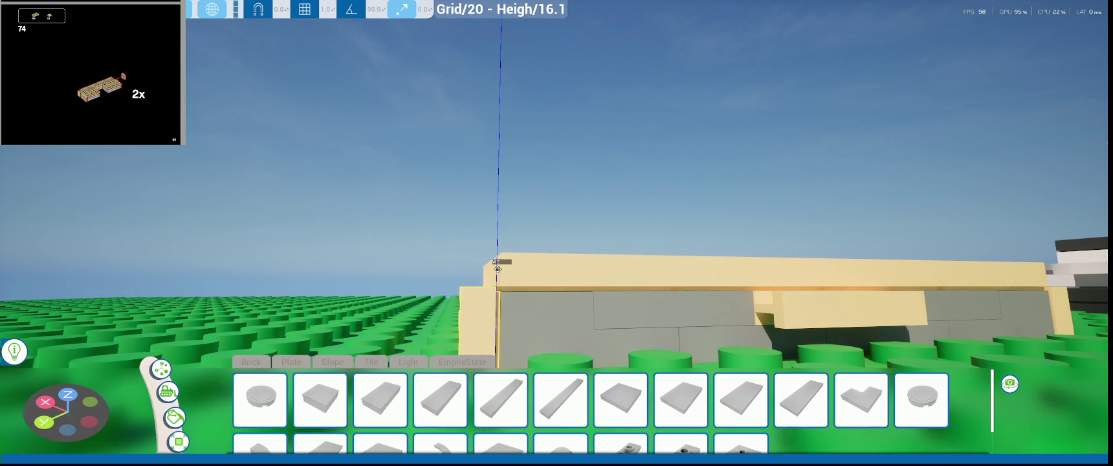
{"action": "scroll", "coordinate": [511, 284], "scroll_direction": "up", "scroll_amount": 5}
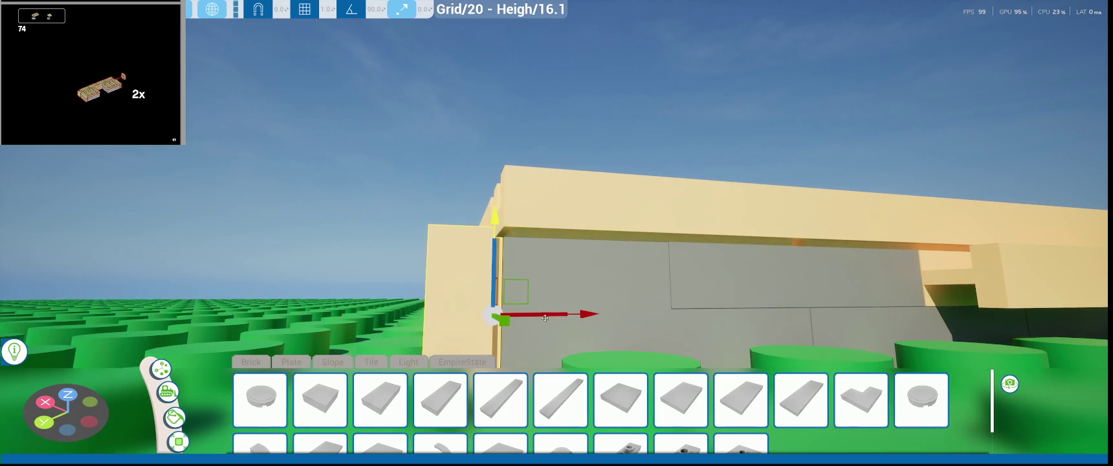
{"action": "scroll", "coordinate": [550, 135], "scroll_direction": "down", "scroll_amount": 5}
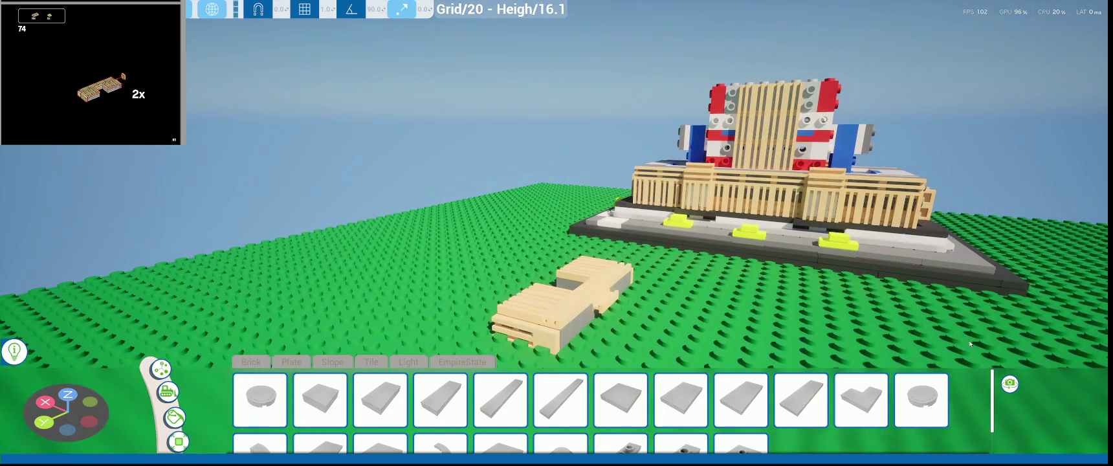
- Select the whole tan sub-assembly and set Move Snap to .5
{"action": "scroll", "coordinate": [90, 73], "scroll_direction": "down", "scroll_amount": 3}
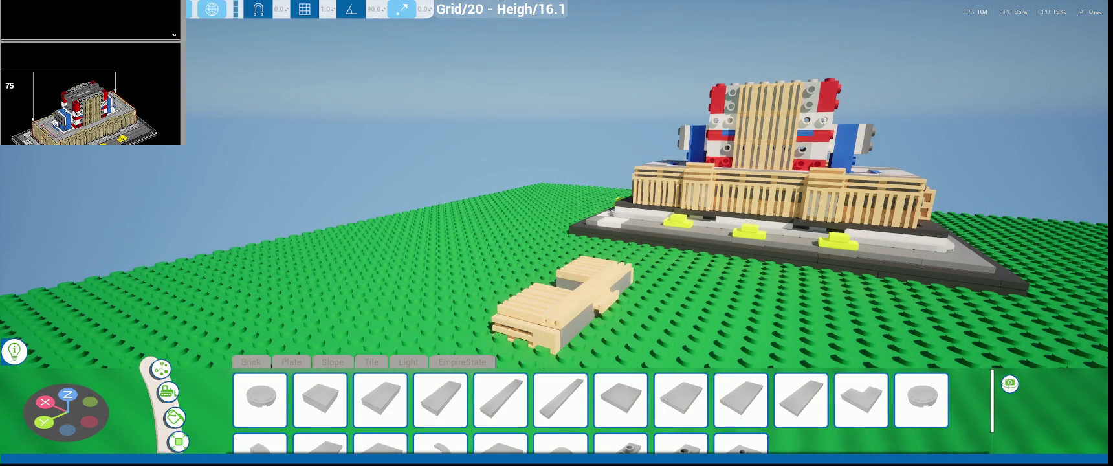
{"action": "middle_click_drag", "start_coordinate": [432, 260], "coordinate": [645, 322]}
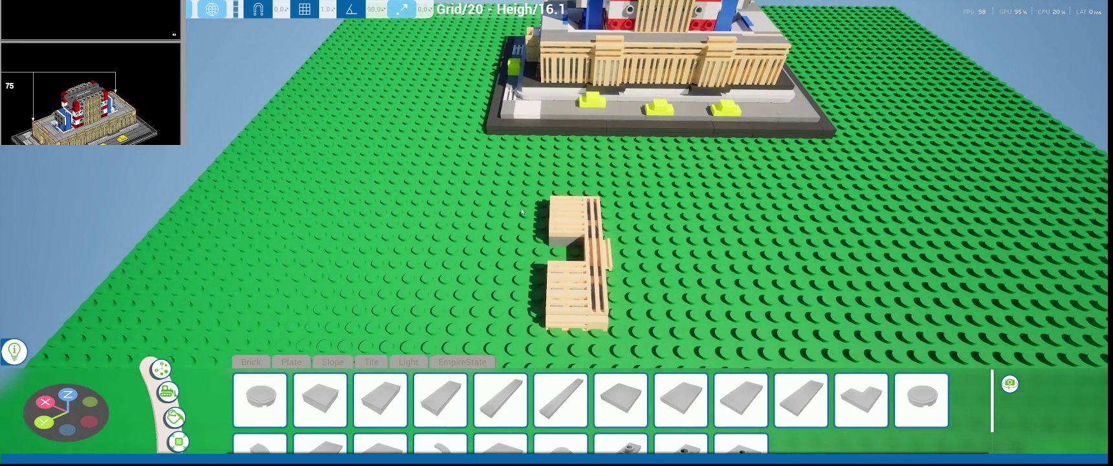
{"action": "left_click_drag", "start_coordinate": [645, 322], "coordinate": [644, 322]}
{"action": "middle_click_drag", "start_coordinate": [644, 322], "coordinate": [320, 110]}
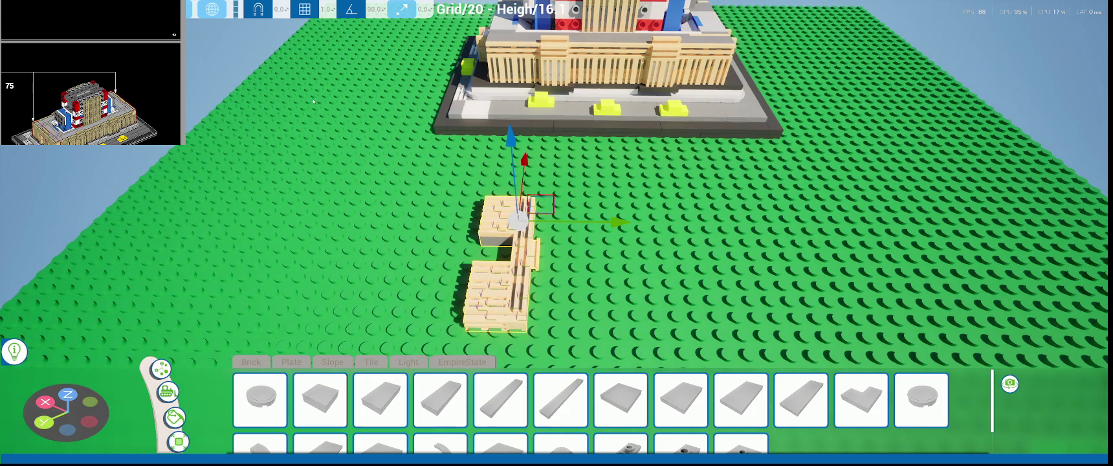
{"action": "left_click", "coordinate": [326, 9]}
{"action": "type", "text": ".5"}
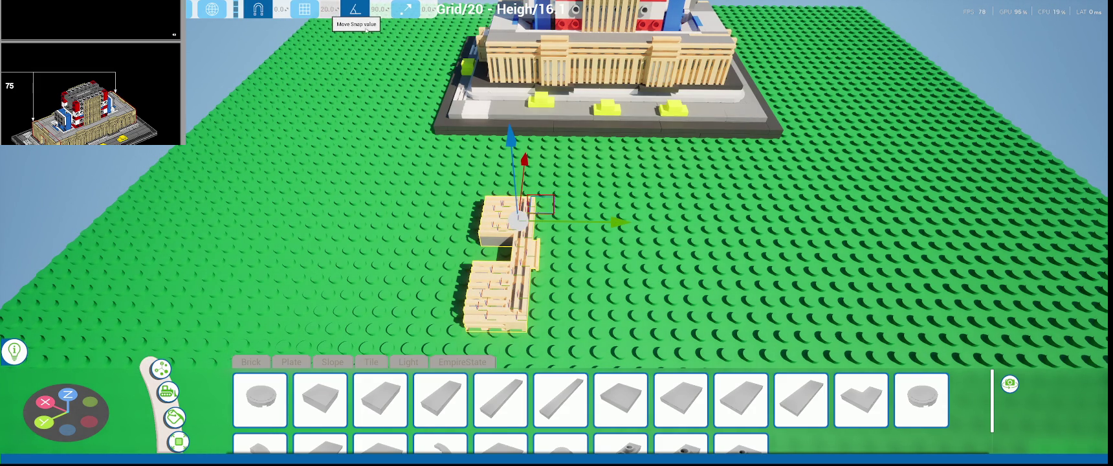
- Duplicate the tan group to the right of the original and bring up the pause menu
{"action": "scroll", "coordinate": [573, 248], "scroll_direction": "down", "scroll_amount": 2}
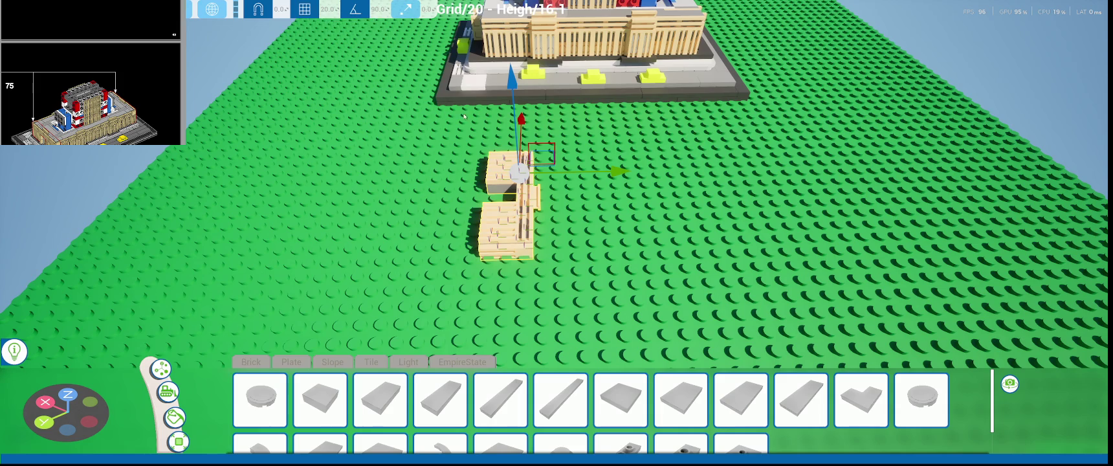
{"action": "scroll", "coordinate": [535, 250], "scroll_direction": "up", "scroll_amount": 2}
{"action": "left_click_drag", "start_coordinate": [565, 238], "coordinate": [690, 253], "text": "alt"}
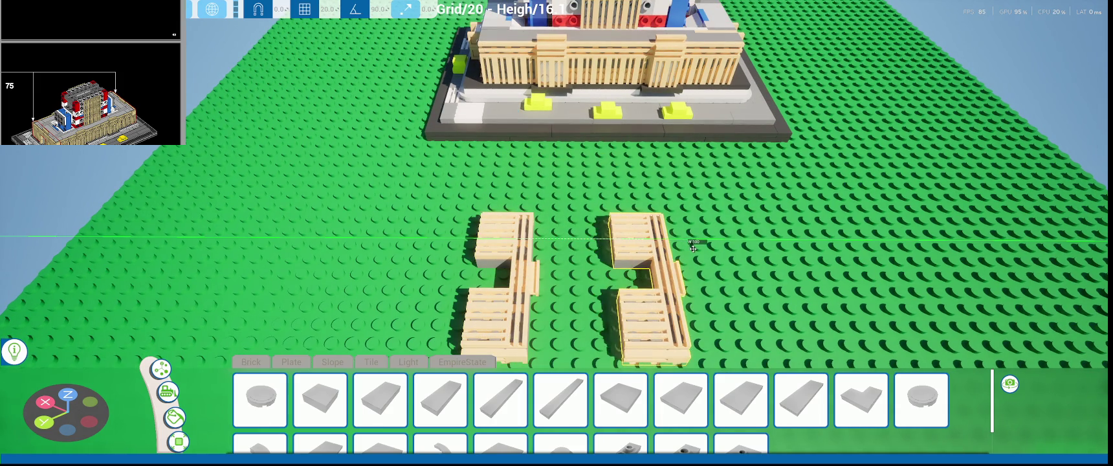
{"action": "key", "text": "Escape"}
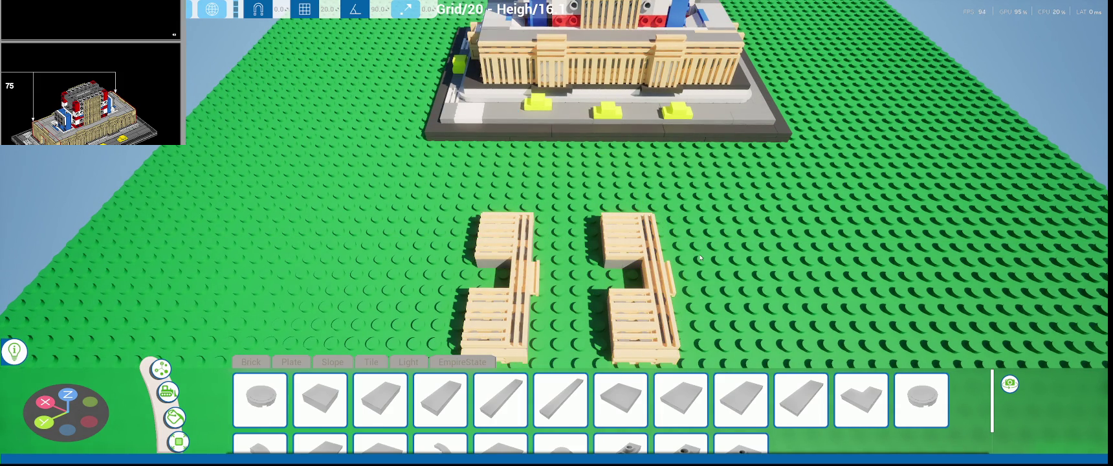
{"action": "key", "text": "Escape"}
- Create a new save of the build from the Save Game list
{"action": "left_click", "coordinate": [70, 252]}
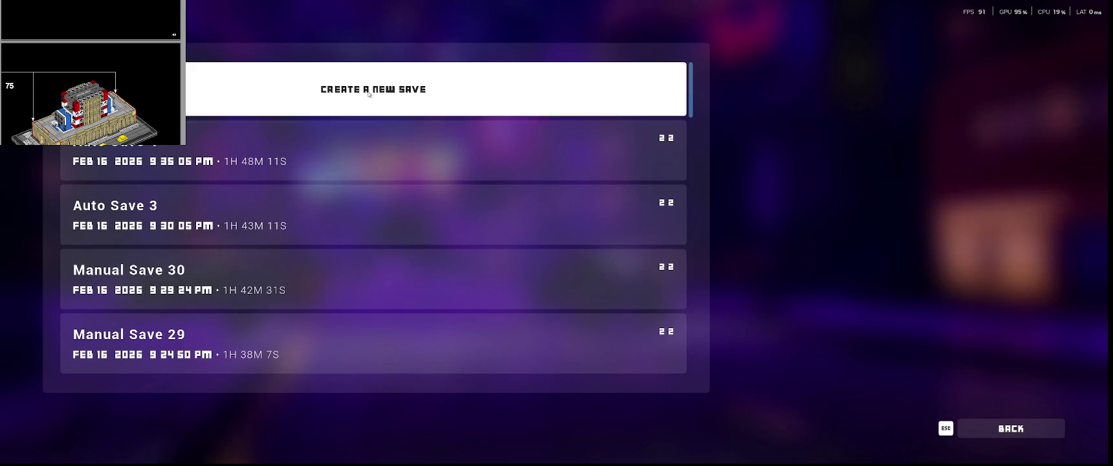
{"action": "left_click", "coordinate": [336, 91]}
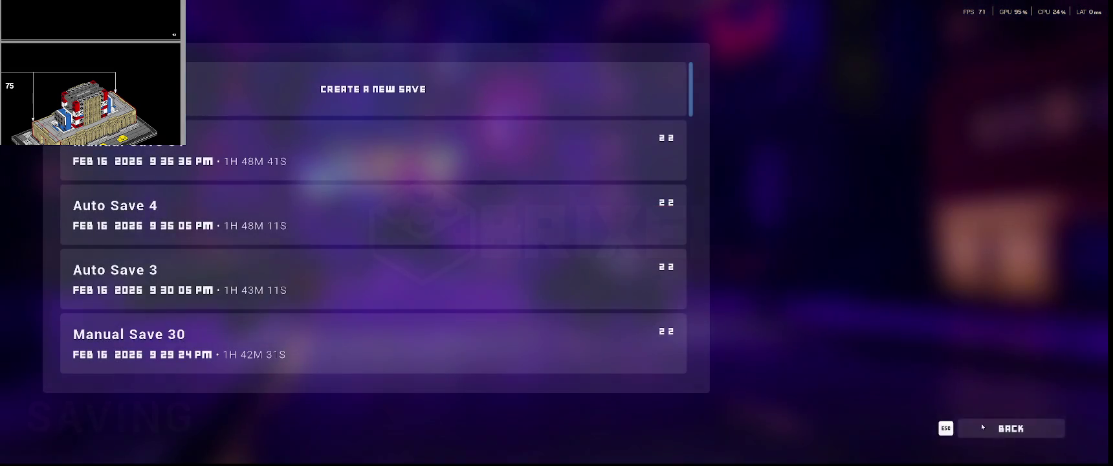
{"action": "left_click", "coordinate": [971, 428]}
- Quit to the title screen and load the newest save, Auto Save 4
{"action": "left_click", "coordinate": [48, 387]}
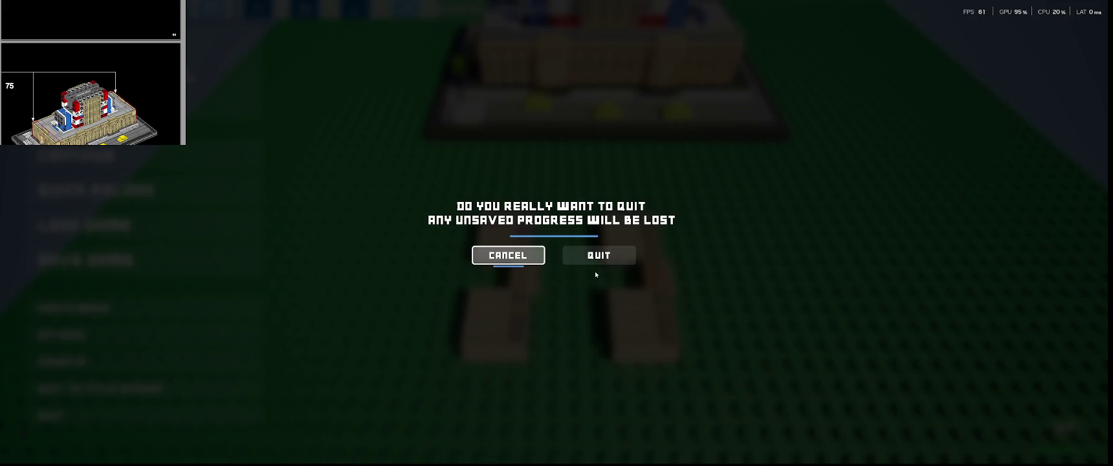
{"action": "left_click", "coordinate": [598, 255]}
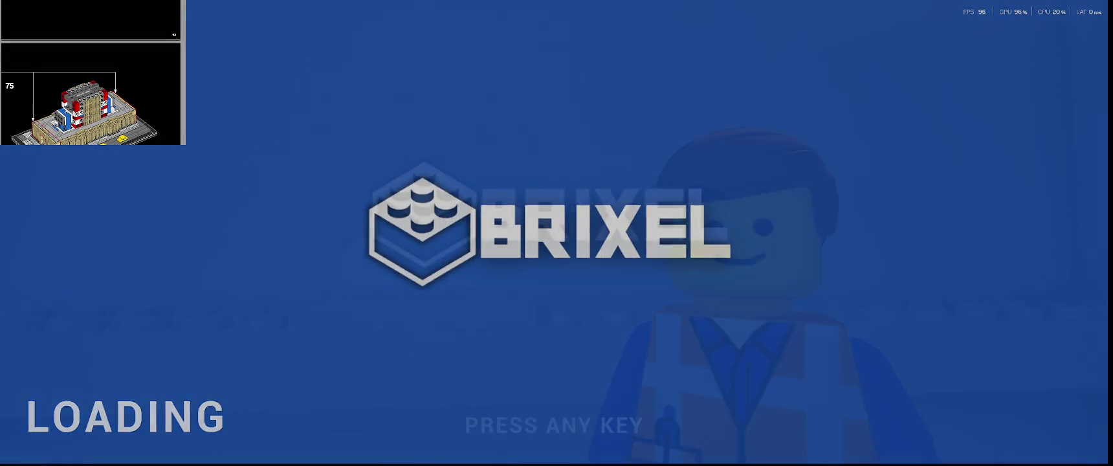
{"action": "left_click", "coordinate": [626, 255]}
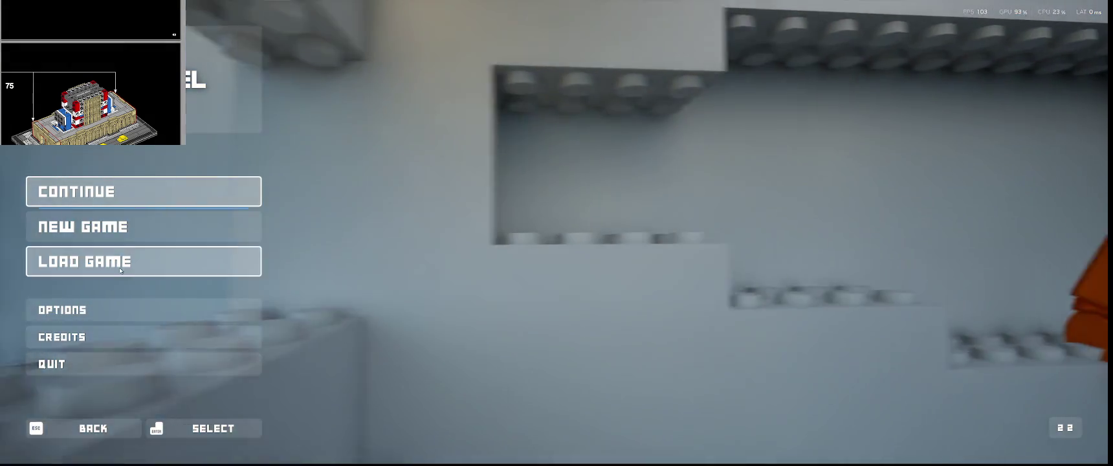
{"action": "left_click", "coordinate": [120, 271]}
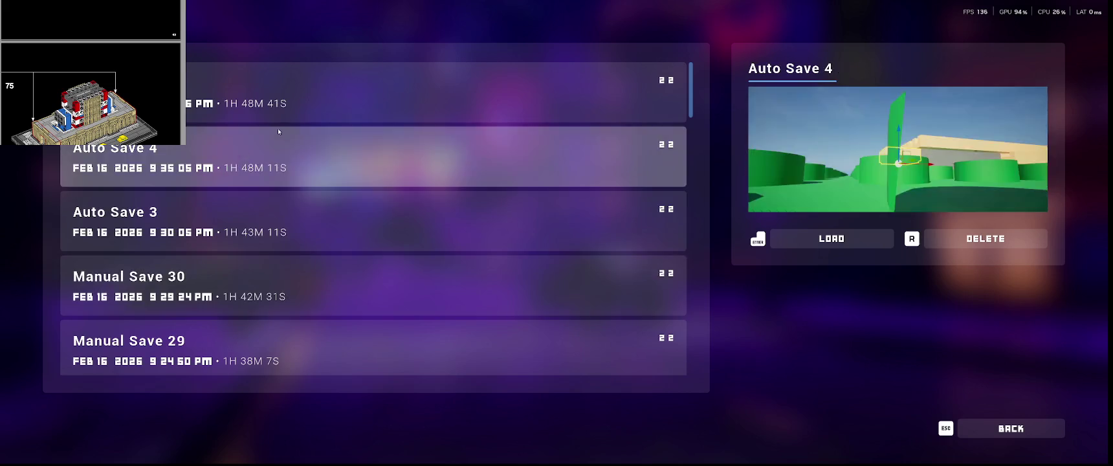
{"action": "left_click", "coordinate": [313, 104]}
{"action": "left_click", "coordinate": [588, 303]}
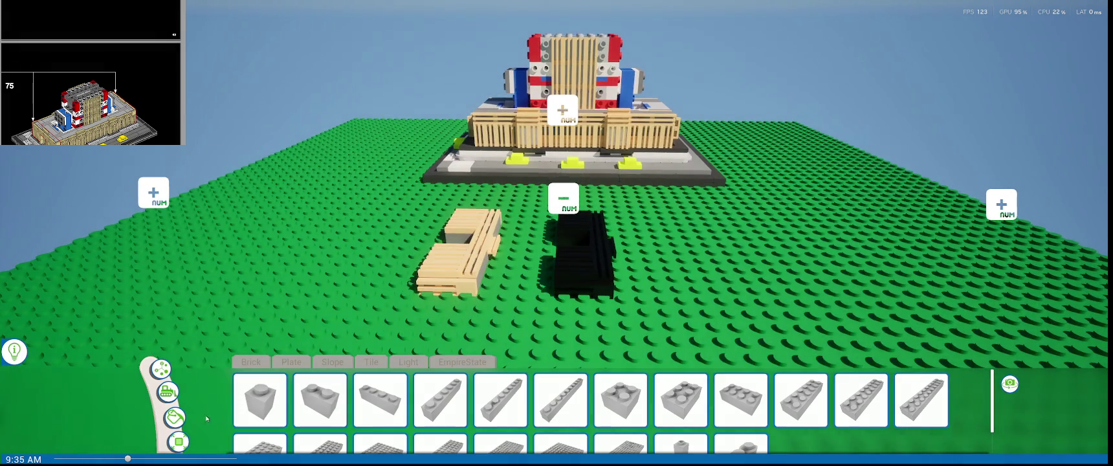
- Paint the lower and upper dark grille pieces and the grey brick stack tan
{"action": "left_click", "coordinate": [174, 418]}
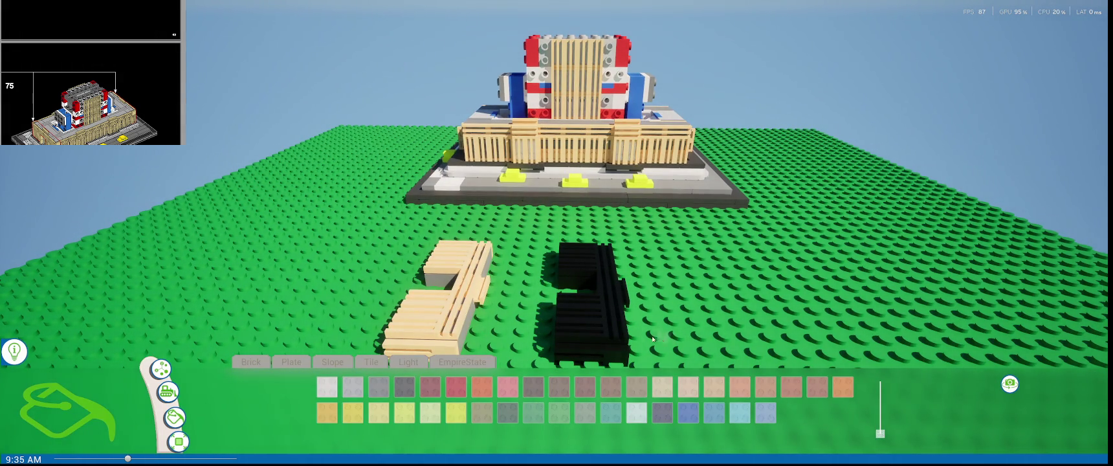
{"action": "left_click", "coordinate": [607, 324]}
{"action": "left_click", "coordinate": [608, 287]}
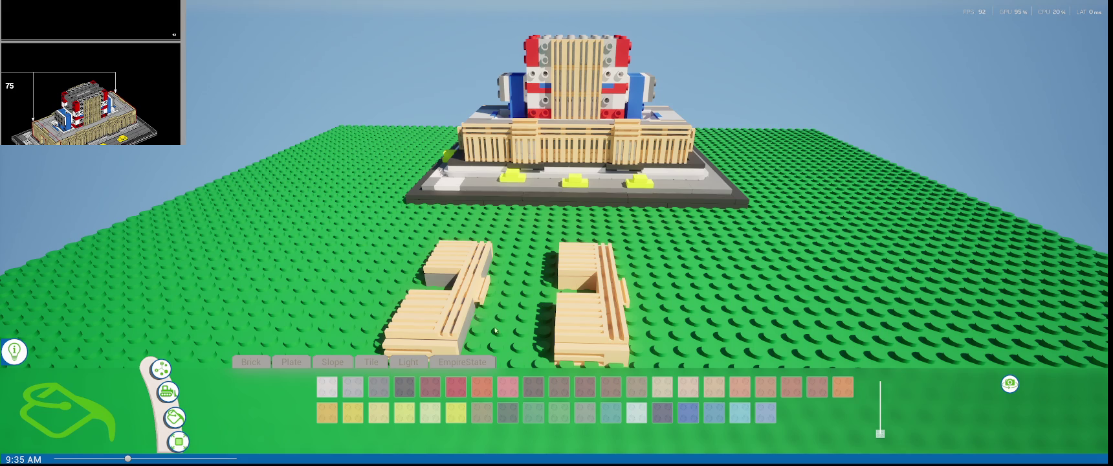
{"action": "right_click_drag", "start_coordinate": [480, 326], "coordinate": [590, 330]}
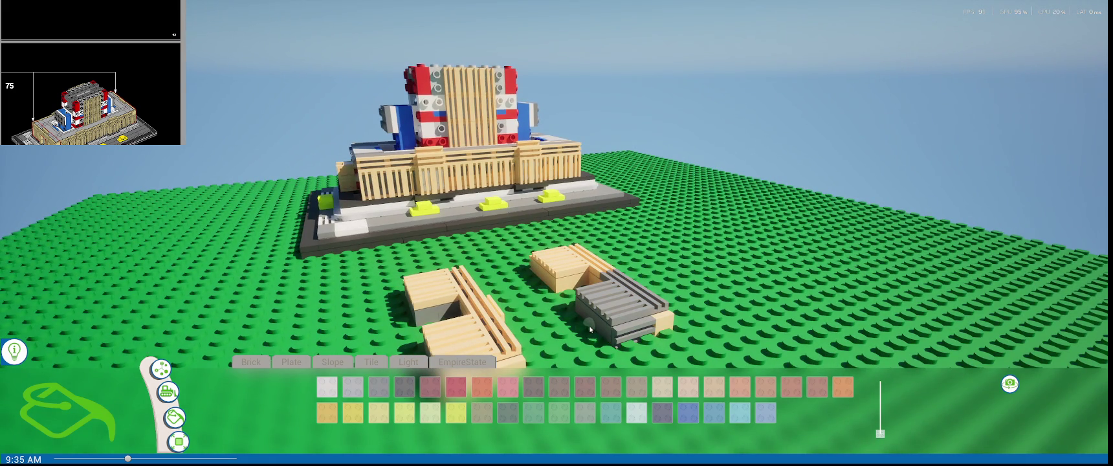
{"action": "left_click", "coordinate": [632, 297]}
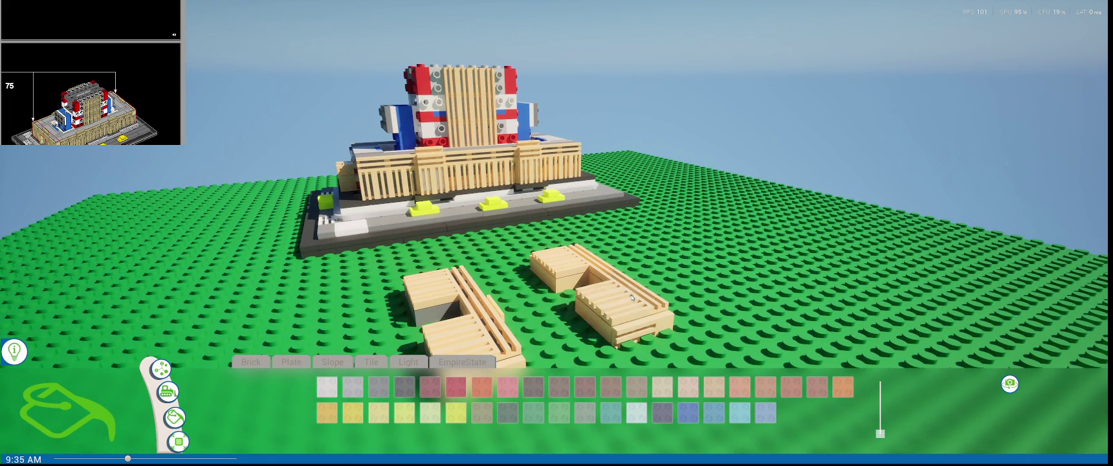
{"action": "left_click_drag", "start_coordinate": [880, 433], "coordinate": [881, 427]}
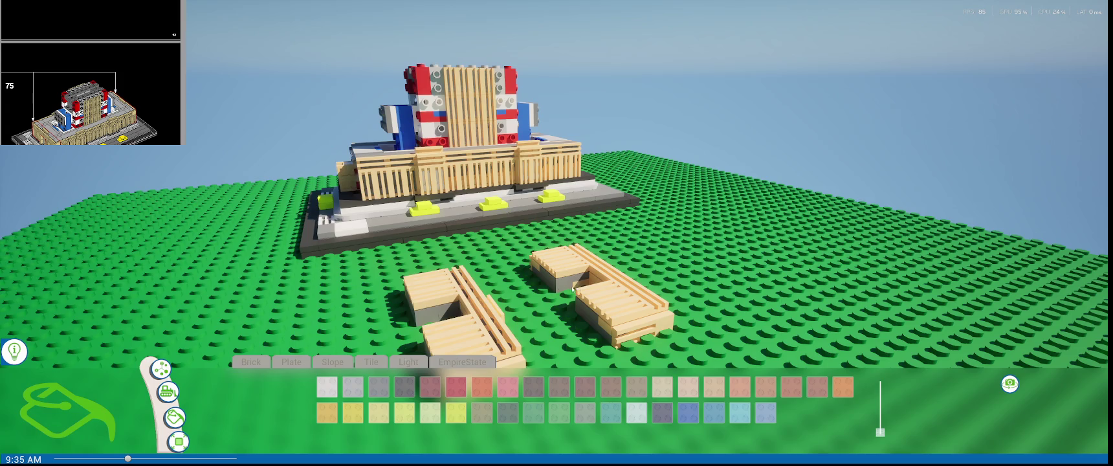
- Lift the lower tan grille piece above the baseplate and switch to rotate mode
{"action": "right_click_drag", "start_coordinate": [576, 288], "coordinate": [570, 276]}
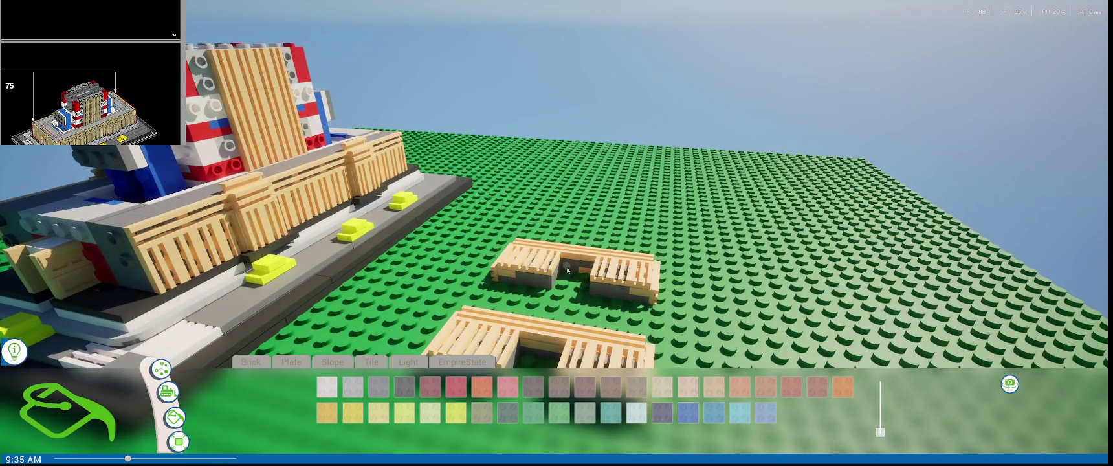
{"action": "middle_click_drag", "start_coordinate": [567, 270], "coordinate": [552, 270]}
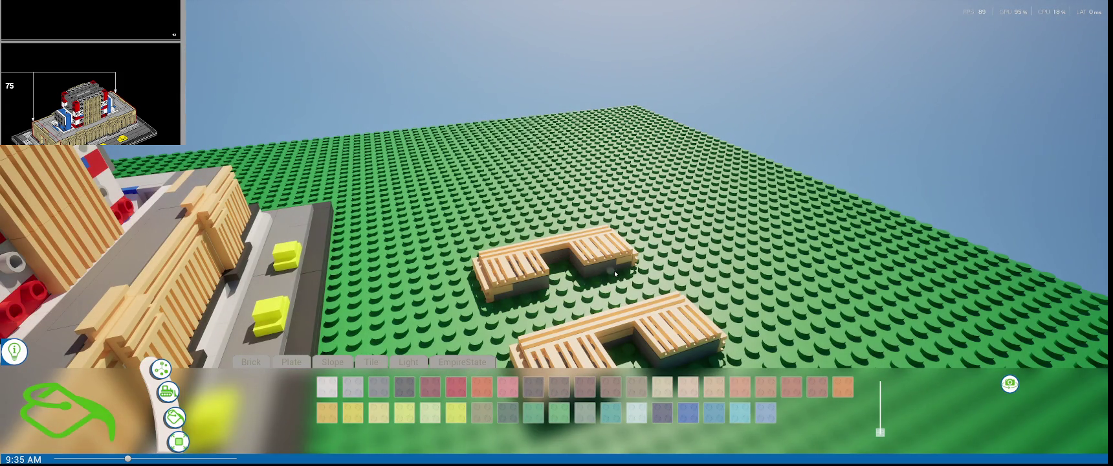
{"action": "mouse_move", "coordinate": [513, 297]}
{"action": "middle_mouse_down"}
{"action": "mouse_move", "coordinate": [560, 334]}
{"action": "mouse_move", "coordinate": [649, 327]}
{"action": "mouse_move", "coordinate": [814, 365]}
{"action": "middle_mouse_up"}
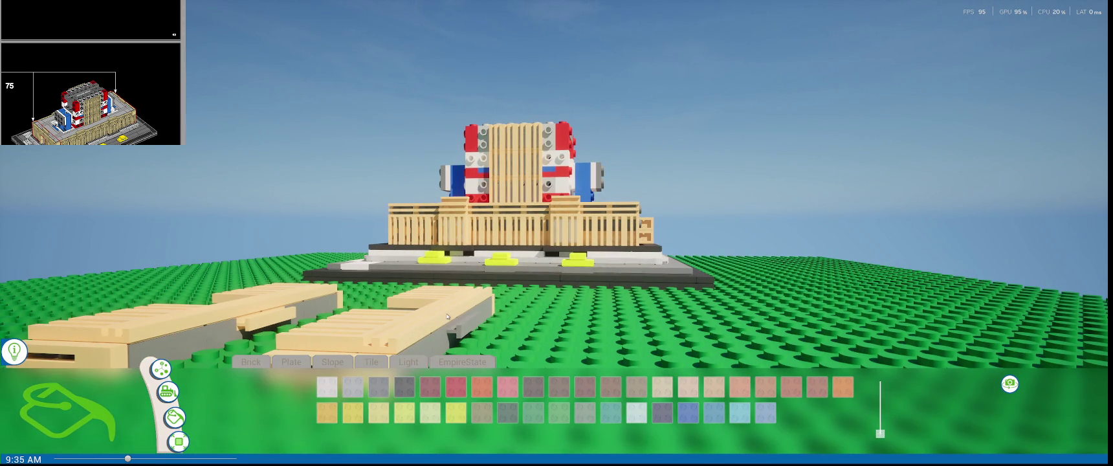
{"action": "mouse_move", "coordinate": [482, 326]}
{"action": "middle_mouse_down"}
{"action": "mouse_move", "coordinate": [582, 272]}
{"action": "mouse_move", "coordinate": [492, 246]}
{"action": "middle_mouse_up"}
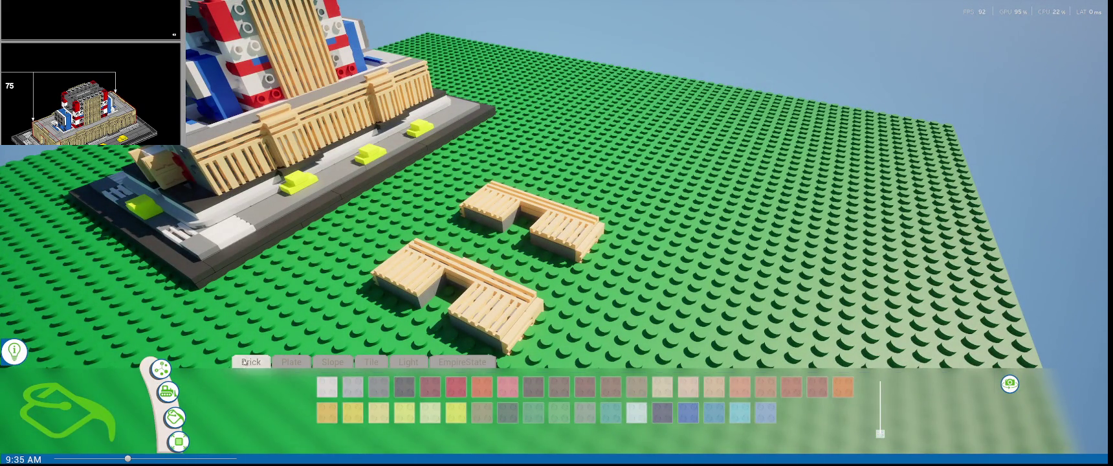
{"action": "left_click", "coordinate": [244, 362]}
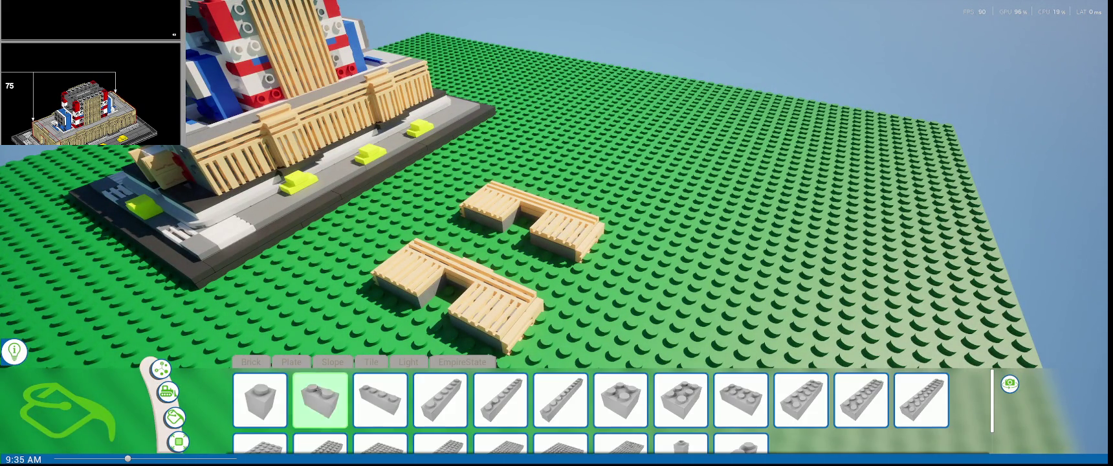
{"action": "middle_click_drag", "start_coordinate": [466, 336], "coordinate": [448, 226]}
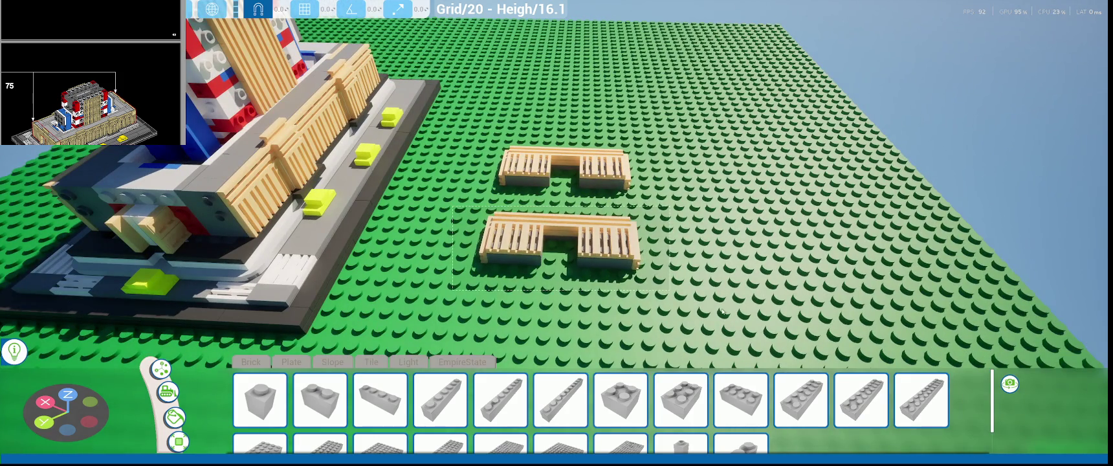
{"action": "left_click", "coordinate": [518, 240]}
{"action": "middle_click_drag", "start_coordinate": [518, 241], "coordinate": [591, 182]}
{"action": "left_click_drag", "start_coordinate": [636, 169], "coordinate": [637, 147]}
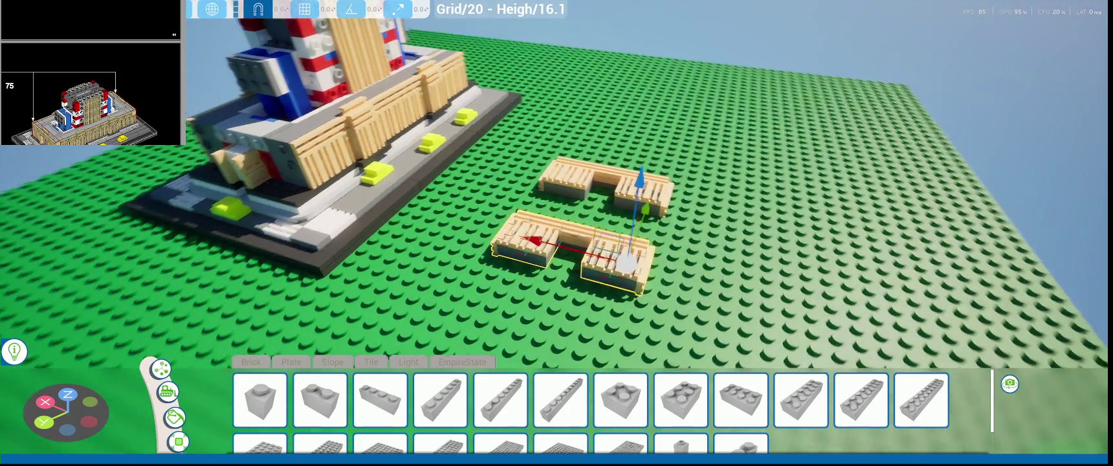
{"action": "middle_click_drag", "start_coordinate": [637, 147], "coordinate": [392, 23]}
{"action": "key", "text": "e"}
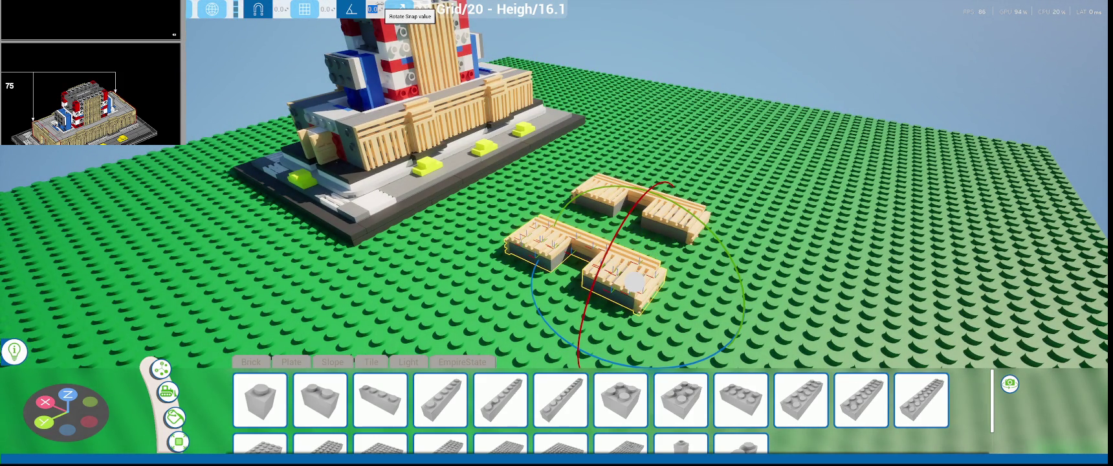
- Rotate the tan grille piece -90° with the rotation ring
{"action": "middle_click_drag", "start_coordinate": [628, 145], "coordinate": [466, 304]}
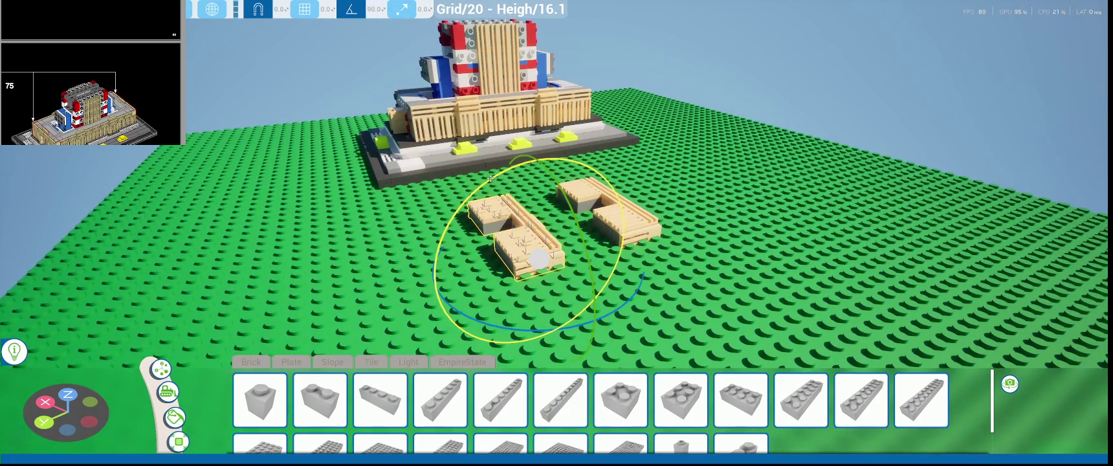
{"action": "left_click_drag", "start_coordinate": [466, 304], "coordinate": [500, 358]}
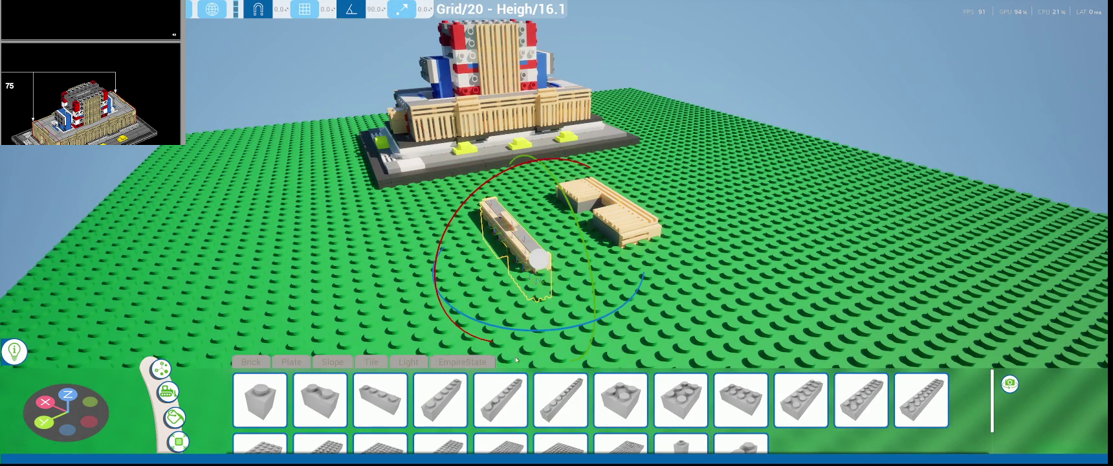
{"action": "middle_click_drag", "start_coordinate": [501, 359], "coordinate": [492, 349]}
{"action": "middle_click_drag", "start_coordinate": [621, 207], "coordinate": [577, 200]}
{"action": "key", "text": "w"}
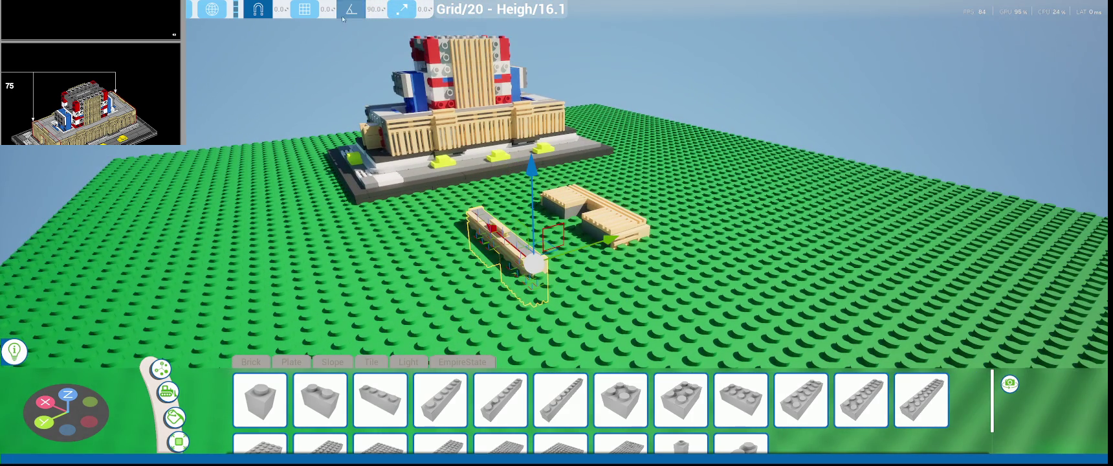
- Stand the grille piece upright and slide it to the building's front-left end
{"action": "middle_click_drag", "start_coordinate": [647, 194], "coordinate": [726, 187]}
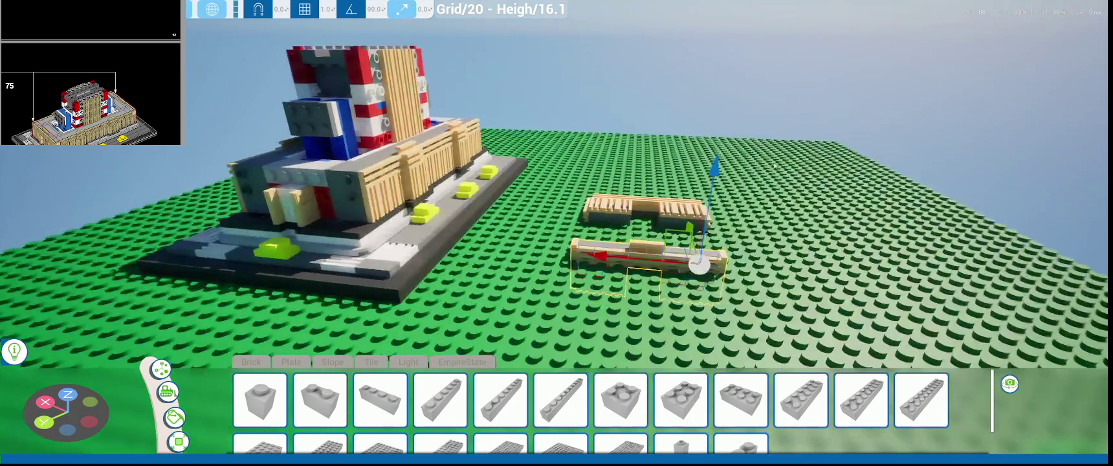
{"action": "key", "text": "r"}
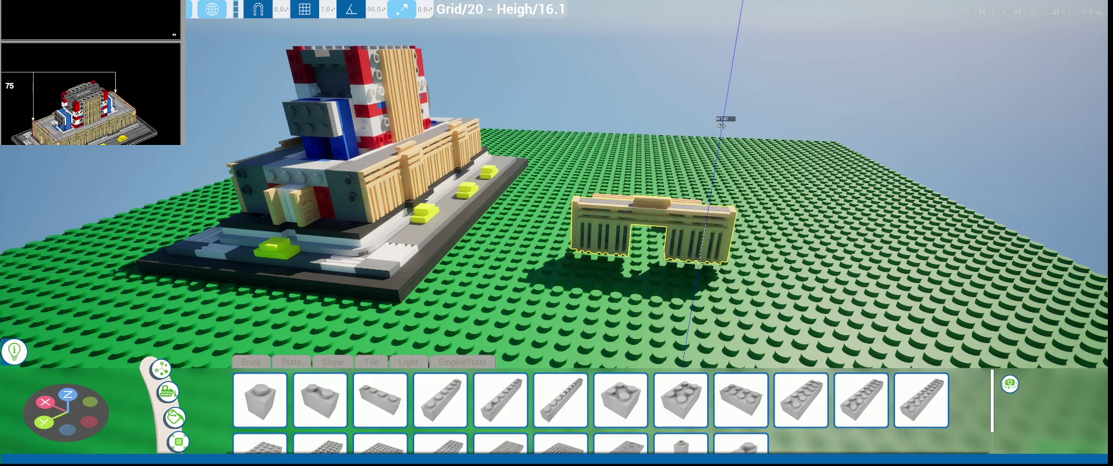
{"action": "left_click", "coordinate": [408, 187]}
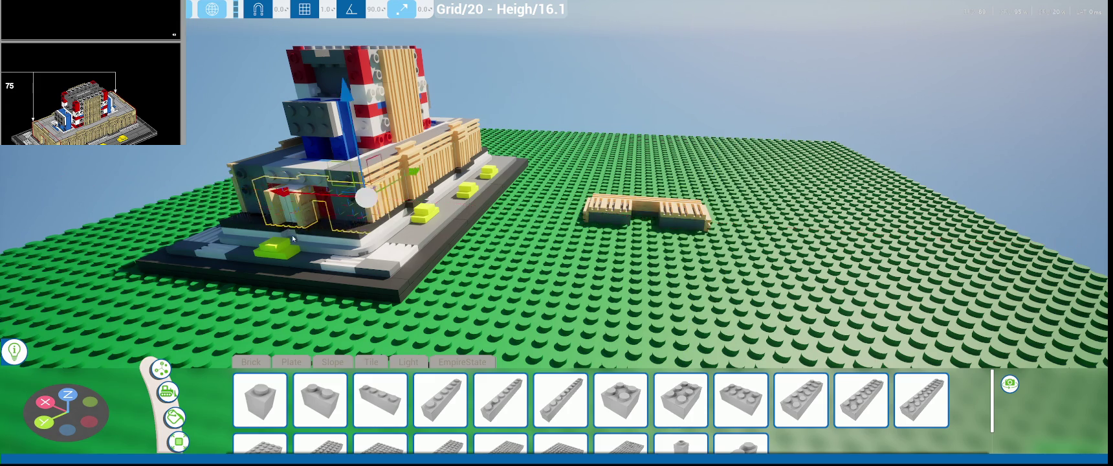
{"action": "key", "text": "f"}
{"action": "left_click_drag", "start_coordinate": [575, 257], "coordinate": [527, 279]}
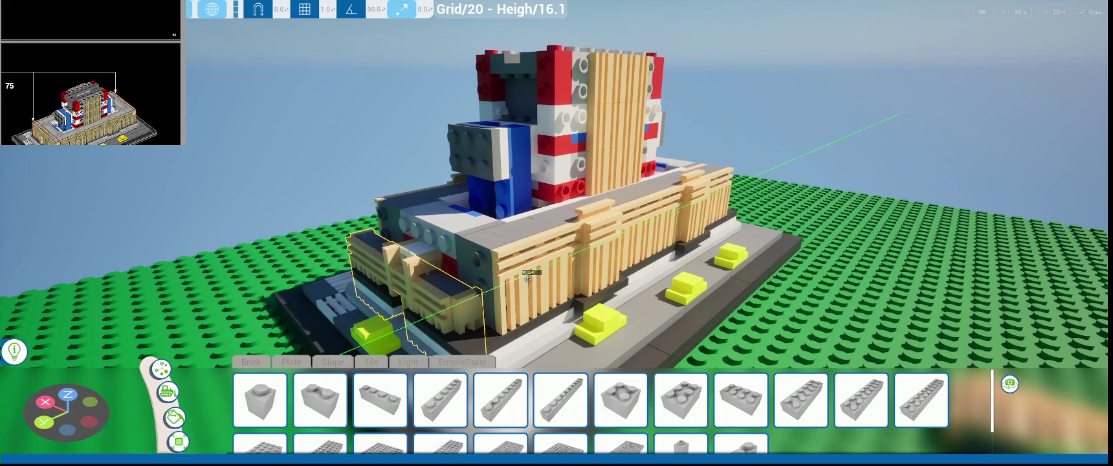
- Nudge the upright grille right, up and slightly left until flush with the front facade
{"action": "key", "text": "f"}
{"action": "left_click_drag", "start_coordinate": [481, 285], "coordinate": [506, 293]}
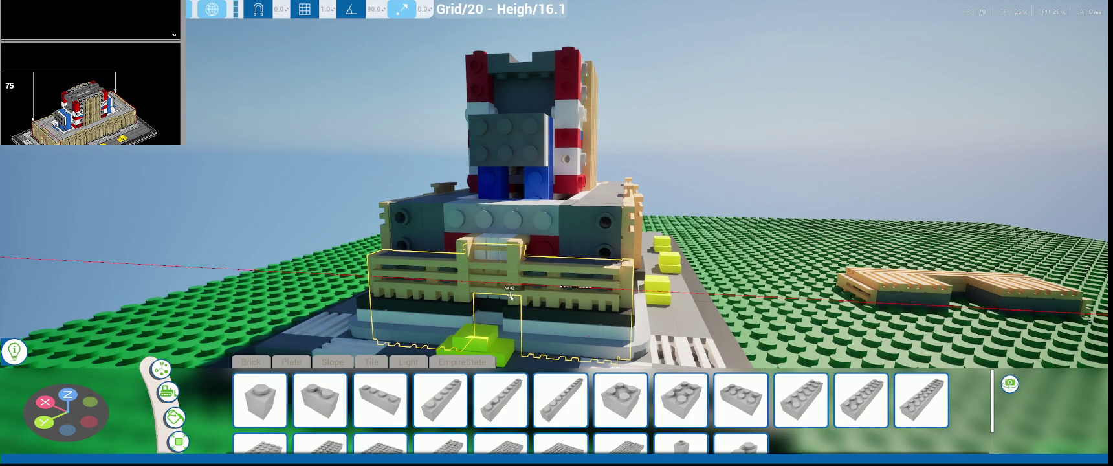
{"action": "mouse_move", "coordinate": [591, 208]}
{"action": "left_mouse_down"}
{"action": "mouse_move", "coordinate": [596, 155]}
{"action": "mouse_move", "coordinate": [594, 235]}
{"action": "mouse_move", "coordinate": [543, 241]}
{"action": "left_mouse_up"}
{"action": "scroll", "coordinate": [561, 238], "scroll_direction": "up", "scroll_amount": 3}
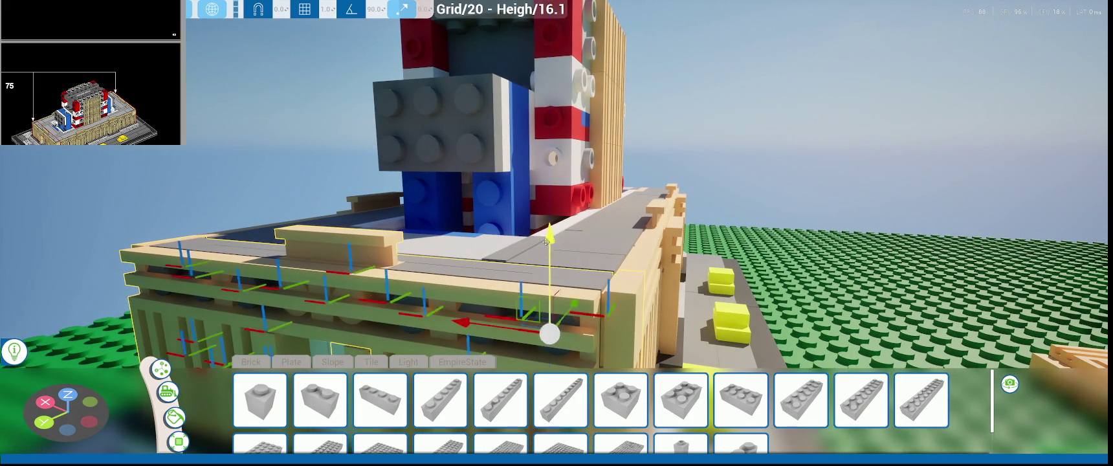
{"action": "scroll", "coordinate": [543, 241], "scroll_direction": "up", "scroll_amount": 3}
{"action": "key", "text": "f"}
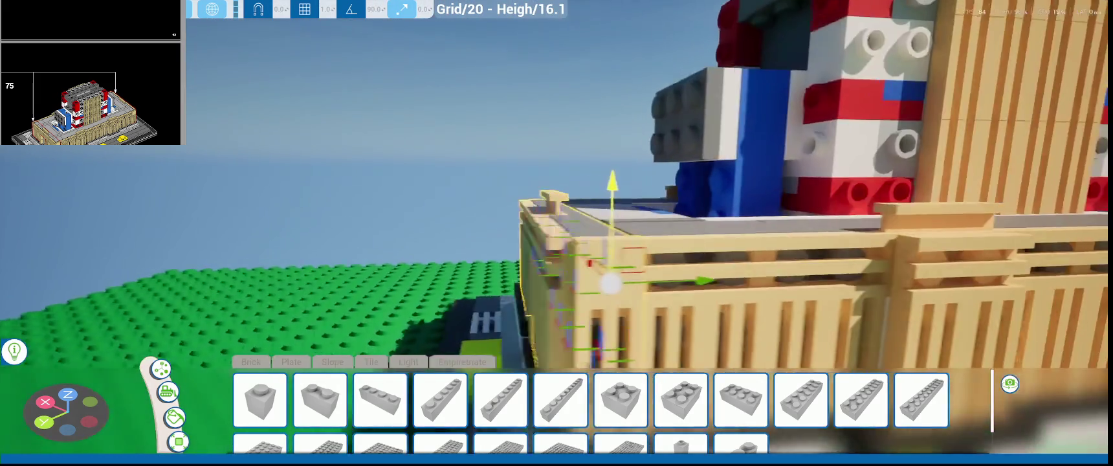
{"action": "scroll", "coordinate": [484, 308], "scroll_direction": "down", "scroll_amount": 3}
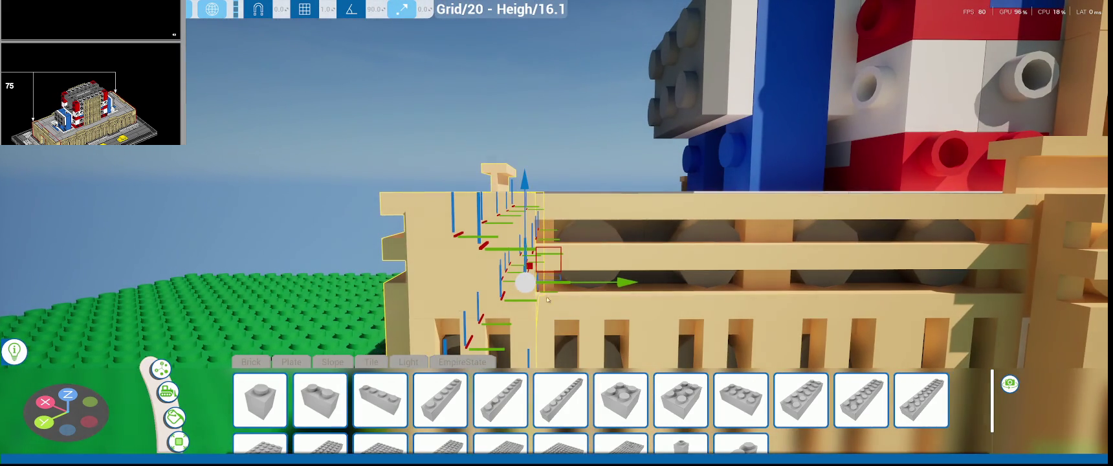
{"action": "left_click_drag", "start_coordinate": [599, 284], "coordinate": [592, 283]}
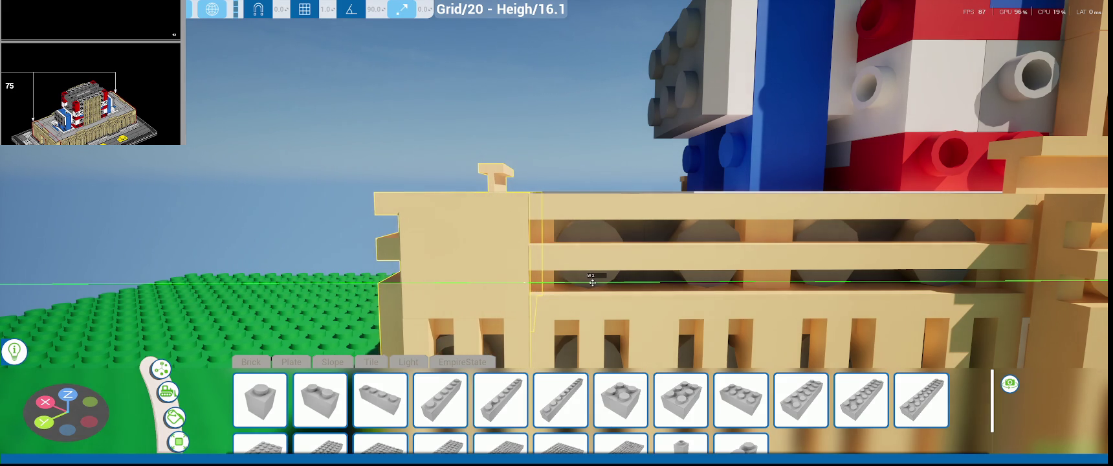
{"action": "middle_click_drag", "start_coordinate": [592, 282], "coordinate": [533, 210]}
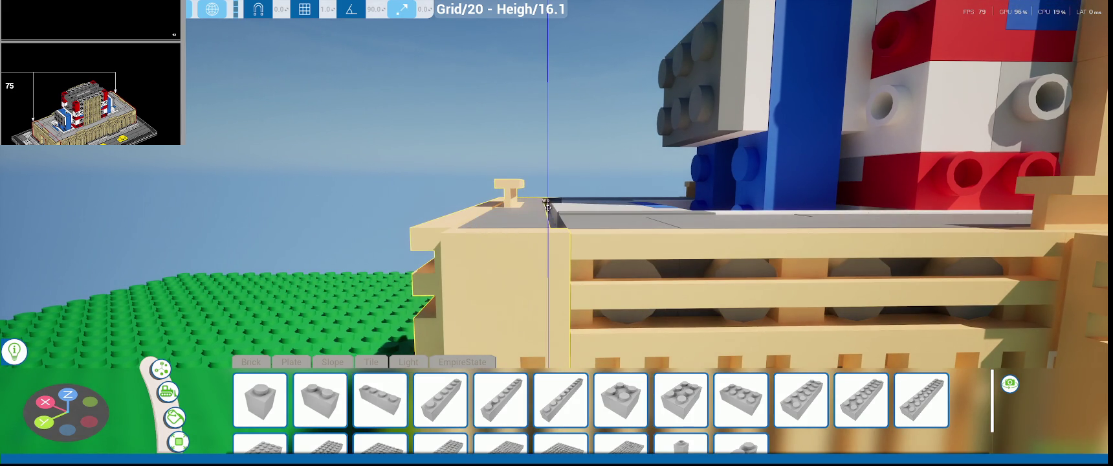
{"action": "middle_click_drag", "start_coordinate": [547, 209], "coordinate": [492, 214]}
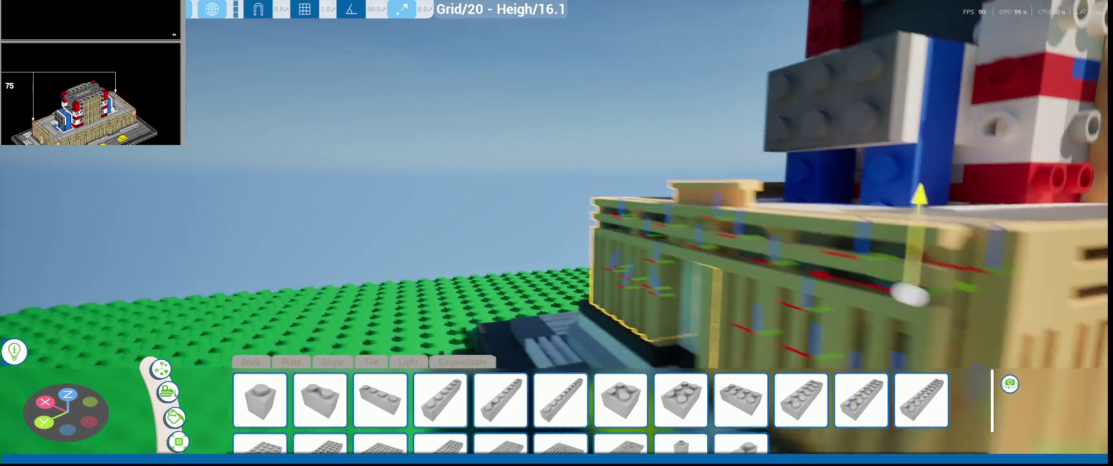
{"action": "mouse_move", "coordinate": [544, 220]}
{"action": "middle_mouse_down"}
{"action": "mouse_move", "coordinate": [581, 234]}
{"action": "mouse_move", "coordinate": [543, 227]}
{"action": "mouse_move", "coordinate": [556, 233]}
{"action": "mouse_move", "coordinate": [427, 311]}
{"action": "middle_mouse_up"}
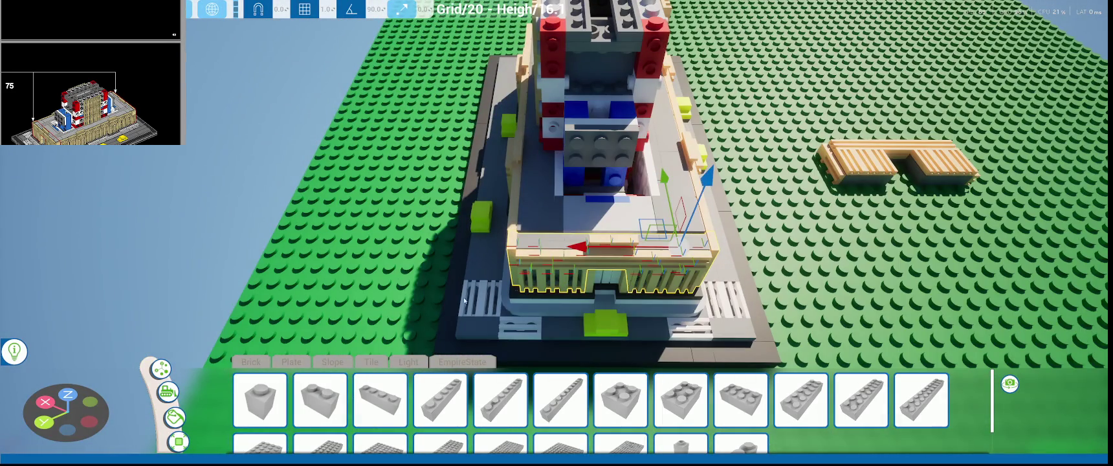
{"action": "middle_click_drag", "start_coordinate": [629, 252], "coordinate": [607, 309]}
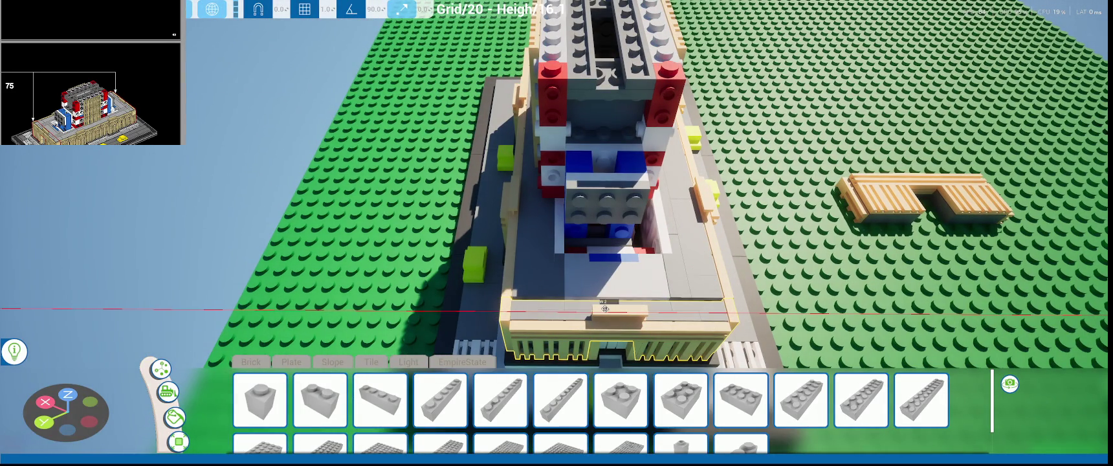
{"action": "left_click", "coordinate": [605, 309]}
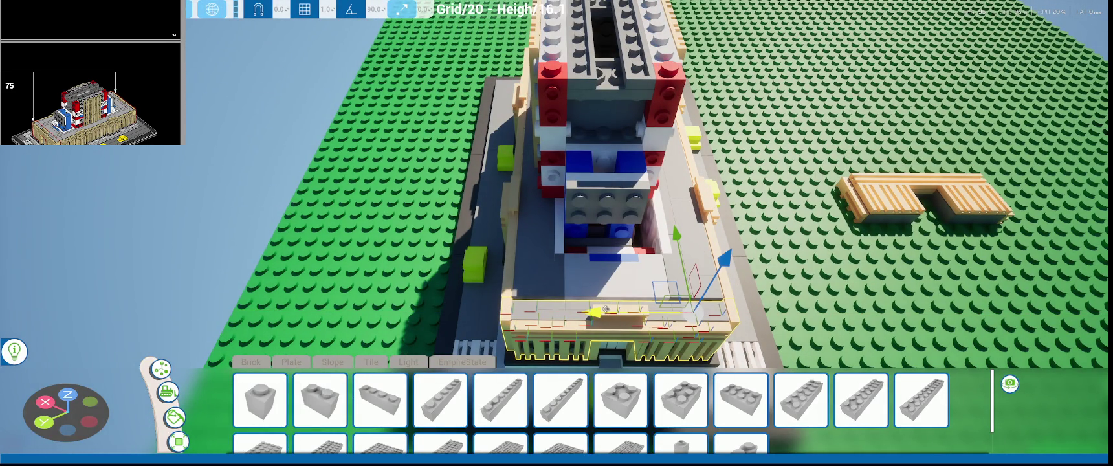
{"action": "middle_click_drag", "start_coordinate": [505, 327], "coordinate": [592, 293]}
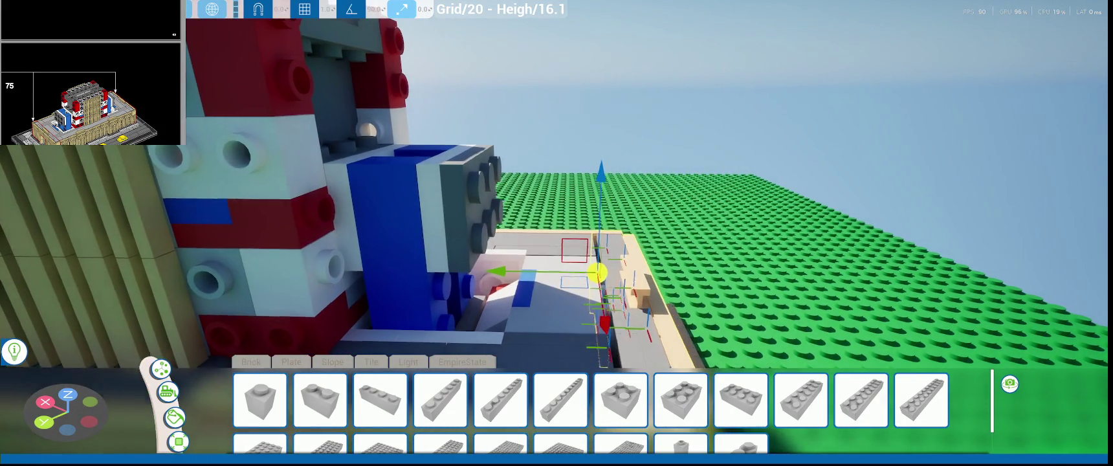
{"action": "middle_click_drag", "start_coordinate": [592, 292], "coordinate": [586, 283]}
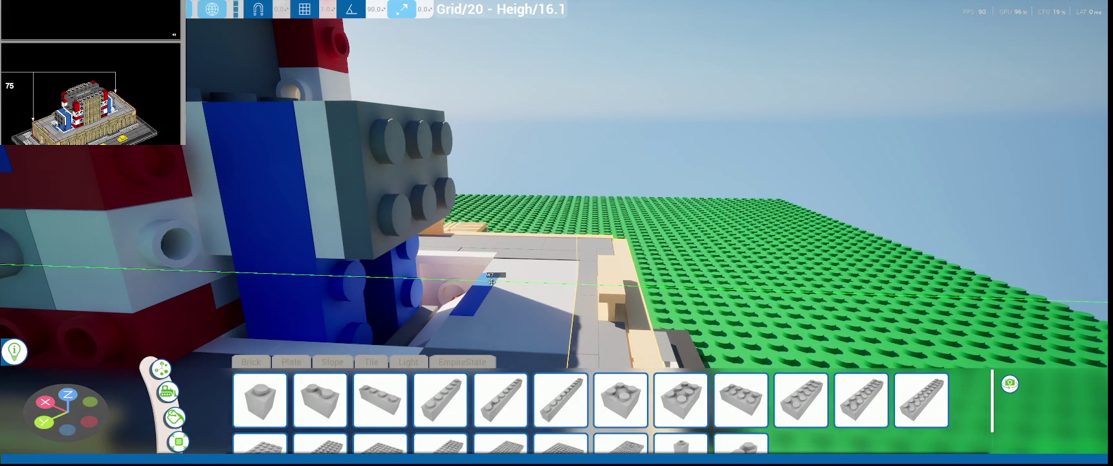
{"action": "scroll", "coordinate": [493, 282], "scroll_direction": "down", "scroll_amount": 5}
{"action": "middle_click_drag", "start_coordinate": [493, 283], "coordinate": [574, 224]}
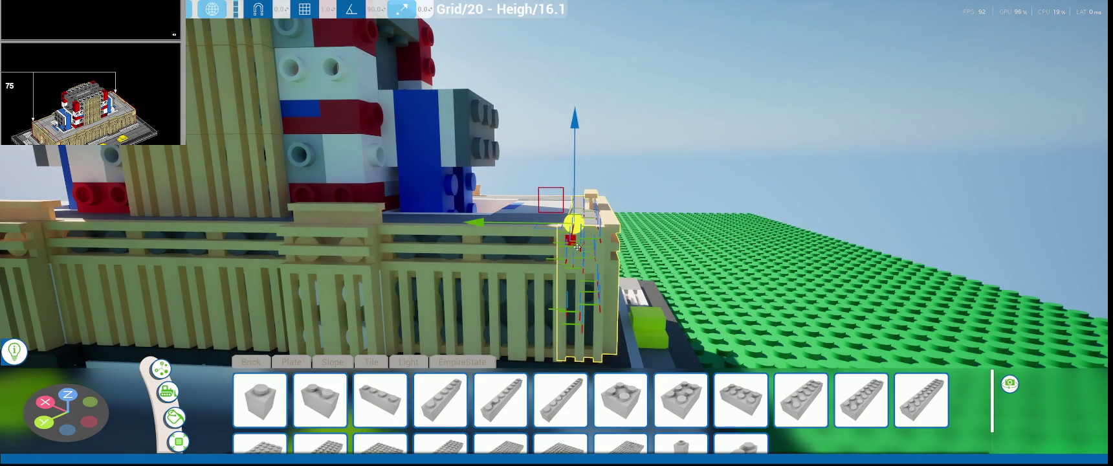
{"action": "scroll", "coordinate": [659, 262], "scroll_direction": "down", "scroll_amount": 5}
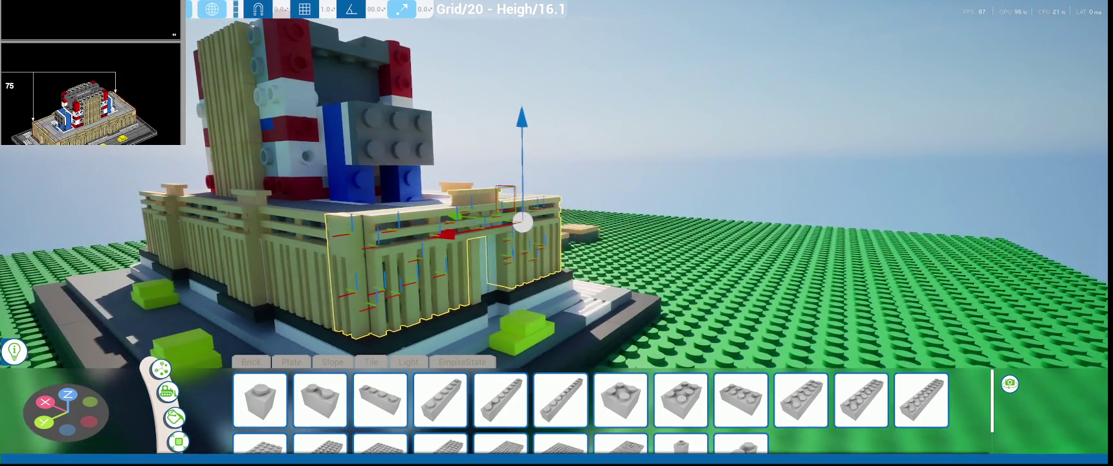
{"action": "scroll", "coordinate": [660, 262], "scroll_direction": "up", "scroll_amount": 5}
{"action": "scroll", "coordinate": [564, 234], "scroll_direction": "up", "scroll_amount": 3}
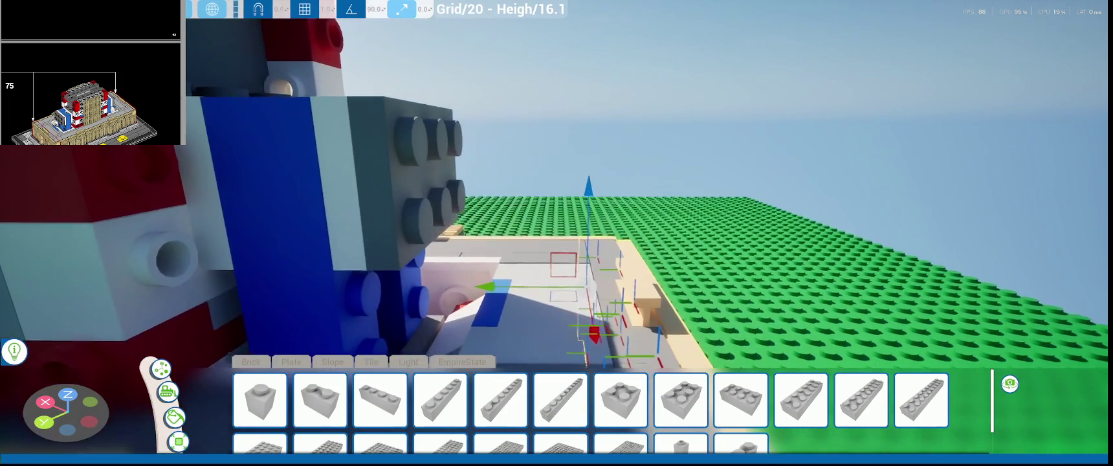
{"action": "middle_click_drag", "start_coordinate": [563, 234], "coordinate": [564, 234]}
{"action": "scroll", "coordinate": [564, 234], "scroll_direction": "up", "scroll_amount": 2}
{"action": "scroll", "coordinate": [564, 234], "scroll_direction": "down", "scroll_amount": 3}
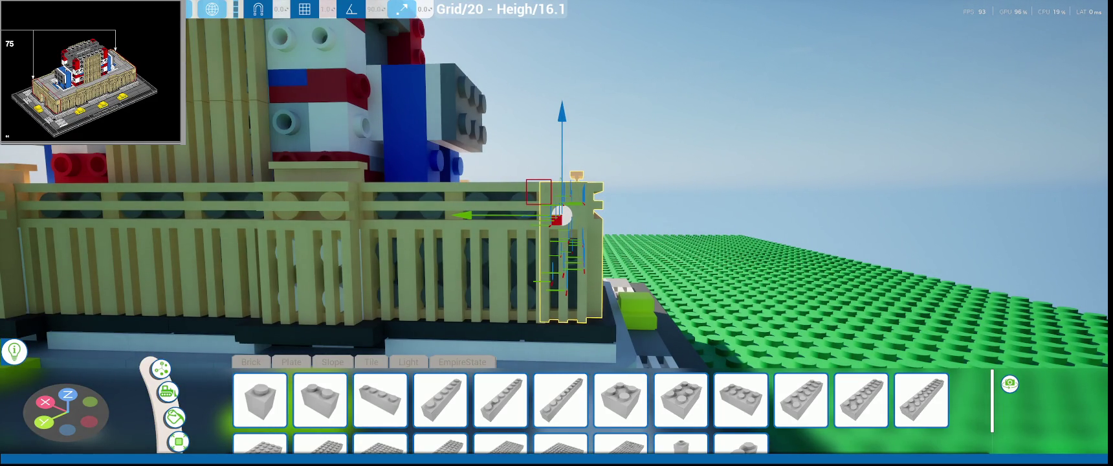
{"action": "scroll", "coordinate": [649, 188], "scroll_direction": "down", "scroll_amount": 3}
{"action": "middle_click_drag", "start_coordinate": [649, 188], "coordinate": [649, 233]}
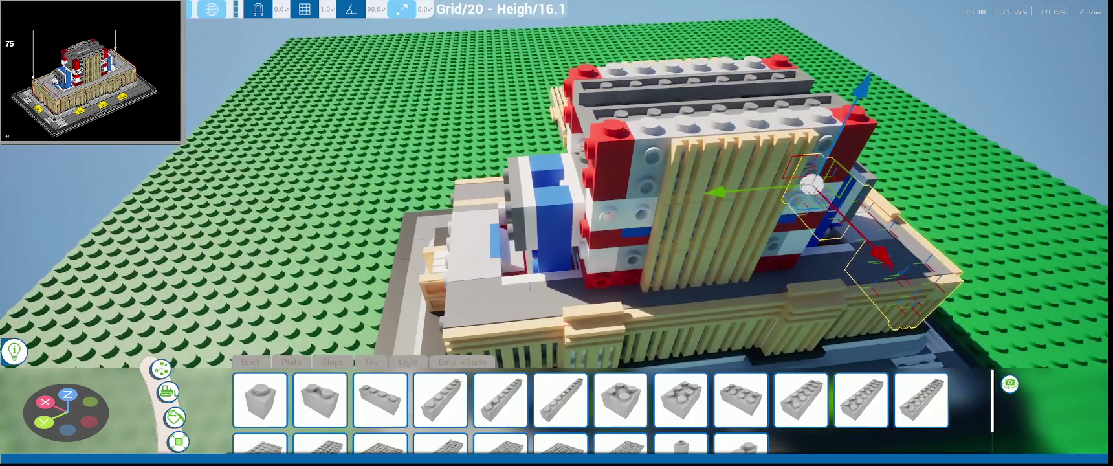
{"action": "scroll", "coordinate": [649, 188], "scroll_direction": "up", "scroll_amount": 2}
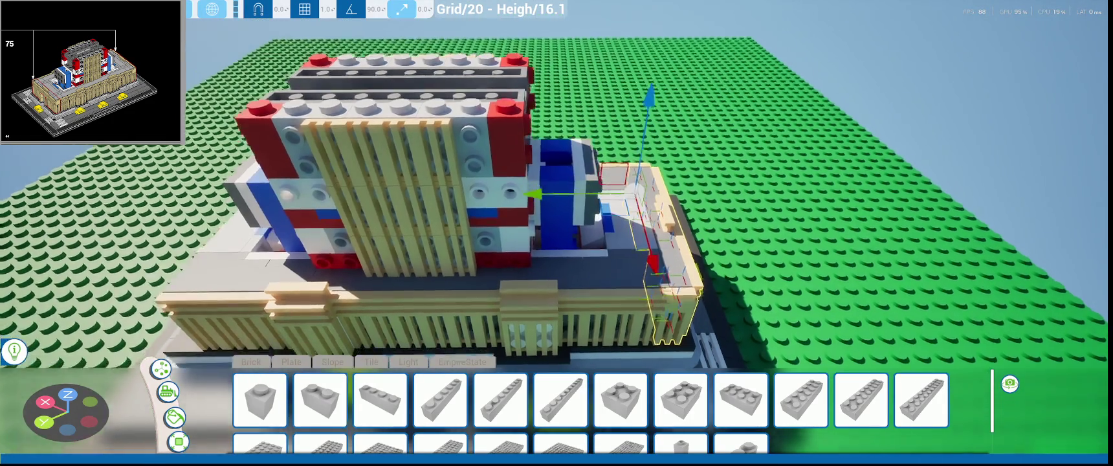
{"action": "middle_click_drag", "start_coordinate": [649, 189], "coordinate": [649, 149]}
{"action": "scroll", "coordinate": [649, 189], "scroll_direction": "up", "scroll_amount": 3}
{"action": "middle_click_drag", "start_coordinate": [649, 188], "coordinate": [585, 194]}
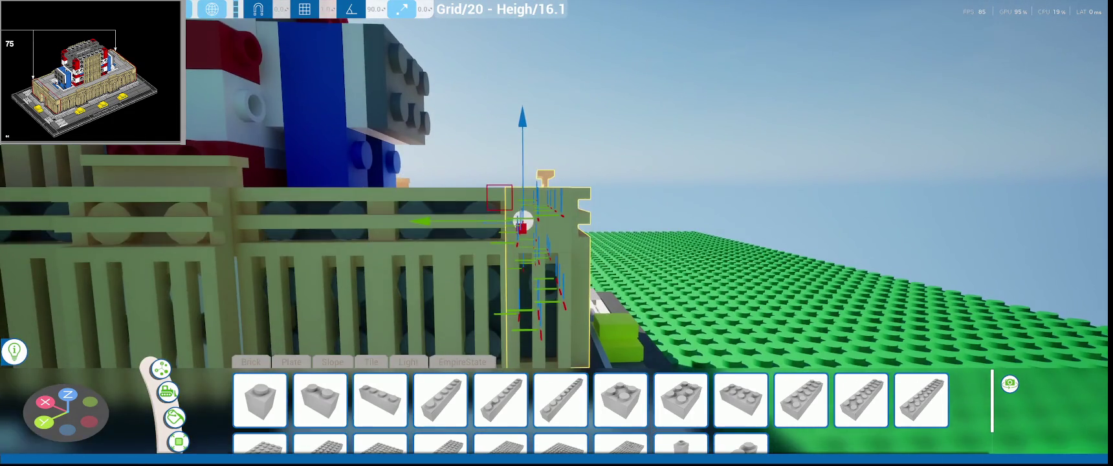
{"action": "scroll", "coordinate": [649, 188], "scroll_direction": "down", "scroll_amount": 5}
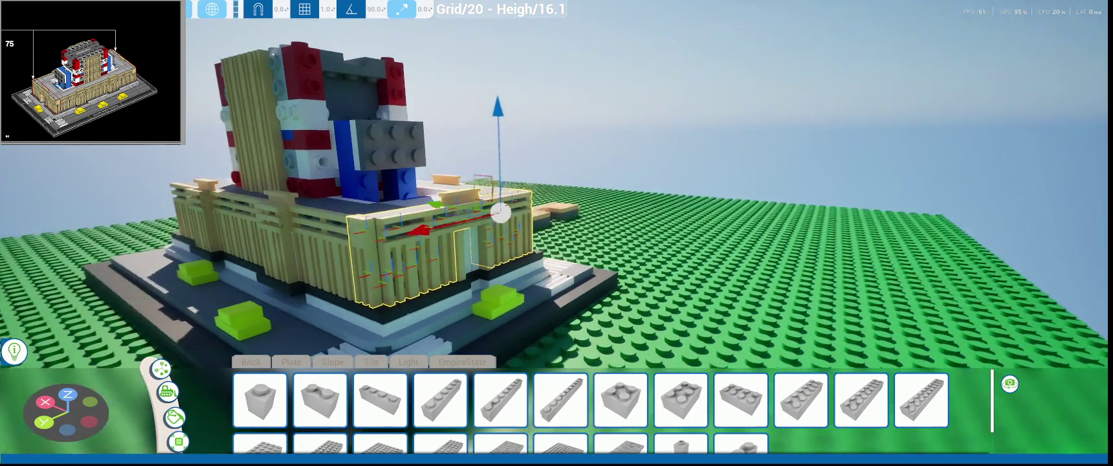
{"action": "mouse_move", "coordinate": [649, 188]}
{"action": "middle_mouse_down"}
{"action": "mouse_move", "coordinate": [721, 239]}
{"action": "mouse_move", "coordinate": [618, 287]}
{"action": "middle_mouse_up"}
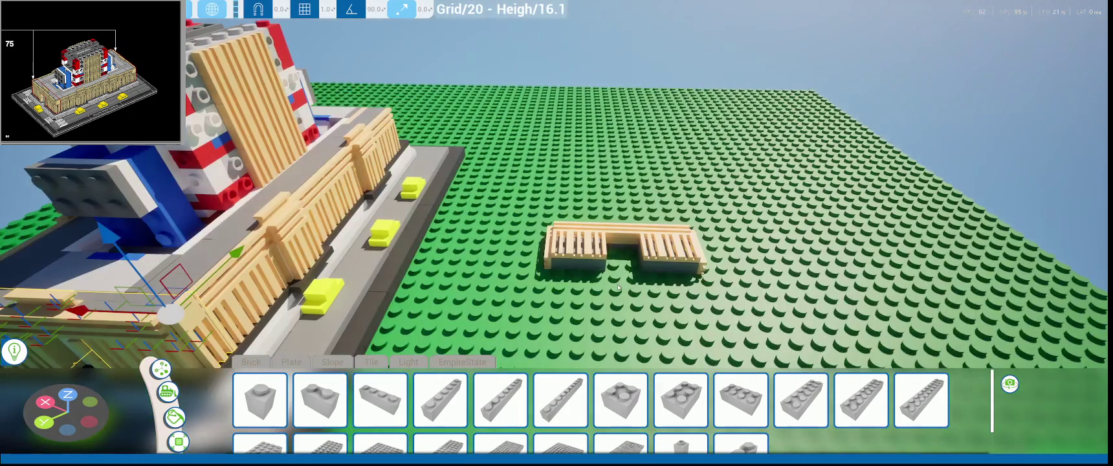
{"action": "left_click", "coordinate": [562, 240]}
- Move the loose U-shaped tan grille section onto the building's front wall
{"action": "middle_click_drag", "start_coordinate": [562, 241], "coordinate": [528, 240]}
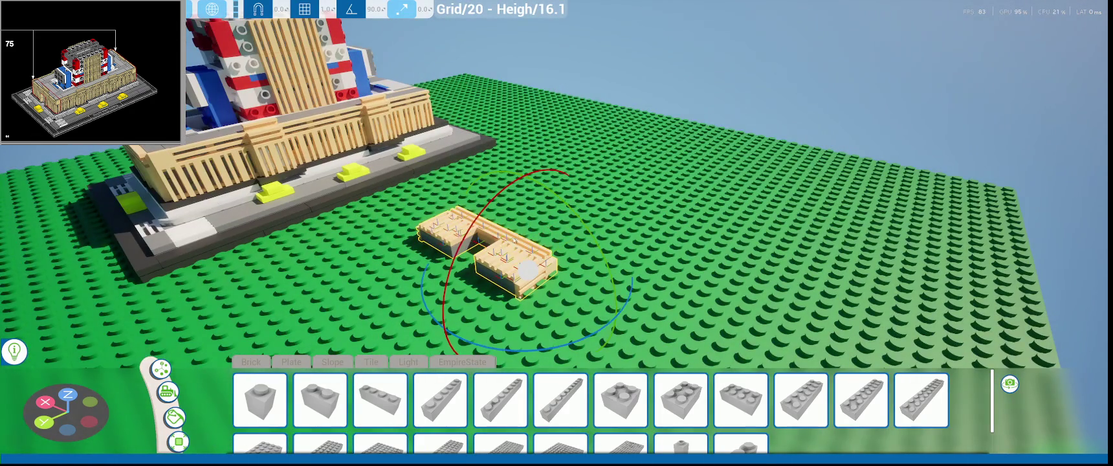
{"action": "middle_click_drag", "start_coordinate": [479, 207], "coordinate": [416, 319]}
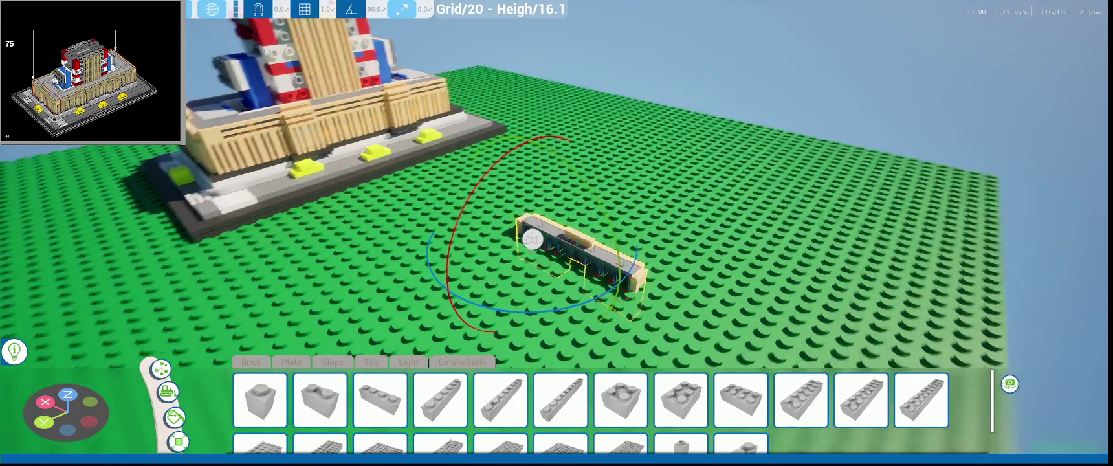
{"action": "middle_click_drag", "start_coordinate": [355, 134], "coordinate": [338, 207]}
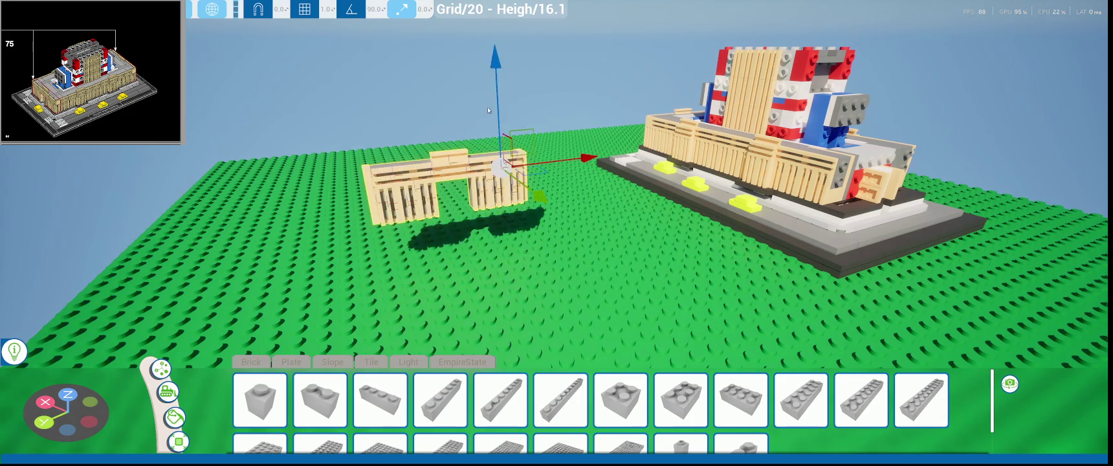
{"action": "middle_click_drag", "start_coordinate": [481, 93], "coordinate": [373, 144]}
{"action": "left_click_drag", "start_coordinate": [372, 144], "coordinate": [745, 140]}
{"action": "scroll", "coordinate": [699, 166], "scroll_direction": "up", "scroll_amount": 3}
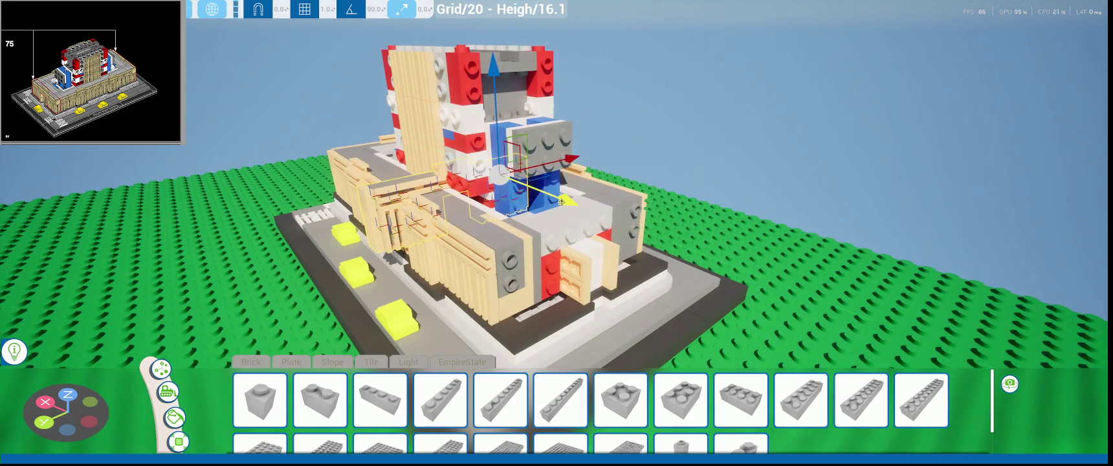
{"action": "left_click_drag", "start_coordinate": [561, 202], "coordinate": [695, 278]}
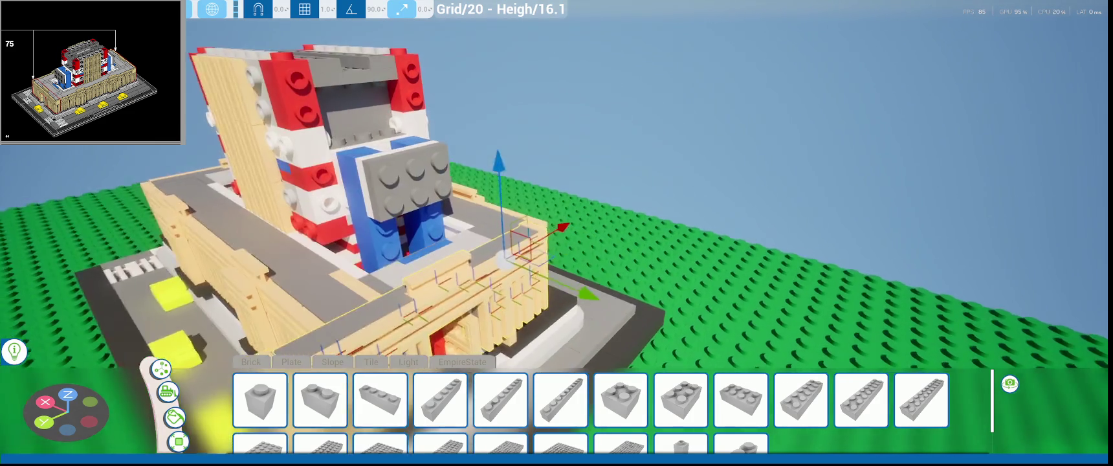
{"action": "middle_click_drag", "start_coordinate": [718, 289], "coordinate": [436, 173]}
- Shift the grille section along the facade and push it snugly against the wall
{"action": "scroll", "coordinate": [436, 172], "scroll_direction": "up", "scroll_amount": 5}
{"action": "scroll", "coordinate": [436, 172], "scroll_direction": "down", "scroll_amount": 3}
{"action": "left_click_drag", "start_coordinate": [388, 184], "coordinate": [557, 196]}
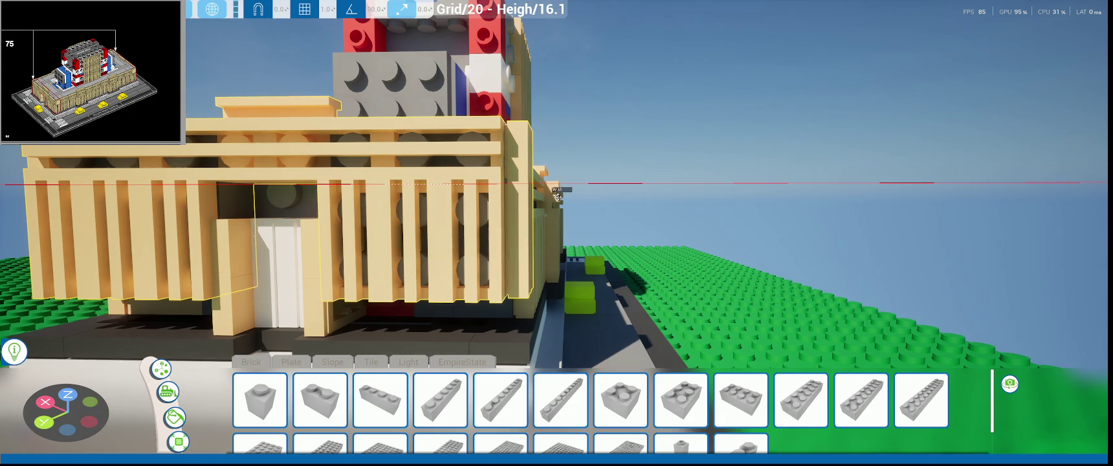
{"action": "middle_click_drag", "start_coordinate": [558, 196], "coordinate": [277, 199]}
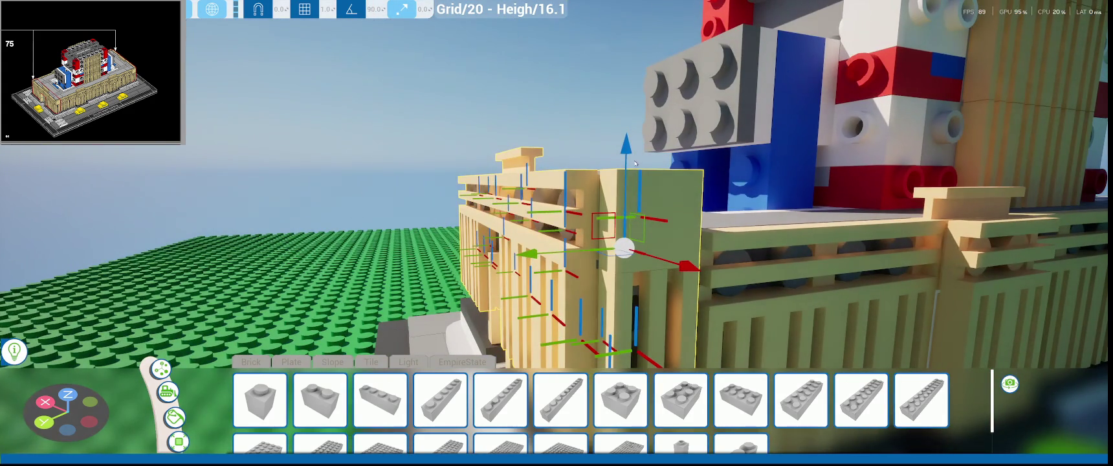
{"action": "middle_click_drag", "start_coordinate": [635, 163], "coordinate": [582, 194]}
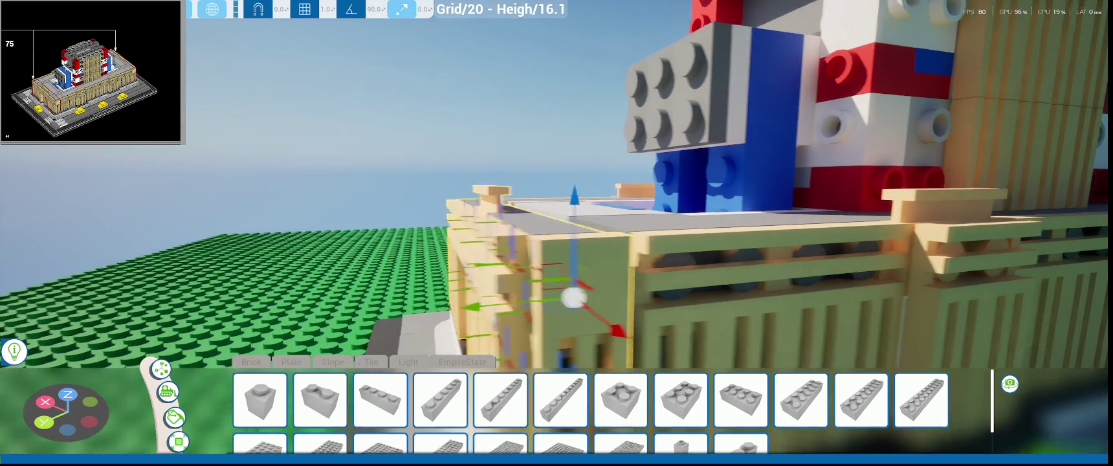
{"action": "middle_click_drag", "start_coordinate": [570, 297], "coordinate": [453, 296]}
{"action": "left_click_drag", "start_coordinate": [423, 289], "coordinate": [438, 295]}
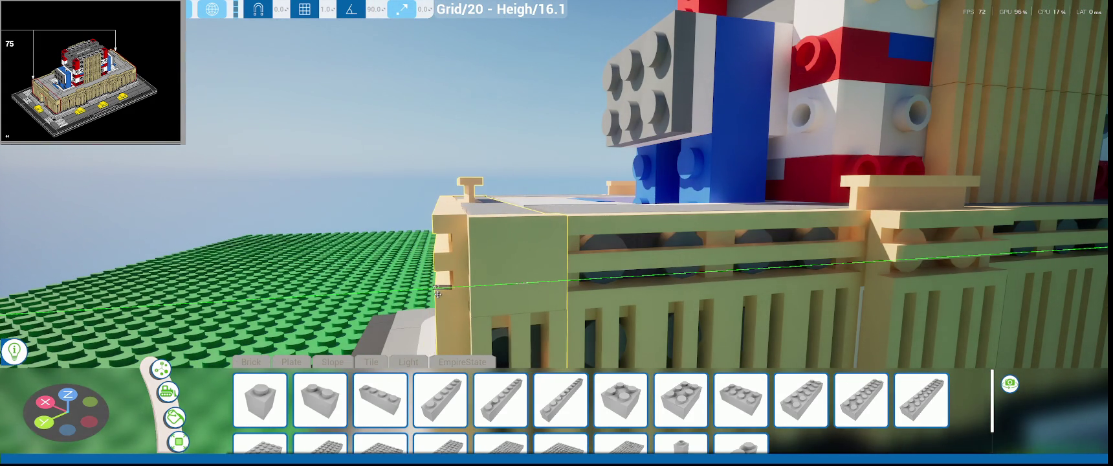
{"action": "middle_click_drag", "start_coordinate": [440, 296], "coordinate": [384, 322]}
{"action": "left_click_drag", "start_coordinate": [384, 322], "coordinate": [389, 329]}
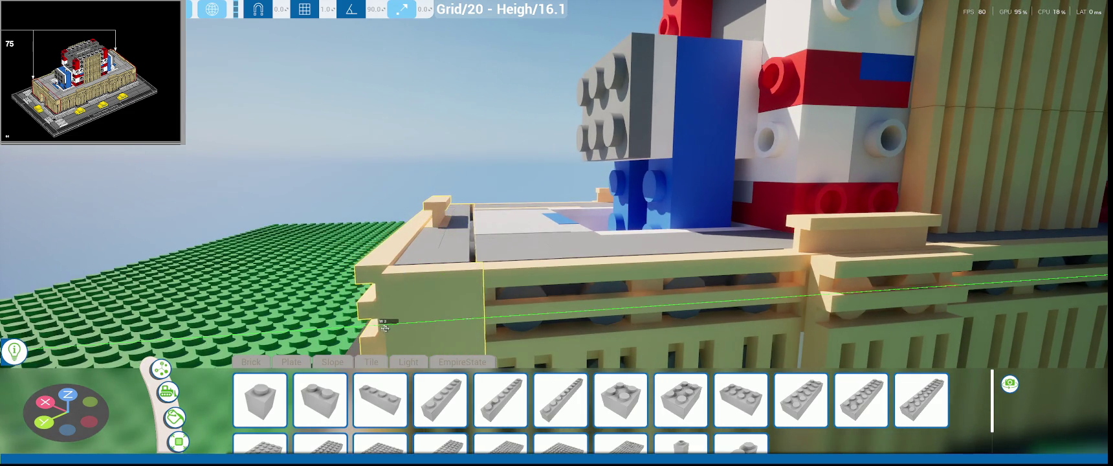
- Fine-tune the grille section's position along the building's length and its height
{"action": "middle_click_drag", "start_coordinate": [391, 329], "coordinate": [560, 314]}
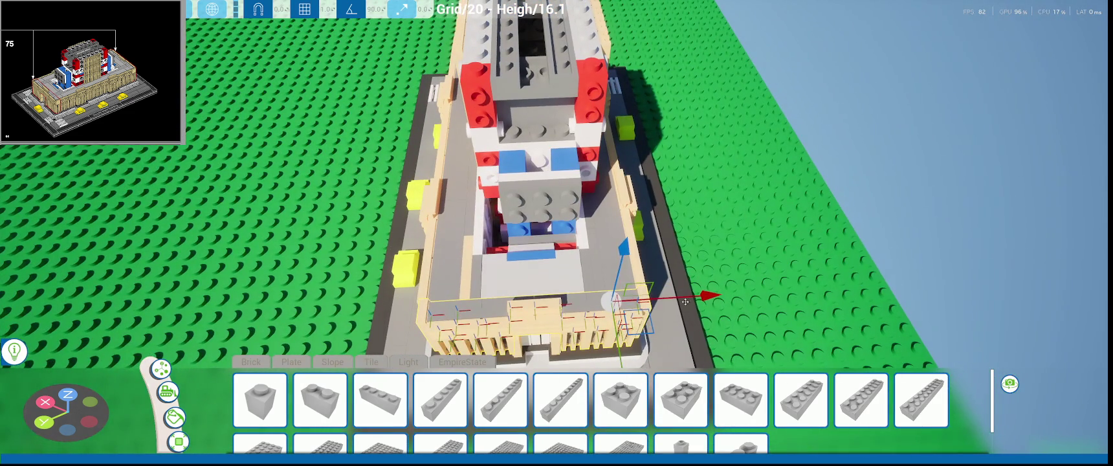
{"action": "left_click_drag", "start_coordinate": [686, 302], "coordinate": [684, 298]}
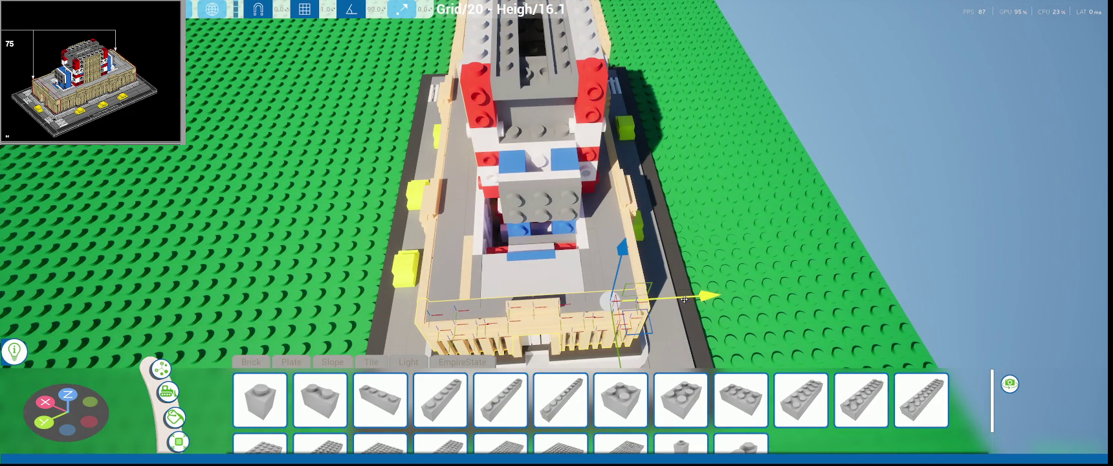
{"action": "mouse_move", "coordinate": [484, 317]}
{"action": "middle_mouse_down"}
{"action": "mouse_move", "coordinate": [560, 280]}
{"action": "mouse_move", "coordinate": [515, 130]}
{"action": "middle_mouse_up"}
{"action": "left_click_drag", "start_coordinate": [530, 93], "coordinate": [531, 103]}
{"action": "middle_click_drag", "start_coordinate": [532, 129], "coordinate": [530, 129]}
{"action": "left_click_drag", "start_coordinate": [530, 128], "coordinate": [530, 128]}
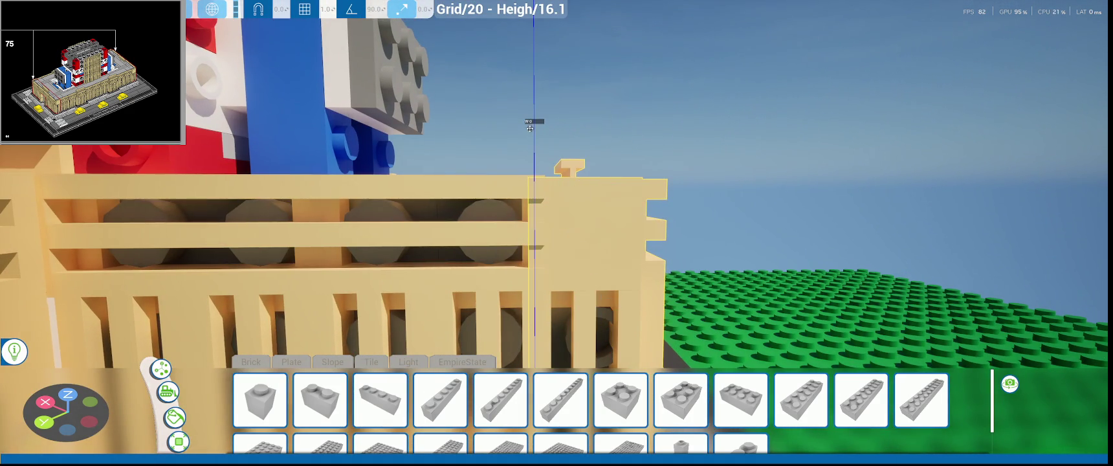
{"action": "scroll", "coordinate": [529, 127], "scroll_direction": "down", "scroll_amount": 3}
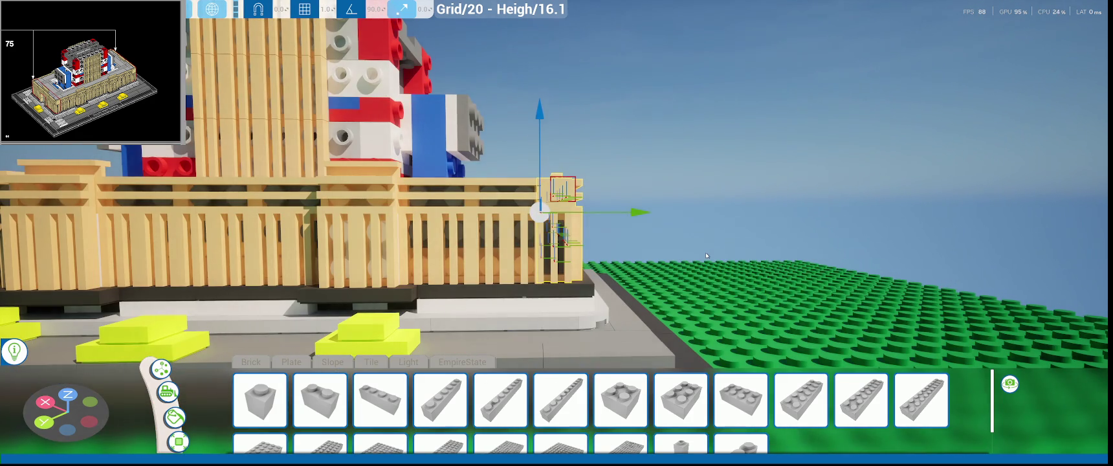
{"action": "scroll", "coordinate": [683, 262], "scroll_direction": "down", "scroll_amount": 10}
- Orbit around the whole building to check the grillework, then go to Save Game
{"action": "middle_click_drag", "start_coordinate": [537, 288], "coordinate": [446, 289]}
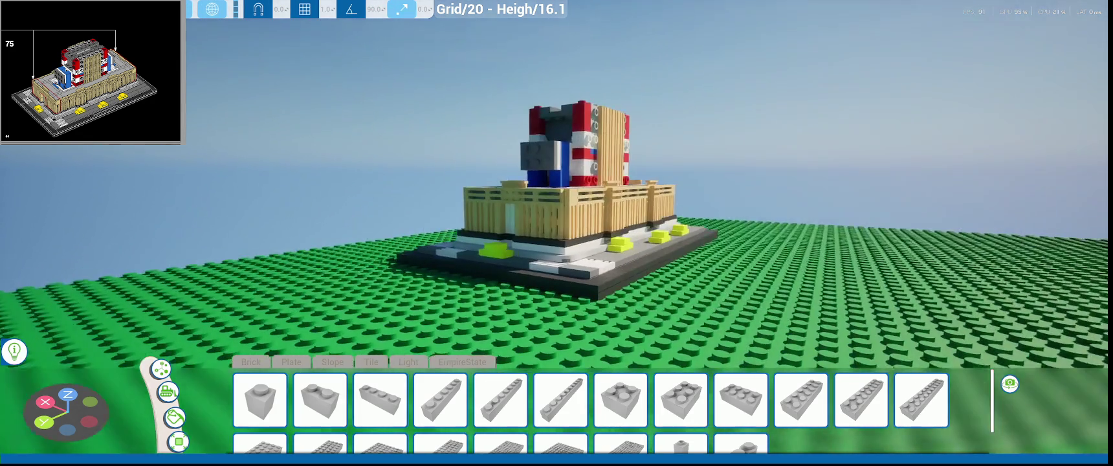
{"action": "scroll", "coordinate": [556, 214], "scroll_direction": "up", "scroll_amount": 10}
{"action": "middle_click_drag", "start_coordinate": [556, 213], "coordinate": [362, 246]}
{"action": "middle_click_drag", "start_coordinate": [146, 378], "coordinate": [291, 301]}
{"action": "scroll", "coordinate": [337, 274], "scroll_direction": "up", "scroll_amount": 5}
{"action": "middle_click_drag", "start_coordinate": [337, 275], "coordinate": [491, 262]}
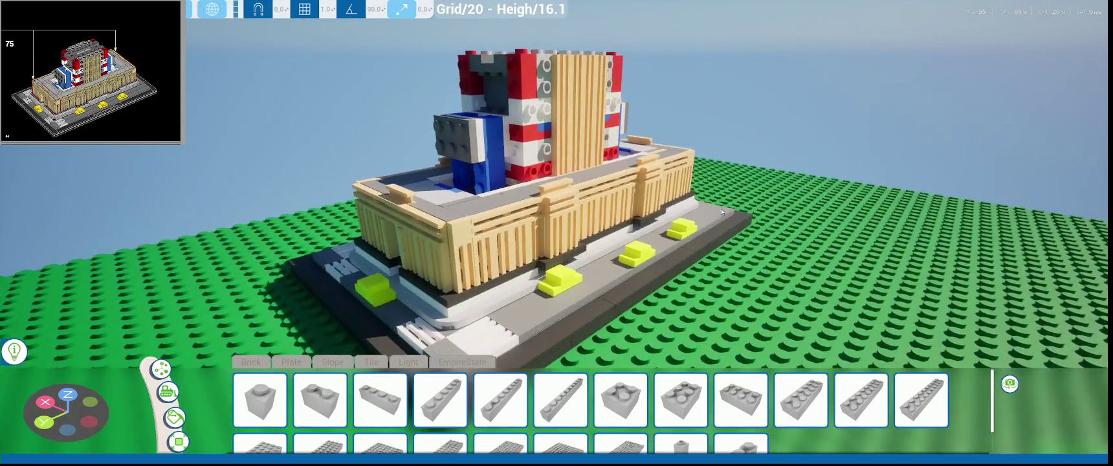
{"action": "scroll", "coordinate": [598, 205], "scroll_direction": "up", "scroll_amount": 2}
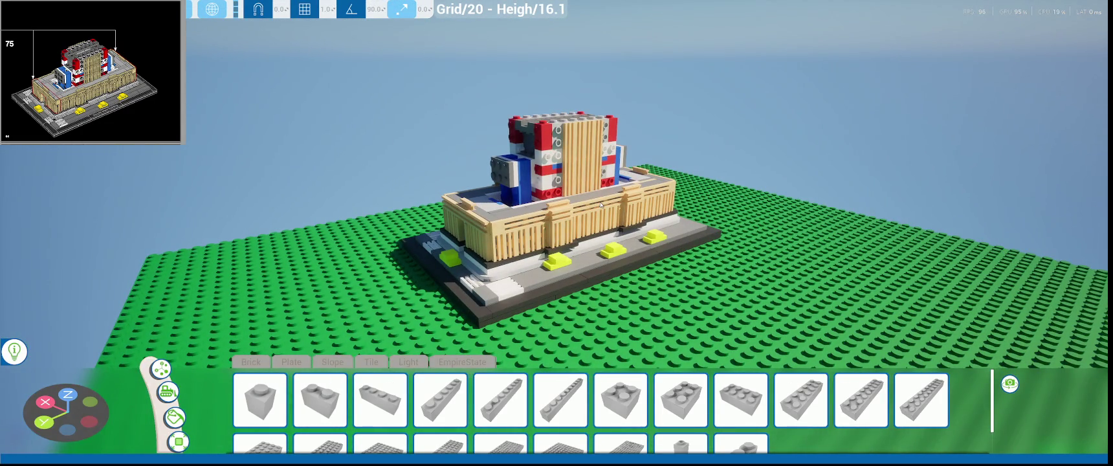
{"action": "key", "text": "Escape"}
{"action": "left_click", "coordinate": [142, 261]}
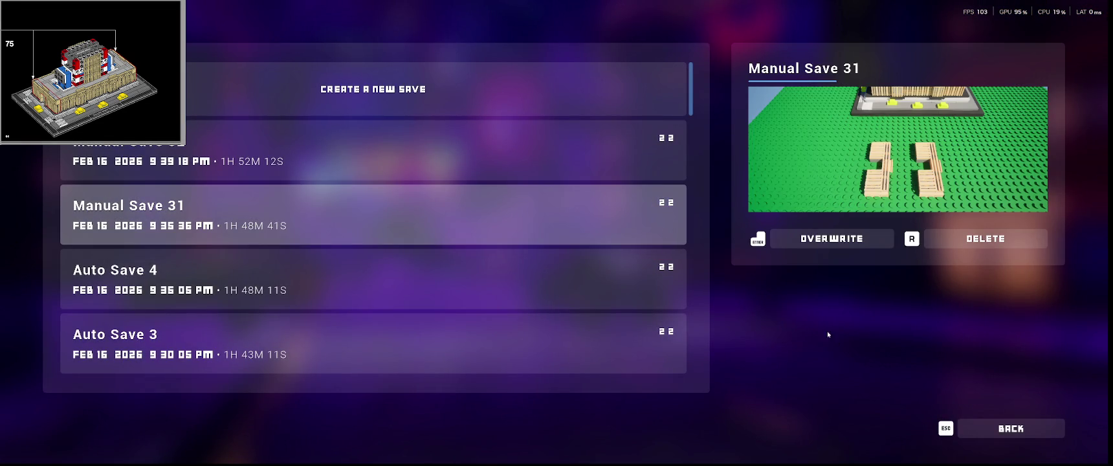
- Back out of the save list, resume building and face the landmark again
{"action": "left_click", "coordinate": [1009, 428]}
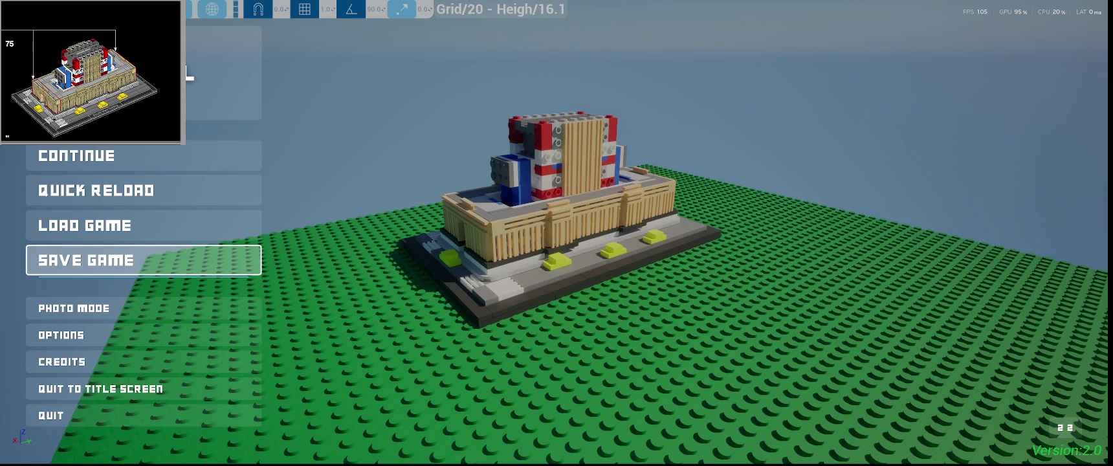
{"action": "left_click", "coordinate": [142, 156]}
{"action": "mouse_move", "coordinate": [342, 196]}
{"action": "right_mouse_down"}
{"action": "mouse_move", "coordinate": [453, 197]}
{"action": "mouse_move", "coordinate": [395, 198]}
{"action": "right_mouse_up"}
- Zoom the view out so the whole landmark building on its baseplate is visible
{"action": "scroll", "coordinate": [395, 198], "scroll_direction": "down", "scroll_amount": 5}
{"action": "scroll", "coordinate": [604, 297], "scroll_direction": "up", "scroll_amount": 5}
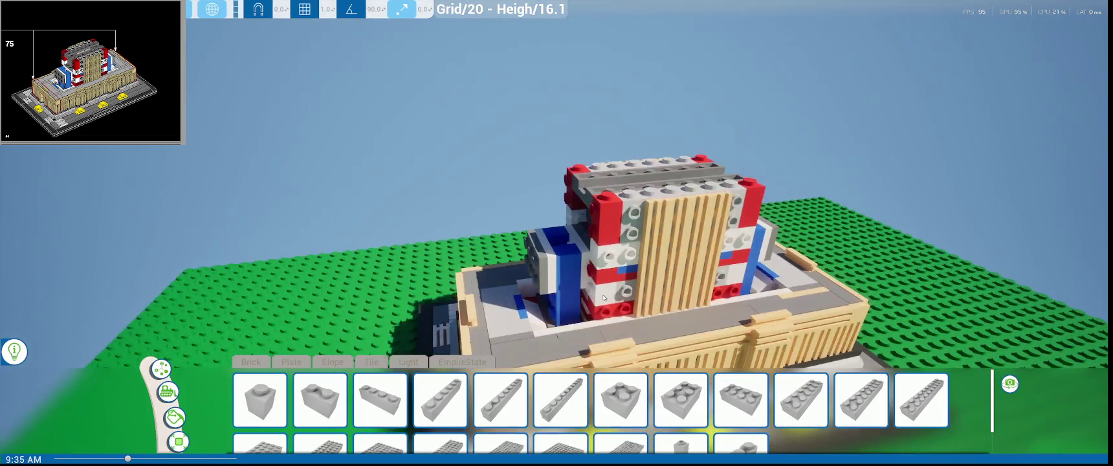
{"action": "scroll", "coordinate": [604, 298], "scroll_direction": "down", "scroll_amount": 5}
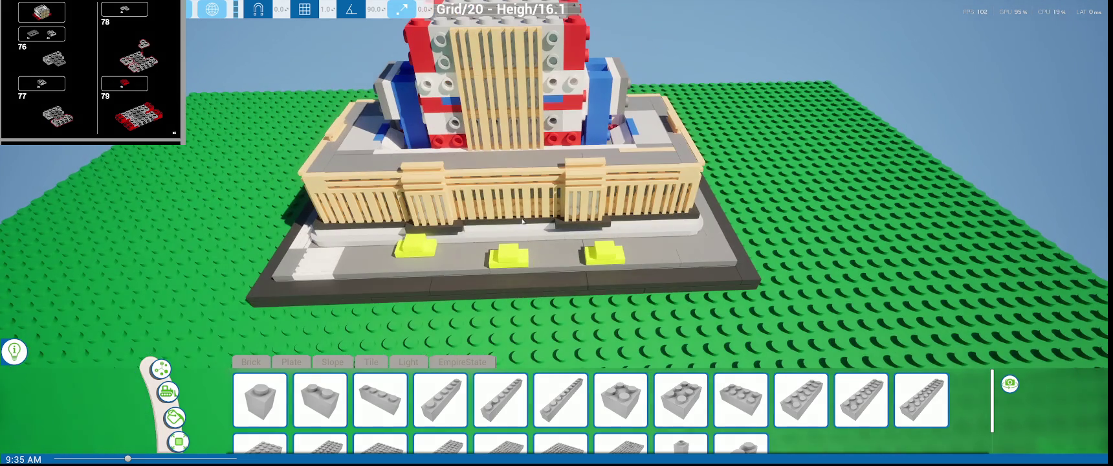
- Try two 2x2 side-stud plates from the EmpireState set on the baseplate, then undo them
{"action": "key", "text": "1"}
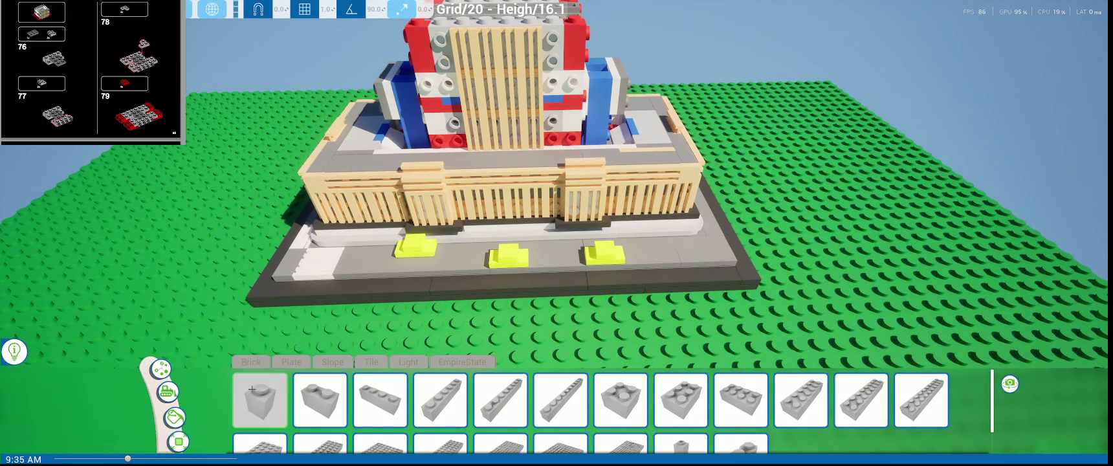
{"action": "scroll", "coordinate": [560, 257], "scroll_direction": "down", "scroll_amount": 5}
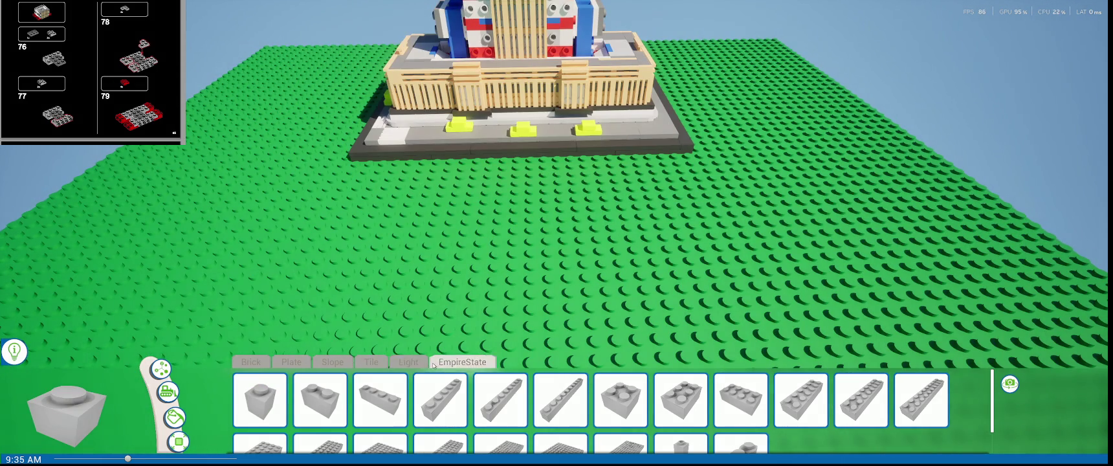
{"action": "left_click", "coordinate": [463, 362]}
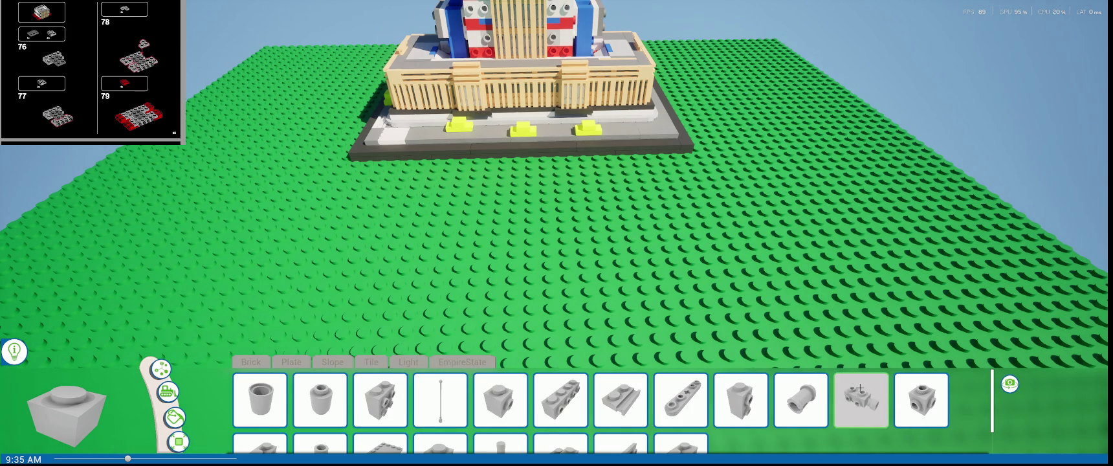
{"action": "scroll", "coordinate": [802, 408], "scroll_direction": "down", "scroll_amount": 1}
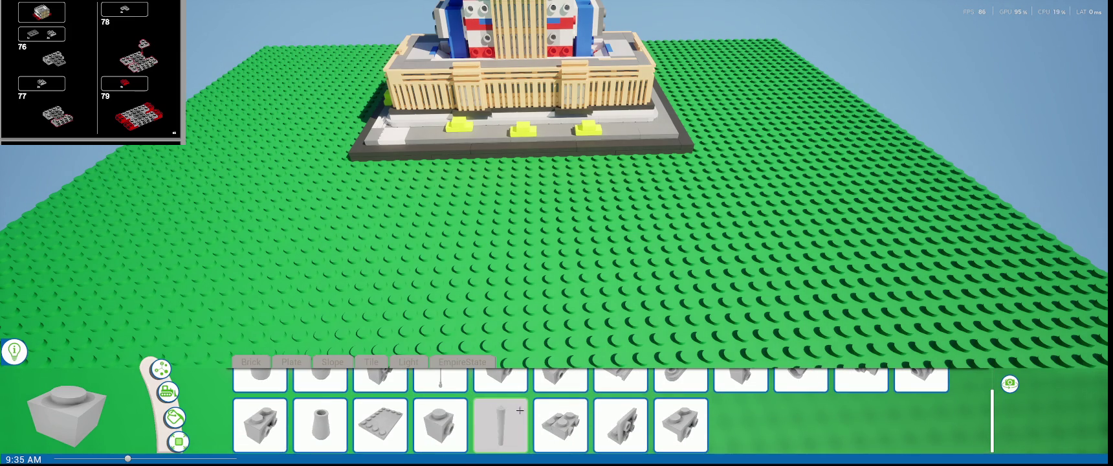
{"action": "left_click", "coordinate": [561, 421]}
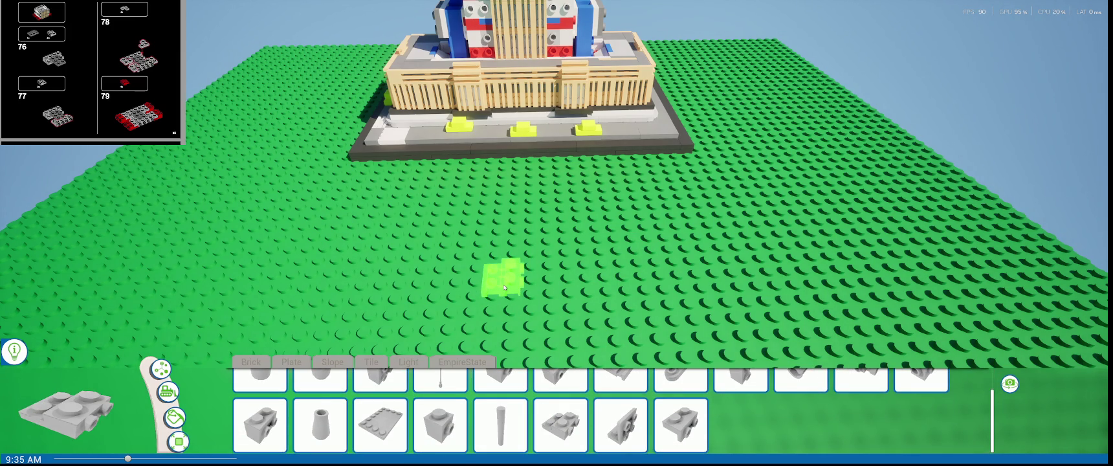
{"action": "left_click", "coordinate": [503, 278]}
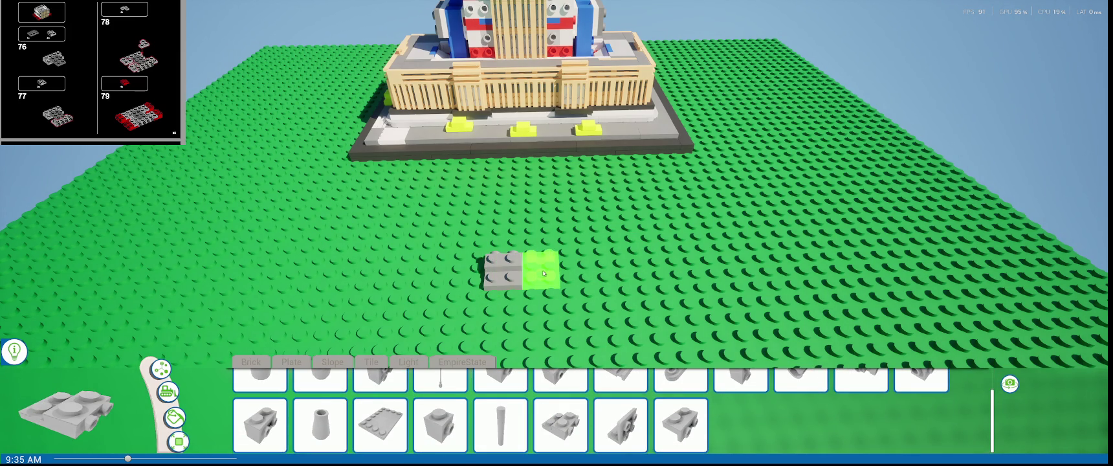
{"action": "left_click", "coordinate": [540, 278]}
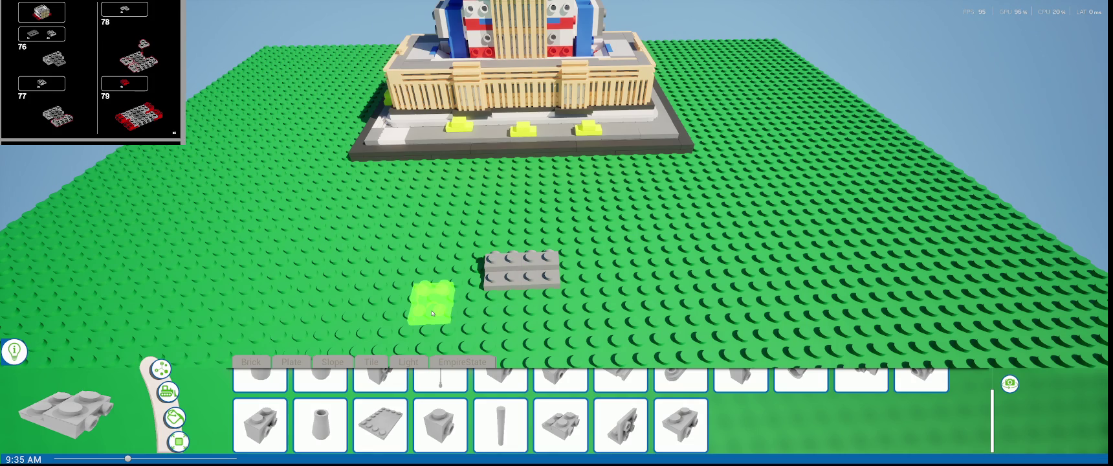
{"action": "key", "text": "ctrl+z"}
{"action": "key", "text": "ctrl+z"}
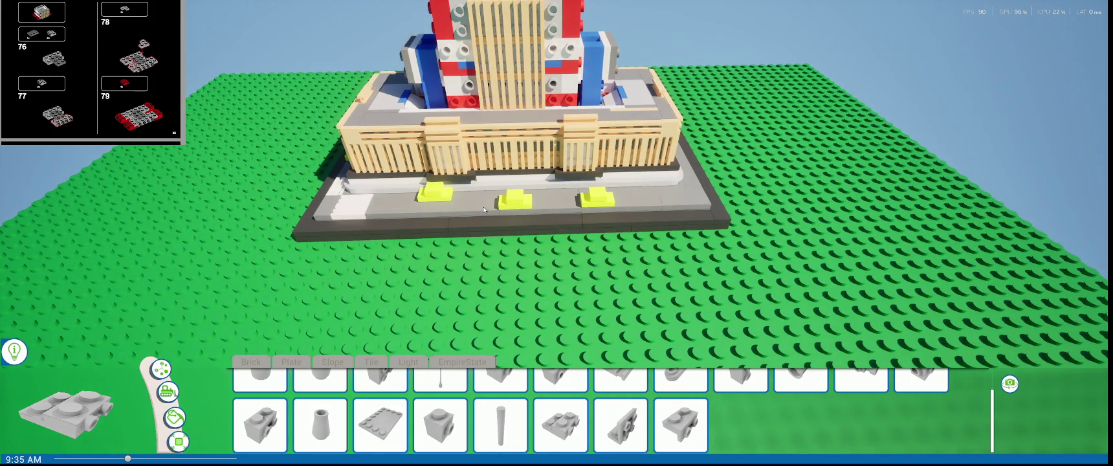
- Place a 2x2 plate, a neighbouring plate forming a 2x4, and another plate on the baseplate
{"action": "scroll", "coordinate": [390, 286], "scroll_direction": "up", "scroll_amount": 3}
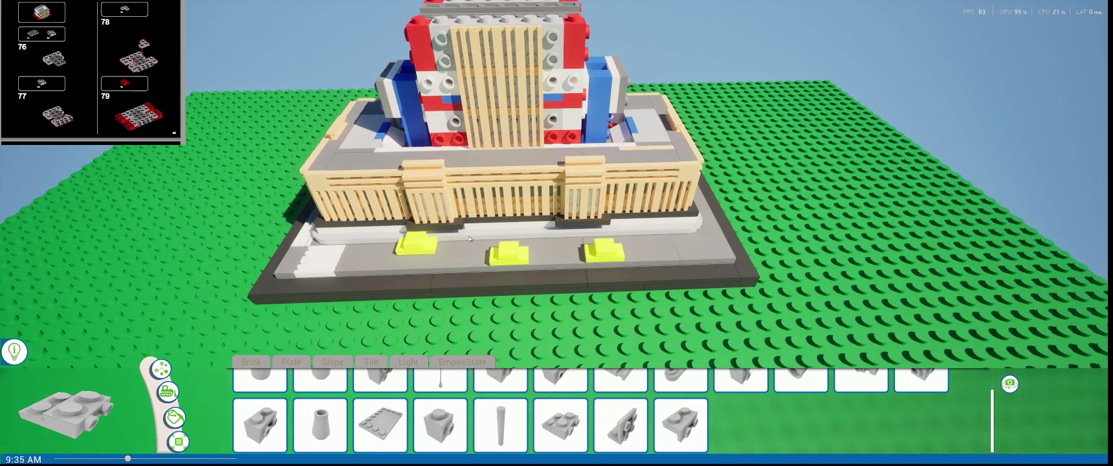
{"action": "scroll", "coordinate": [470, 238], "scroll_direction": "down", "scroll_amount": 3}
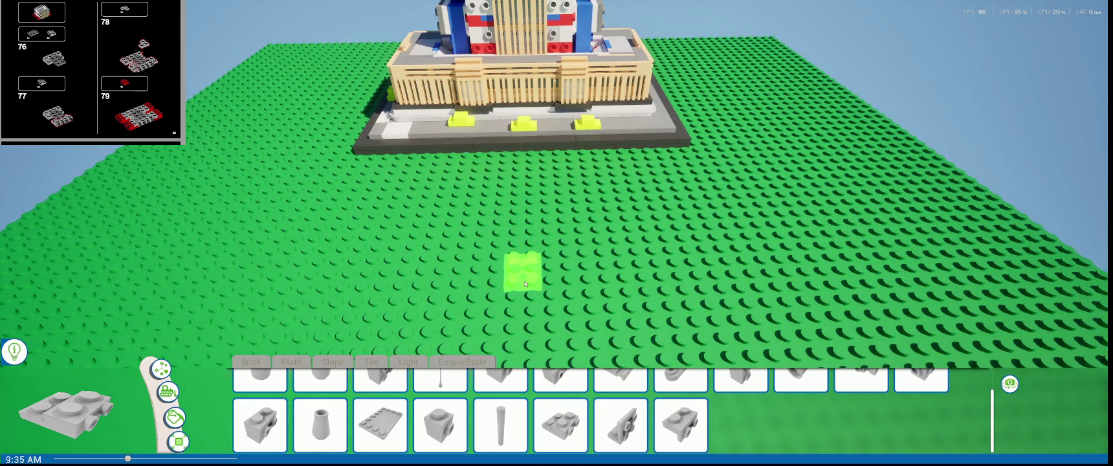
{"action": "left_click", "coordinate": [524, 288]}
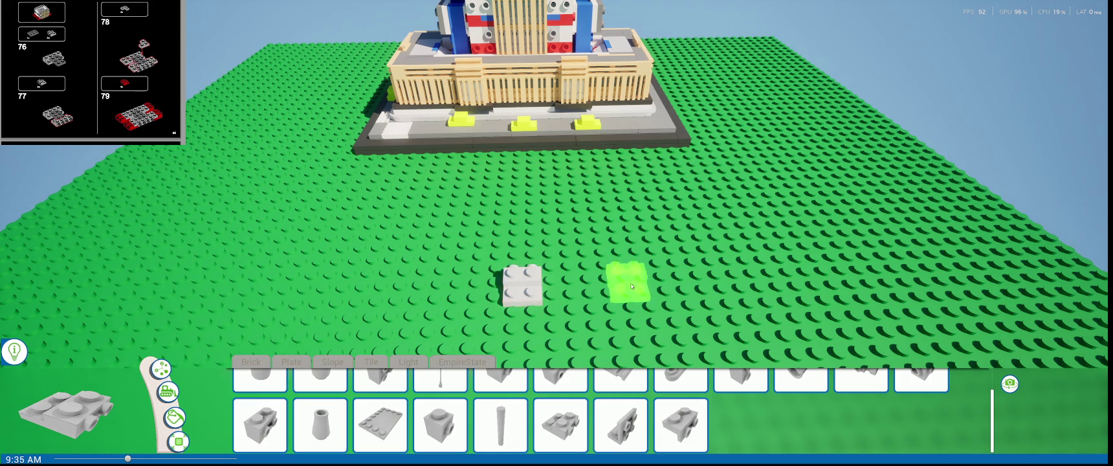
{"action": "scroll", "coordinate": [595, 288], "scroll_direction": "up", "scroll_amount": 2}
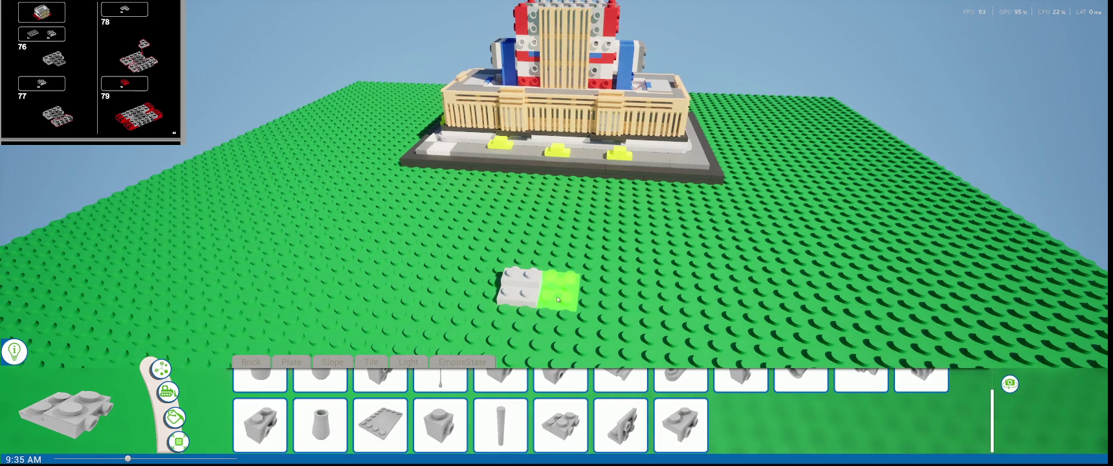
{"action": "left_click", "coordinate": [558, 299]}
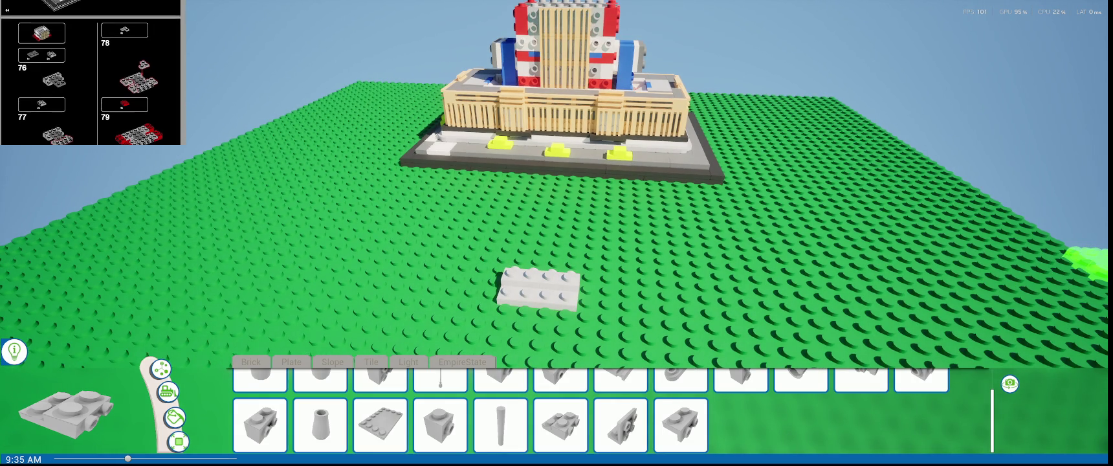
{"action": "left_click", "coordinate": [508, 337]}
{"action": "middle_click_drag", "start_coordinate": [479, 321], "coordinate": [596, 234]}
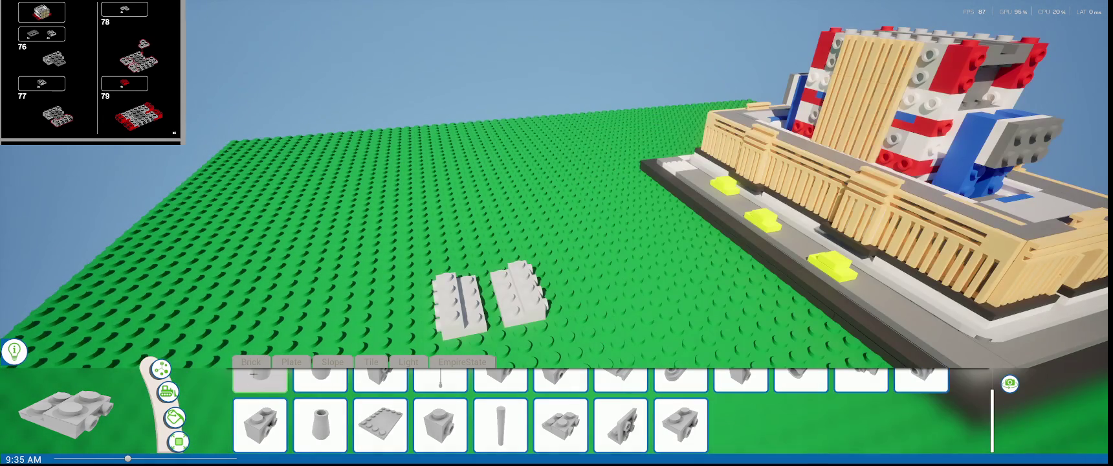
- Add a plate between the two placed plates and select the middle plate
{"action": "left_click", "coordinate": [287, 364]}
{"action": "left_click", "coordinate": [380, 424]}
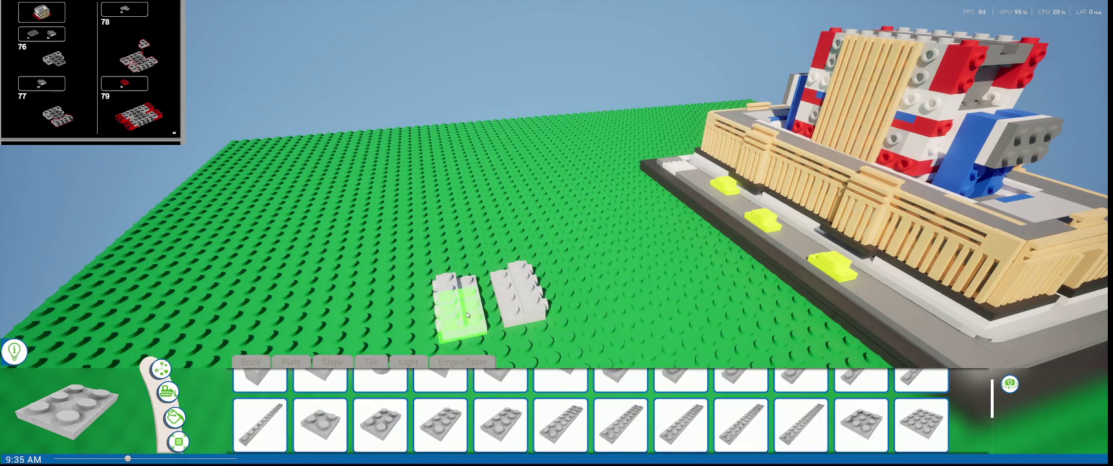
{"action": "left_click", "coordinate": [490, 305]}
{"action": "mouse_move", "coordinate": [490, 305]}
{"action": "right_mouse_down"}
{"action": "mouse_move", "coordinate": [472, 327]}
{"action": "mouse_move", "coordinate": [368, 83]}
{"action": "right_mouse_up"}
{"action": "left_click", "coordinate": [473, 327]}
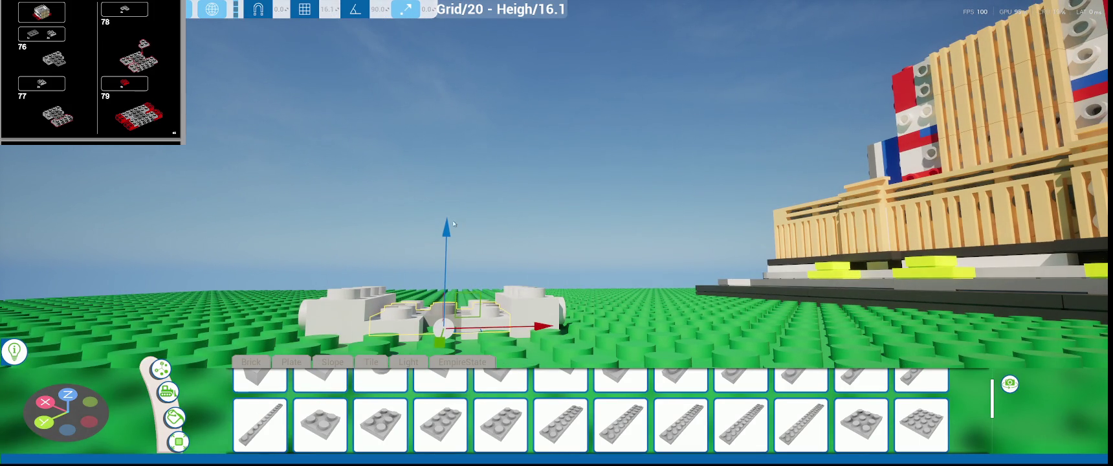
- Orbit and zoom around the grey plate group to inspect it from several angles
{"action": "mouse_move", "coordinate": [459, 219]}
{"action": "right_mouse_down"}
{"action": "mouse_move", "coordinate": [461, 304]}
{"action": "mouse_move", "coordinate": [560, 272]}
{"action": "right_mouse_up"}
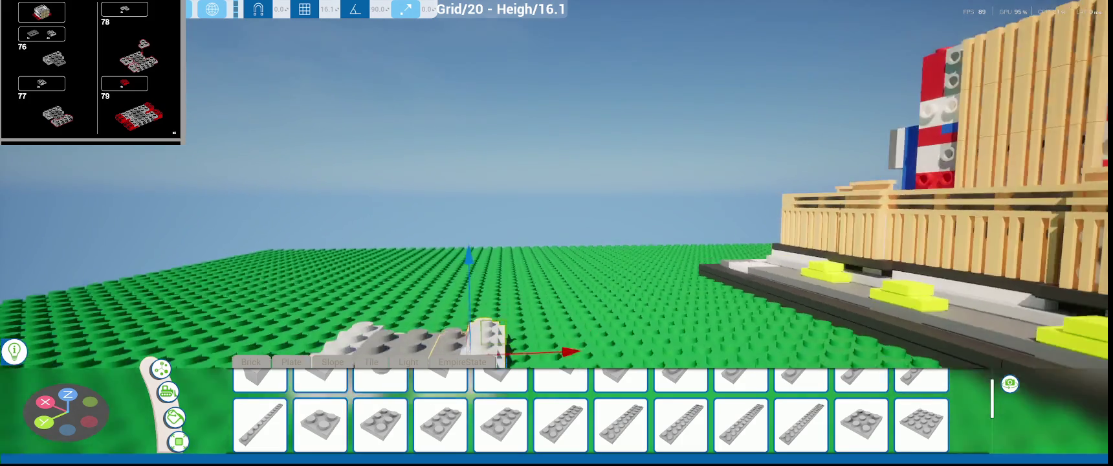
{"action": "right_click_drag", "start_coordinate": [493, 354], "coordinate": [331, 348]}
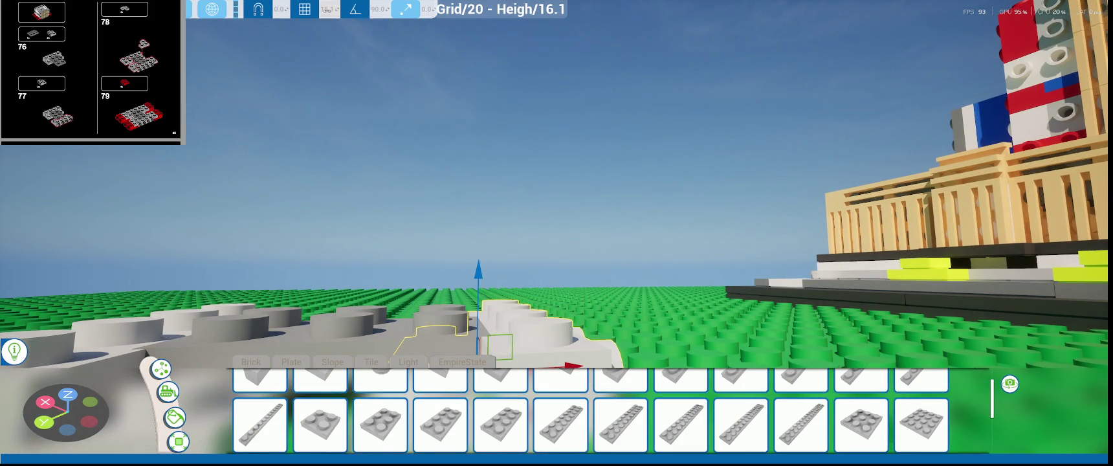
{"action": "right_click_drag", "start_coordinate": [505, 194], "coordinate": [547, 191]}
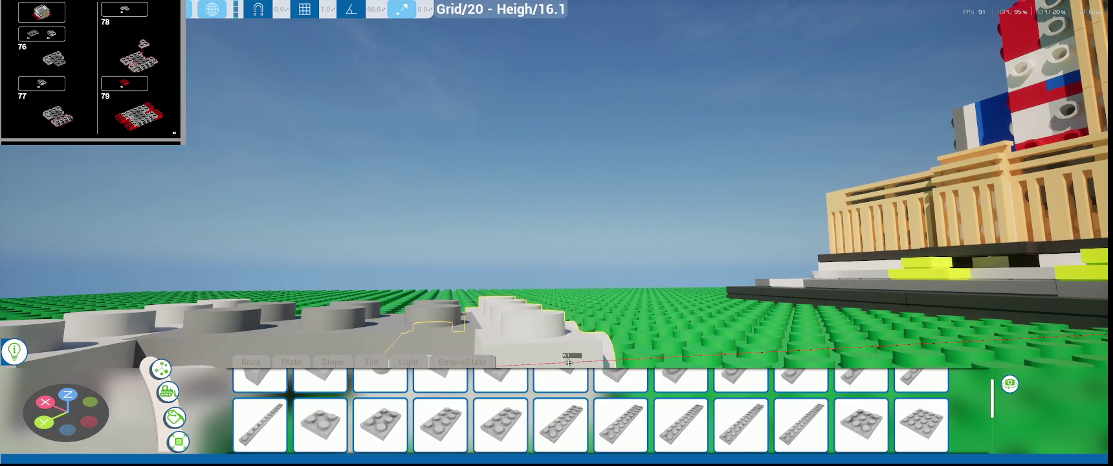
{"action": "scroll", "coordinate": [566, 360], "scroll_direction": "down", "scroll_amount": 5}
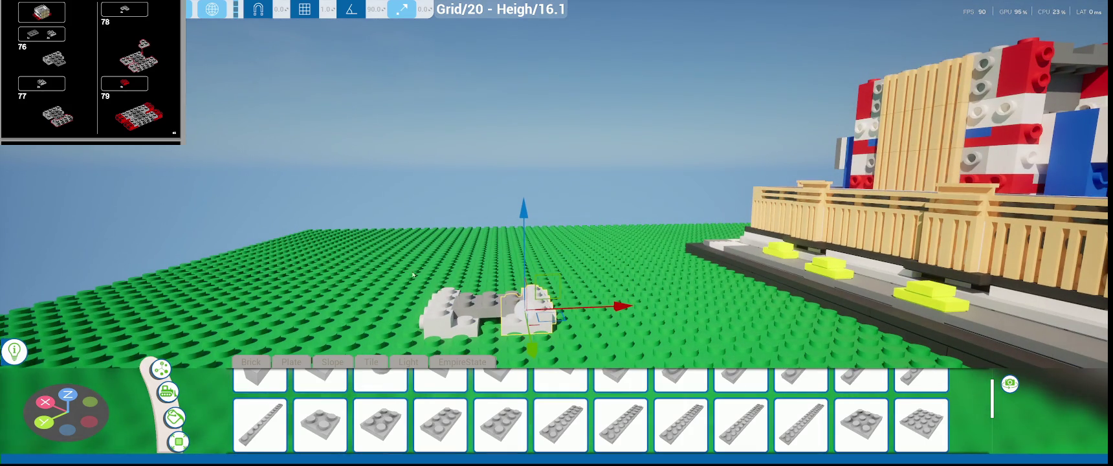
{"action": "scroll", "coordinate": [445, 351], "scroll_direction": "up", "scroll_amount": 5}
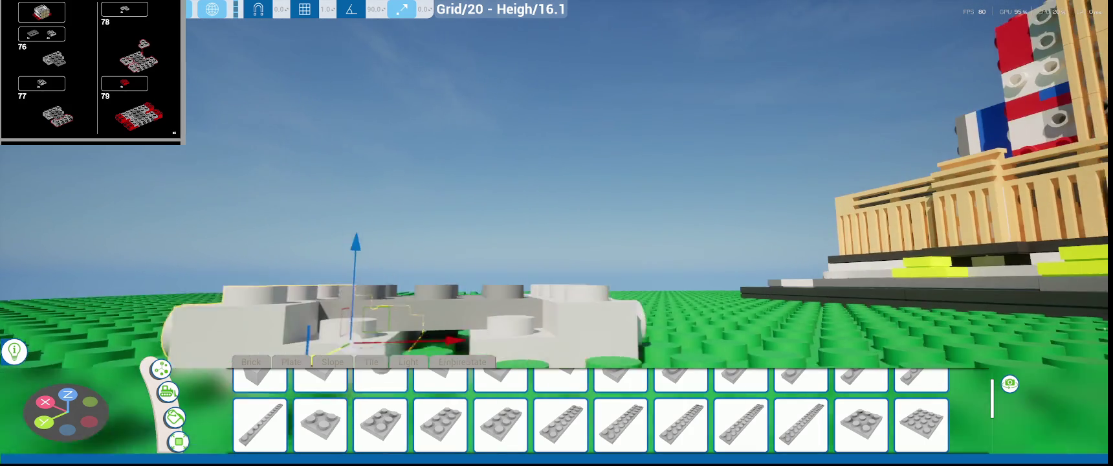
{"action": "scroll", "coordinate": [493, 341], "scroll_direction": "up", "scroll_amount": 2}
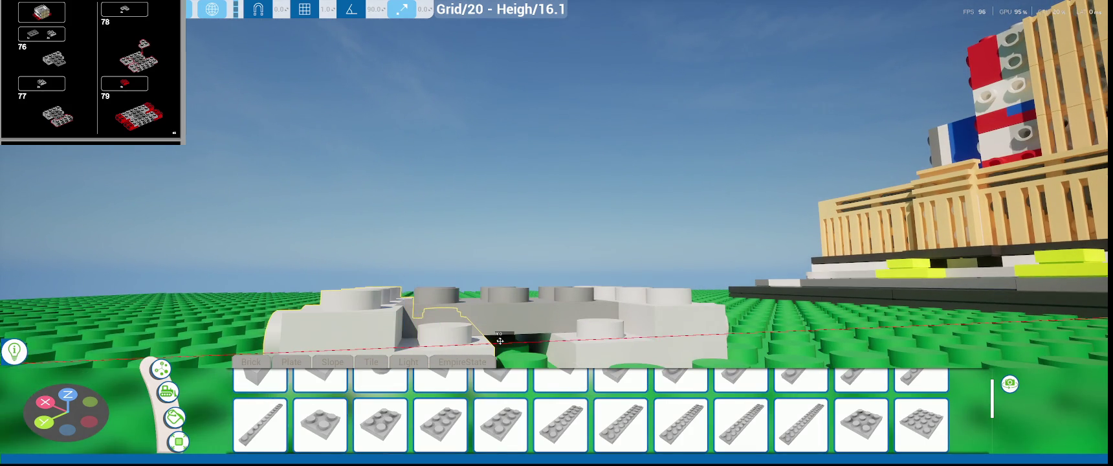
{"action": "scroll", "coordinate": [493, 341], "scroll_direction": "down", "scroll_amount": 5}
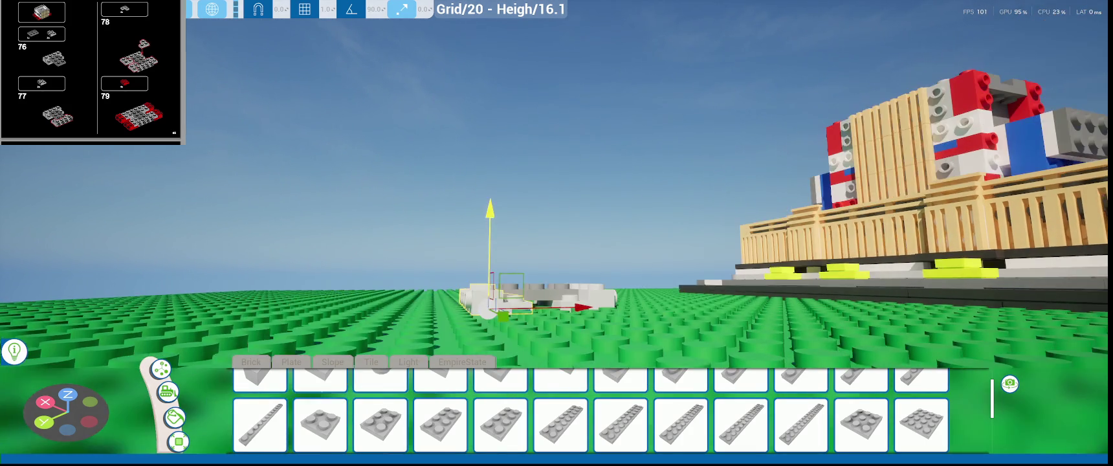
{"action": "scroll", "coordinate": [546, 252], "scroll_direction": "down", "scroll_amount": 2}
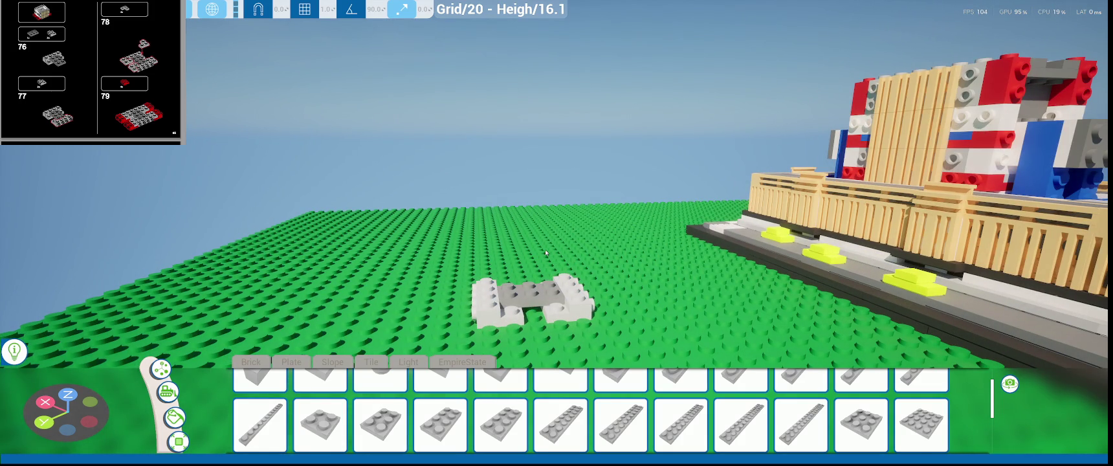
{"action": "middle_click_drag", "start_coordinate": [504, 241], "coordinate": [280, 373]}
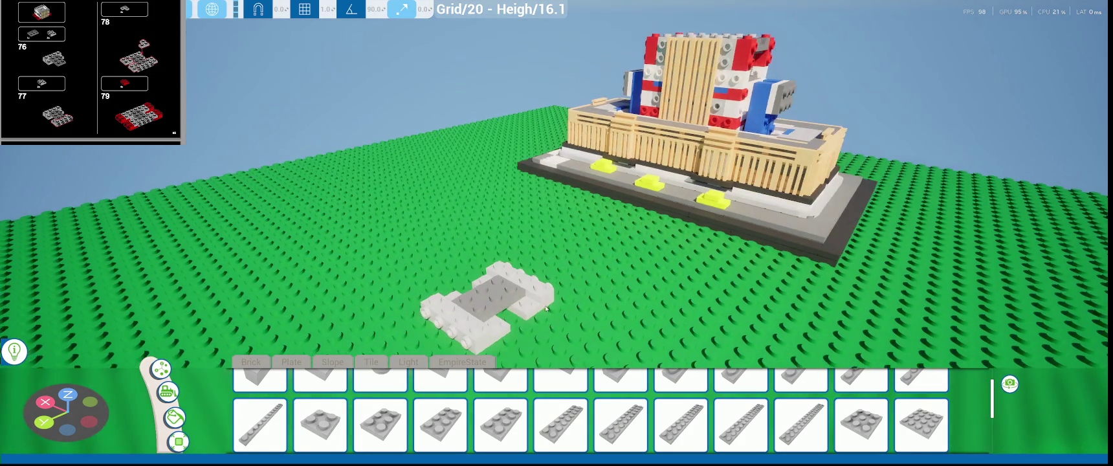
{"action": "scroll", "coordinate": [417, 402], "scroll_direction": "down", "scroll_amount": 3}
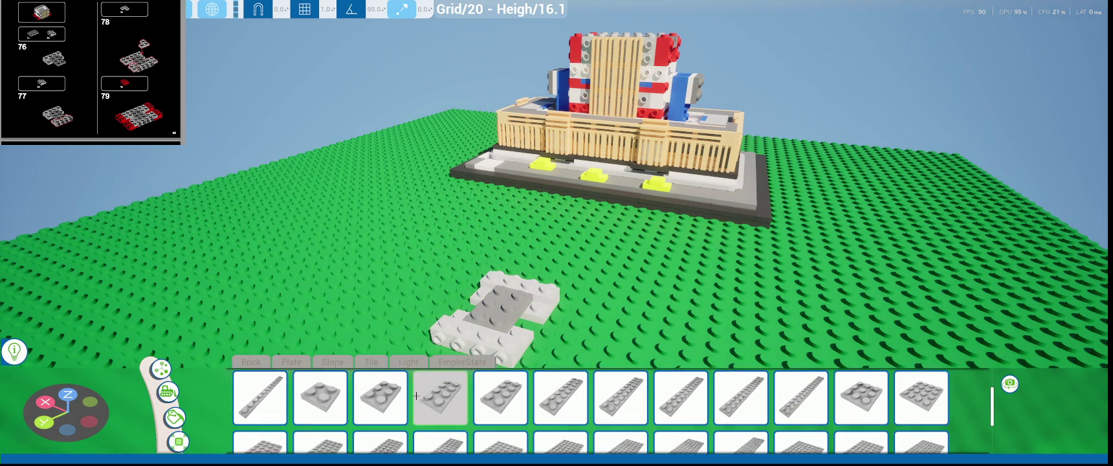
- Choose the corner plate from another palette category and swing the view around the plates
{"action": "left_click", "coordinate": [356, 364]}
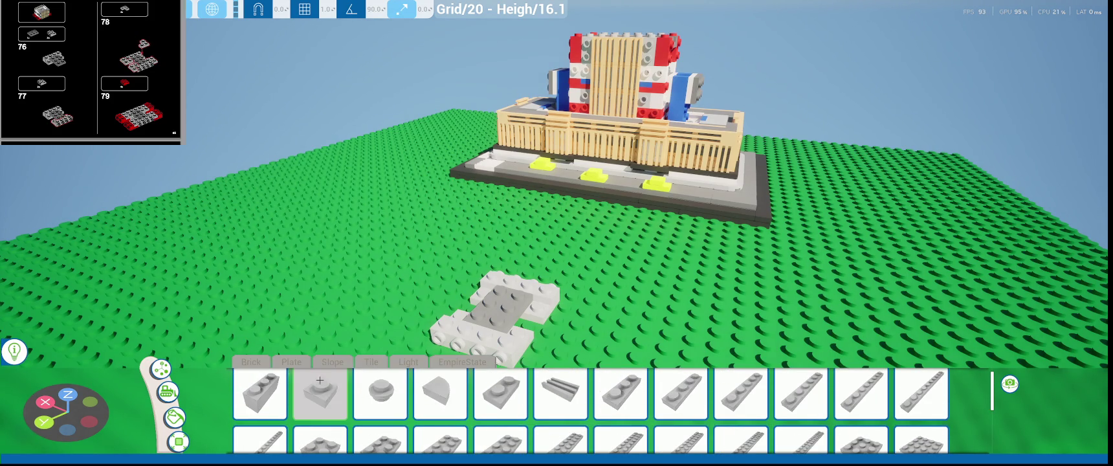
{"action": "scroll", "coordinate": [359, 389], "scroll_direction": "down", "scroll_amount": 1}
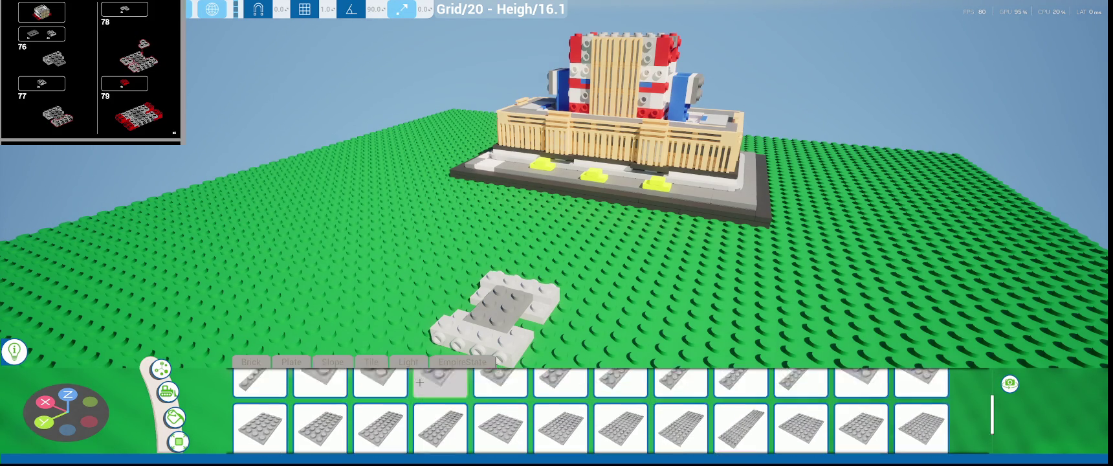
{"action": "scroll", "coordinate": [420, 388], "scroll_direction": "down", "scroll_amount": 2}
{"action": "scroll", "coordinate": [420, 388], "scroll_direction": "down", "scroll_amount": 2}
{"action": "left_click", "coordinate": [321, 430]}
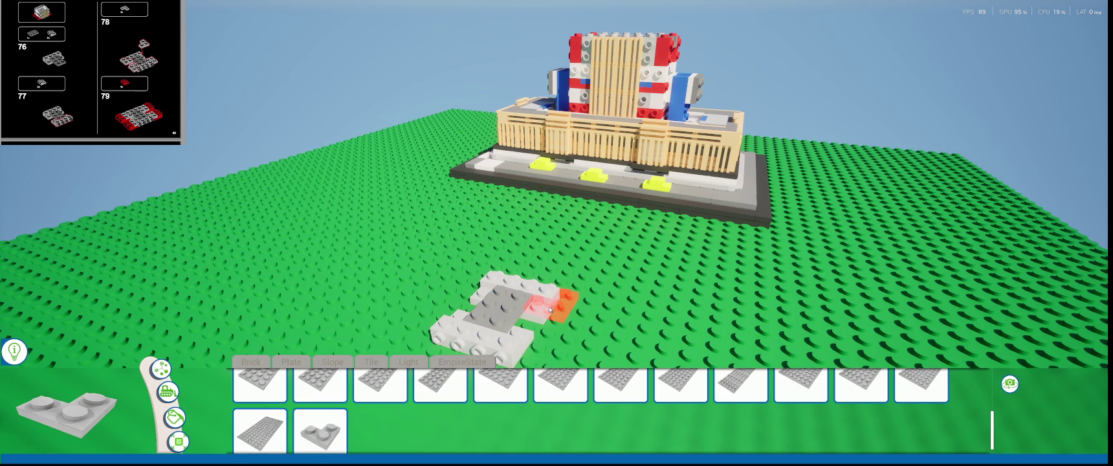
{"action": "right_click_drag", "start_coordinate": [547, 313], "coordinate": [537, 323]}
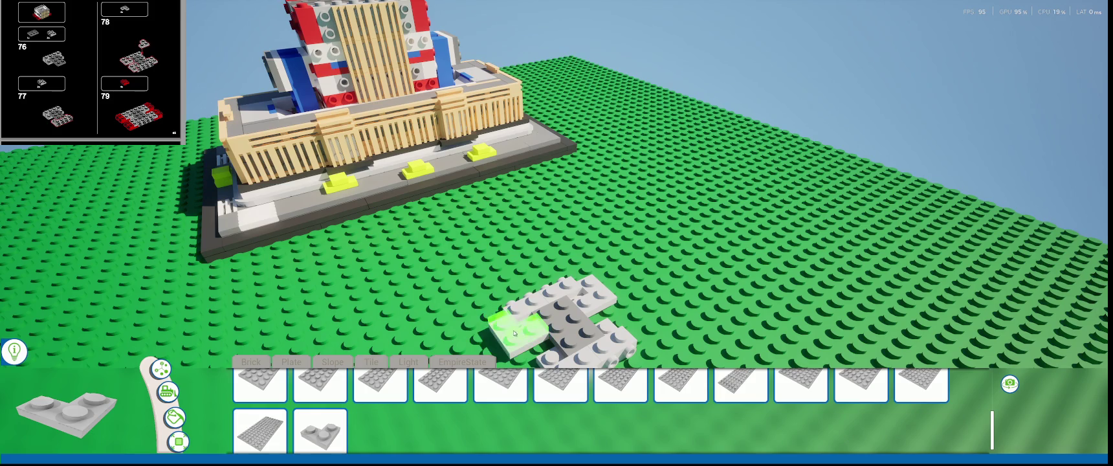
{"action": "right_click_drag", "start_coordinate": [535, 320], "coordinate": [763, 342]}
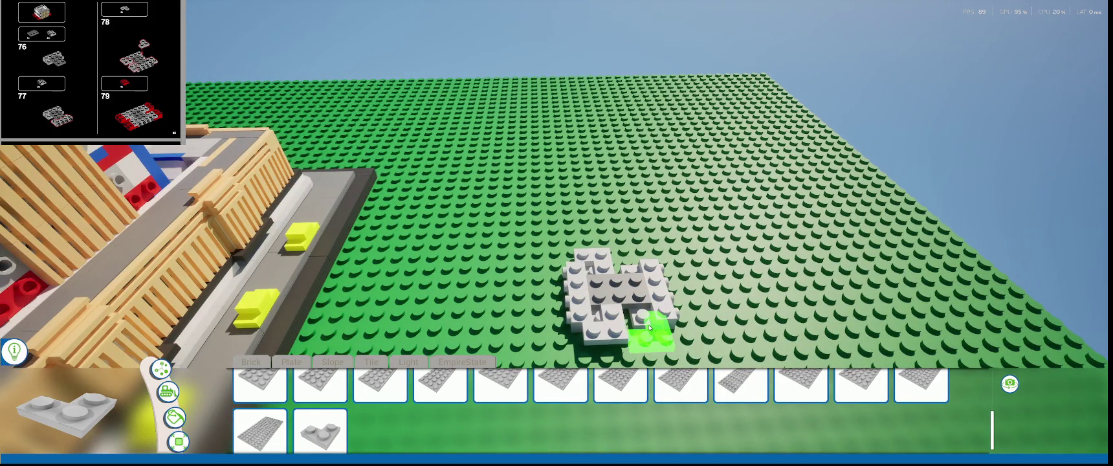
{"action": "mouse_move", "coordinate": [650, 328]}
{"action": "right_mouse_down"}
{"action": "mouse_move", "coordinate": [903, 272]}
{"action": "mouse_move", "coordinate": [795, 237]}
{"action": "right_mouse_up"}
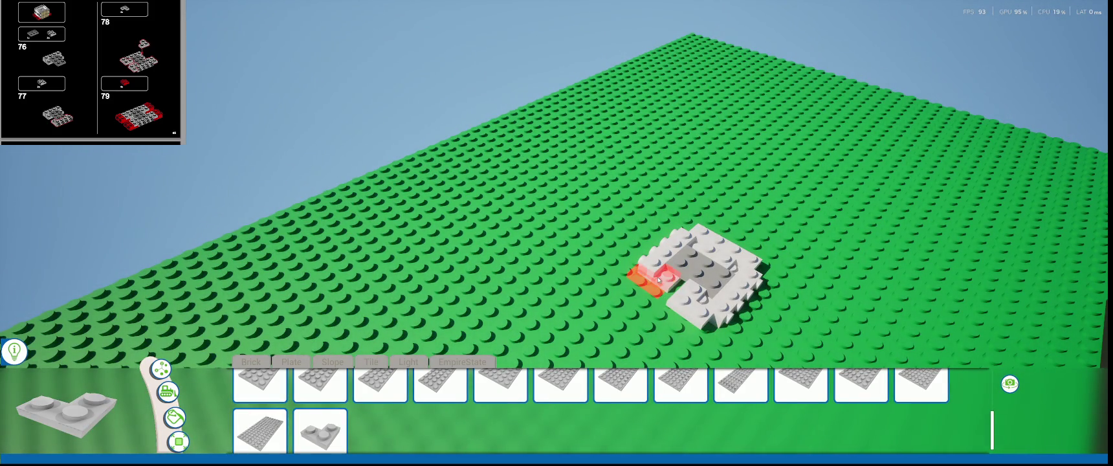
{"action": "mouse_move", "coordinate": [602, 278]}
{"action": "right_mouse_down"}
{"action": "mouse_move", "coordinate": [458, 296]}
{"action": "mouse_move", "coordinate": [475, 317]}
{"action": "right_mouse_up"}
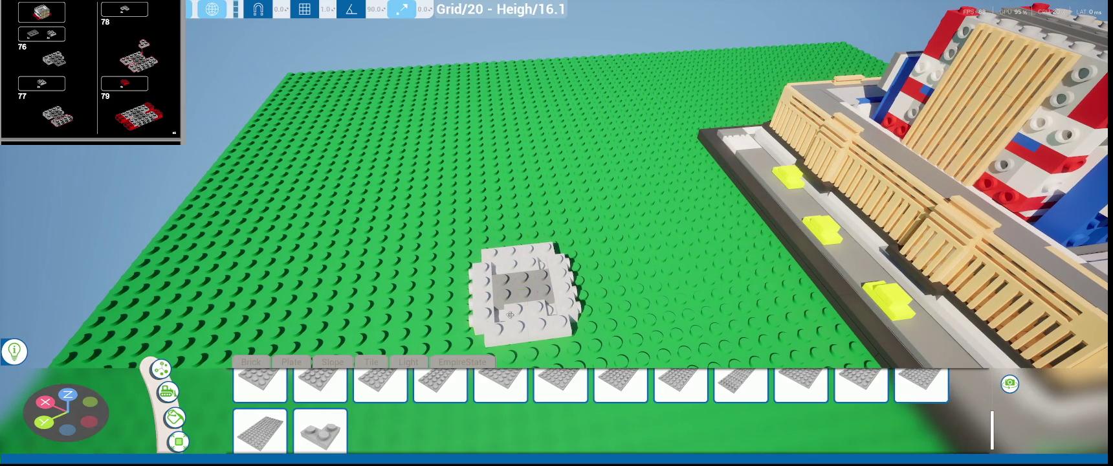
- Slide the back and front pieces of the plate build into position
{"action": "left_click", "coordinate": [510, 314]}
{"action": "left_click", "coordinate": [506, 255]}
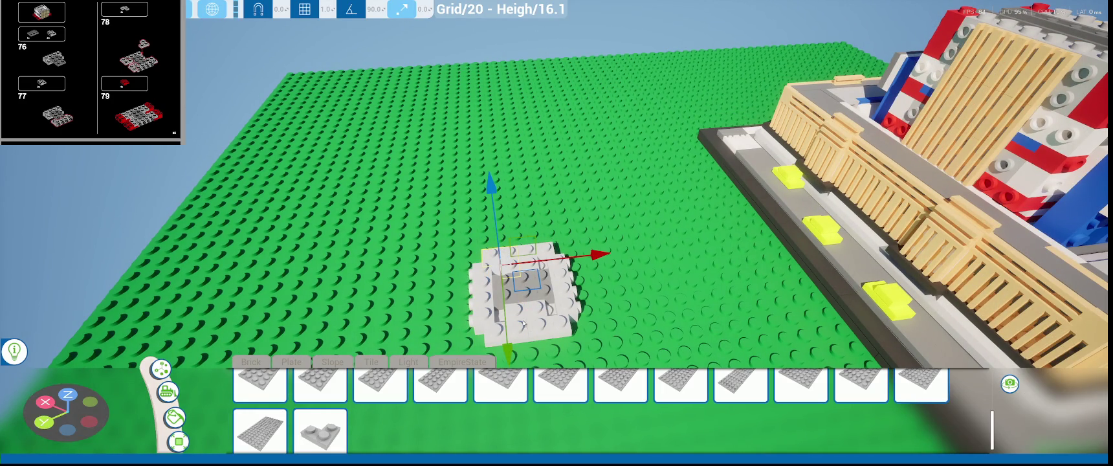
{"action": "left_click_drag", "start_coordinate": [561, 278], "coordinate": [553, 260]}
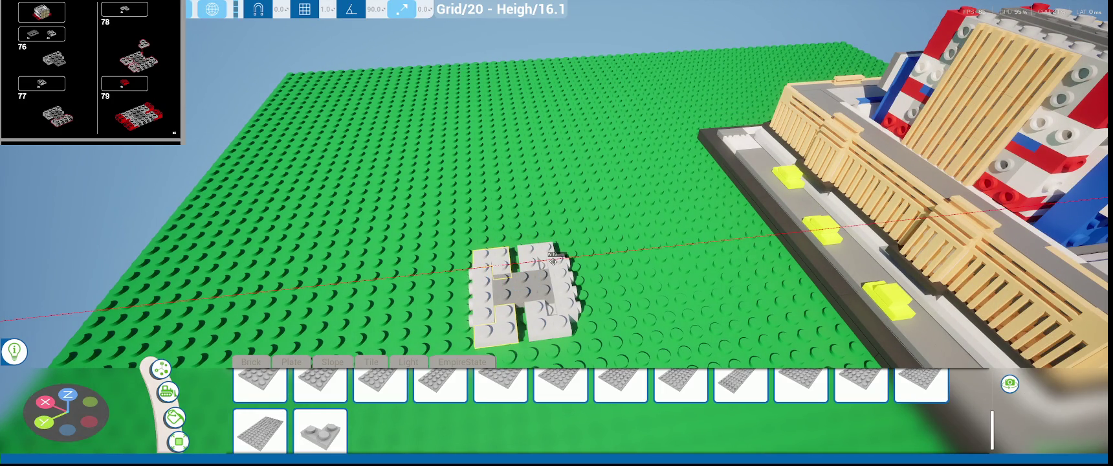
{"action": "left_click", "coordinate": [539, 330]}
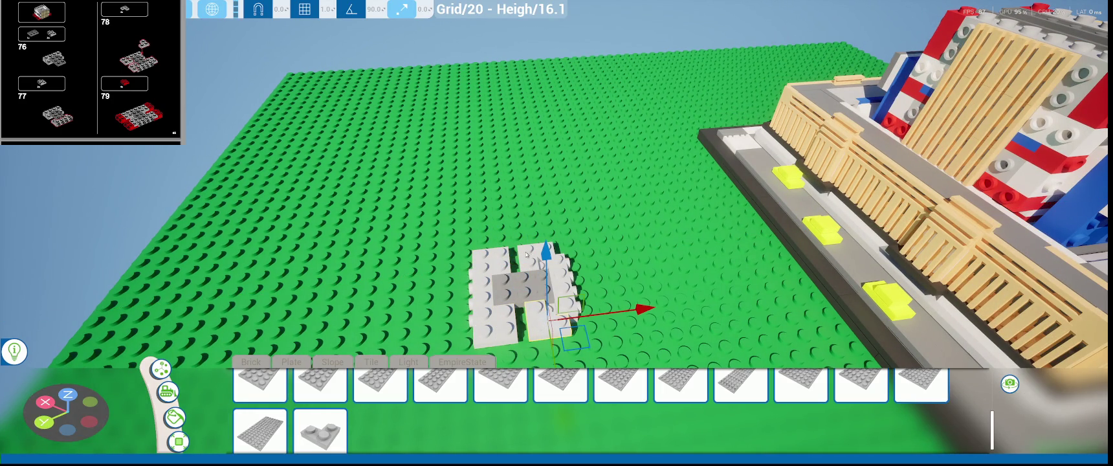
{"action": "left_click_drag", "start_coordinate": [625, 307], "coordinate": [638, 310]}
{"action": "mouse_move", "coordinate": [638, 310]}
{"action": "right_mouse_down"}
{"action": "mouse_move", "coordinate": [638, 246]}
{"action": "mouse_move", "coordinate": [638, 285]}
{"action": "mouse_move", "coordinate": [786, 341]}
{"action": "right_mouse_up"}
{"action": "scroll", "coordinate": [91, 73], "scroll_direction": "down", "scroll_amount": 1}
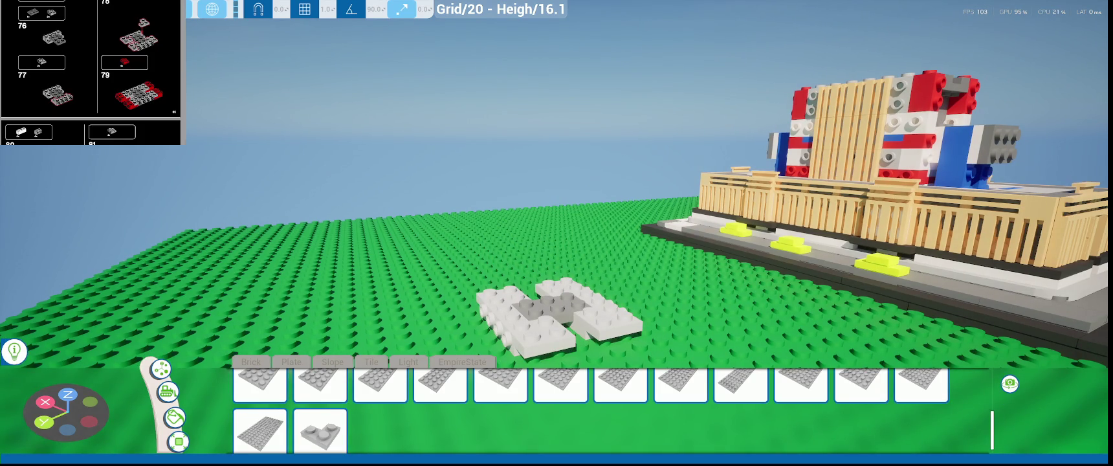
{"action": "right_click_drag", "start_coordinate": [758, 340], "coordinate": [821, 356]}
- Place red 1x2 bracket plates on the ends of the grey strips
{"action": "left_click", "coordinate": [415, 385]}
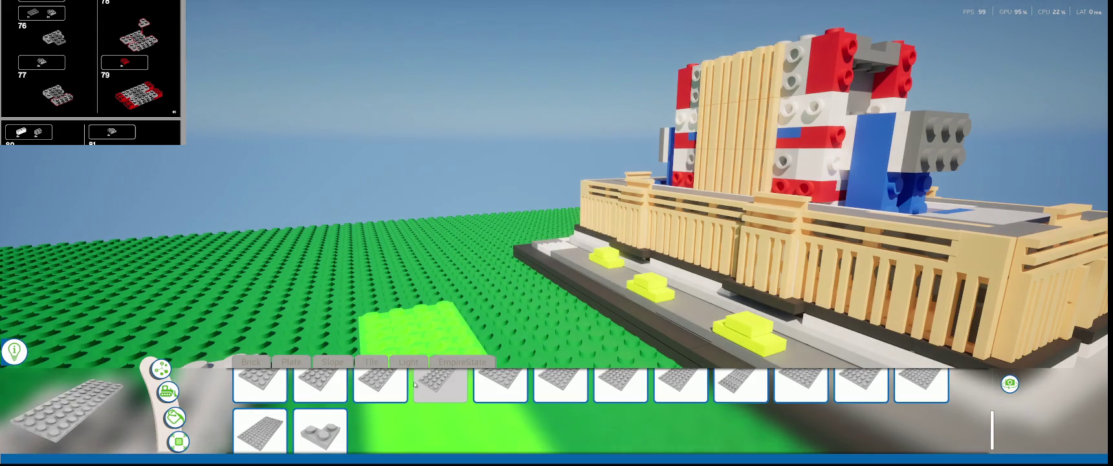
{"action": "scroll", "coordinate": [402, 350], "scroll_direction": "down", "scroll_amount": 3}
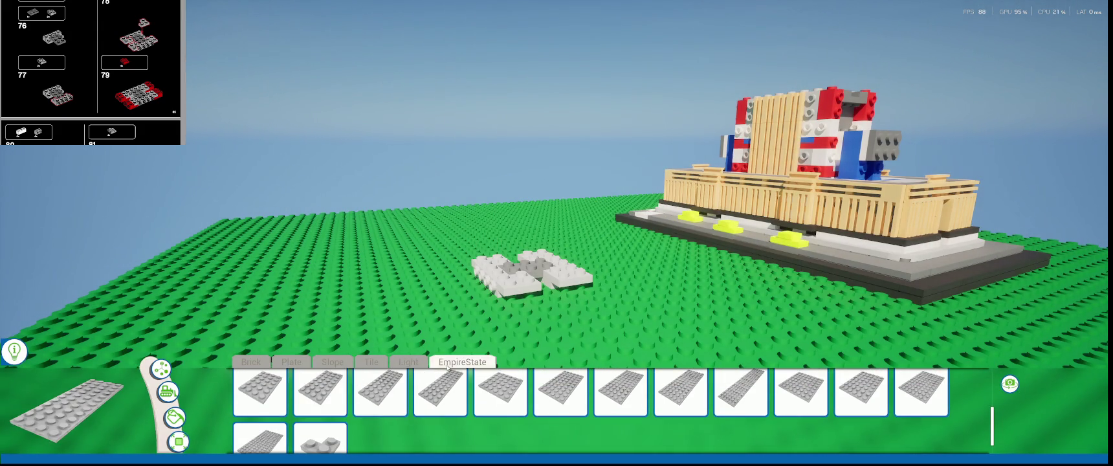
{"action": "scroll", "coordinate": [448, 388], "scroll_direction": "down", "scroll_amount": 2}
{"action": "left_click", "coordinate": [560, 424]}
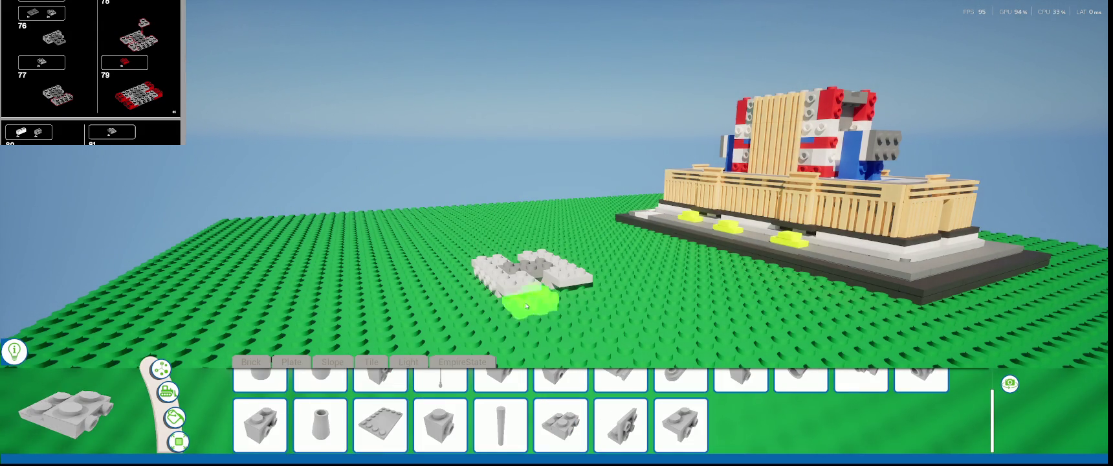
{"action": "scroll", "coordinate": [528, 310], "scroll_direction": "up", "scroll_amount": 1}
{"action": "right_click_drag", "start_coordinate": [531, 312], "coordinate": [581, 339]}
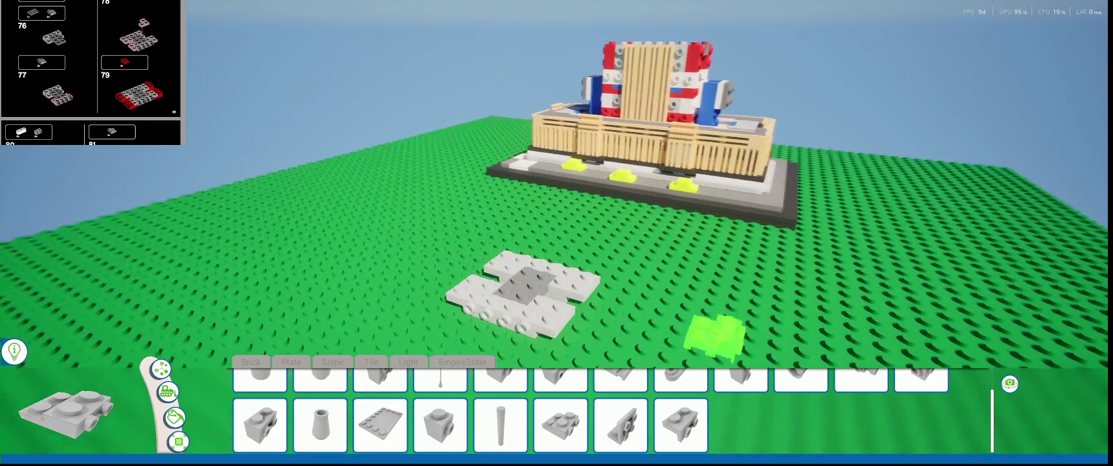
{"action": "left_click", "coordinate": [572, 337]}
{"action": "mouse_move", "coordinate": [572, 337]}
{"action": "right_mouse_down"}
{"action": "mouse_move", "coordinate": [587, 312]}
{"action": "mouse_move", "coordinate": [435, 266]}
{"action": "mouse_move", "coordinate": [417, 303]}
{"action": "mouse_move", "coordinate": [479, 308]}
{"action": "mouse_move", "coordinate": [520, 341]}
{"action": "right_mouse_up"}
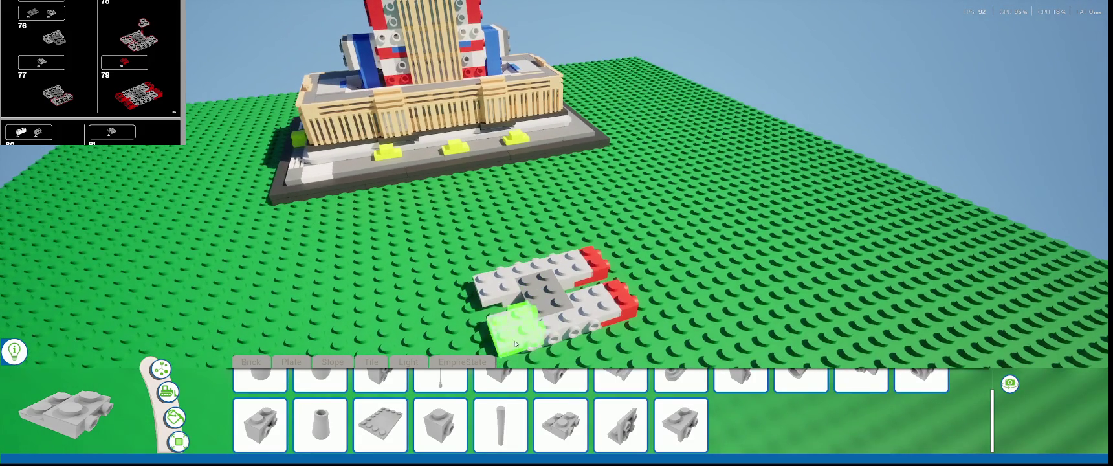
{"action": "left_click", "coordinate": [492, 350]}
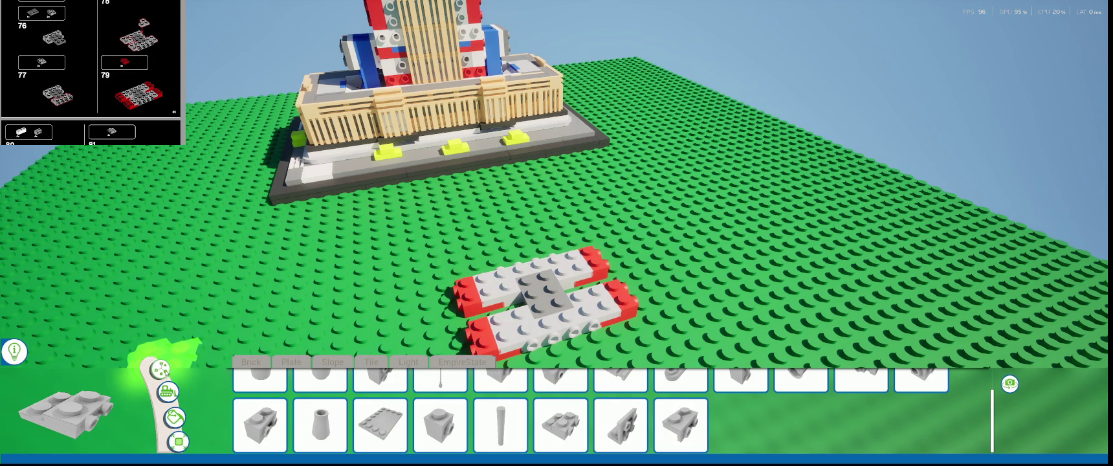
- Select the red end bracket and move it flush in line with the grey strip
{"action": "left_click", "coordinate": [160, 369]}
{"action": "left_click", "coordinate": [467, 304]}
{"action": "right_click_drag", "start_coordinate": [486, 349], "coordinate": [487, 285]}
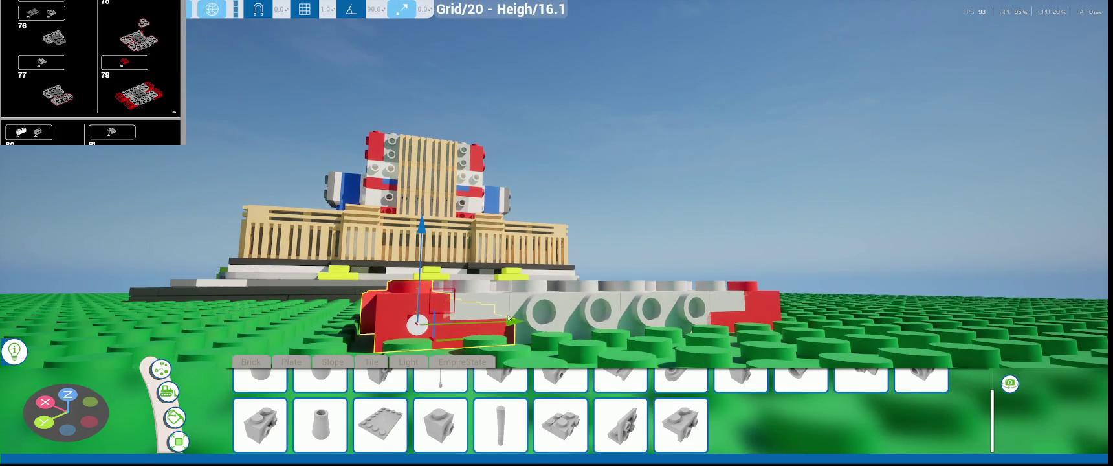
{"action": "left_click_drag", "start_coordinate": [453, 323], "coordinate": [501, 327]}
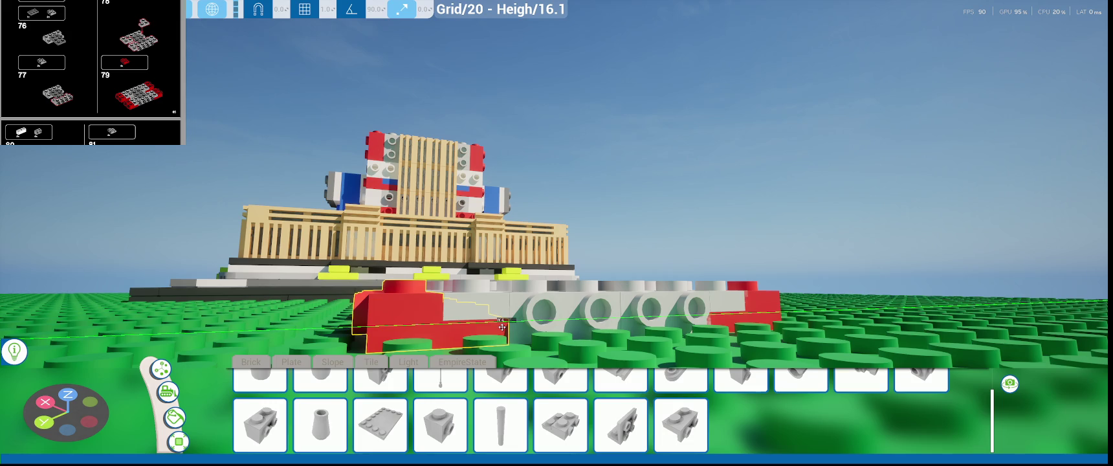
{"action": "mouse_move", "coordinate": [501, 327]}
{"action": "right_mouse_down"}
{"action": "mouse_move", "coordinate": [600, 303]}
{"action": "mouse_move", "coordinate": [598, 319]}
{"action": "right_mouse_up"}
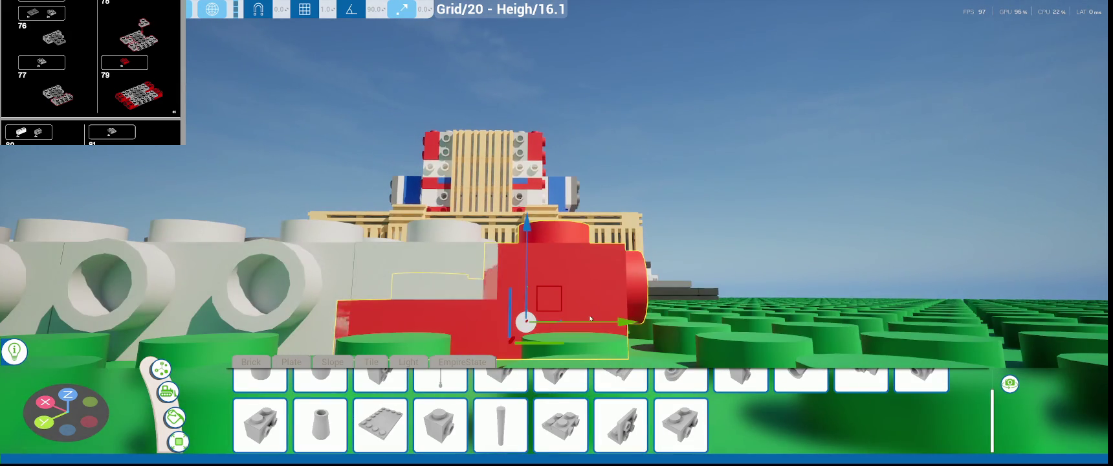
{"action": "right_click_drag", "start_coordinate": [598, 319], "coordinate": [764, 288]}
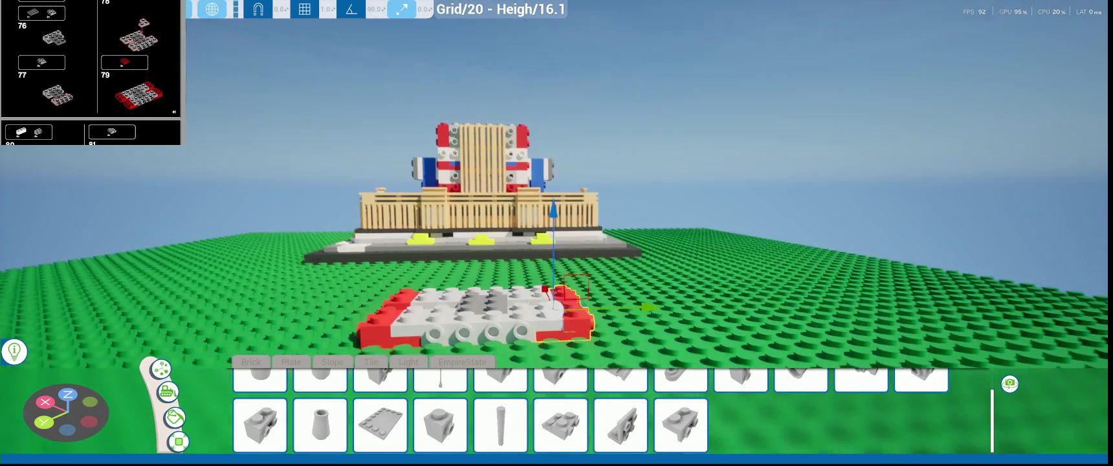
{"action": "scroll", "coordinate": [90, 73], "scroll_direction": "down", "scroll_amount": 5}
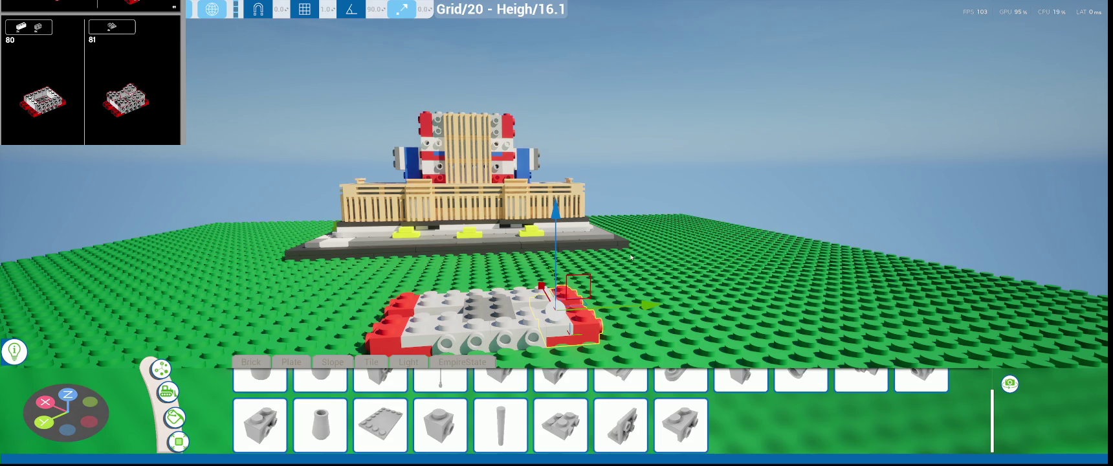
{"action": "right_click_drag", "start_coordinate": [631, 257], "coordinate": [560, 312]}
{"action": "scroll", "coordinate": [559, 311], "scroll_direction": "up", "scroll_amount": 3}
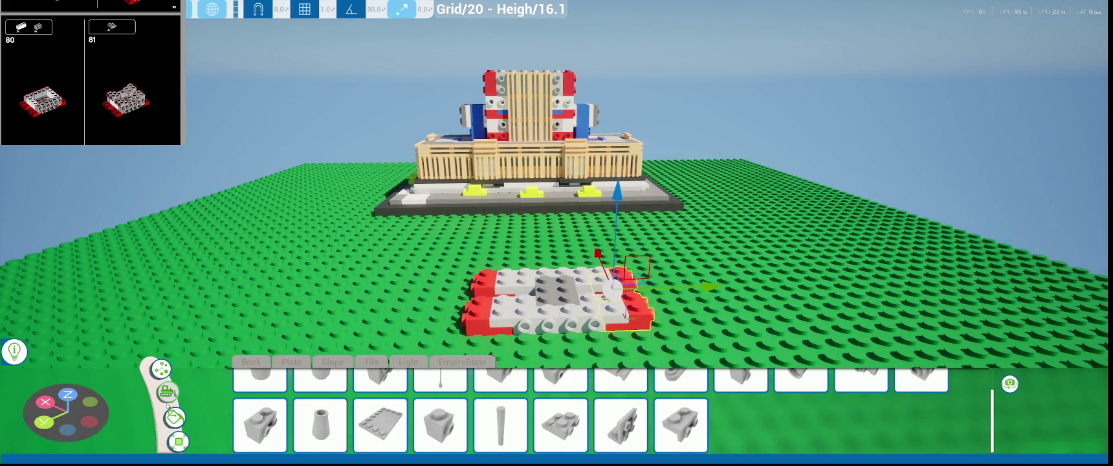
{"action": "left_click", "coordinate": [173, 417]}
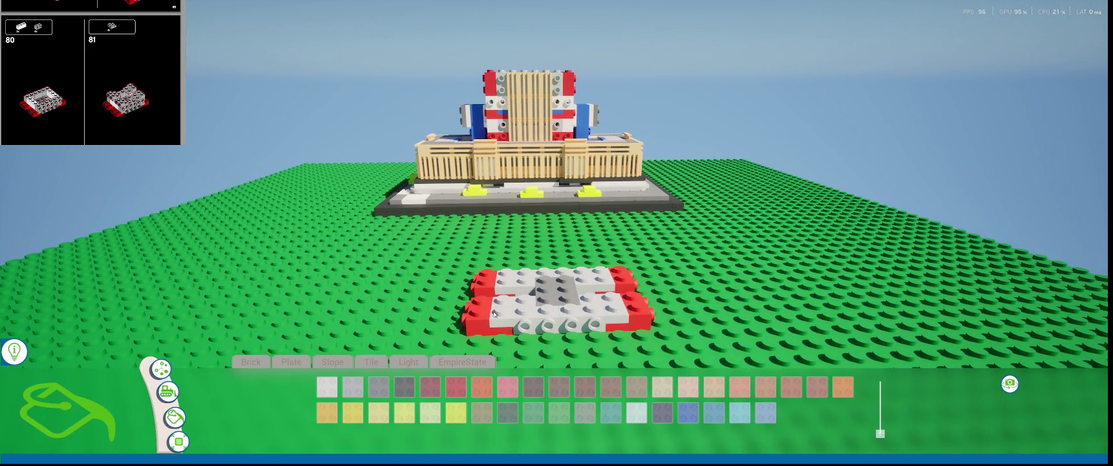
- Place four 1x2 side-stud bricks along both strips of the base
{"action": "left_click", "coordinate": [317, 360]}
{"action": "scroll", "coordinate": [442, 417], "scroll_direction": "down", "scroll_amount": 2}
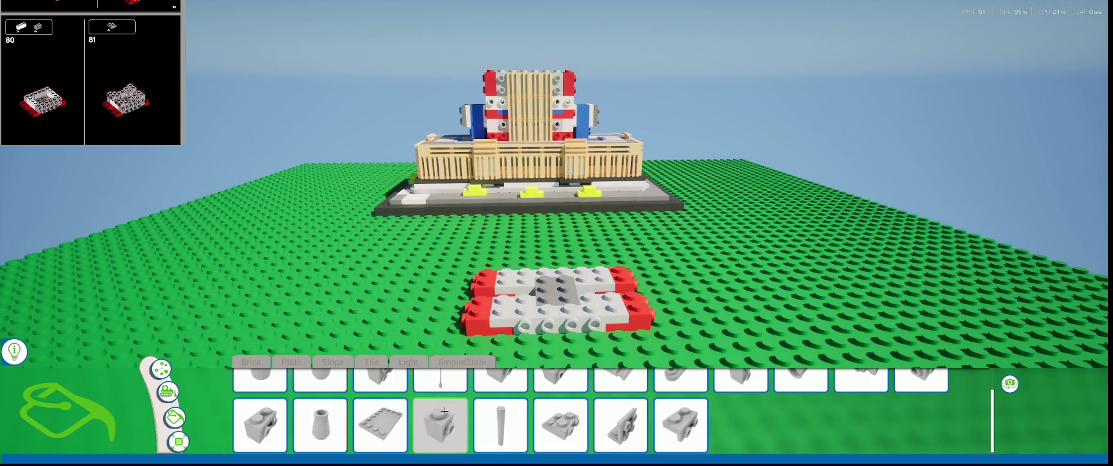
{"action": "left_click", "coordinate": [259, 425]}
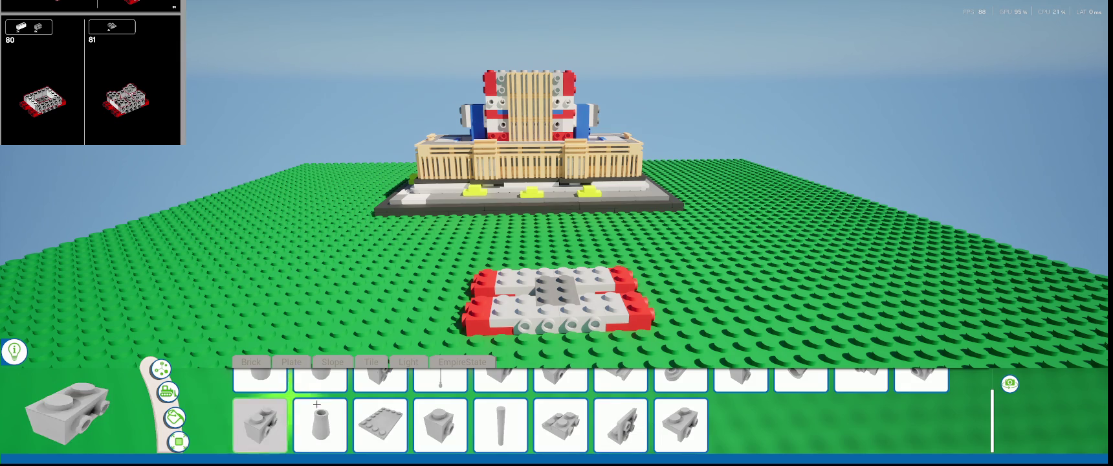
{"action": "left_click", "coordinate": [535, 313]}
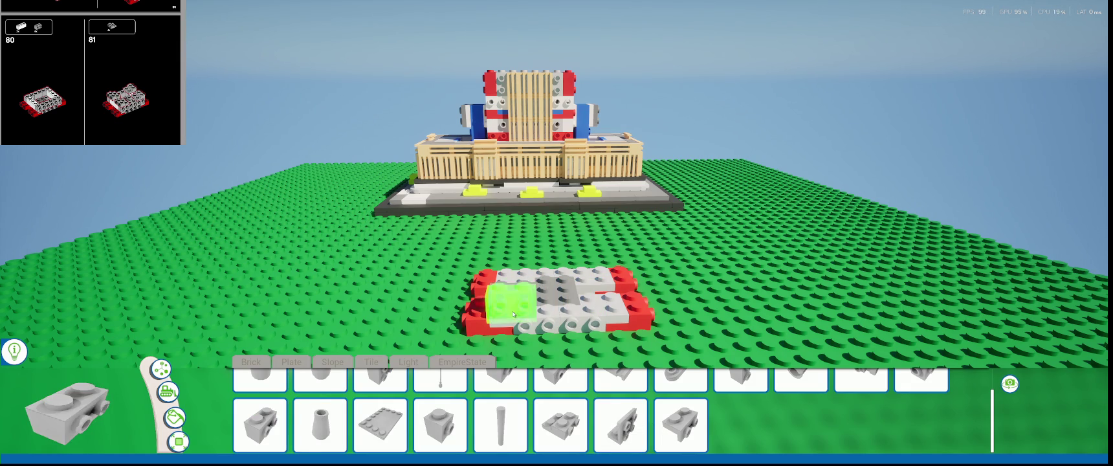
{"action": "left_click", "coordinate": [505, 312]}
{"action": "scroll", "coordinate": [570, 311], "scroll_direction": "up", "scroll_amount": 3}
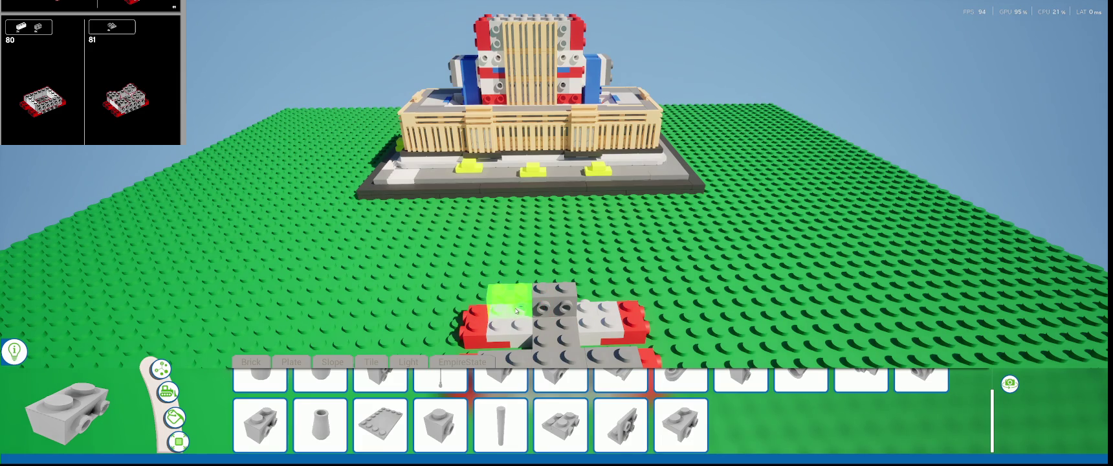
{"action": "left_click", "coordinate": [511, 312]}
{"action": "left_click", "coordinate": [597, 311]}
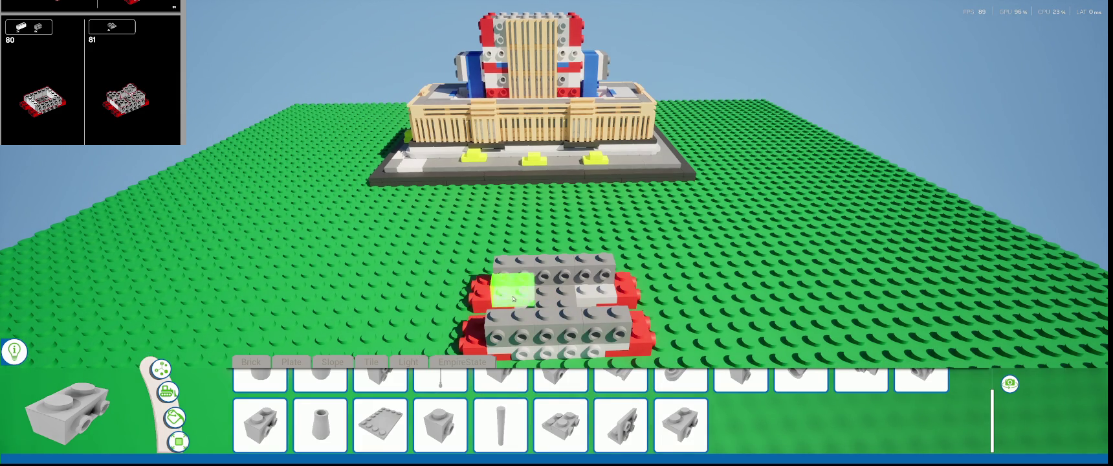
{"action": "middle_click_drag", "start_coordinate": [513, 299], "coordinate": [373, 293]}
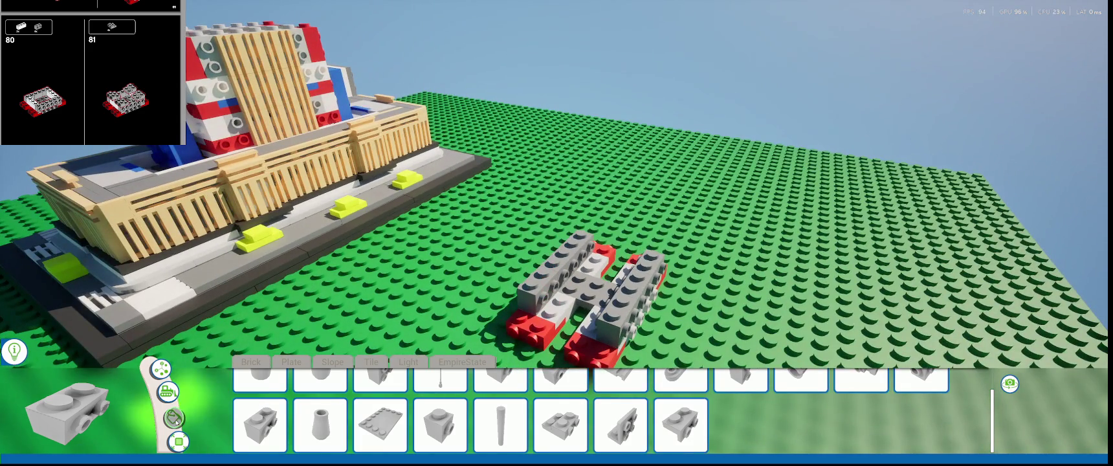
{"action": "left_click", "coordinate": [174, 419]}
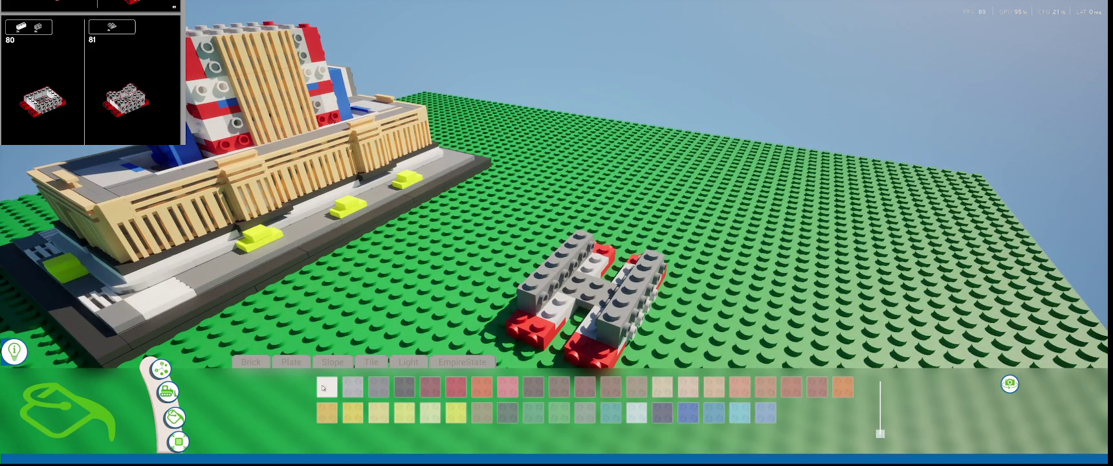
- Bridge the two strips with white 1x2 bricks, closing the base into a rectangular frame
{"action": "left_click", "coordinate": [273, 364]}
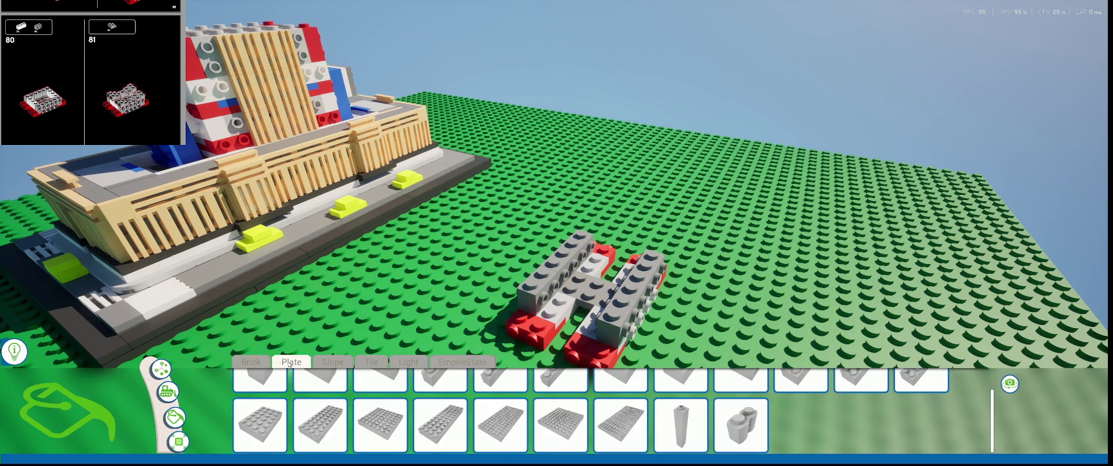
{"action": "scroll", "coordinate": [320, 401], "scroll_direction": "up", "scroll_amount": 1}
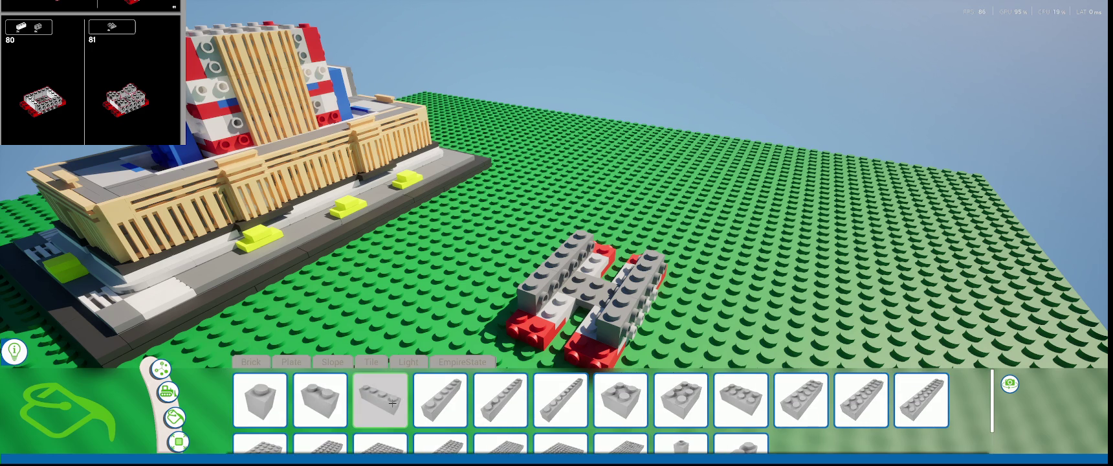
{"action": "left_click", "coordinate": [393, 405]}
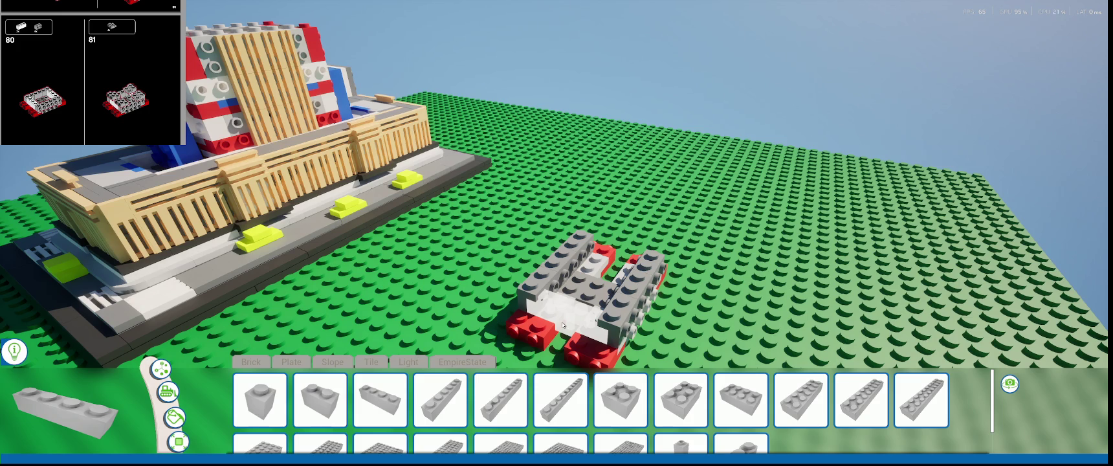
{"action": "scroll", "coordinate": [560, 385], "scroll_direction": "down", "scroll_amount": 2}
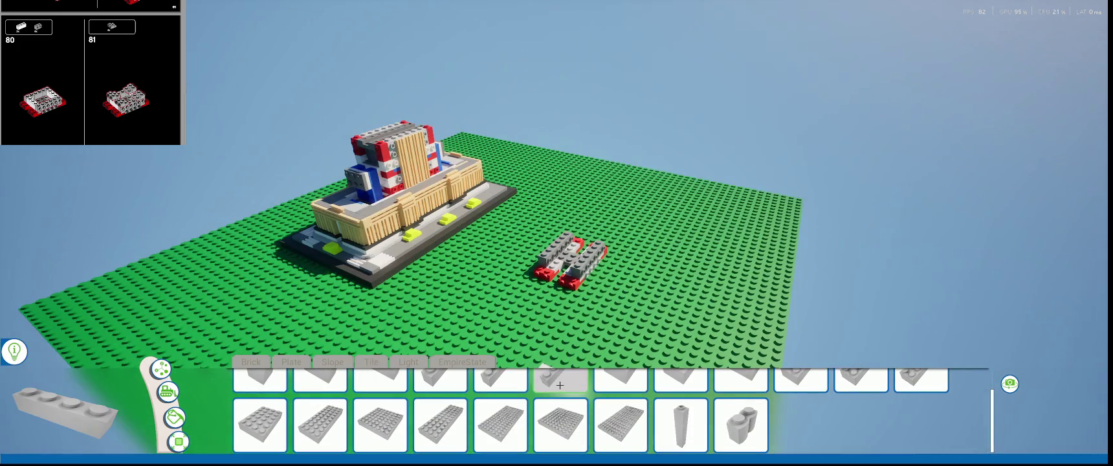
{"action": "scroll", "coordinate": [559, 382], "scroll_direction": "up", "scroll_amount": 2}
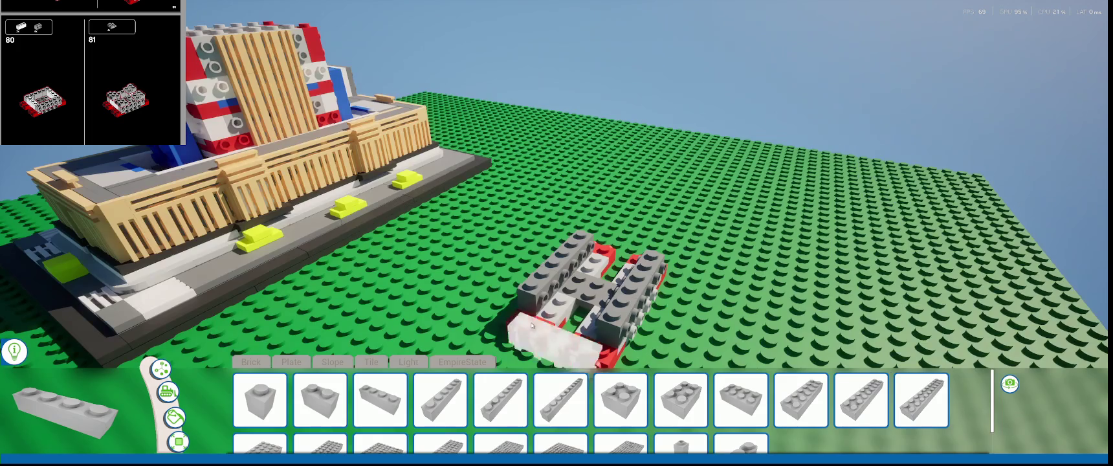
{"action": "left_click", "coordinate": [320, 400]}
{"action": "left_click", "coordinate": [565, 320]}
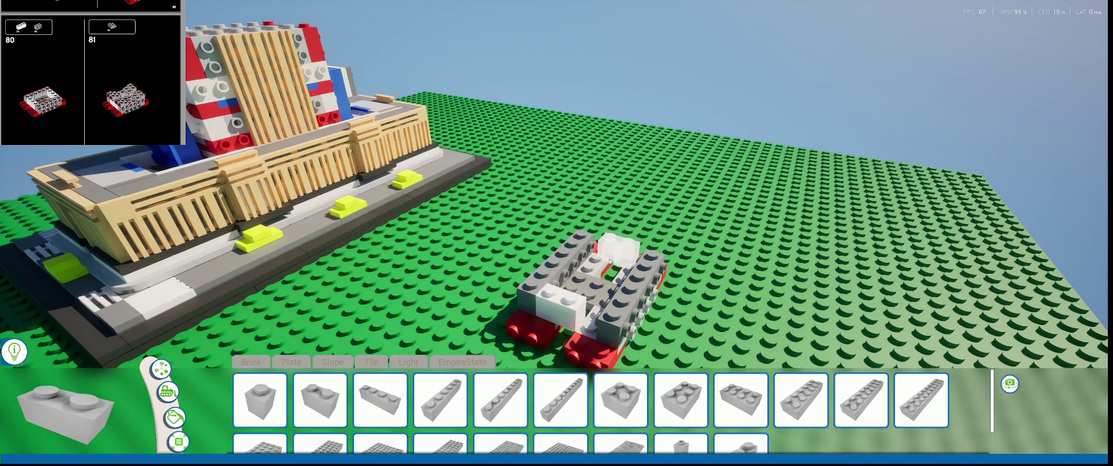
{"action": "left_click", "coordinate": [605, 262]}
{"action": "left_click", "coordinate": [259, 399]}
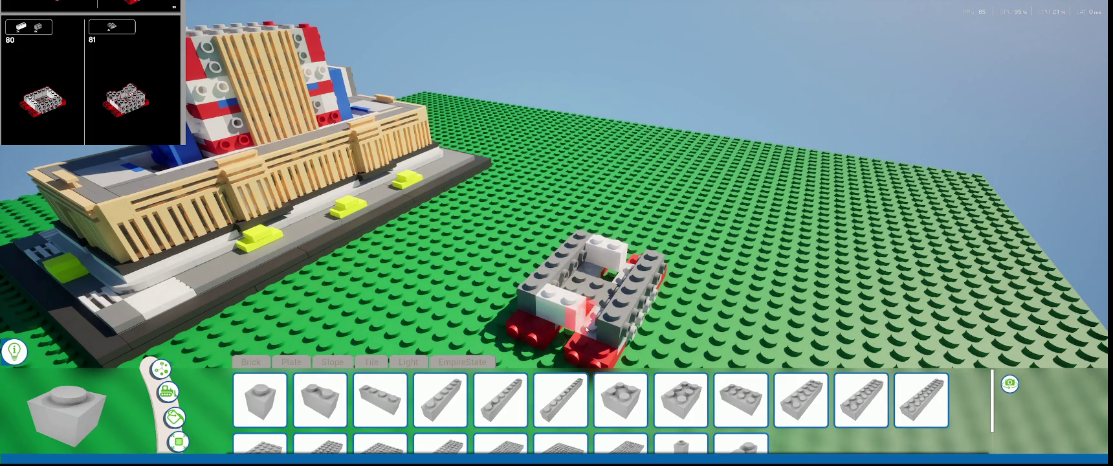
{"action": "key", "text": "q"}
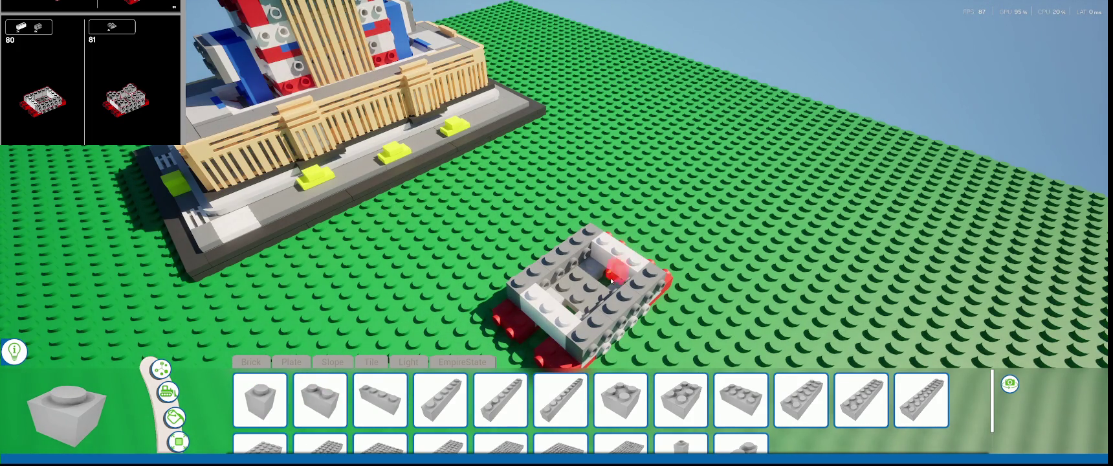
{"action": "scroll", "coordinate": [91, 73], "scroll_direction": "down", "scroll_amount": 1}
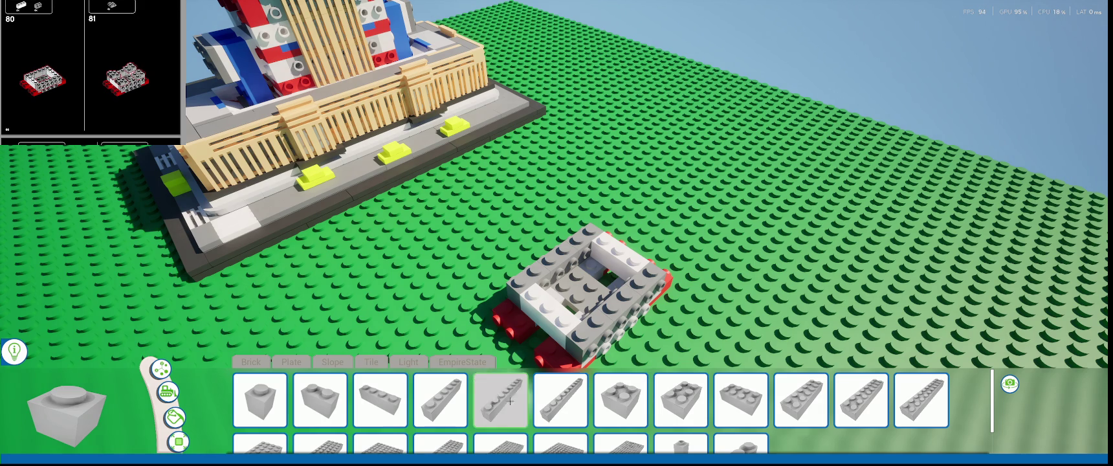
{"action": "left_click", "coordinate": [453, 363]}
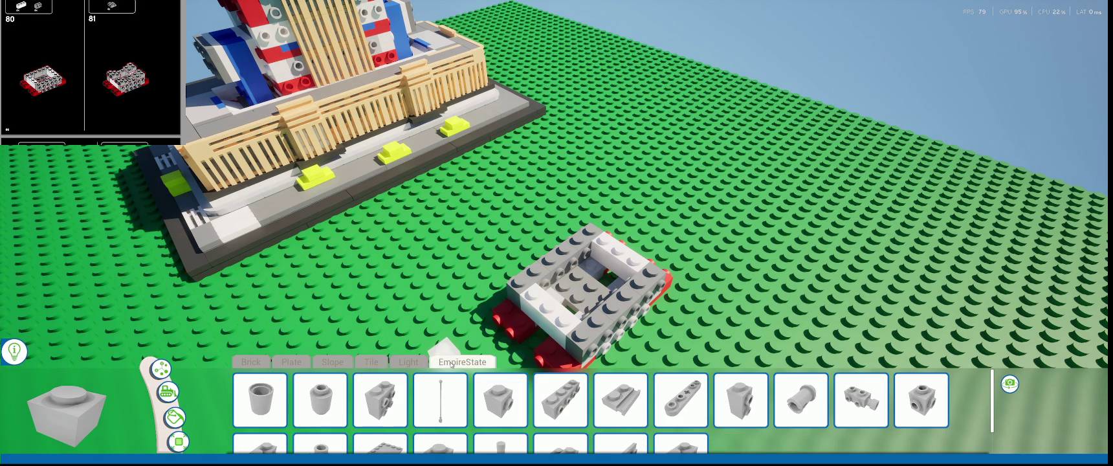
- Place a grey side-stud plate on the sub-assembly's top and select its top-left brick
{"action": "key", "text": "q"}
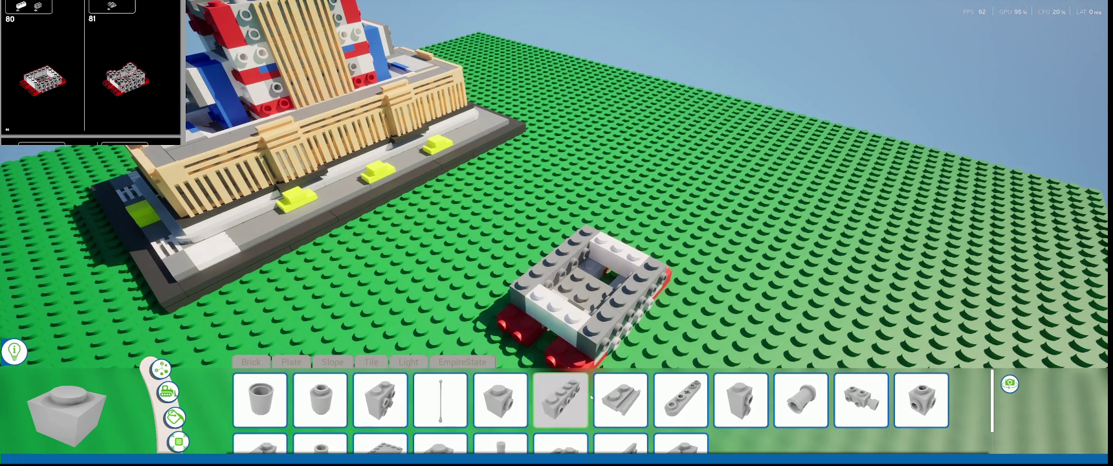
{"action": "scroll", "coordinate": [602, 407], "scroll_direction": "down", "scroll_amount": 1}
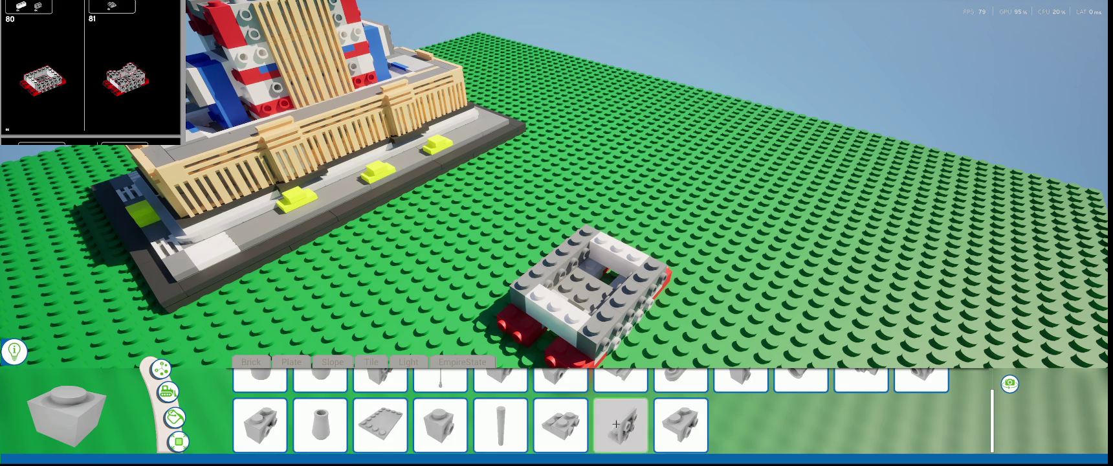
{"action": "left_click", "coordinate": [560, 424]}
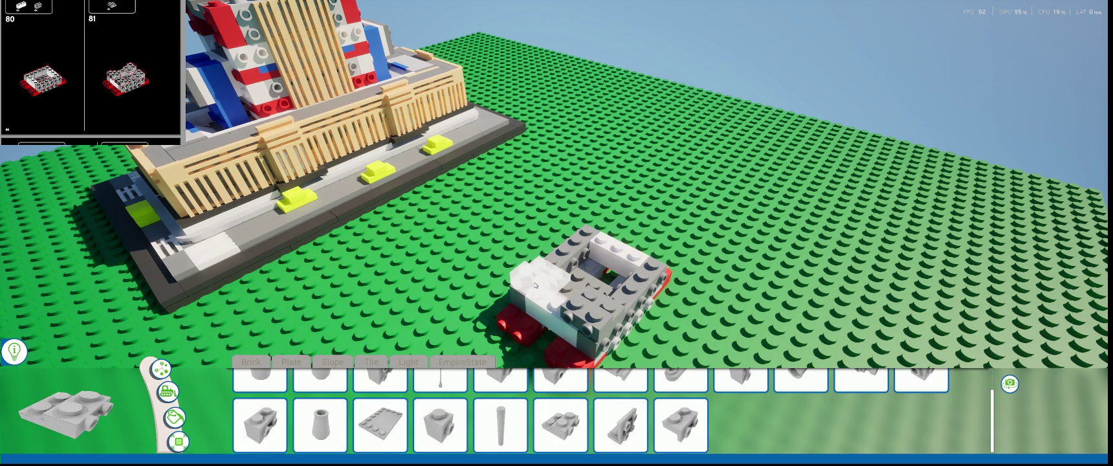
{"action": "right_click_drag", "start_coordinate": [535, 286], "coordinate": [598, 275]}
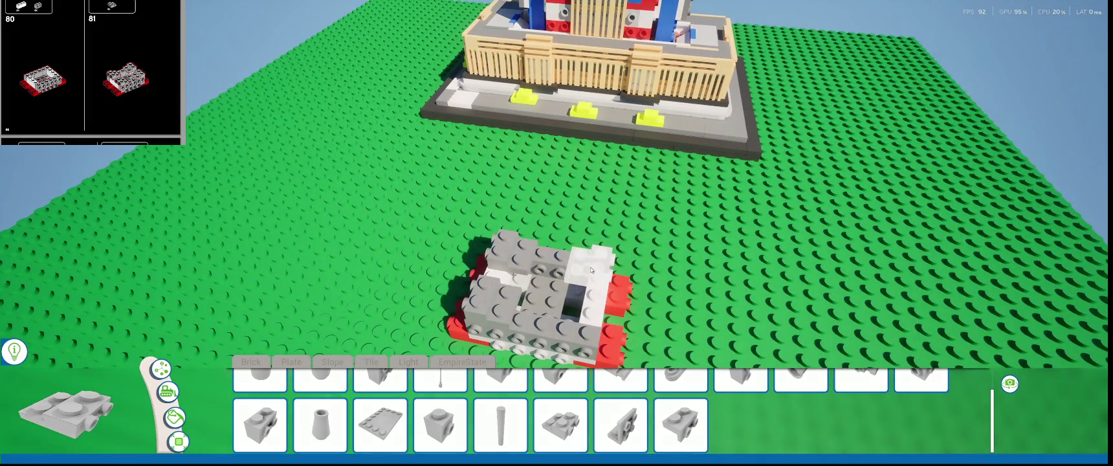
{"action": "left_click", "coordinate": [590, 266]}
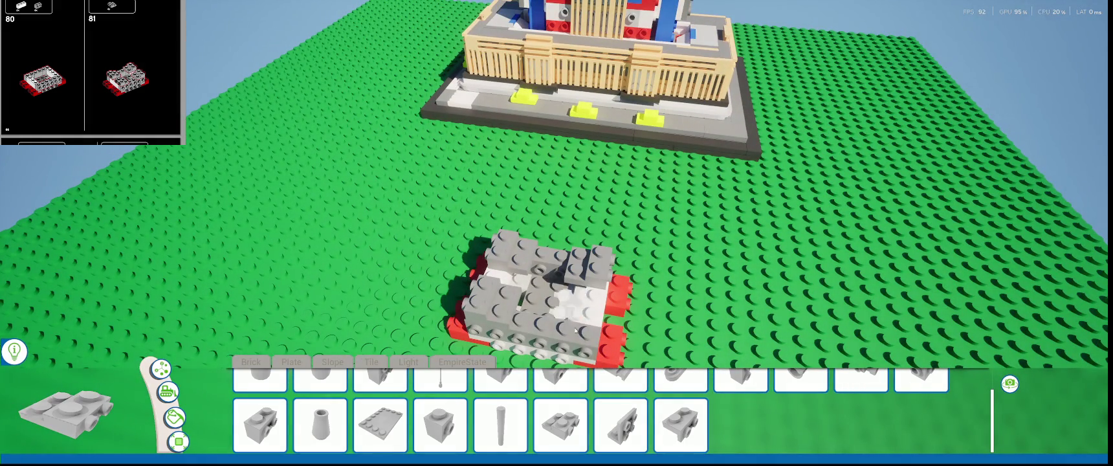
{"action": "mouse_move", "coordinate": [573, 307]}
{"action": "right_mouse_down"}
{"action": "mouse_move", "coordinate": [453, 330]}
{"action": "mouse_move", "coordinate": [351, 327]}
{"action": "right_mouse_up"}
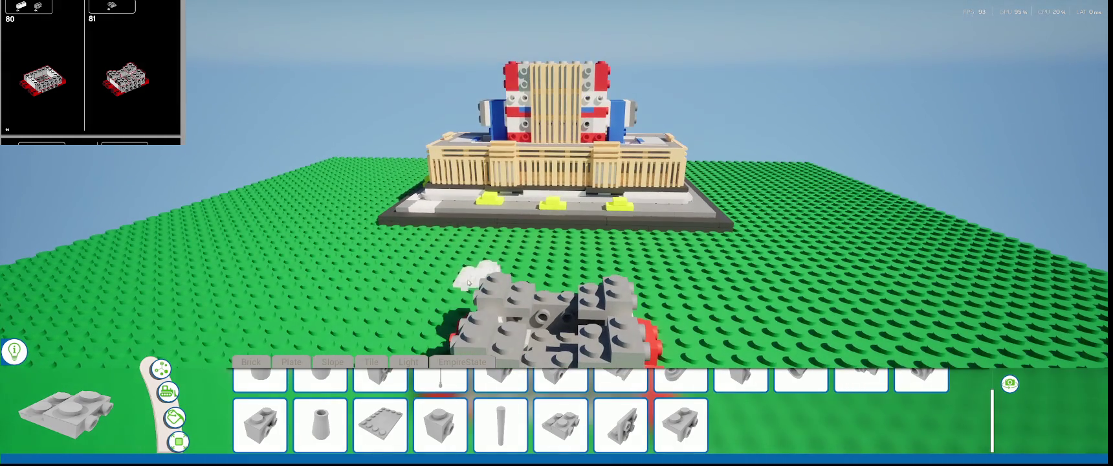
{"action": "left_click", "coordinate": [519, 286]}
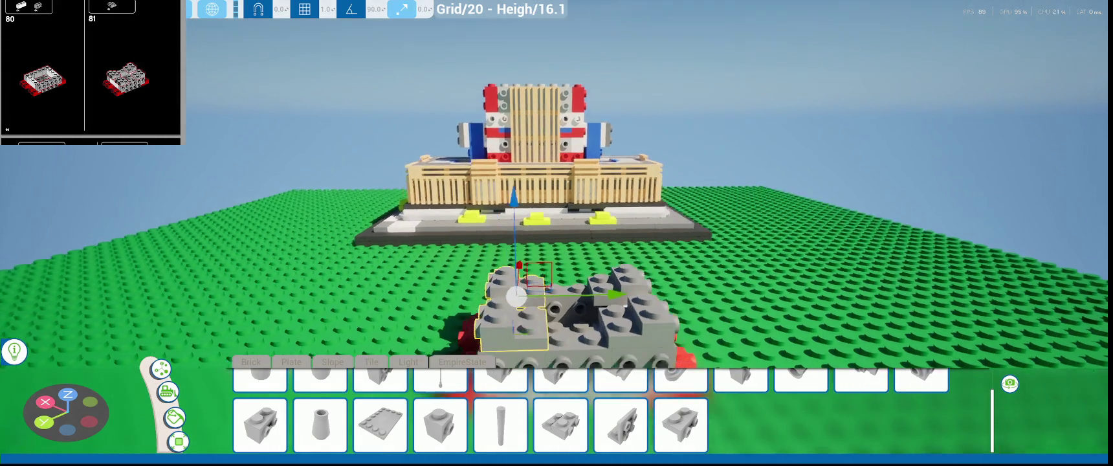
{"action": "right_click_drag", "start_coordinate": [481, 328], "coordinate": [550, 248]}
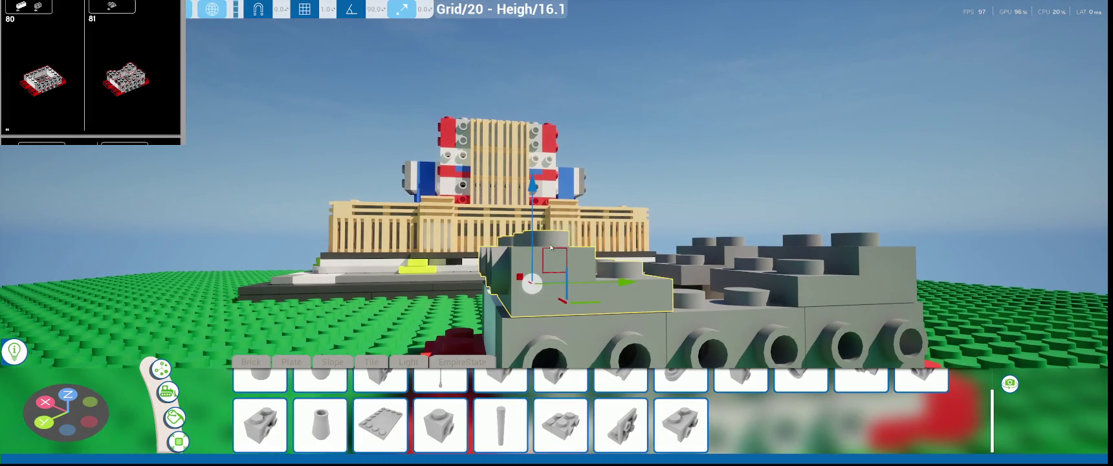
{"action": "right_click_drag", "start_coordinate": [551, 247], "coordinate": [572, 290]}
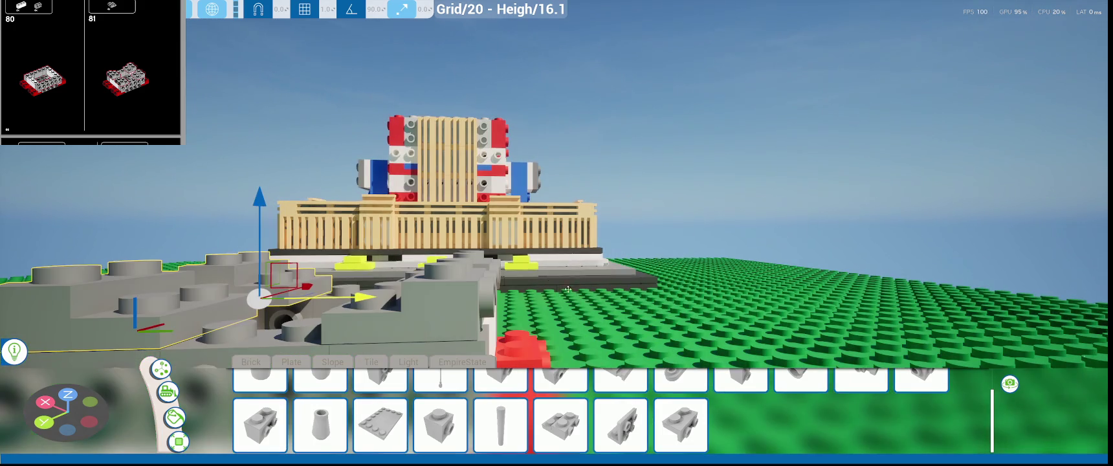
{"action": "right_click_drag", "start_coordinate": [471, 286], "coordinate": [460, 278]}
{"action": "left_click", "coordinate": [460, 277]}
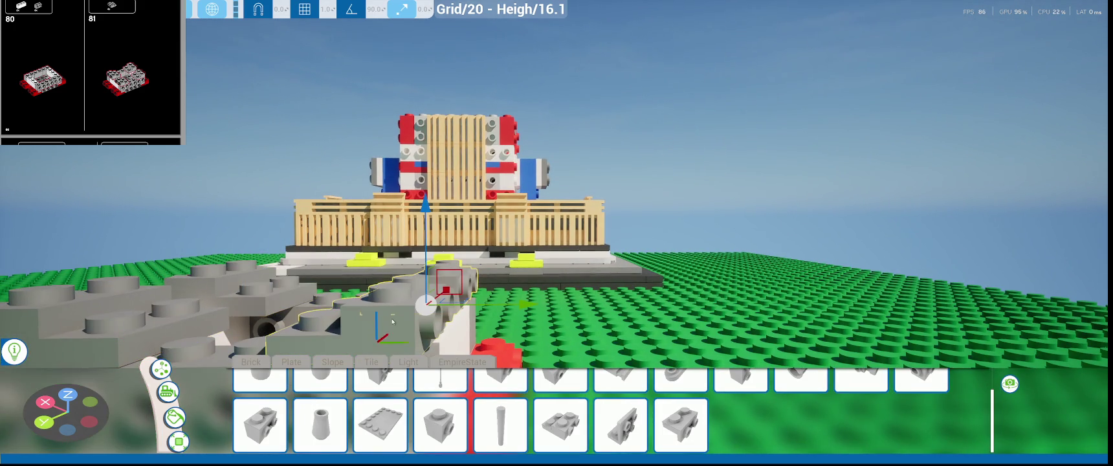
{"action": "right_click_drag", "start_coordinate": [391, 318], "coordinate": [521, 280]}
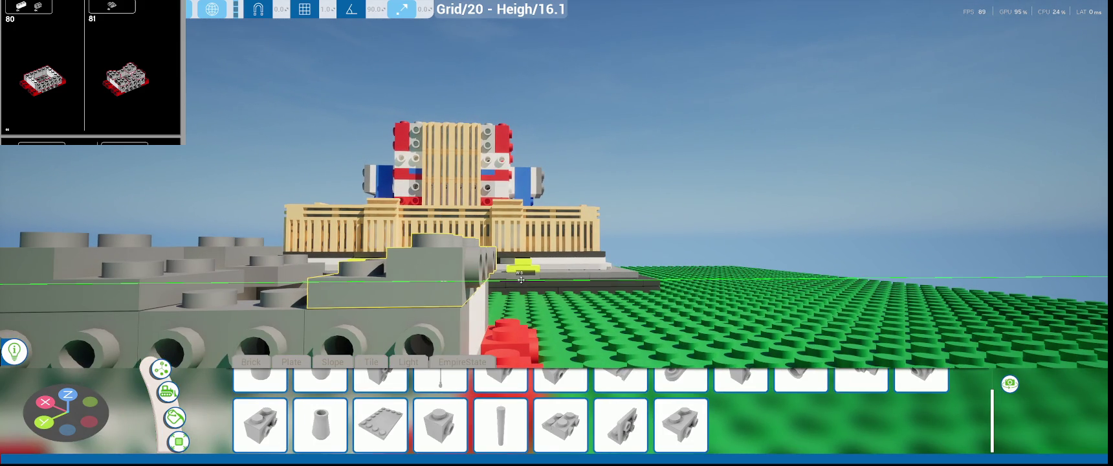
{"action": "right_click_drag", "start_coordinate": [521, 280], "coordinate": [744, 362]}
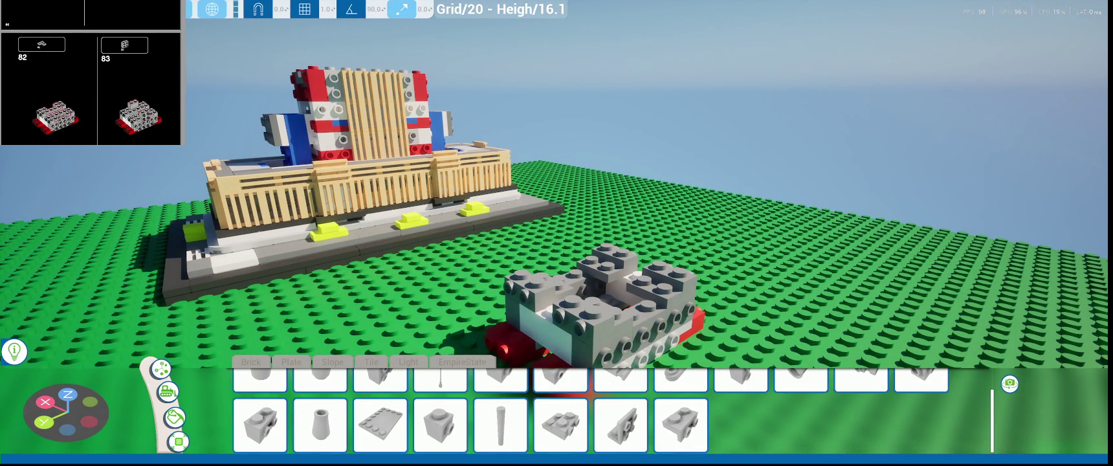
- Orbit to a top-down view of the sub-assembly and show the Plate parts in the palette
{"action": "right_click_drag", "start_coordinate": [581, 252], "coordinate": [488, 316]}
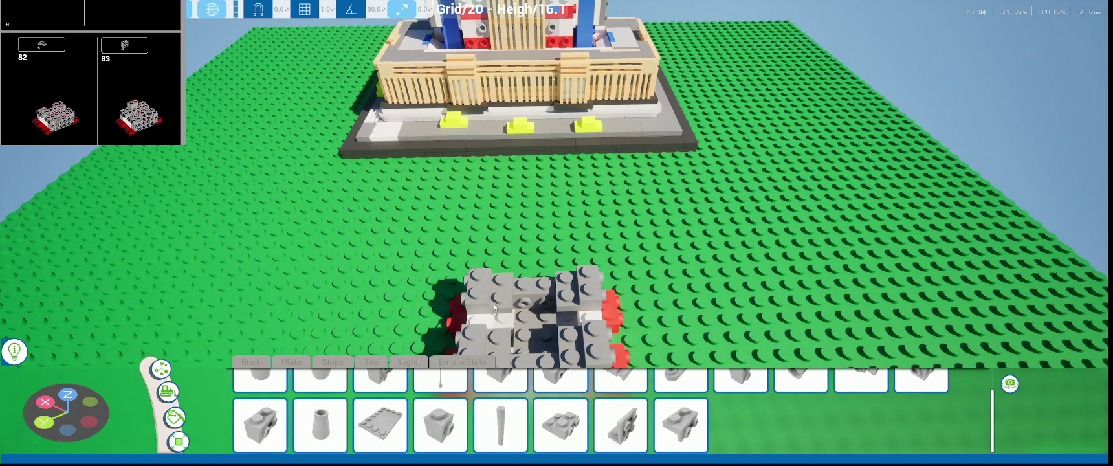
{"action": "mouse_move", "coordinate": [516, 277]}
{"action": "right_mouse_down"}
{"action": "mouse_move", "coordinate": [310, 294]}
{"action": "mouse_move", "coordinate": [362, 304]}
{"action": "right_mouse_up"}
{"action": "scroll", "coordinate": [375, 323], "scroll_direction": "down", "scroll_amount": 3}
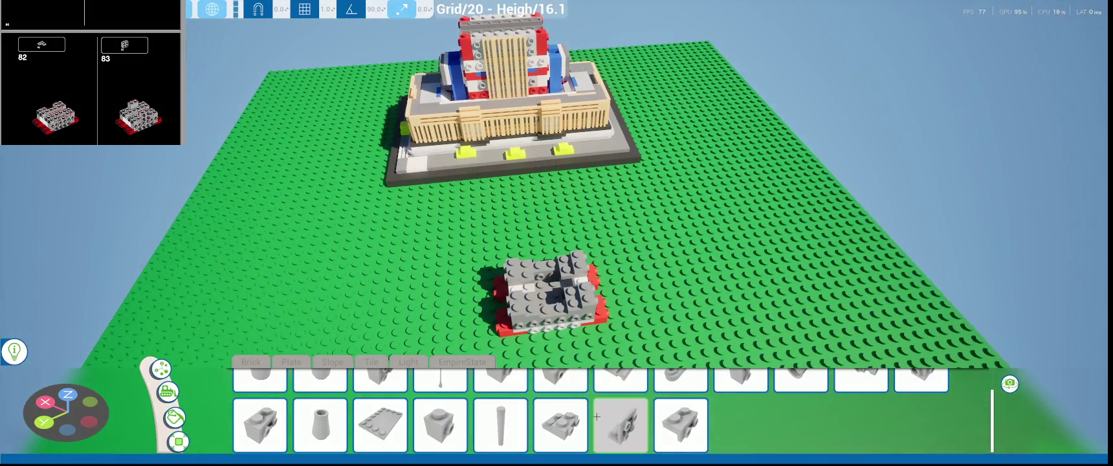
{"action": "scroll", "coordinate": [382, 370], "scroll_direction": "up", "scroll_amount": 3}
{"action": "scroll", "coordinate": [362, 349], "scroll_direction": "down", "scroll_amount": 2}
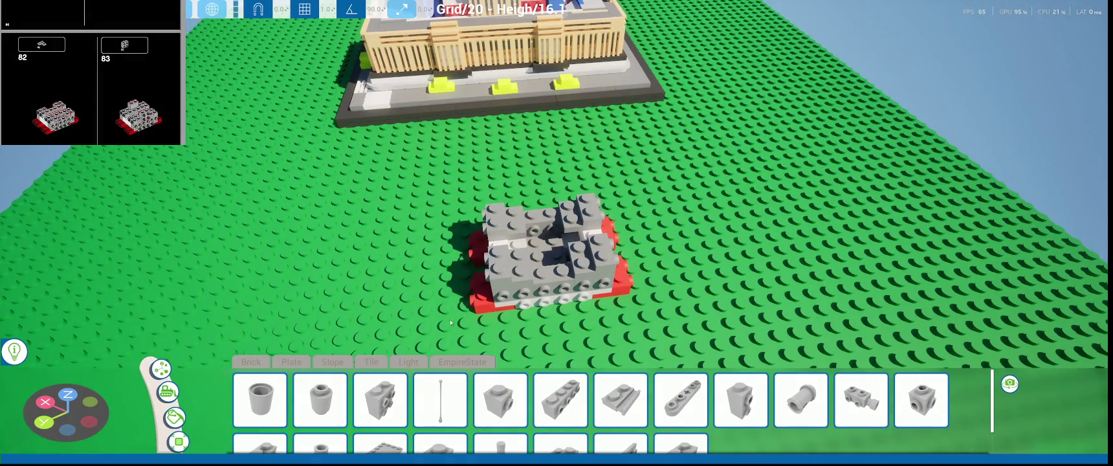
{"action": "left_click", "coordinate": [290, 362]}
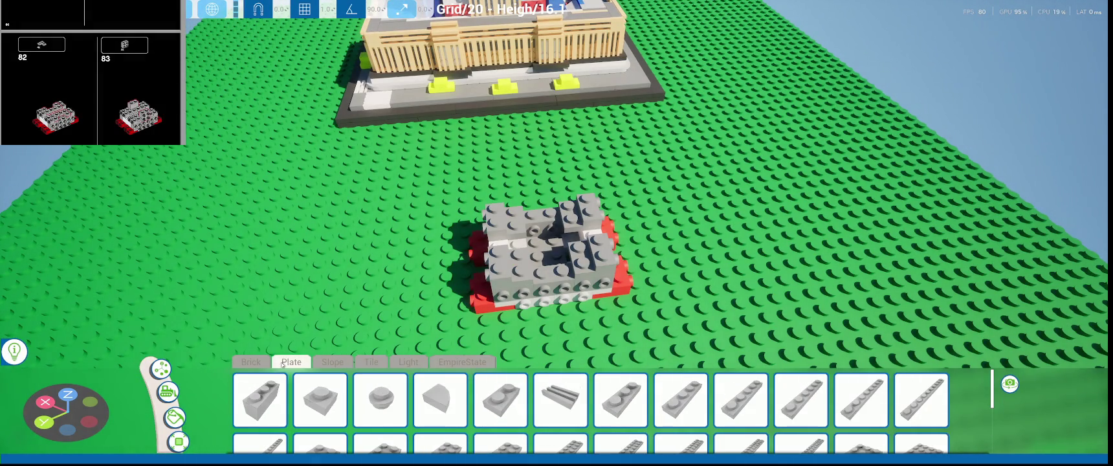
{"action": "scroll", "coordinate": [320, 398], "scroll_direction": "down", "scroll_amount": 2}
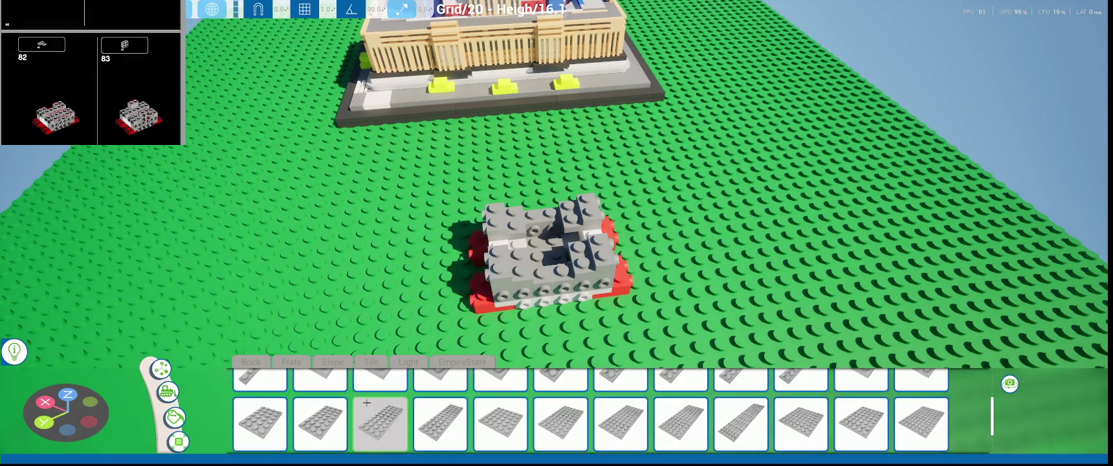
- Choose the 1x1 side-stud brick as the active part, after briefly picking the corner plate
{"action": "scroll", "coordinate": [369, 403], "scroll_direction": "down", "scroll_amount": 2}
{"action": "left_click", "coordinate": [320, 435]}
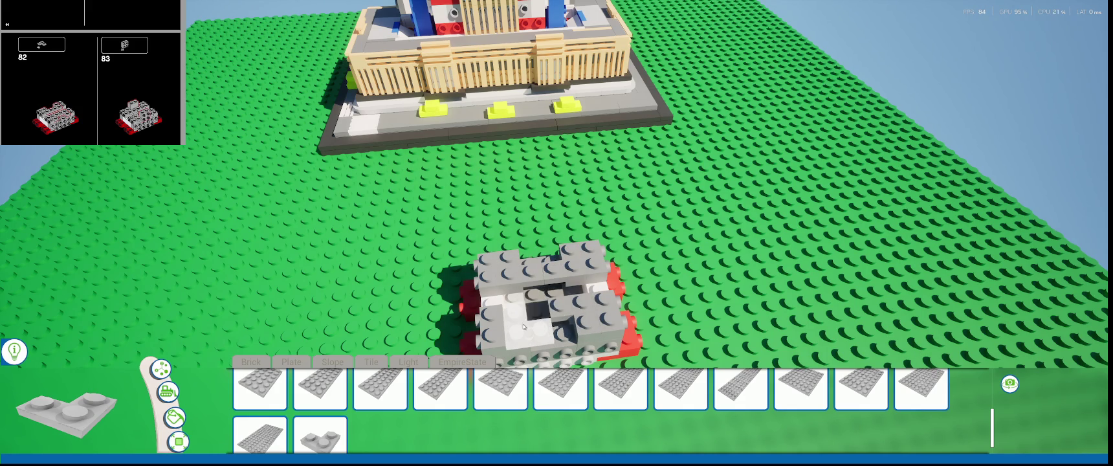
{"action": "scroll", "coordinate": [571, 412], "scroll_direction": "down", "scroll_amount": 1}
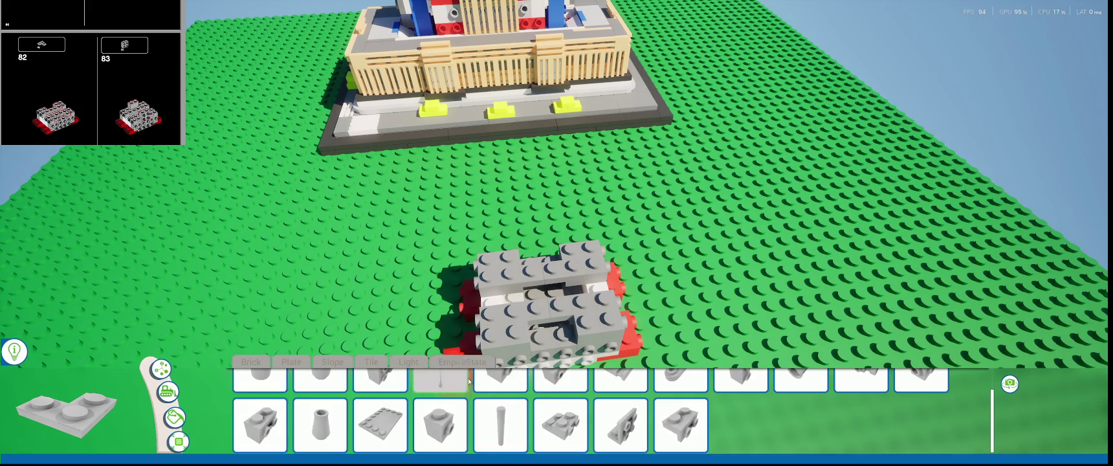
{"action": "scroll", "coordinate": [570, 412], "scroll_direction": "up", "scroll_amount": 2}
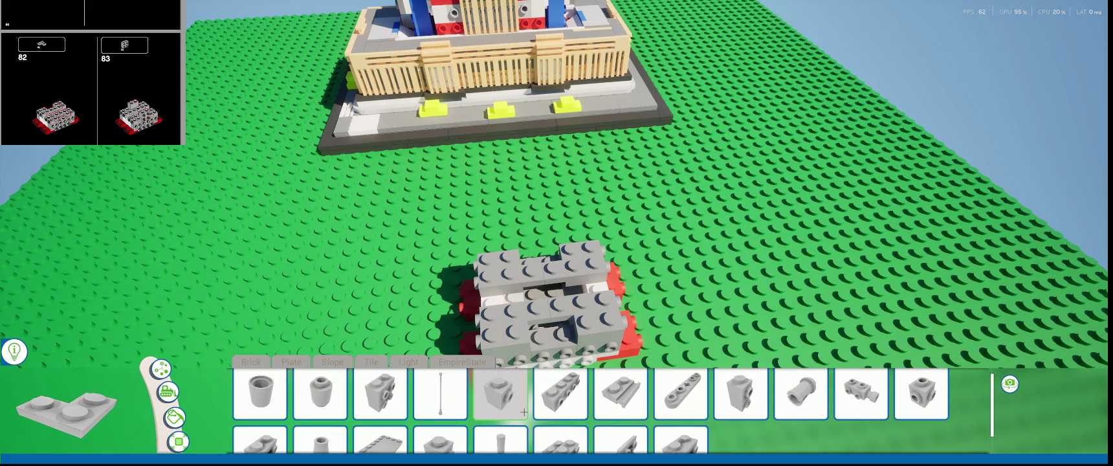
{"action": "left_click", "coordinate": [379, 393]}
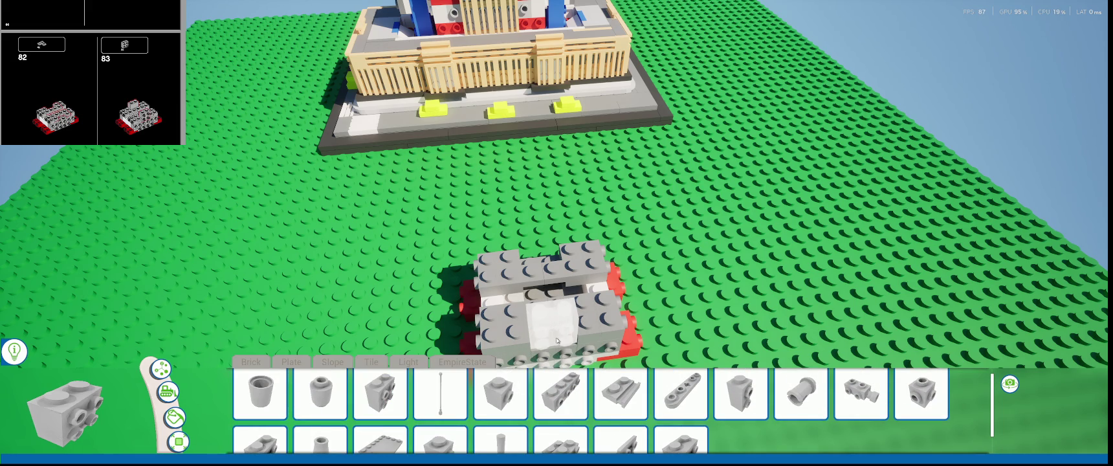
{"action": "mouse_move", "coordinate": [557, 341]}
{"action": "middle_mouse_down"}
{"action": "mouse_move", "coordinate": [630, 333]}
{"action": "mouse_move", "coordinate": [471, 294]}
{"action": "middle_mouse_up"}
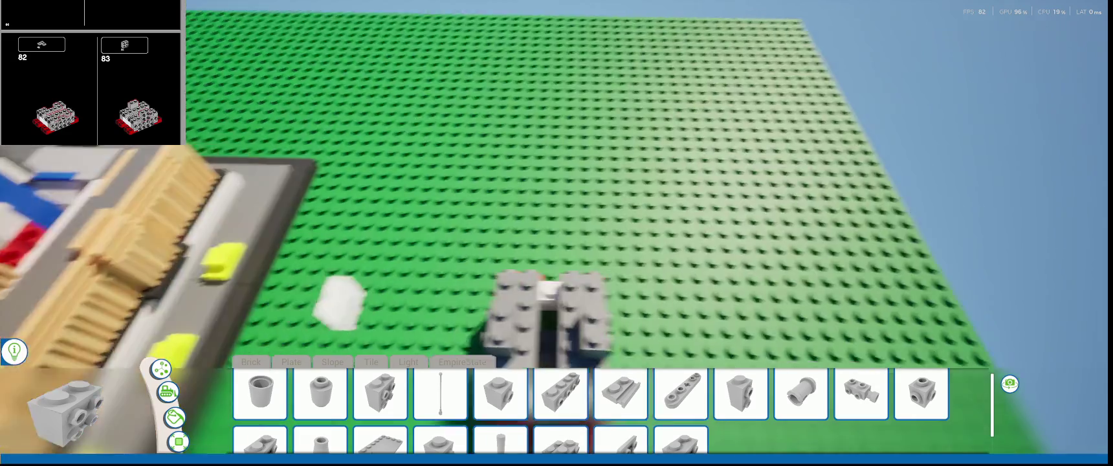
- Select the tall side-stud brick on the grey sub-assembly and orbit out to a baseplate overview
{"action": "scroll", "coordinate": [470, 294], "scroll_direction": "up", "scroll_amount": 5}
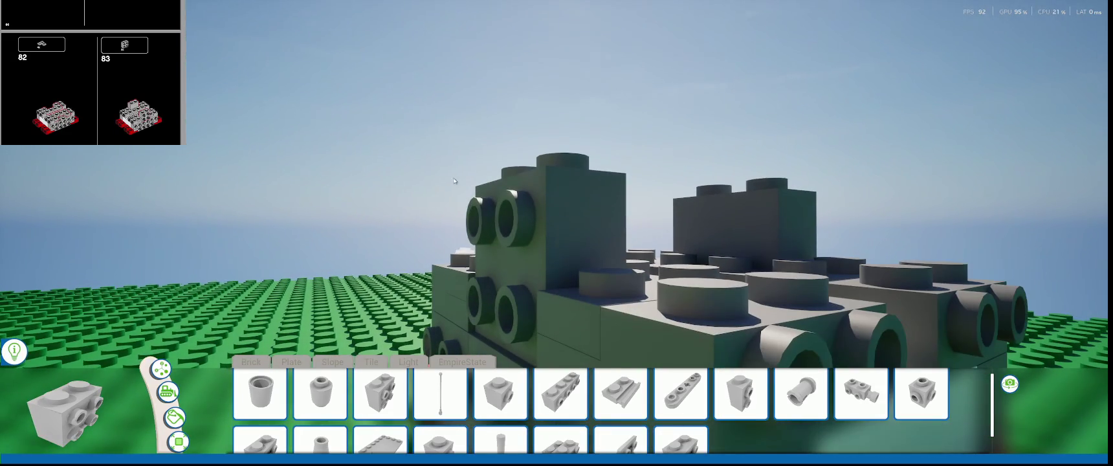
{"action": "left_click", "coordinate": [162, 366]}
{"action": "left_click", "coordinate": [513, 266]}
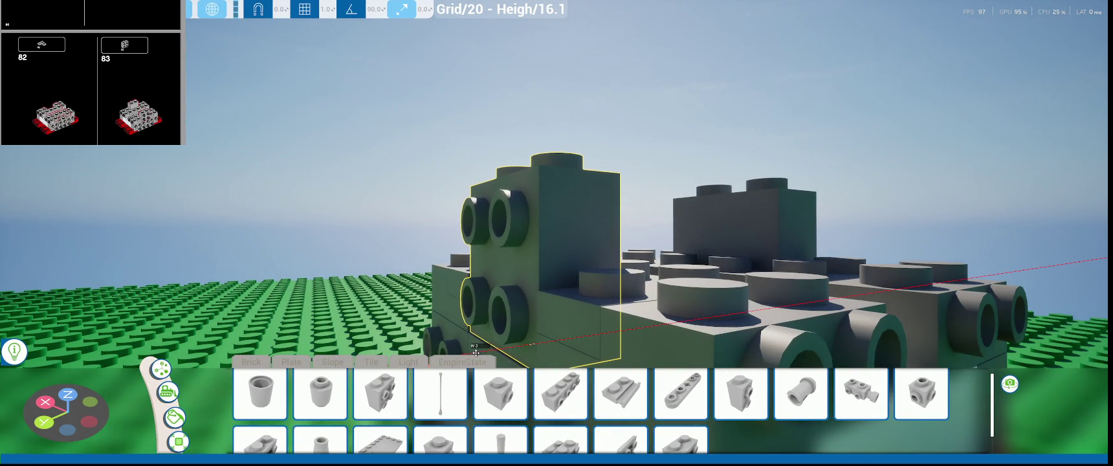
{"action": "mouse_move", "coordinate": [483, 350]}
{"action": "right_mouse_down"}
{"action": "mouse_move", "coordinate": [582, 350]}
{"action": "mouse_move", "coordinate": [299, 316]}
{"action": "right_mouse_up"}
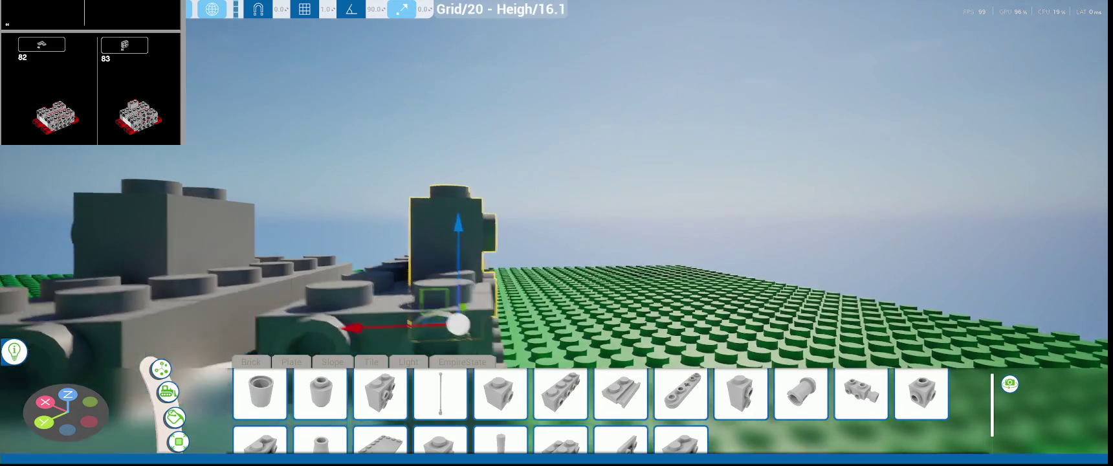
{"action": "right_click_drag", "start_coordinate": [299, 315], "coordinate": [445, 278]}
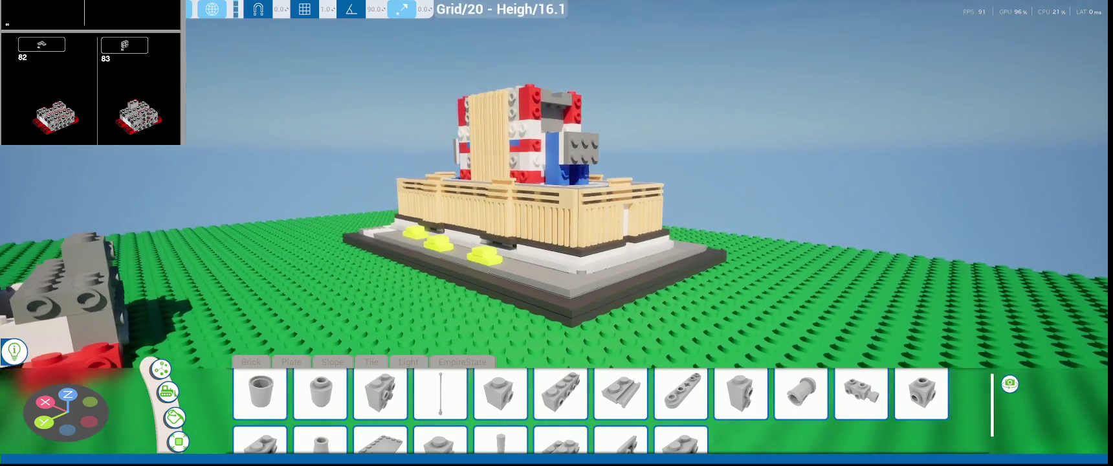
{"action": "right_click_drag", "start_coordinate": [388, 181], "coordinate": [389, 181]}
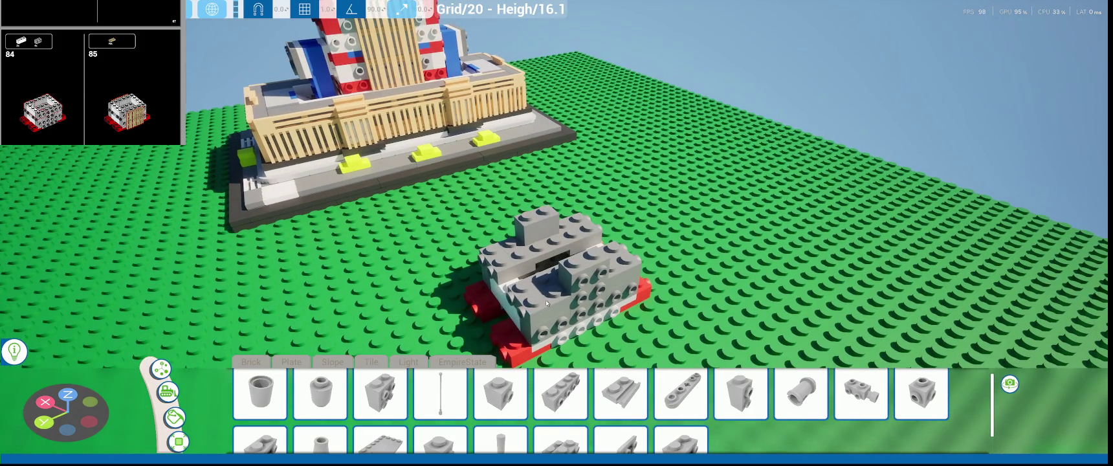
- Place two white 2x1 bricks across the grey sub-assembly's upper tier, closing it into a ring
{"action": "scroll", "coordinate": [440, 402], "scroll_direction": "down", "scroll_amount": 2}
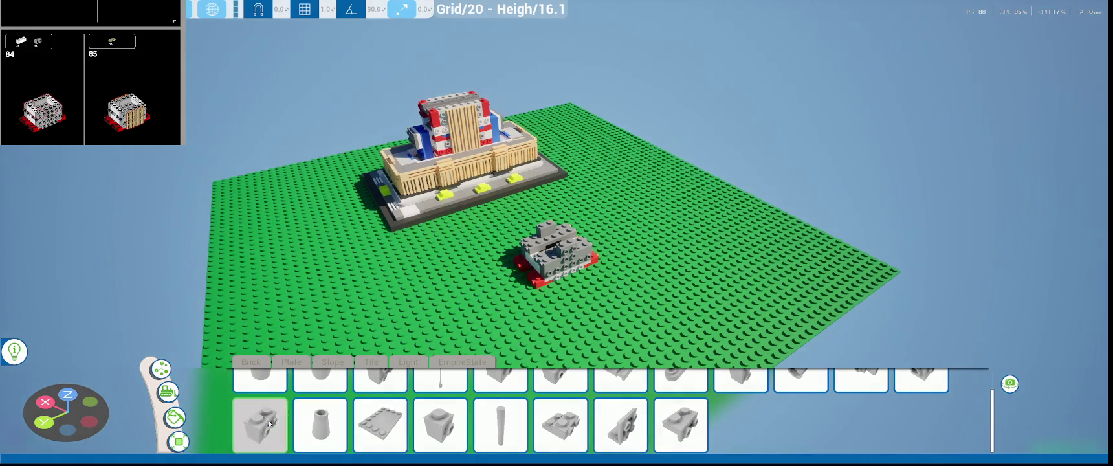
{"action": "left_click", "coordinate": [269, 421]}
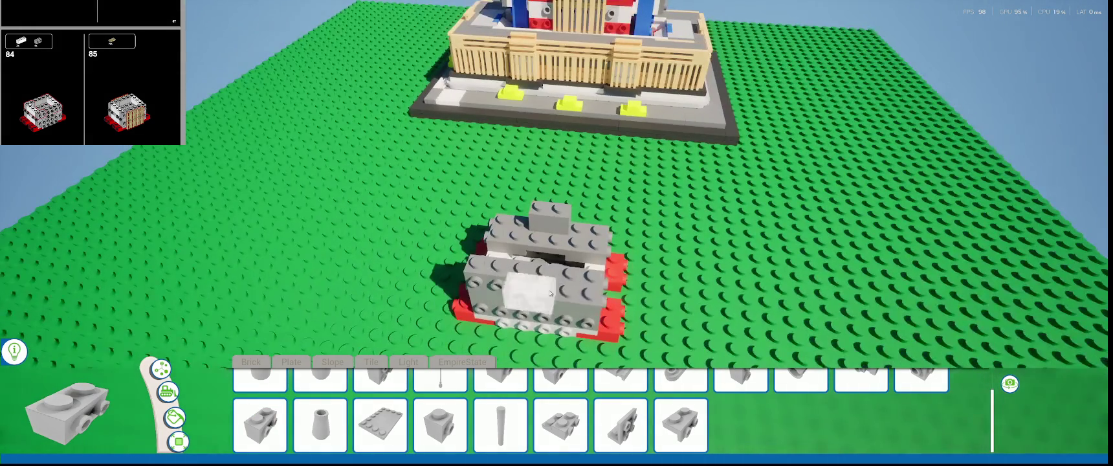
{"action": "mouse_move", "coordinate": [537, 294]}
{"action": "right_mouse_down"}
{"action": "mouse_move", "coordinate": [353, 211]}
{"action": "mouse_move", "coordinate": [349, 278]}
{"action": "mouse_move", "coordinate": [294, 343]}
{"action": "right_mouse_up"}
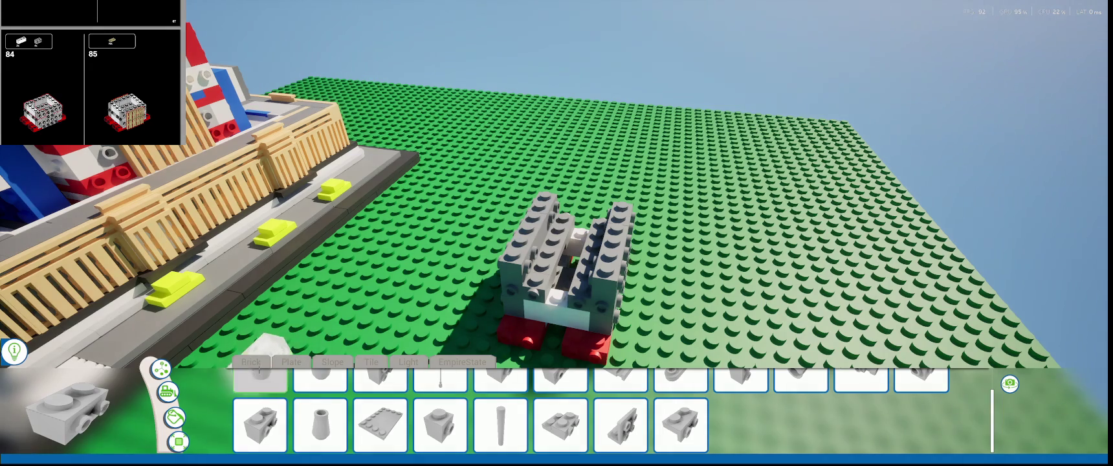
{"action": "left_click", "coordinate": [173, 418]}
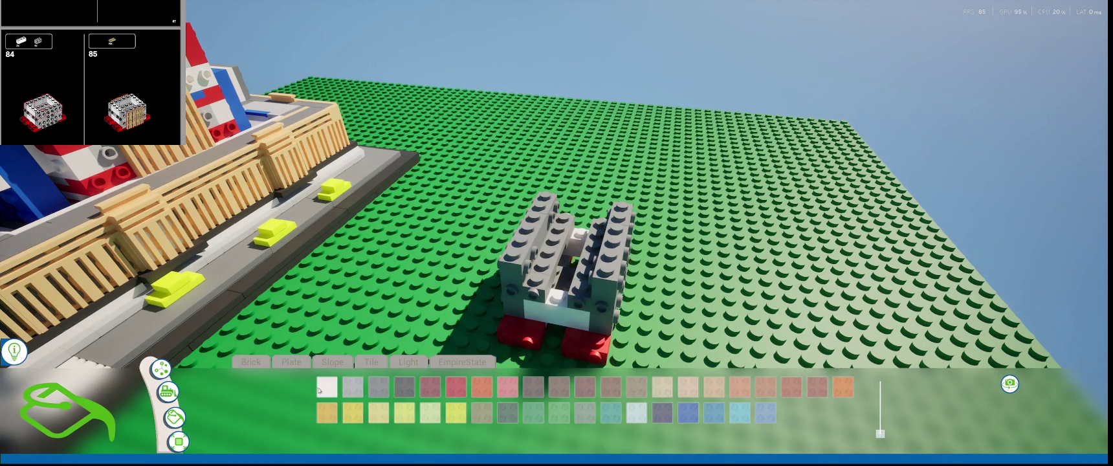
{"action": "left_click", "coordinate": [251, 362]}
{"action": "left_click", "coordinate": [320, 393]}
{"action": "left_click", "coordinate": [543, 262]}
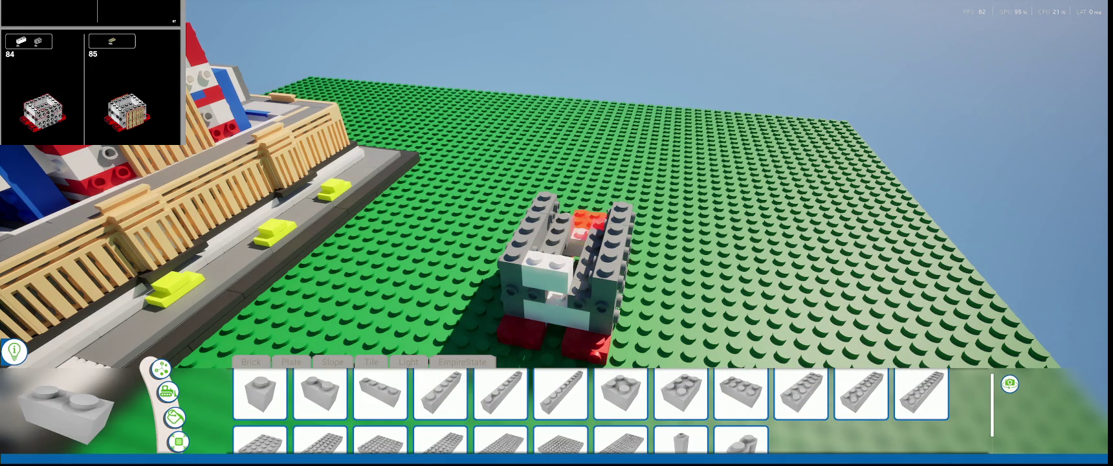
{"action": "left_click", "coordinate": [596, 226]}
{"action": "left_click", "coordinate": [260, 393]}
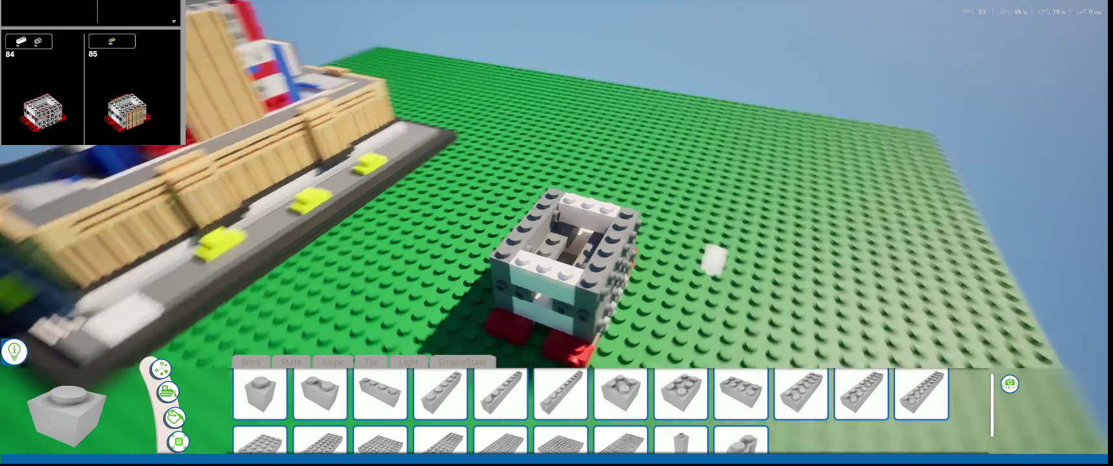
{"action": "right_click_drag", "start_coordinate": [565, 217], "coordinate": [499, 165]}
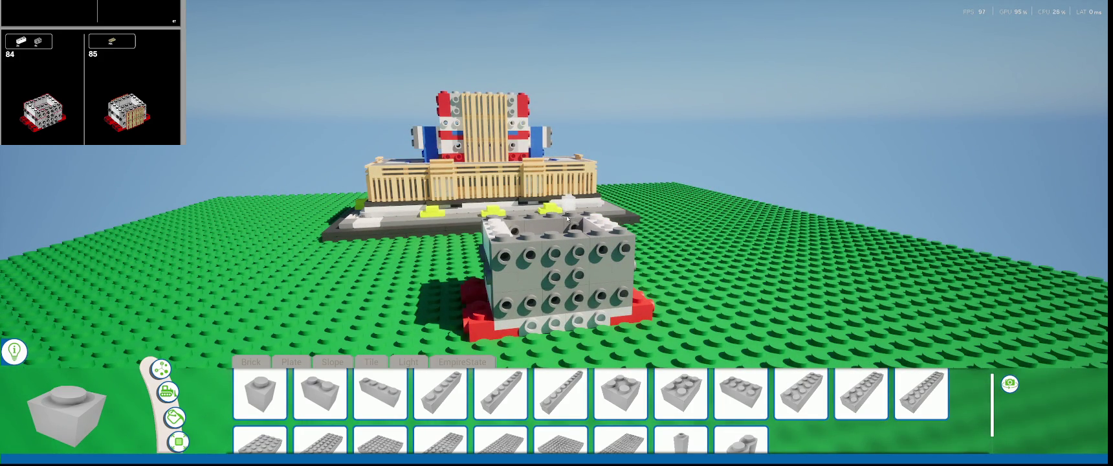
- Place a first row of three tan 1x2 grille tiles on the grey sub-assembly
{"action": "right_click_drag", "start_coordinate": [566, 212], "coordinate": [436, 255]}
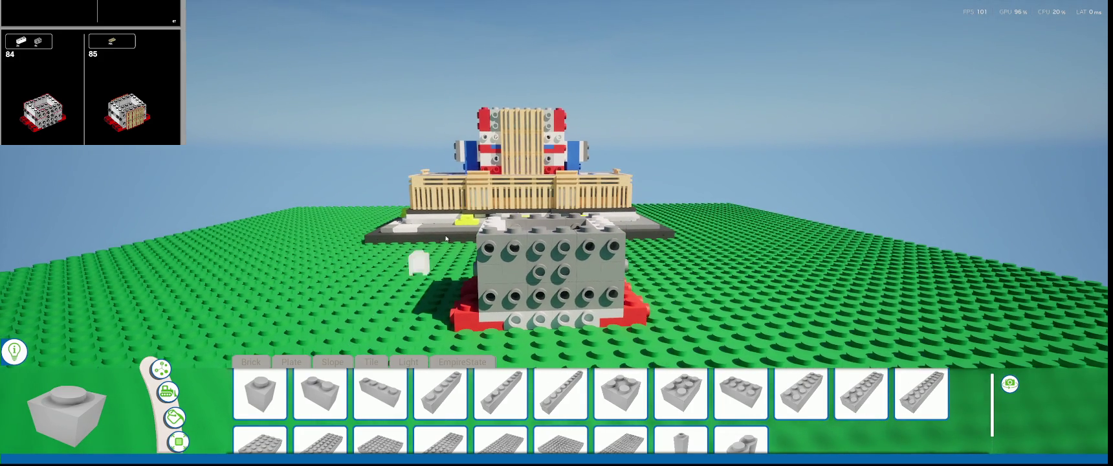
{"action": "scroll", "coordinate": [502, 214], "scroll_direction": "up", "scroll_amount": 3}
{"action": "scroll", "coordinate": [509, 199], "scroll_direction": "down", "scroll_amount": 3}
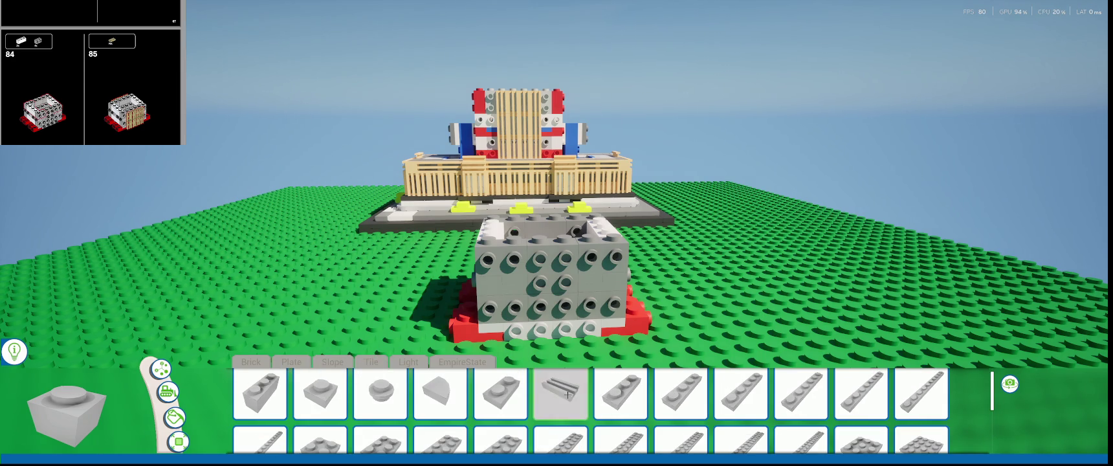
{"action": "left_click", "coordinate": [561, 393]}
{"action": "left_click", "coordinate": [515, 306]}
{"action": "left_click", "coordinate": [593, 303]}
{"action": "left_click", "coordinate": [539, 304]}
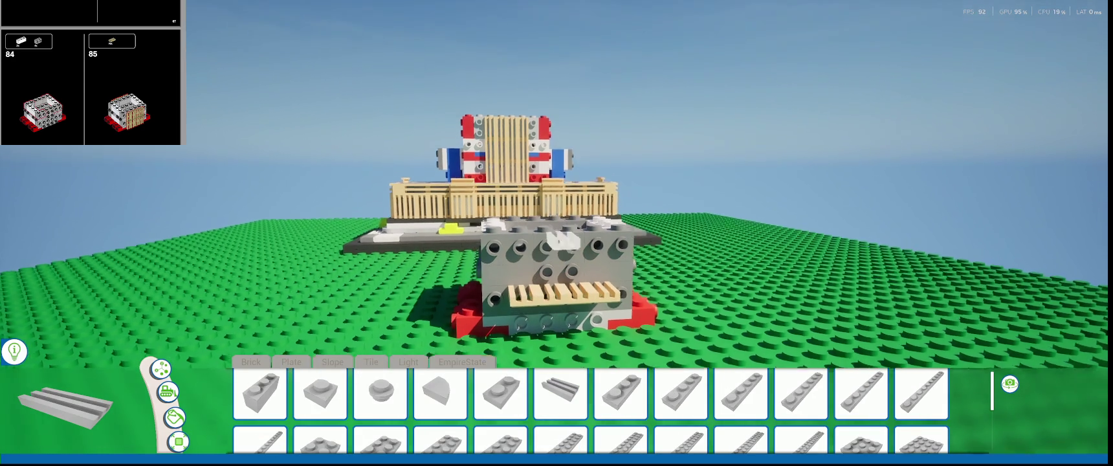
- Undo the misplaced grilles and lay a lower row of four tan grille tiles on the front face
{"action": "right_click_drag", "start_coordinate": [537, 282], "coordinate": [506, 234]}
{"action": "scroll", "coordinate": [506, 235], "scroll_direction": "up", "scroll_amount": 2}
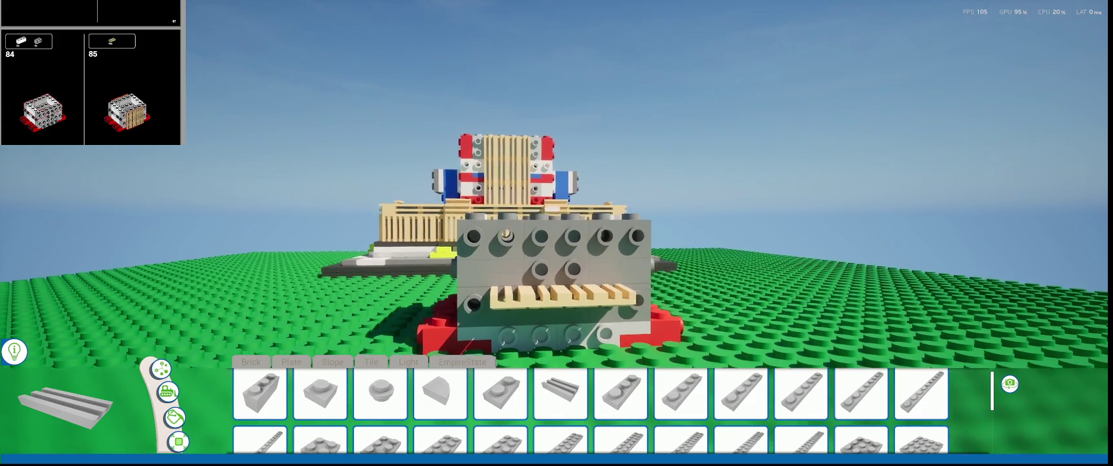
{"action": "key", "text": "ctrl+z"}
{"action": "key", "text": "ctrl+z"}
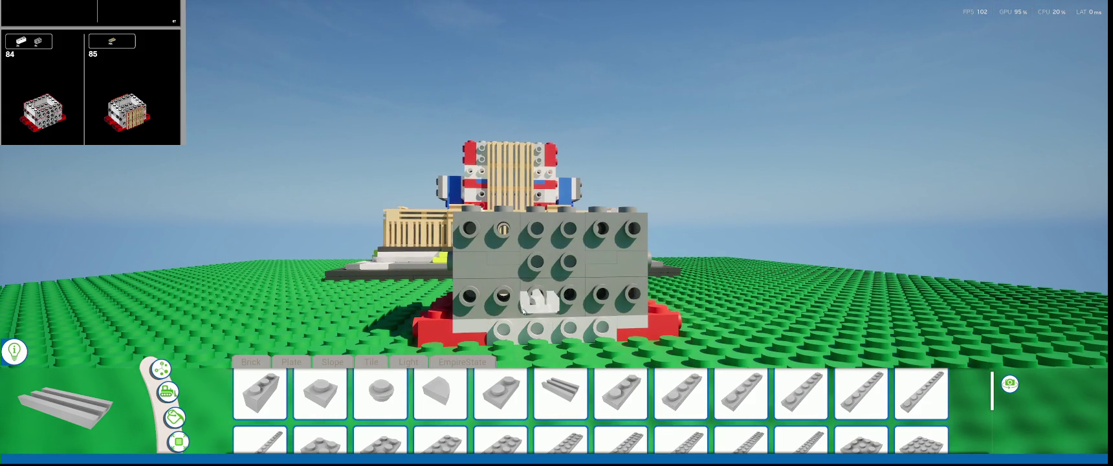
{"action": "left_click", "coordinate": [503, 324]}
{"action": "left_click", "coordinate": [539, 323]}
{"action": "left_click", "coordinate": [577, 323]}
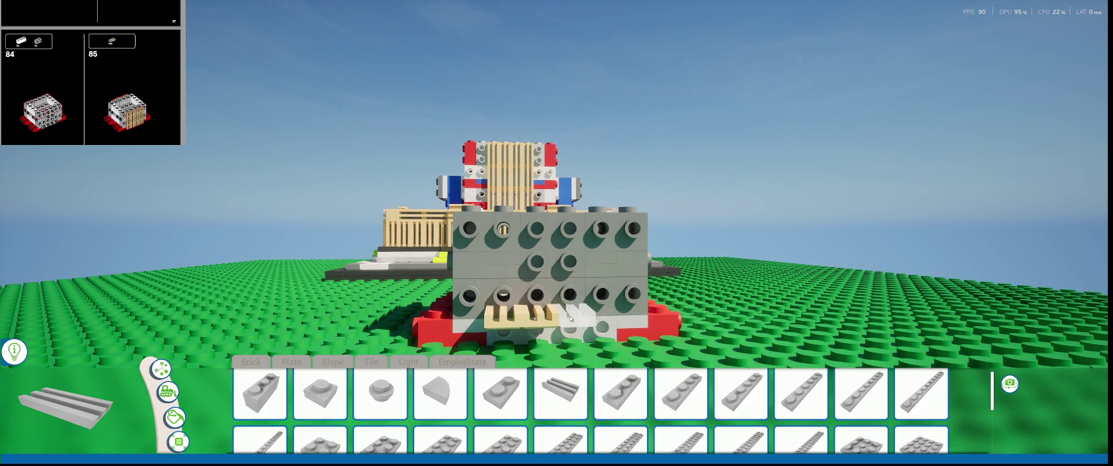
{"action": "left_click", "coordinate": [605, 321]}
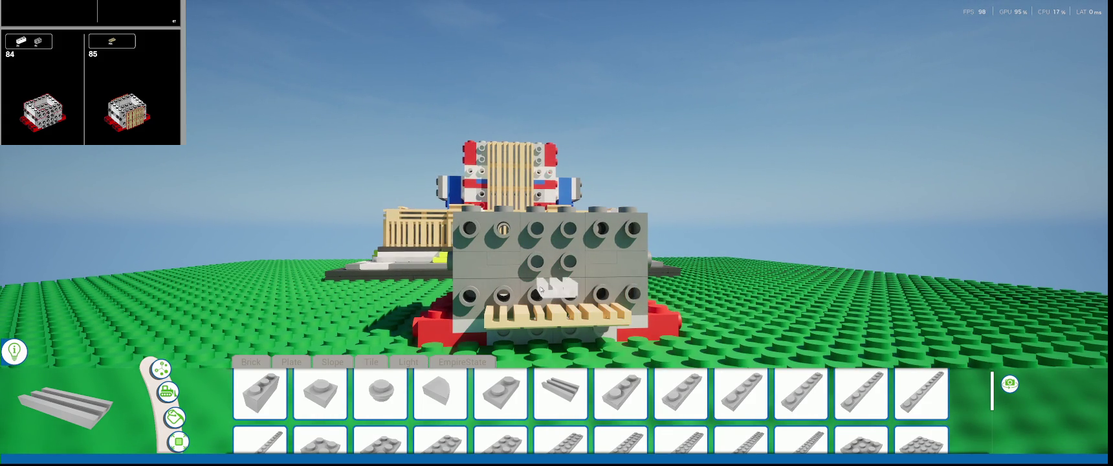
- Add an upper row of three tan grille tiles above the lower row
{"action": "left_click", "coordinate": [509, 250]}
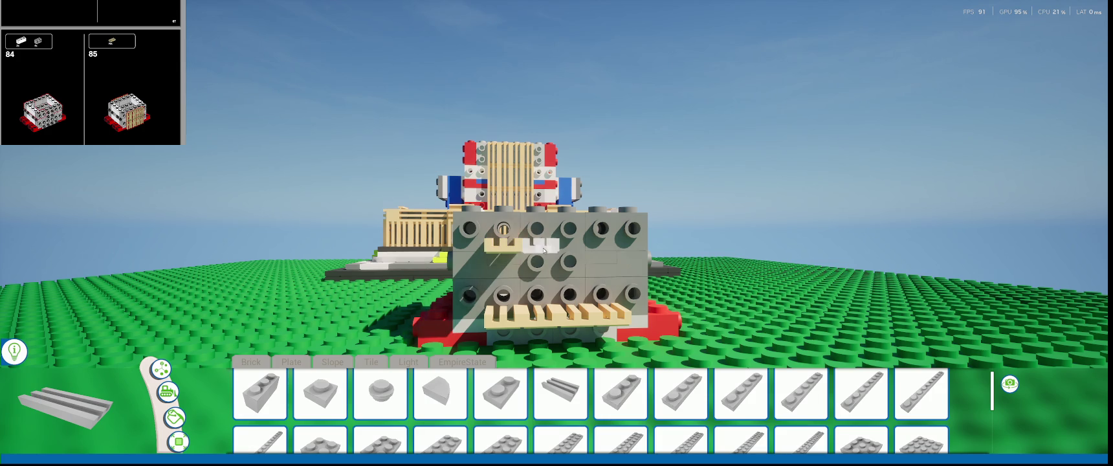
{"action": "left_click", "coordinate": [546, 251]}
{"action": "left_click", "coordinate": [580, 252]}
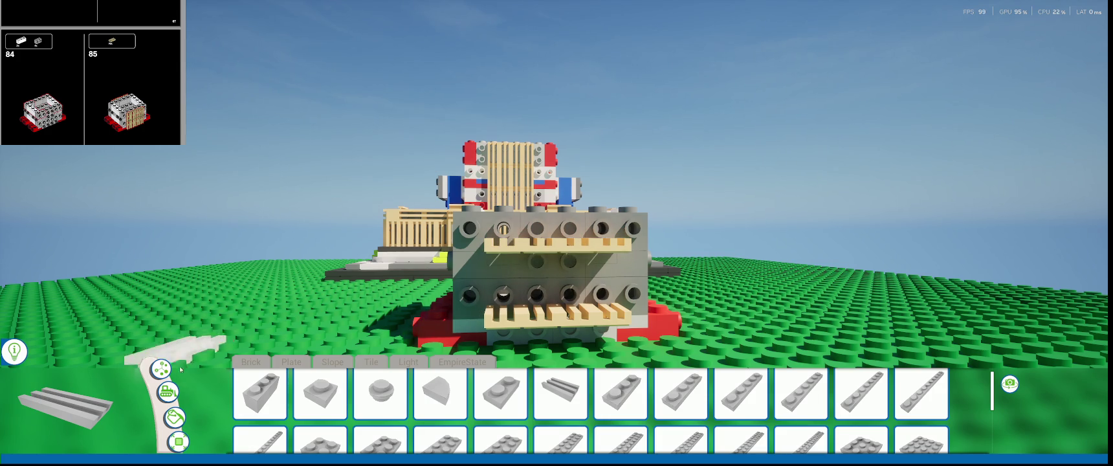
{"action": "right_click_drag", "start_coordinate": [597, 252], "coordinate": [720, 296]}
- Rotate the selected tan grille plates 90° so they stand upright as one panel
{"action": "left_click", "coordinate": [663, 249]}
{"action": "mouse_move", "coordinate": [663, 248]}
{"action": "right_mouse_down"}
{"action": "mouse_move", "coordinate": [776, 278]}
{"action": "mouse_move", "coordinate": [598, 216]}
{"action": "right_mouse_up"}
{"action": "key", "text": "e"}
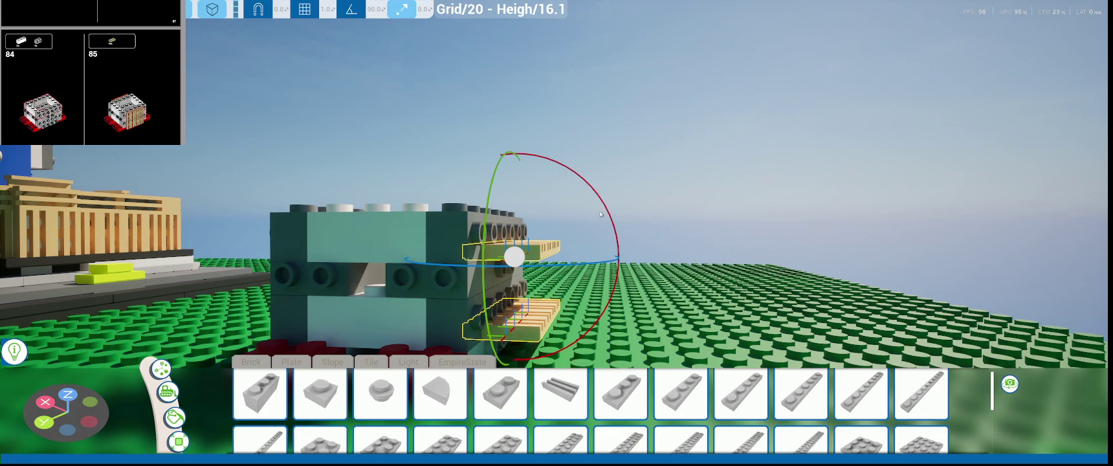
{"action": "mouse_move", "coordinate": [601, 209]}
{"action": "left_mouse_down"}
{"action": "mouse_move", "coordinate": [491, 350]}
{"action": "mouse_move", "coordinate": [614, 219]}
{"action": "mouse_move", "coordinate": [264, 326]}
{"action": "left_mouse_up"}
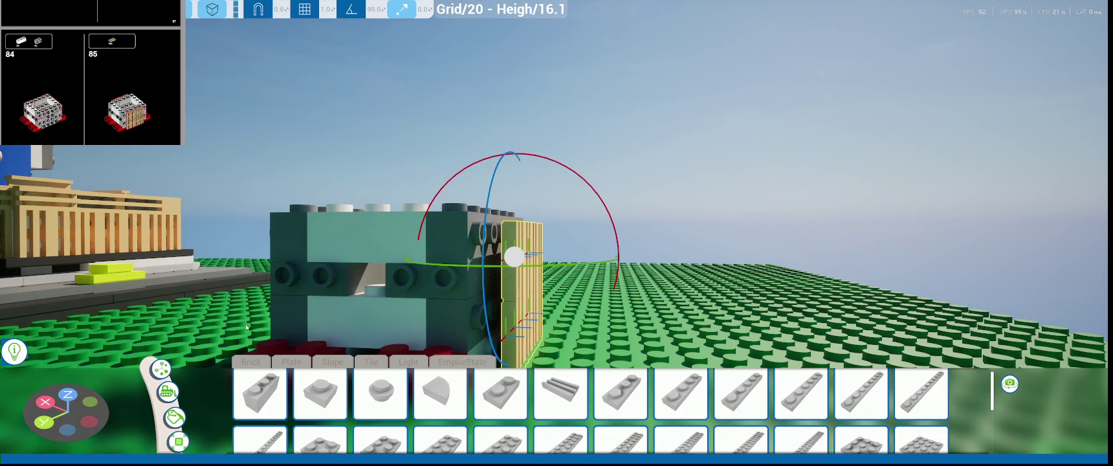
{"action": "left_click", "coordinate": [533, 244]}
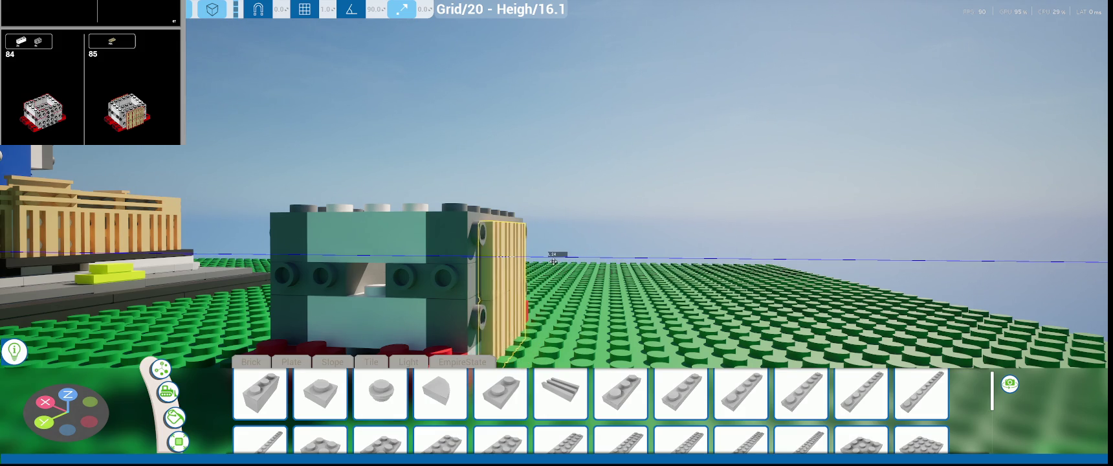
- Frame and orbit the view to check the upright tan panel against the grey block
{"action": "key", "text": "f"}
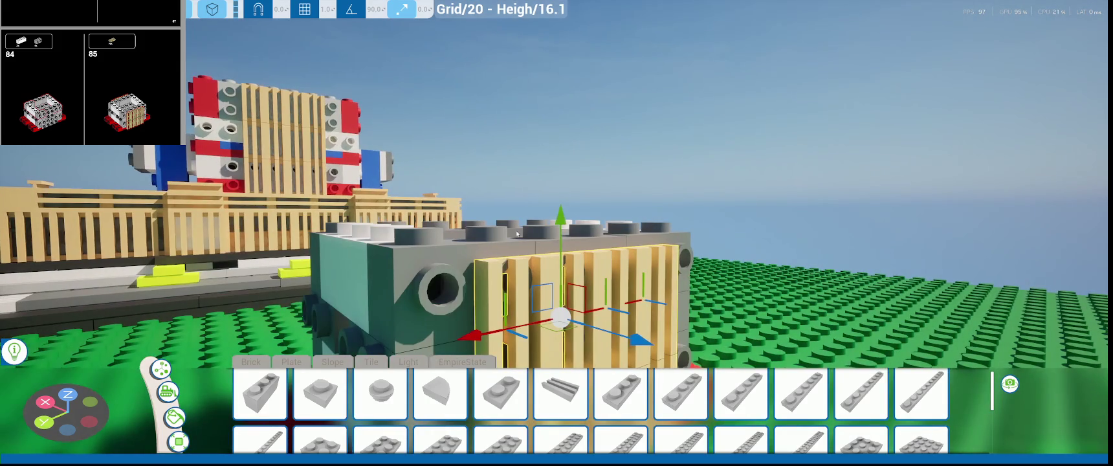
{"action": "mouse_move", "coordinate": [560, 228]}
{"action": "middle_mouse_down"}
{"action": "mouse_move", "coordinate": [453, 233]}
{"action": "mouse_move", "coordinate": [700, 248]}
{"action": "middle_mouse_up"}
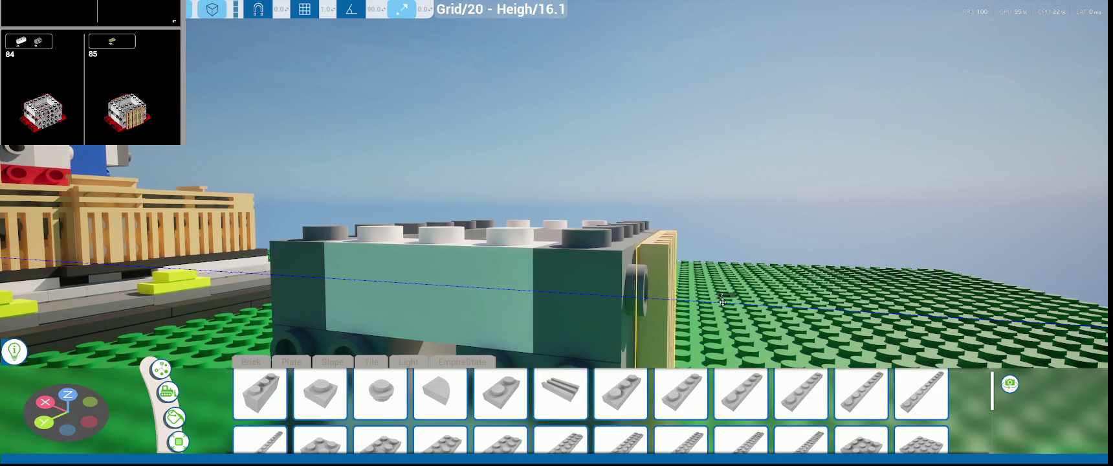
{"action": "key", "text": "f"}
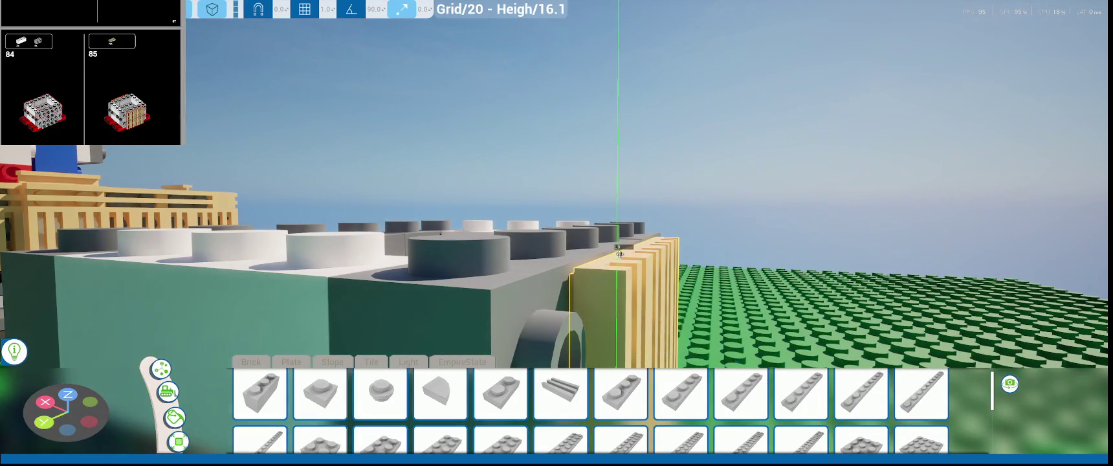
{"action": "key", "text": "f"}
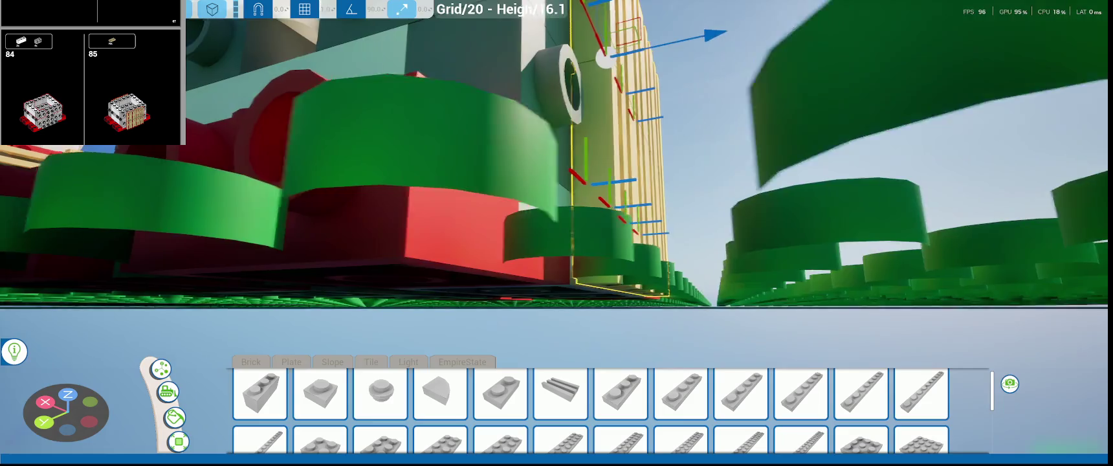
{"action": "key", "text": "f"}
{"action": "right_click_drag", "start_coordinate": [553, 188], "coordinate": [401, 194]}
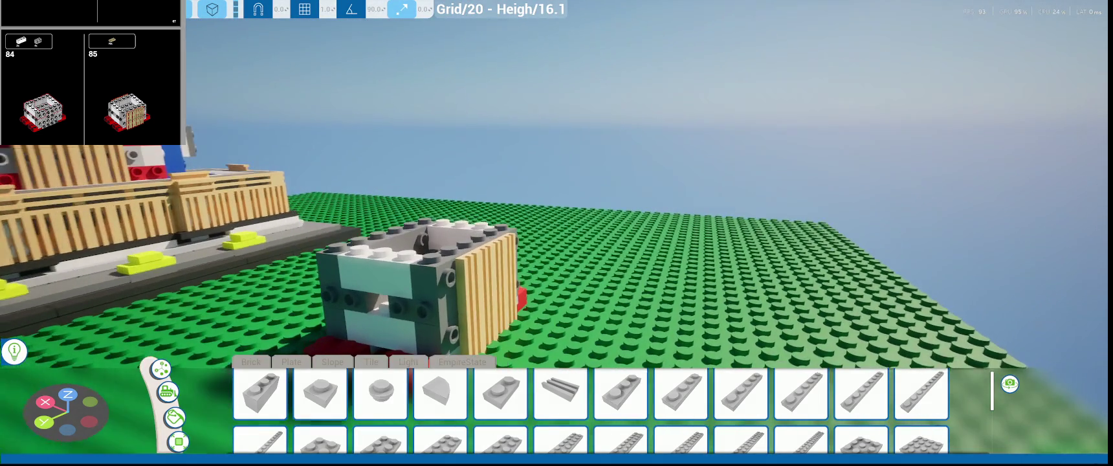
- Place two tan grooved tiles on the grey block's opposite face
{"action": "right_click_drag", "start_coordinate": [780, 298], "coordinate": [398, 298]}
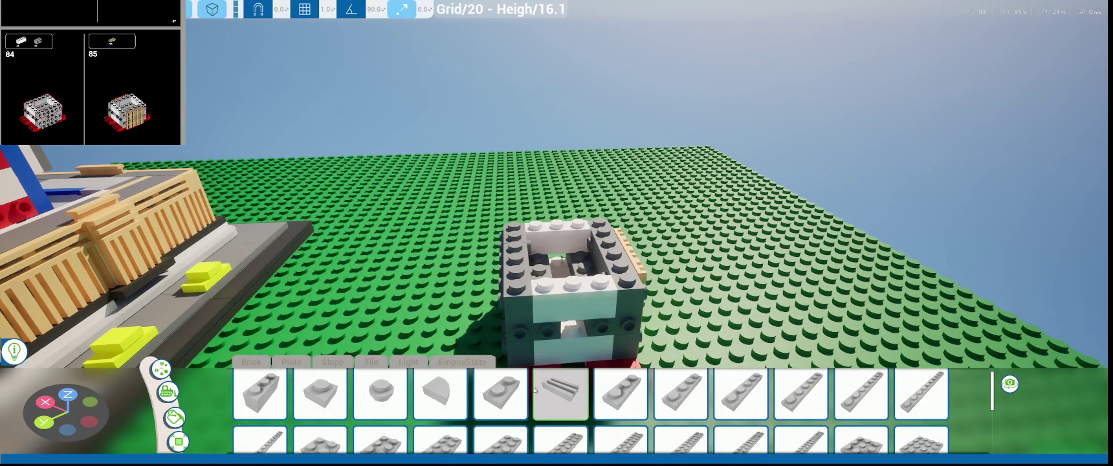
{"action": "left_click", "coordinate": [561, 392]}
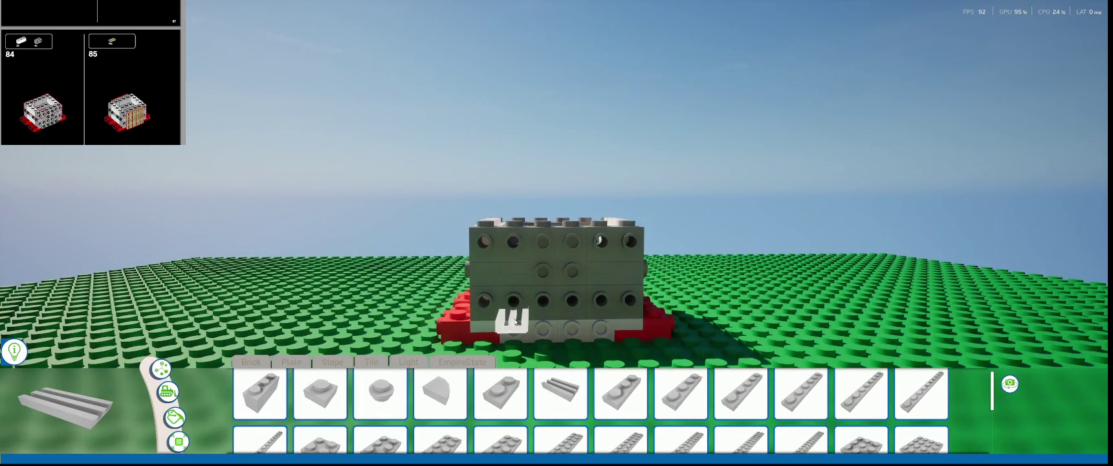
{"action": "left_click", "coordinate": [516, 321]}
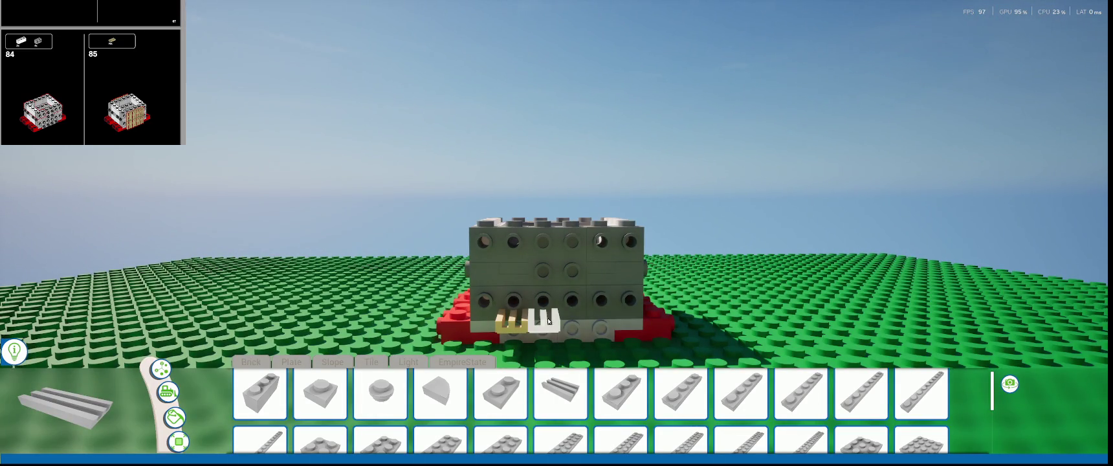
{"action": "left_click", "coordinate": [601, 320]}
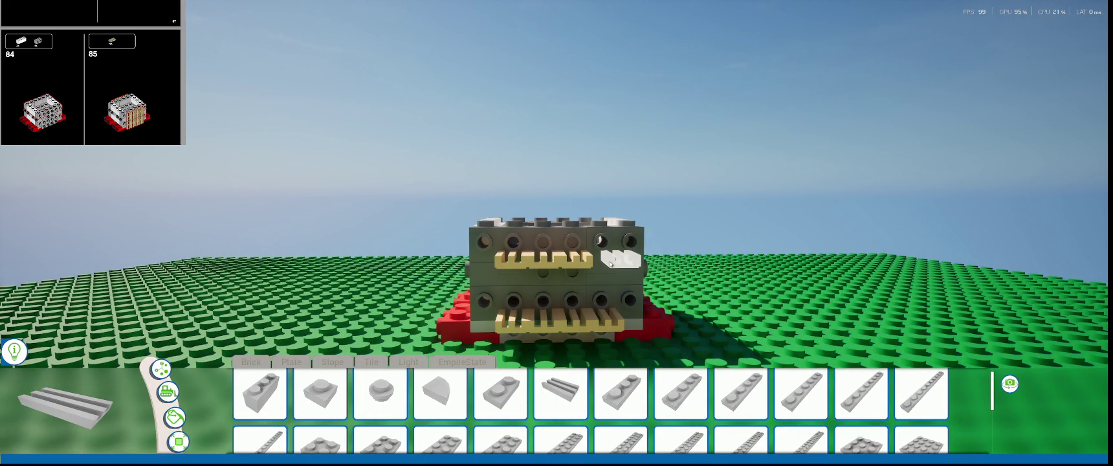
- Rotate the upper and lower tan tiles 90° to stand upright
{"action": "key", "text": "Escape"}
{"action": "mouse_move", "coordinate": [601, 265]}
{"action": "right_mouse_down"}
{"action": "mouse_move", "coordinate": [711, 279]}
{"action": "mouse_move", "coordinate": [597, 252]}
{"action": "right_mouse_up"}
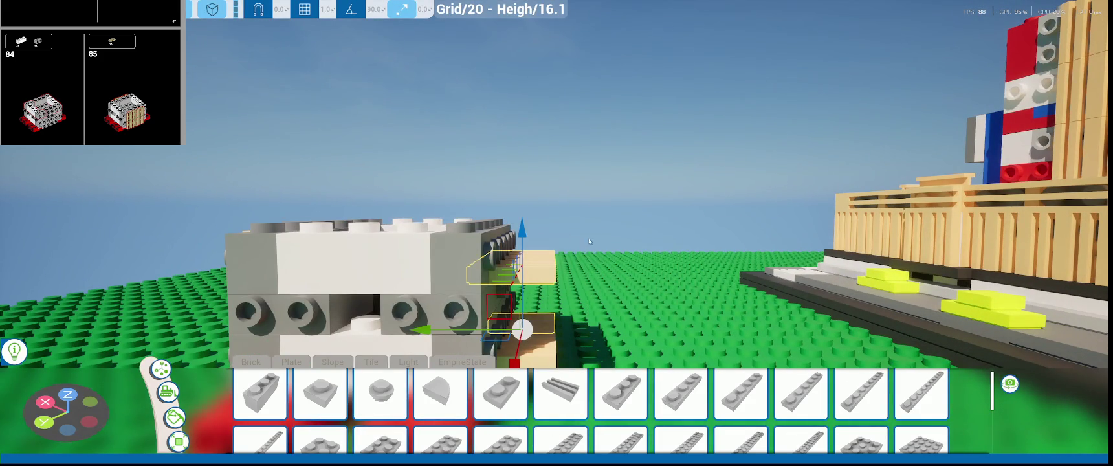
{"action": "right_click_drag", "start_coordinate": [525, 319], "coordinate": [539, 273]}
{"action": "left_click", "coordinate": [539, 273]}
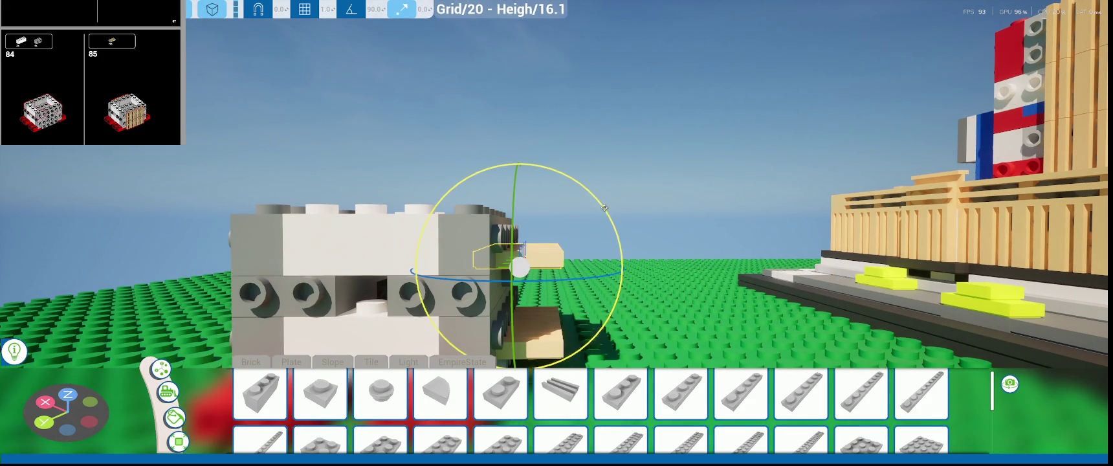
{"action": "left_click_drag", "start_coordinate": [539, 273], "coordinate": [521, 239]}
{"action": "right_click_drag", "start_coordinate": [521, 239], "coordinate": [556, 285]}
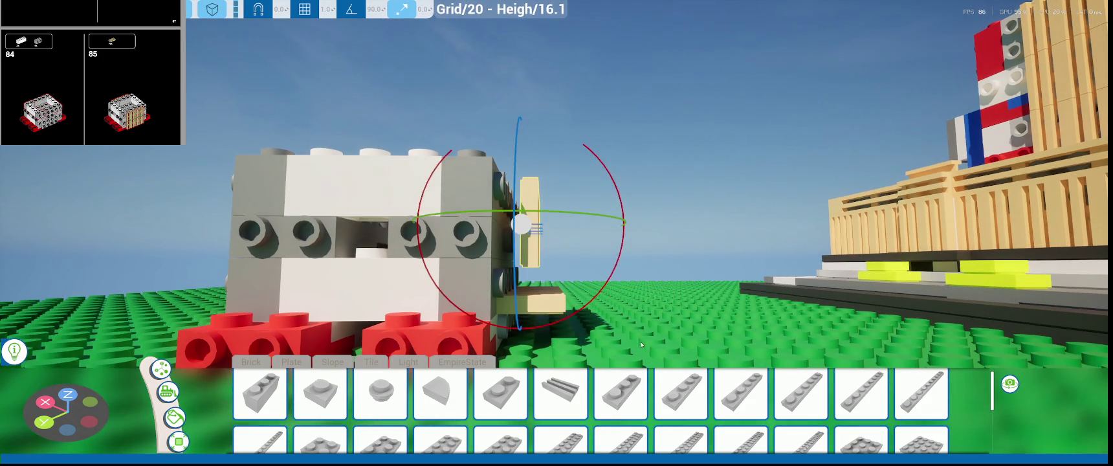
{"action": "left_click", "coordinate": [556, 302]}
{"action": "left_click_drag", "start_coordinate": [601, 254], "coordinate": [599, 213]}
- Marquee-select the upright tan tiles and slide them flush against the grey block
{"action": "right_click_drag", "start_coordinate": [598, 213], "coordinate": [620, 146]}
{"action": "left_click_drag", "start_coordinate": [619, 146], "coordinate": [540, 336]}
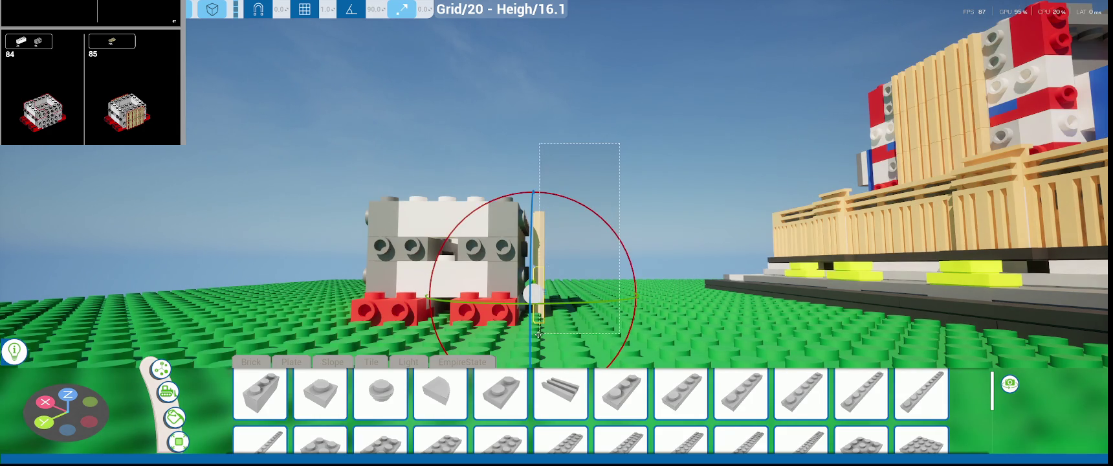
{"action": "scroll", "coordinate": [544, 310], "scroll_direction": "up", "scroll_amount": 3}
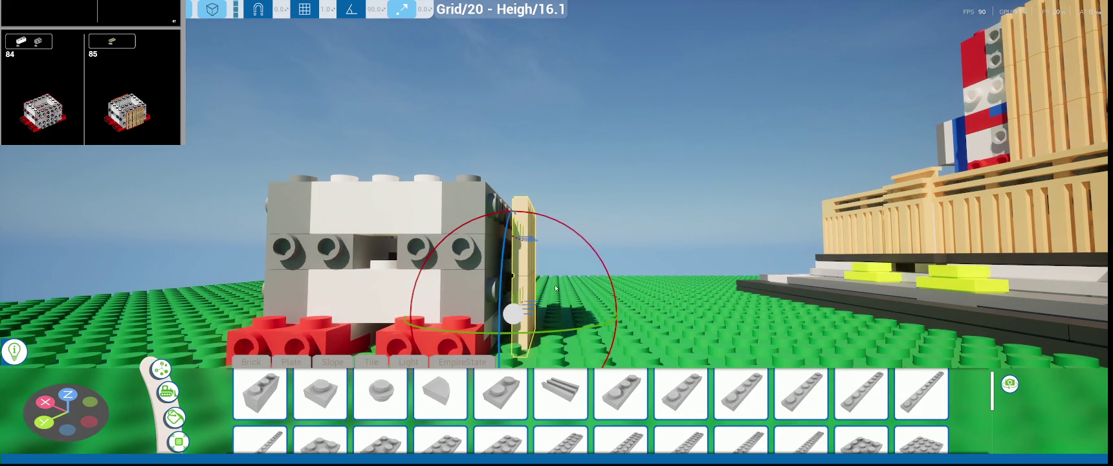
{"action": "left_click_drag", "start_coordinate": [575, 311], "coordinate": [566, 315]}
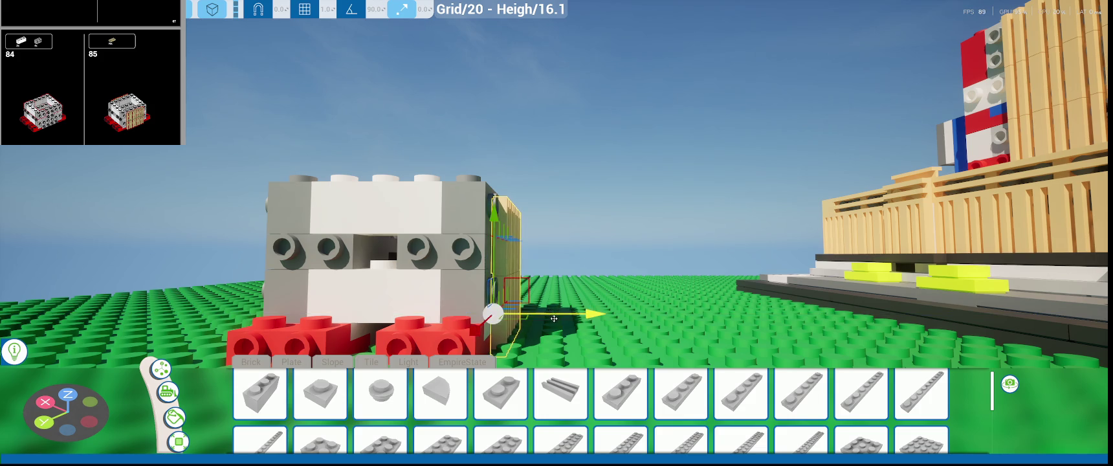
{"action": "scroll", "coordinate": [554, 318], "scroll_direction": "up", "scroll_amount": 5}
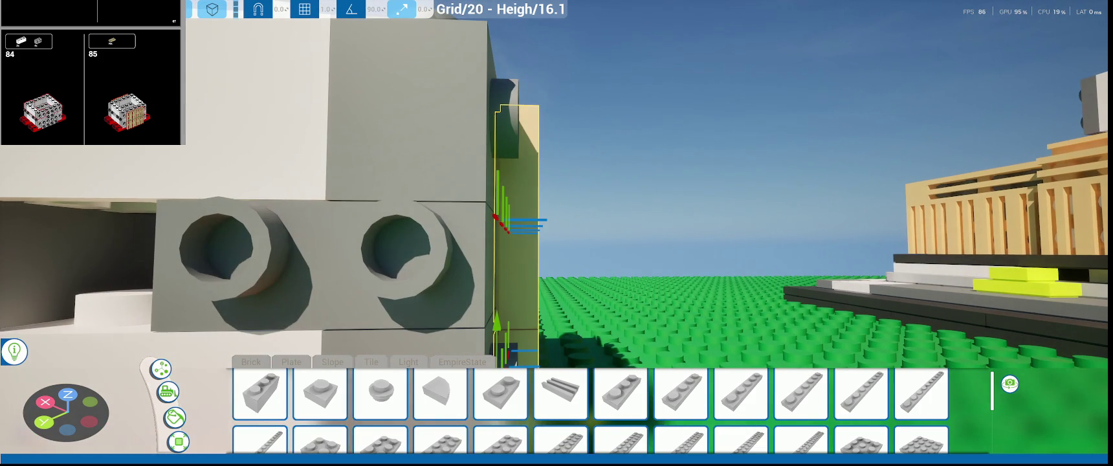
{"action": "left_click_drag", "start_coordinate": [553, 318], "coordinate": [453, 318]}
{"action": "left_click_drag", "start_coordinate": [554, 318], "coordinate": [530, 329]}
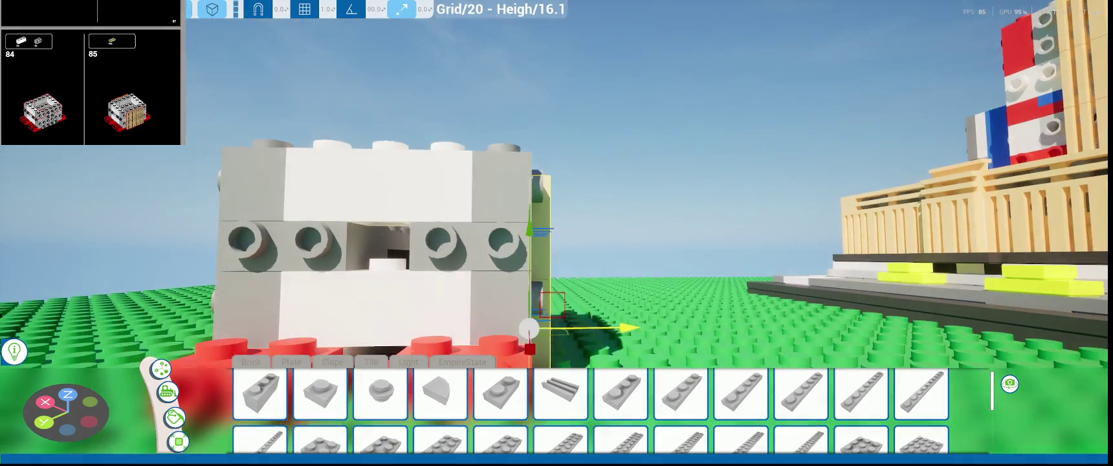
- Orbit to view the tiles beside the block and reselect both tan tiles
{"action": "scroll", "coordinate": [530, 329], "scroll_direction": "up", "scroll_amount": 3}
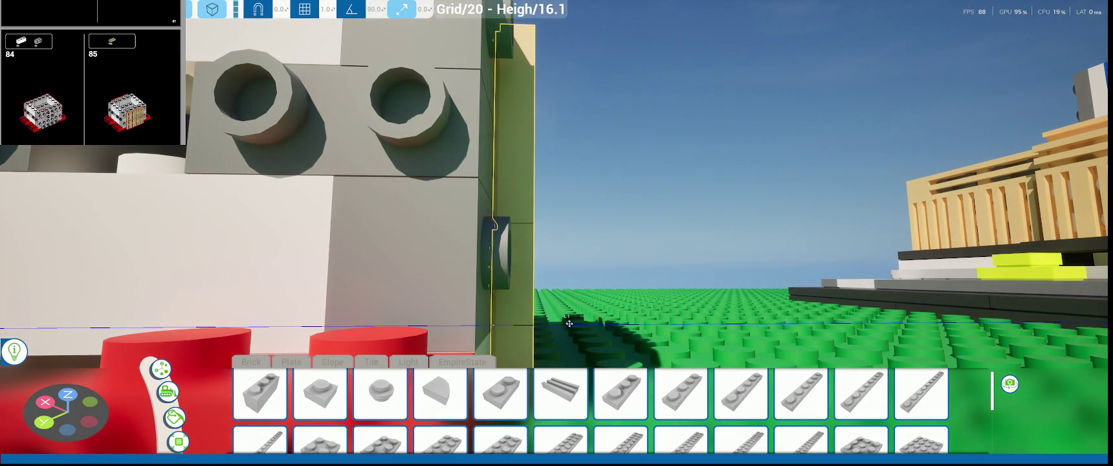
{"action": "scroll", "coordinate": [569, 323], "scroll_direction": "down", "scroll_amount": 3}
{"action": "left_click_drag", "start_coordinate": [569, 323], "coordinate": [502, 316]}
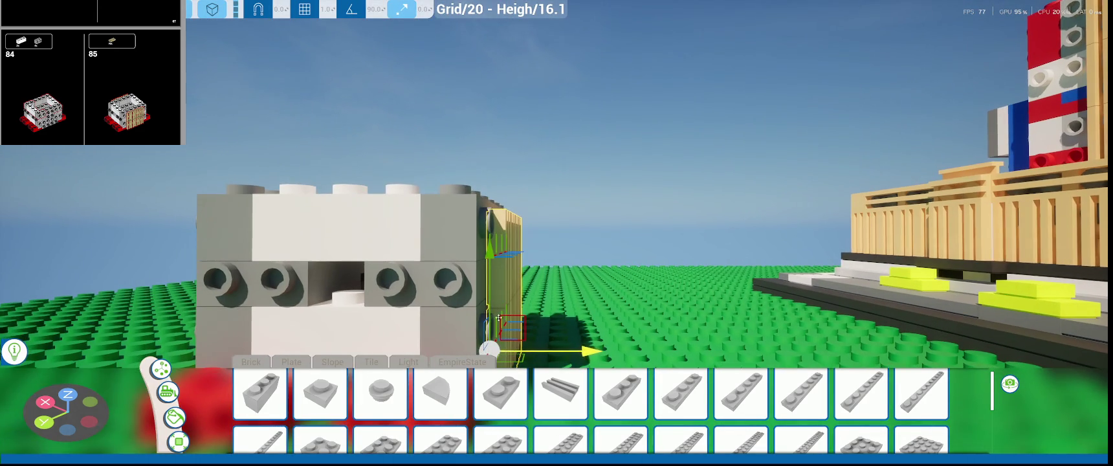
{"action": "left_click", "coordinate": [491, 275]}
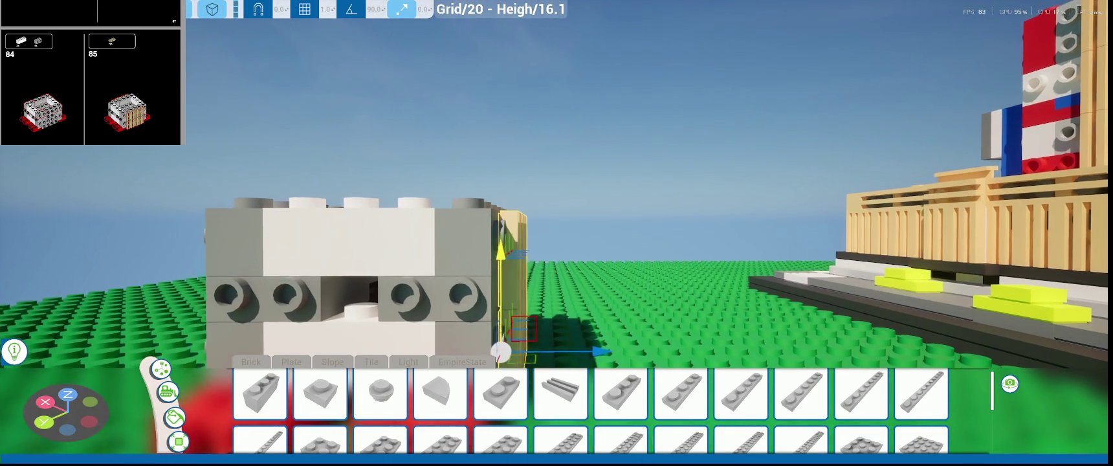
{"action": "left_click", "coordinate": [506, 276]}
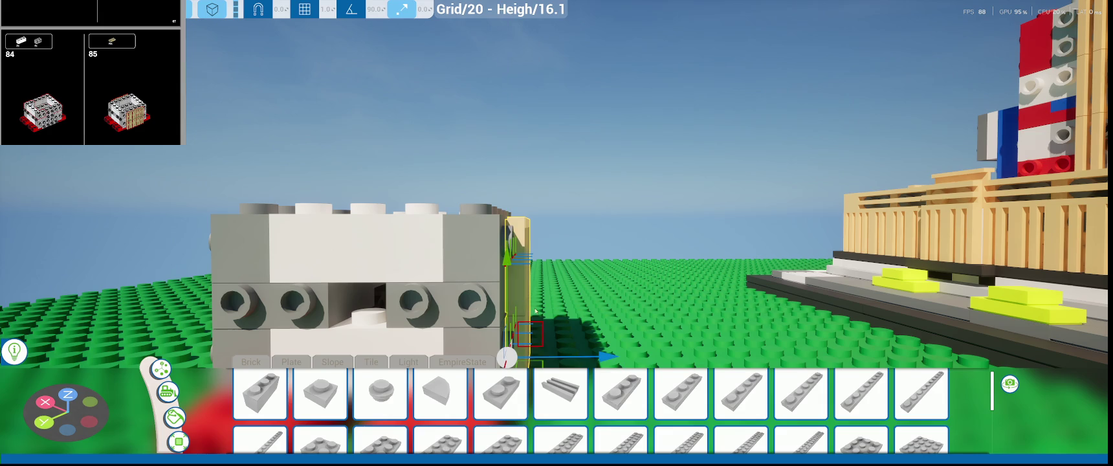
{"action": "scroll", "coordinate": [562, 353], "scroll_direction": "up", "scroll_amount": 3}
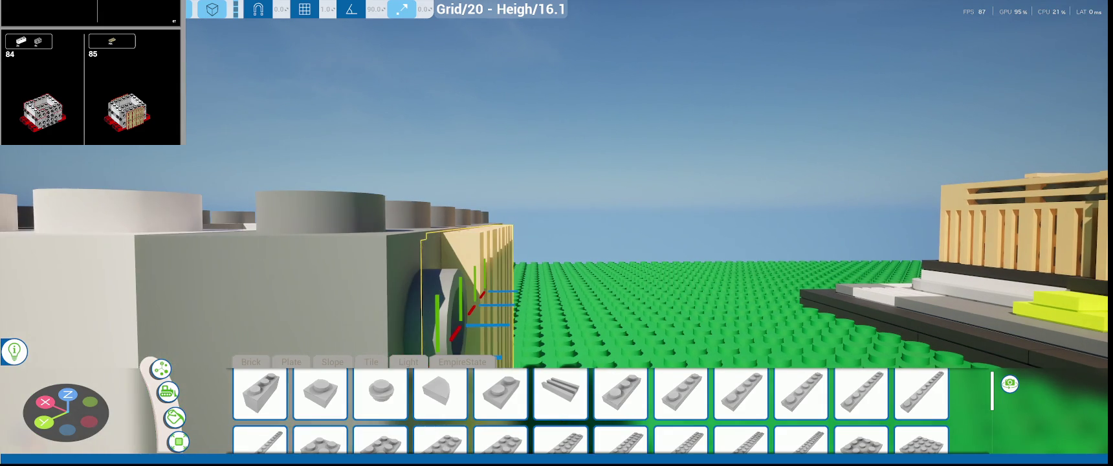
{"action": "scroll", "coordinate": [550, 317], "scroll_direction": "down", "scroll_amount": 5}
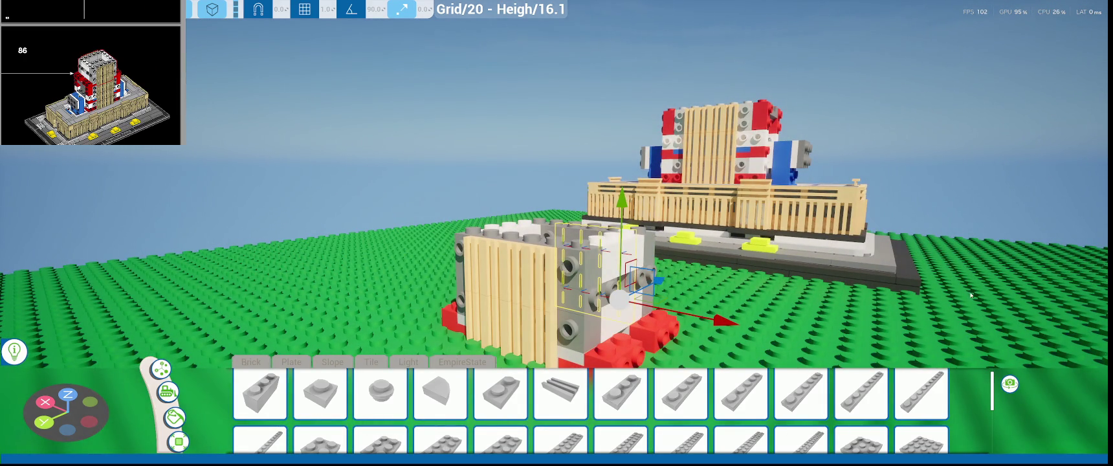
- Slide the tan-grilled grey block along X into the building, then raise it along Z onto the tower
{"action": "scroll", "coordinate": [602, 221], "scroll_direction": "down", "scroll_amount": 3}
{"action": "mouse_move", "coordinate": [601, 221]}
{"action": "middle_mouse_down"}
{"action": "mouse_move", "coordinate": [605, 327]}
{"action": "mouse_move", "coordinate": [423, 318]}
{"action": "middle_mouse_up"}
{"action": "scroll", "coordinate": [605, 326], "scroll_direction": "up", "scroll_amount": 2}
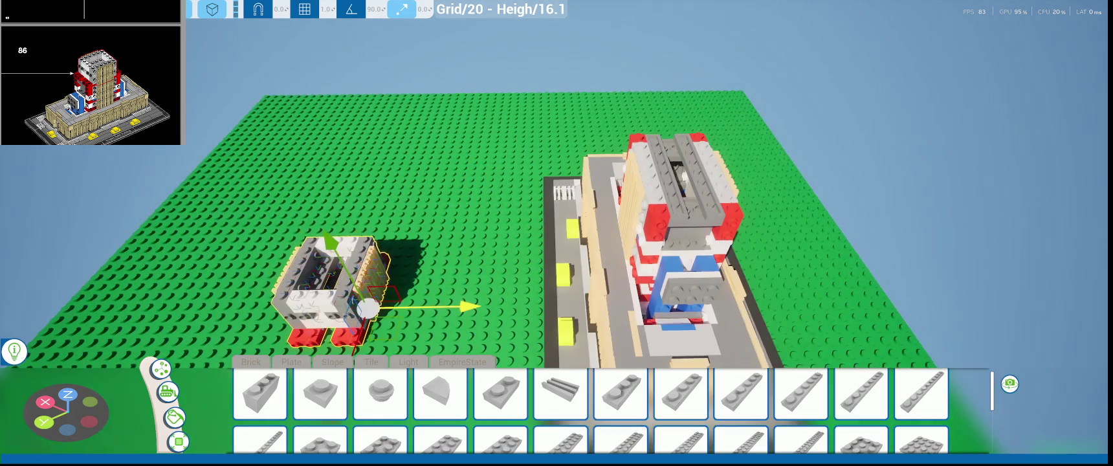
{"action": "mouse_move", "coordinate": [425, 308]}
{"action": "left_mouse_down"}
{"action": "mouse_move", "coordinate": [601, 300]}
{"action": "mouse_move", "coordinate": [550, 278]}
{"action": "left_mouse_up"}
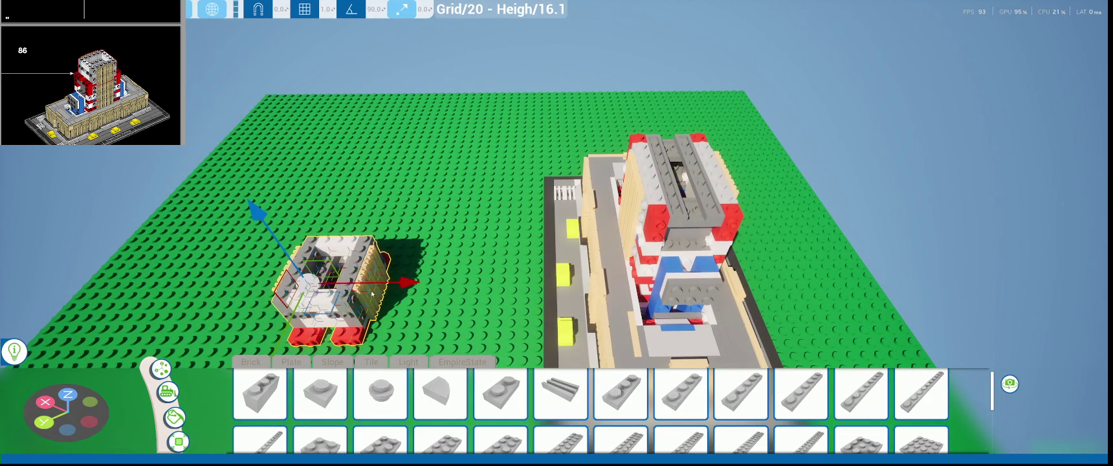
{"action": "left_click_drag", "start_coordinate": [387, 282], "coordinate": [701, 276]}
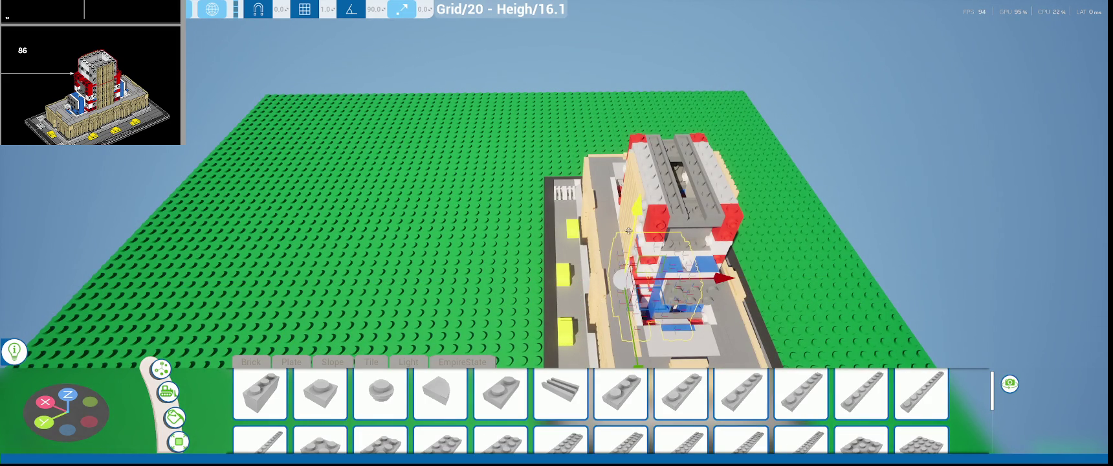
{"action": "left_click_drag", "start_coordinate": [631, 232], "coordinate": [637, 97]}
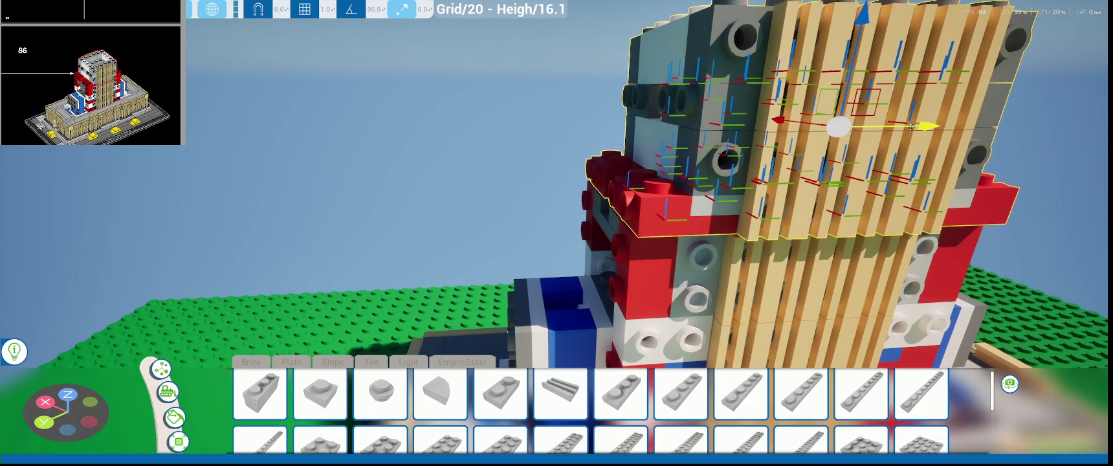
- Nudge the tower sideways and lower it flush onto the red bricks, checking from several sides
{"action": "left_click_drag", "start_coordinate": [910, 127], "coordinate": [907, 127]}
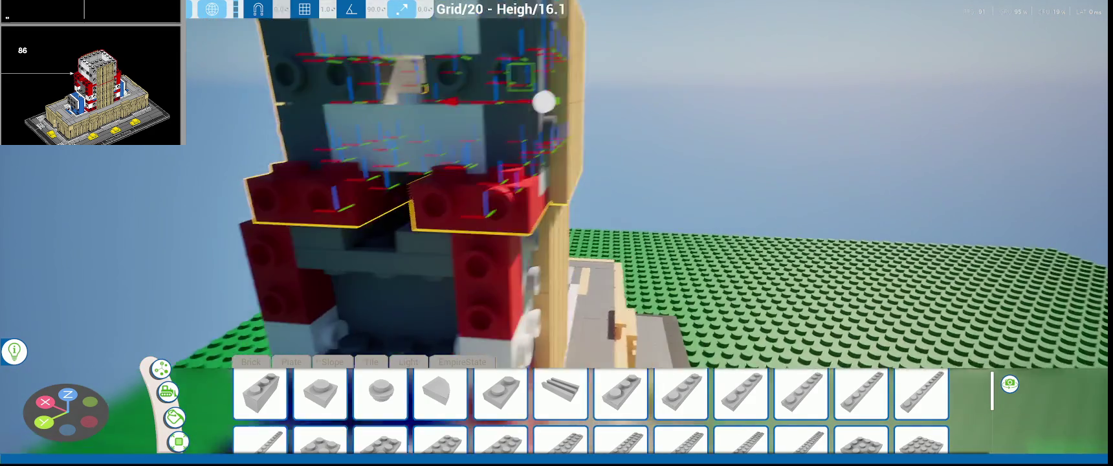
{"action": "right_click_drag", "start_coordinate": [642, 80], "coordinate": [642, 80]}
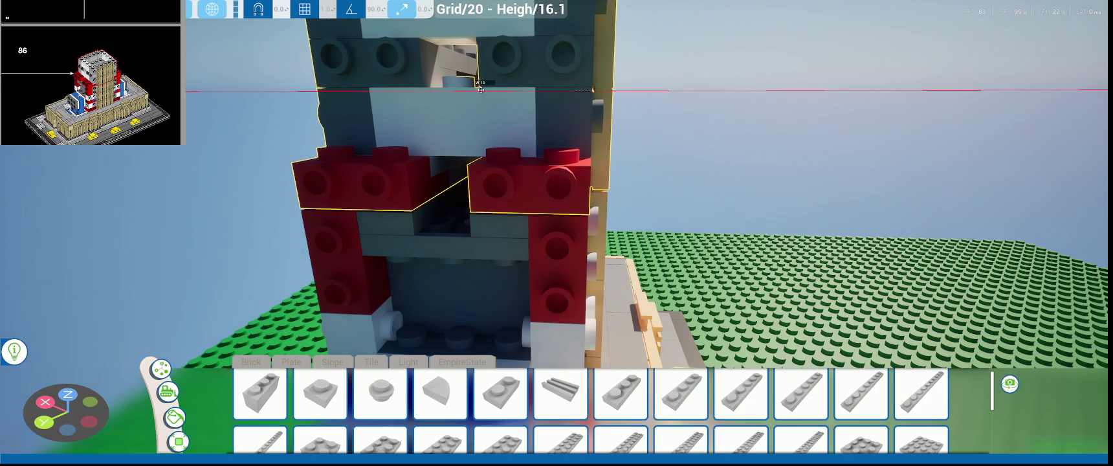
{"action": "right_click_drag", "start_coordinate": [479, 91], "coordinate": [440, 80]}
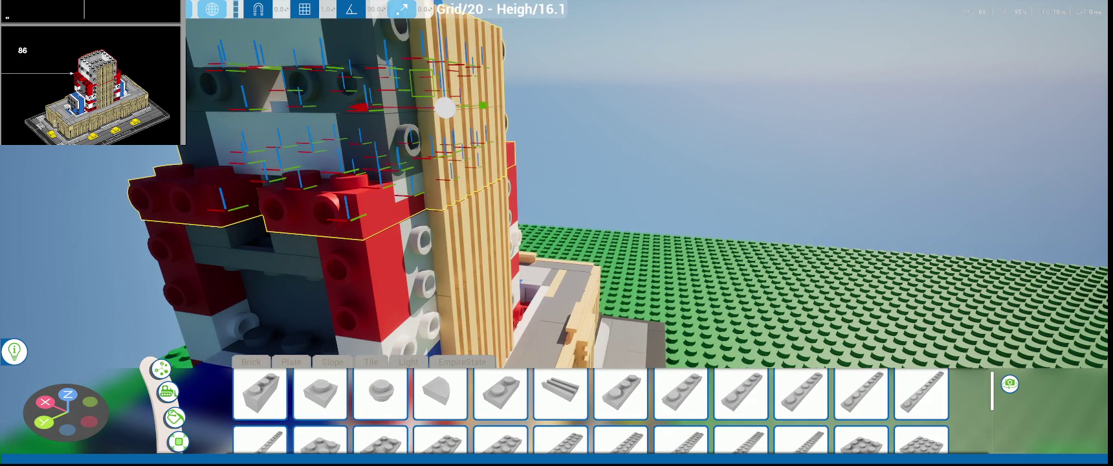
{"action": "right_click_drag", "start_coordinate": [442, 37], "coordinate": [442, 37]}
{"action": "scroll", "coordinate": [479, 89], "scroll_direction": "up", "scroll_amount": 3}
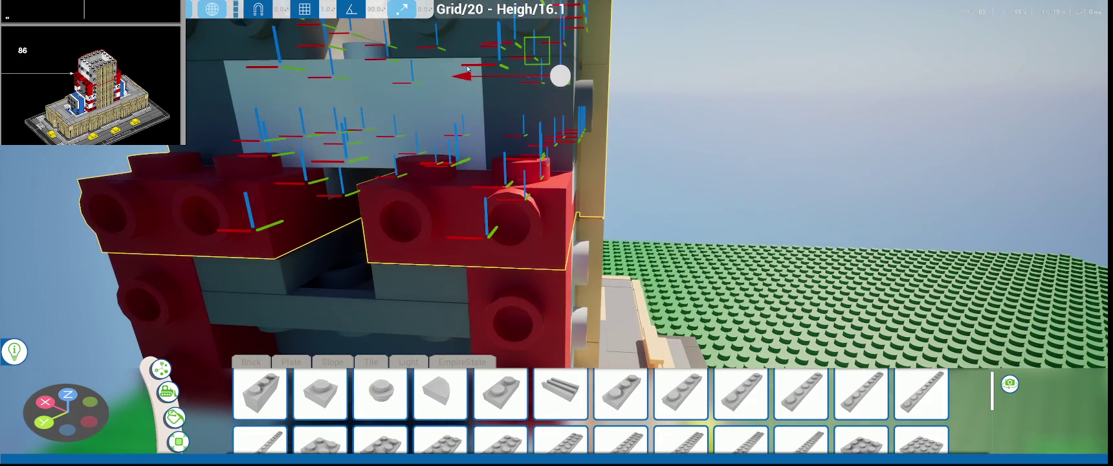
{"action": "right_click_drag", "start_coordinate": [469, 77], "coordinate": [427, 81]}
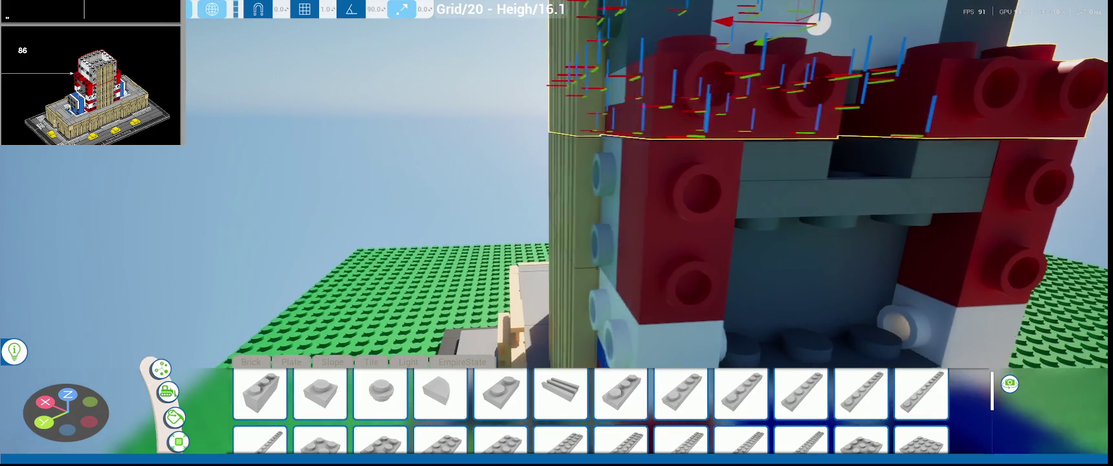
{"action": "middle_click_drag", "start_coordinate": [792, 91], "coordinate": [792, 41]}
{"action": "left_click_drag", "start_coordinate": [832, 33], "coordinate": [744, 195]}
- Orbit around to the grille side and nudge the tower sideways to align the tan grille
{"action": "key", "text": "s"}
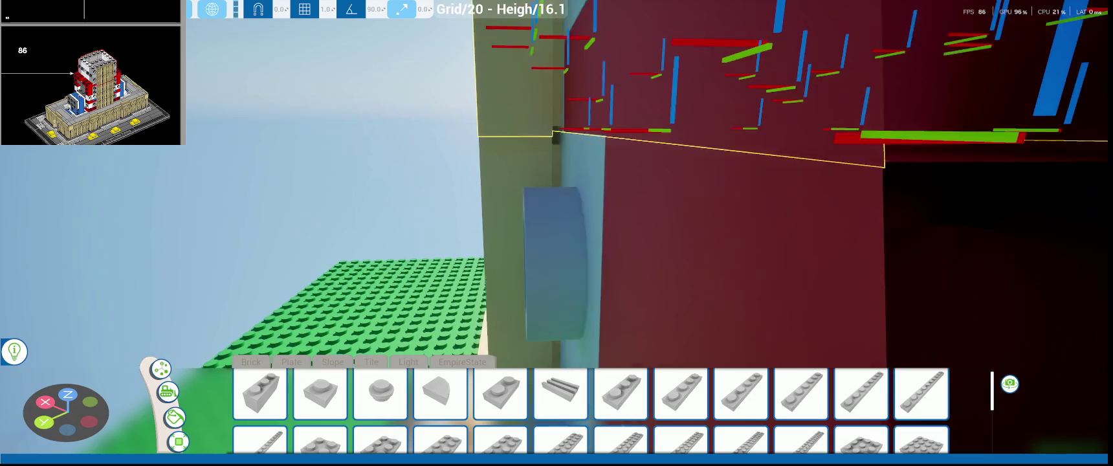
{"action": "key", "text": "d"}
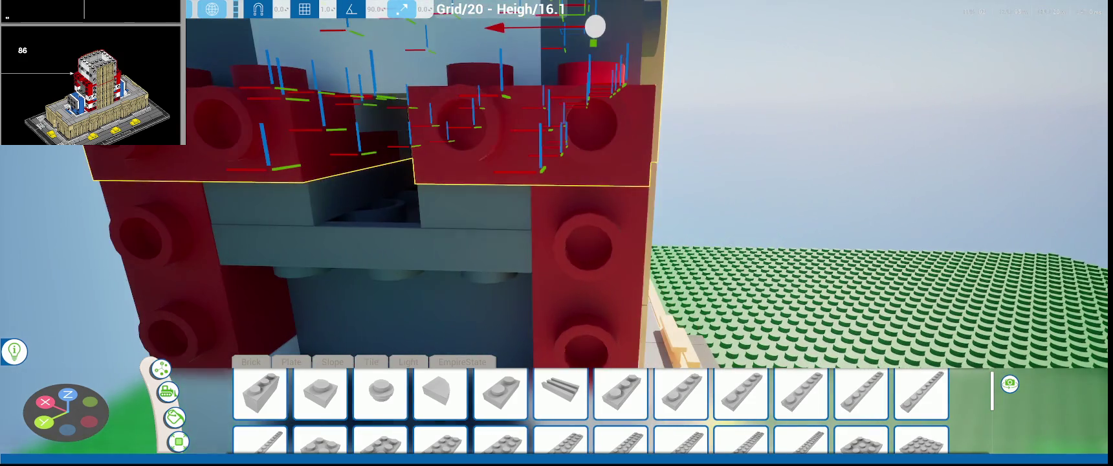
{"action": "key", "text": "w"}
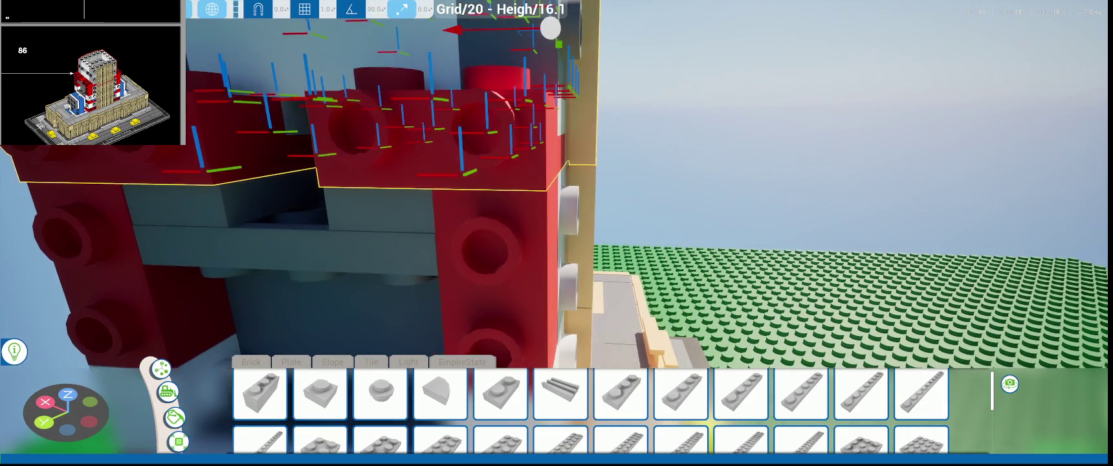
{"action": "key", "text": "w"}
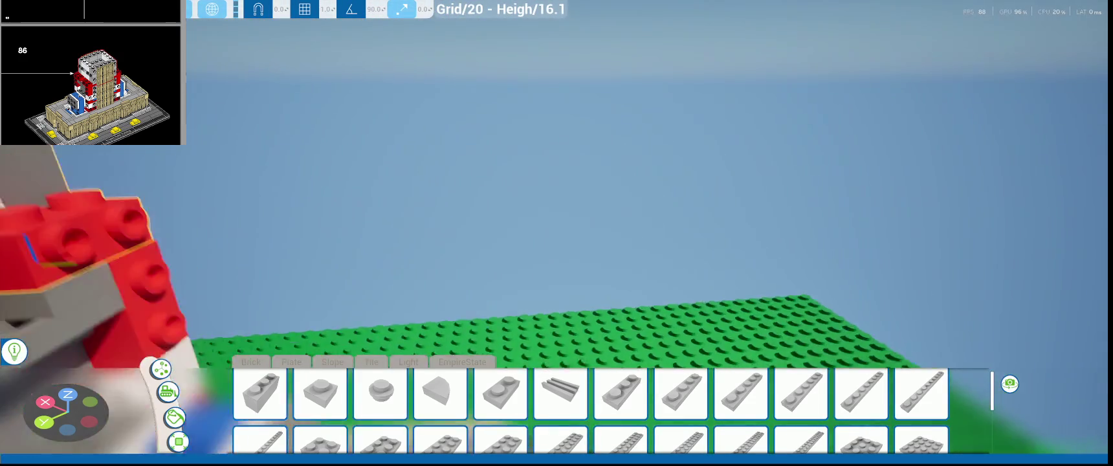
{"action": "key", "text": "a"}
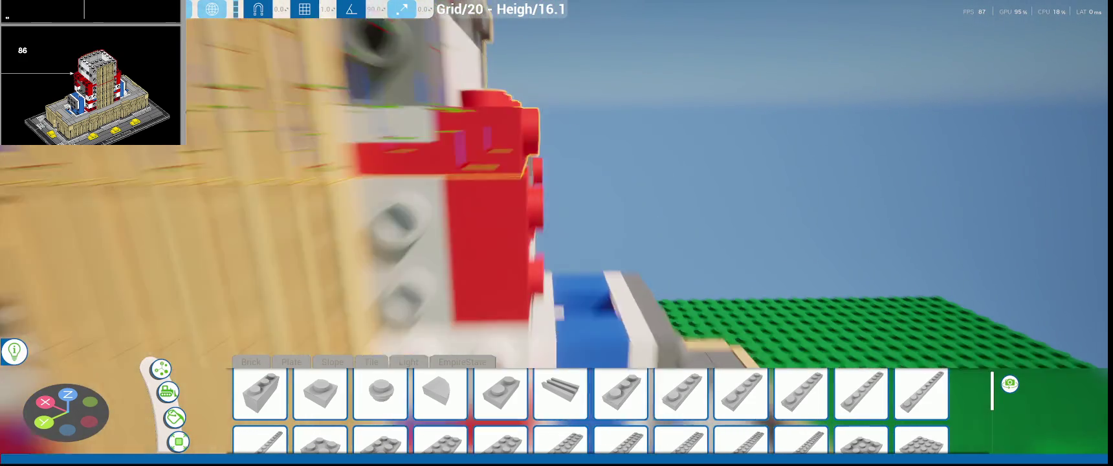
{"action": "key", "text": "d"}
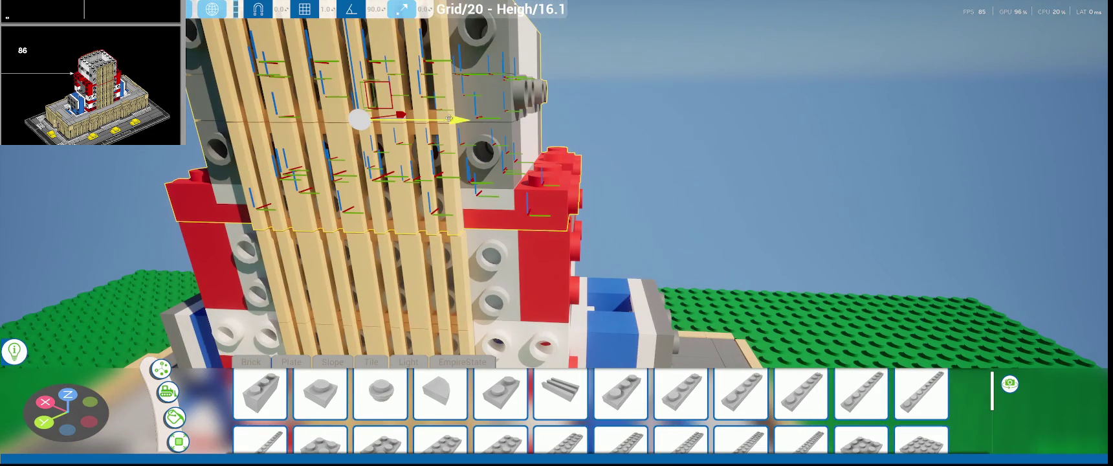
{"action": "left_click_drag", "start_coordinate": [461, 119], "coordinate": [463, 121]}
- Nudge the tower back into place, centred over the tiers, and check the front view
{"action": "key", "text": "a"}
{"action": "key", "text": "d"}
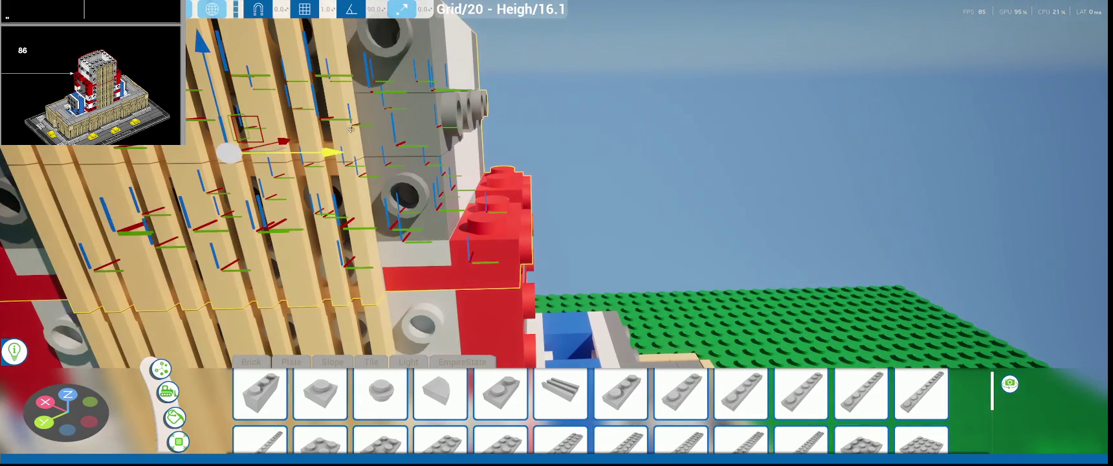
{"action": "left_click_drag", "start_coordinate": [338, 152], "coordinate": [338, 151]}
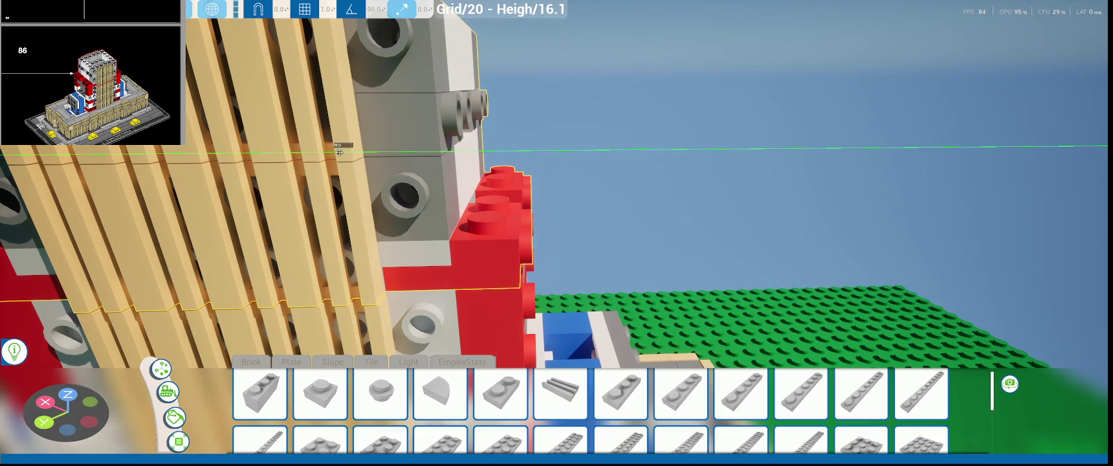
{"action": "key", "text": "a"}
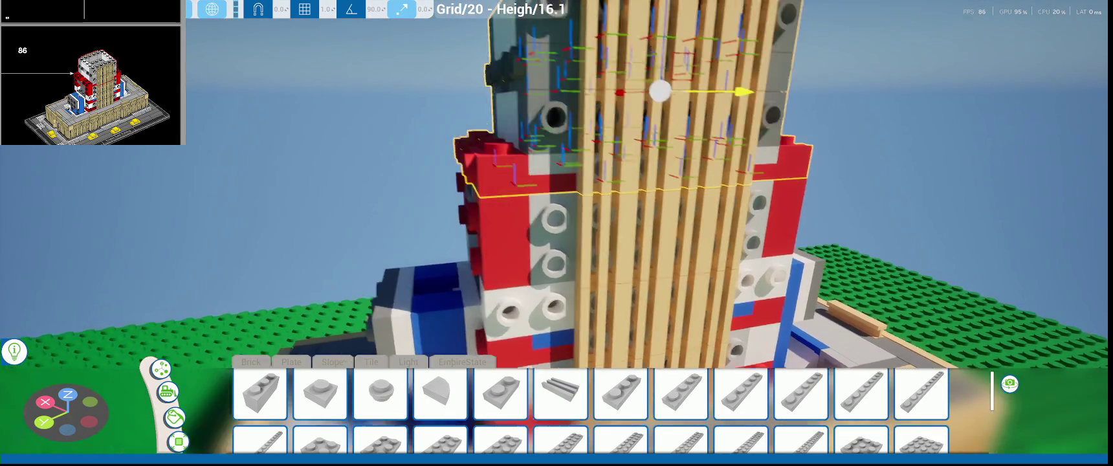
{"action": "key", "text": "d"}
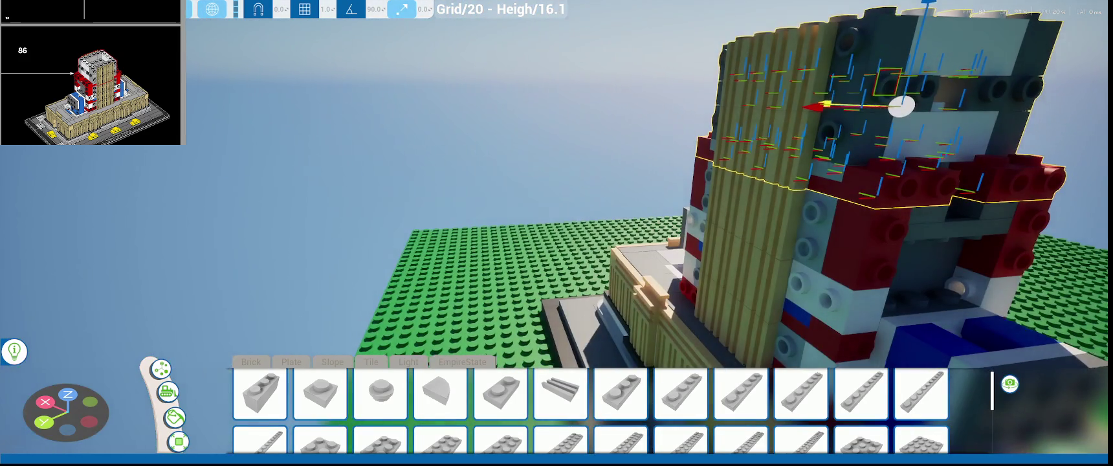
{"action": "key", "text": "a"}
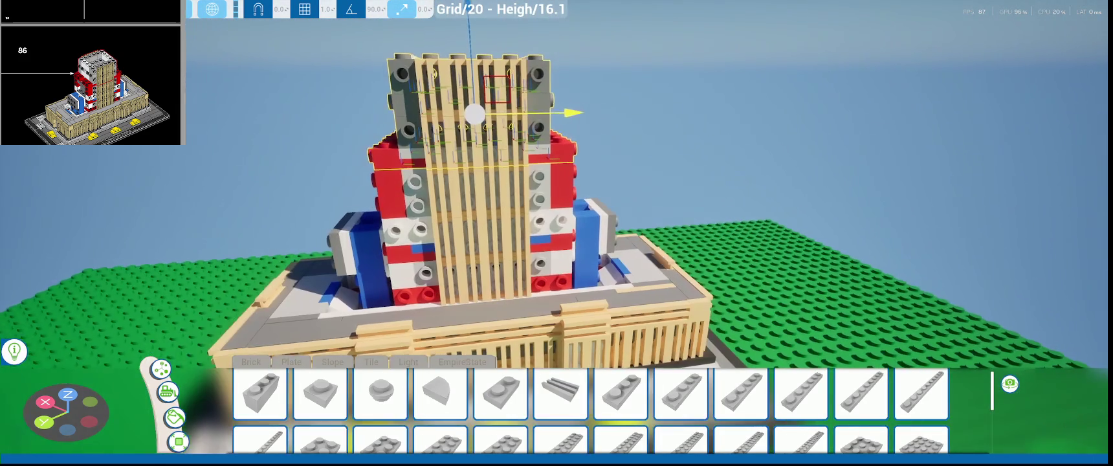
- Create a new save of the landmark model from the pause menu and return to building
{"action": "key", "text": "s"}
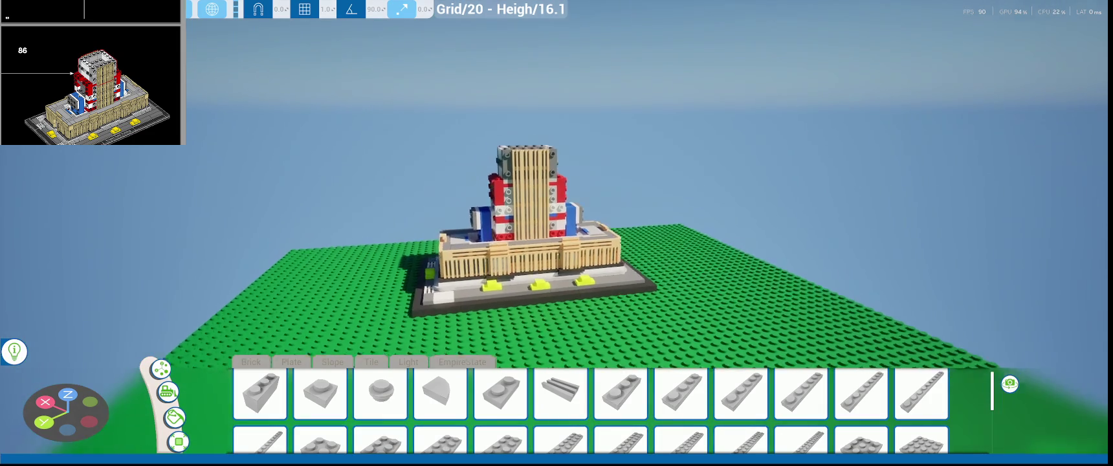
{"action": "key", "text": "w"}
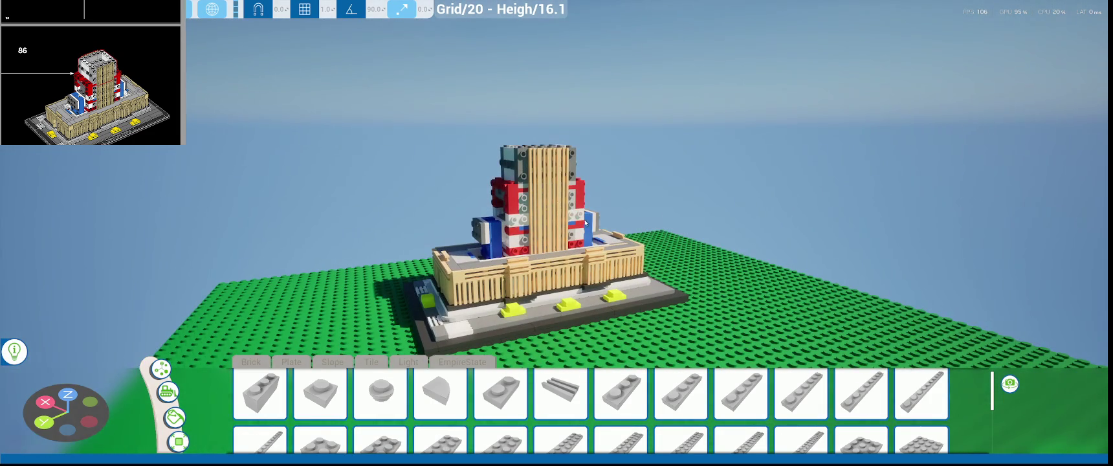
{"action": "key", "text": "Escape"}
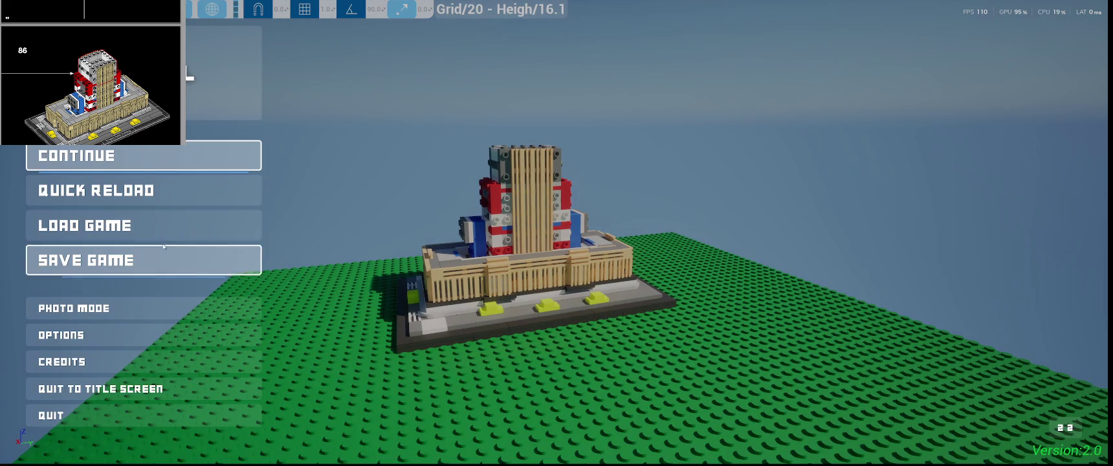
{"action": "left_click", "coordinate": [123, 261]}
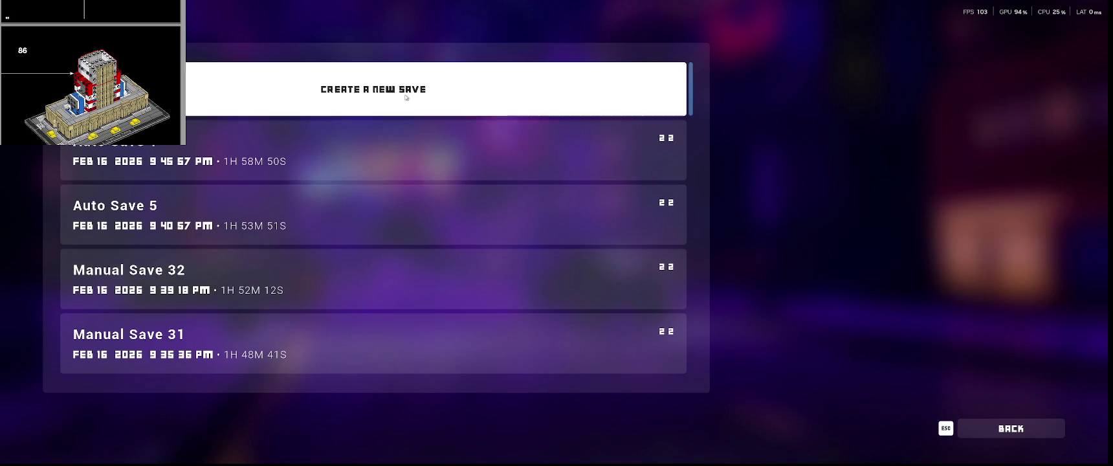
{"action": "left_click", "coordinate": [405, 98]}
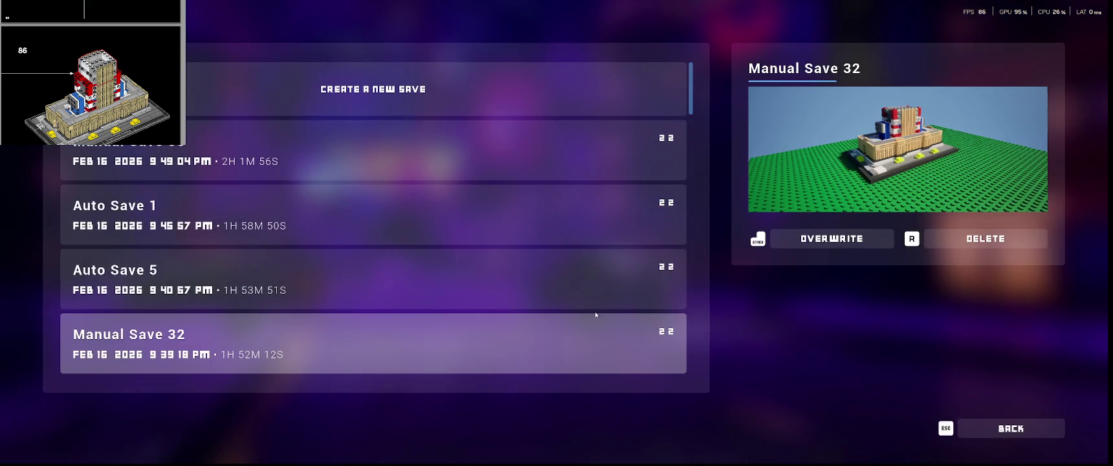
{"action": "left_click", "coordinate": [995, 426]}
{"action": "key", "text": "Escape"}
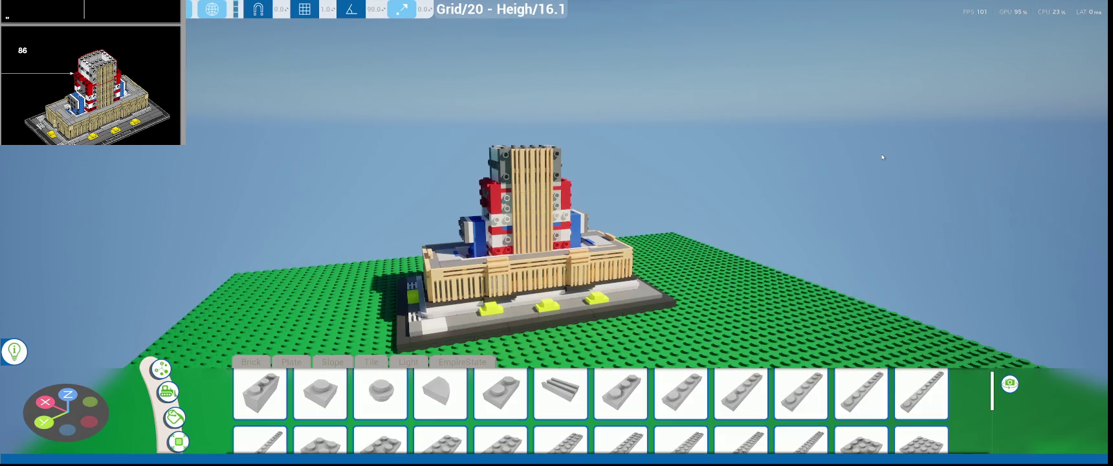
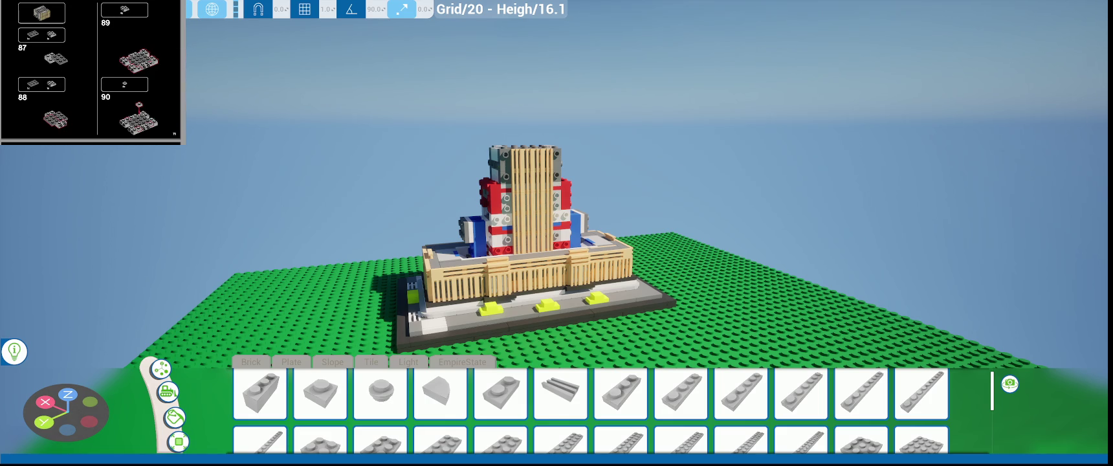
- Orbit above the Empire State model and pick the 1x1 brick from the Brick palette
{"action": "scroll", "coordinate": [544, 294], "scroll_direction": "down", "scroll_amount": 2}
{"action": "scroll", "coordinate": [544, 294], "scroll_direction": "down", "scroll_amount": 3}
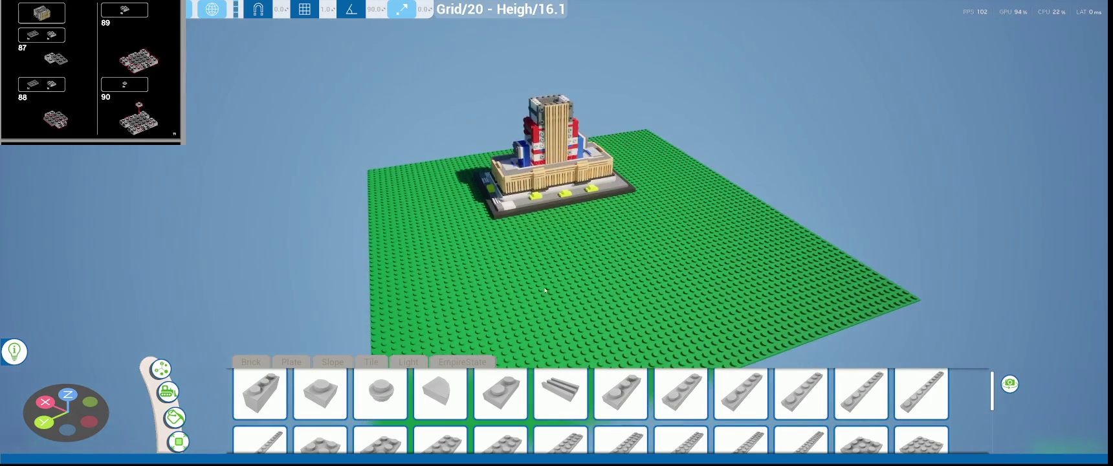
{"action": "scroll", "coordinate": [544, 294], "scroll_direction": "up", "scroll_amount": 4}
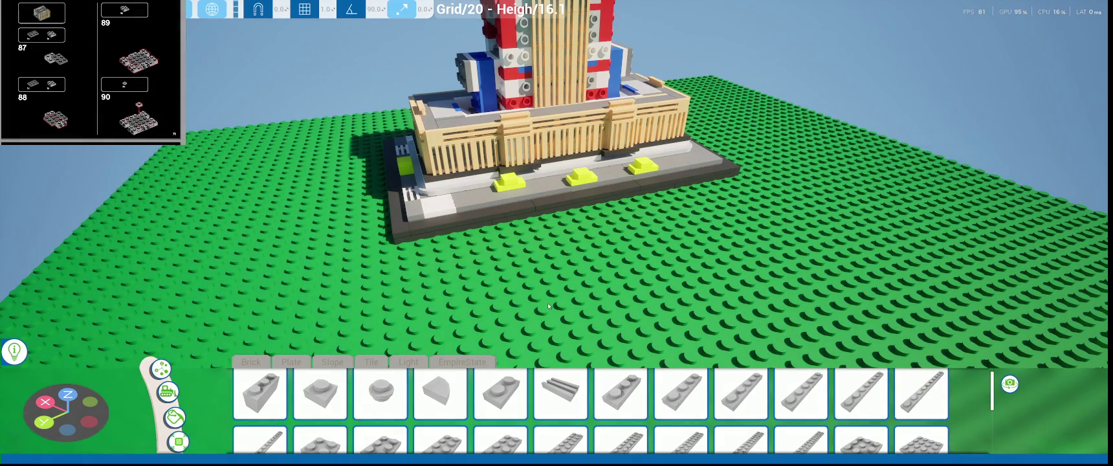
{"action": "scroll", "coordinate": [438, 321], "scroll_direction": "down", "scroll_amount": 2}
{"action": "mouse_move", "coordinate": [438, 322]}
{"action": "middle_mouse_down"}
{"action": "mouse_move", "coordinate": [542, 219]}
{"action": "mouse_move", "coordinate": [497, 320]}
{"action": "middle_mouse_up"}
{"action": "scroll", "coordinate": [543, 219], "scroll_direction": "up", "scroll_amount": 3}
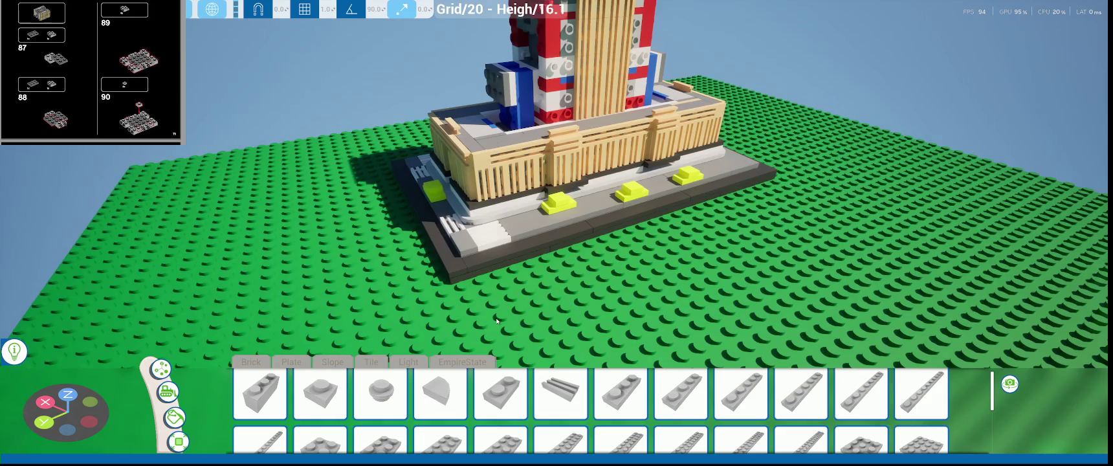
{"action": "scroll", "coordinate": [508, 306], "scroll_direction": "up", "scroll_amount": 2}
{"action": "left_click", "coordinate": [264, 364]}
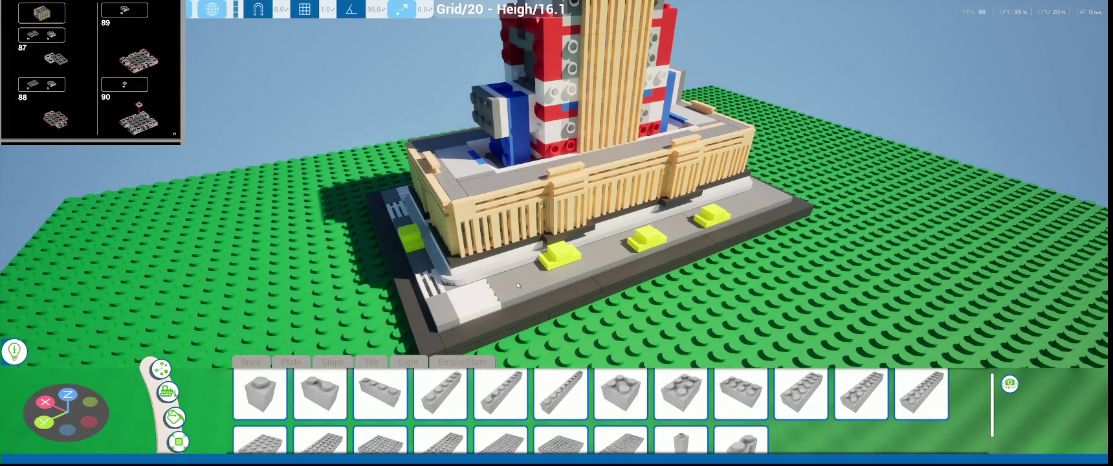
{"action": "left_click", "coordinate": [281, 383]}
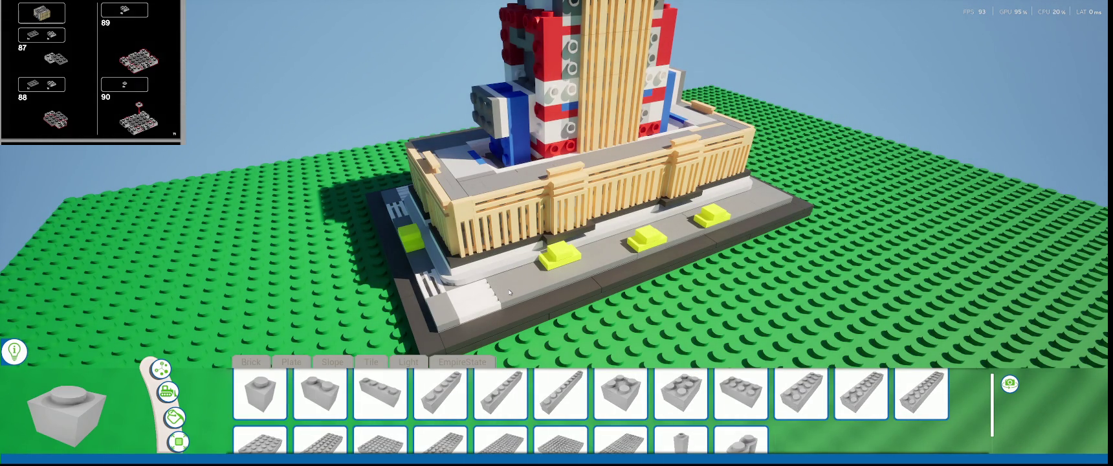
{"action": "left_click", "coordinate": [259, 363]}
{"action": "right_click_drag", "start_coordinate": [513, 275], "coordinate": [492, 275]}
{"action": "scroll", "coordinate": [419, 290], "scroll_direction": "down", "scroll_amount": 5}
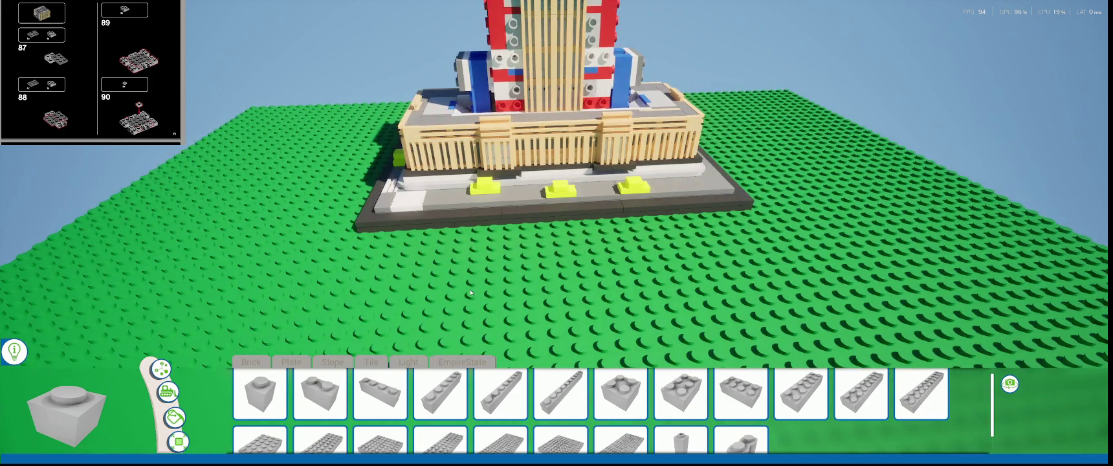
- Try the 2x2 pin plate from the Light parts category
{"action": "scroll", "coordinate": [620, 401], "scroll_direction": "down", "scroll_amount": 2}
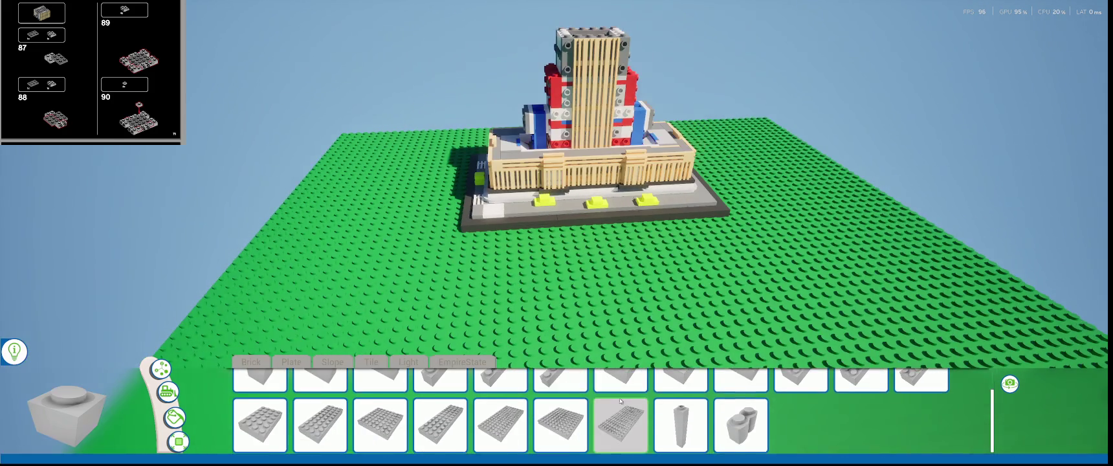
{"action": "scroll", "coordinate": [619, 401], "scroll_direction": "up", "scroll_amount": 2}
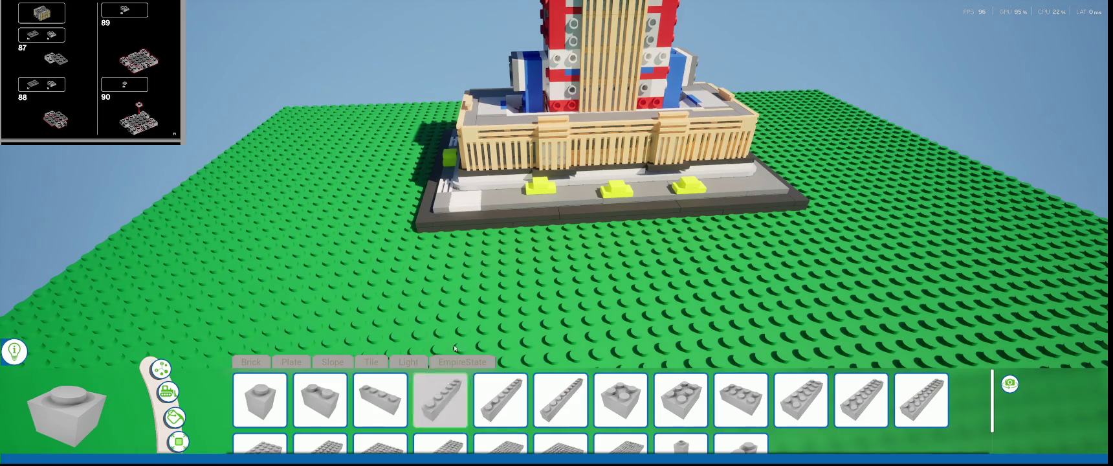
{"action": "left_click", "coordinate": [394, 362]}
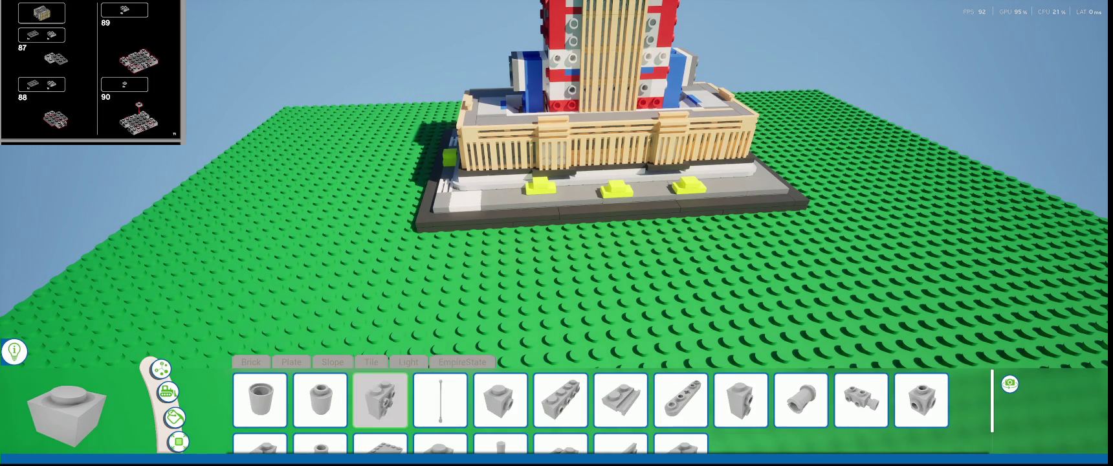
{"action": "scroll", "coordinate": [711, 415], "scroll_direction": "down", "scroll_amount": 2}
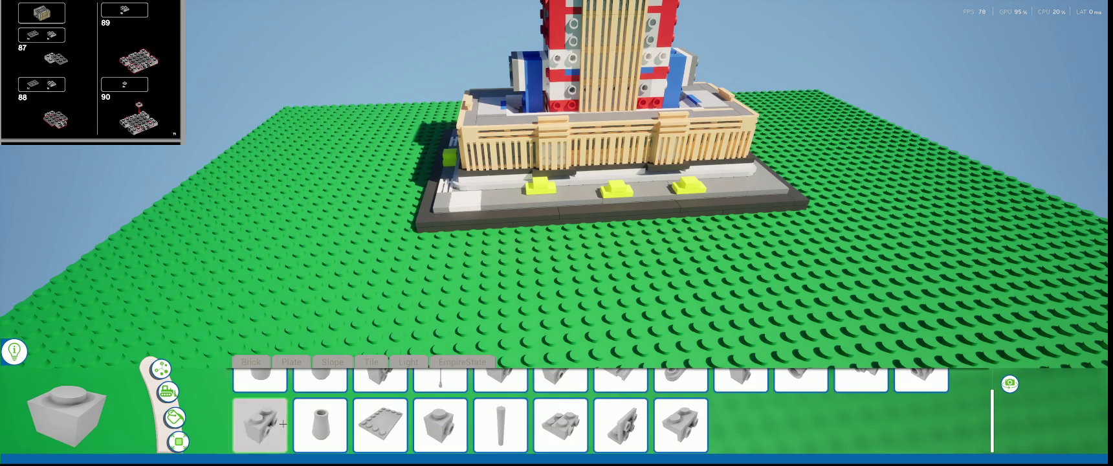
{"action": "left_click", "coordinate": [560, 425]}
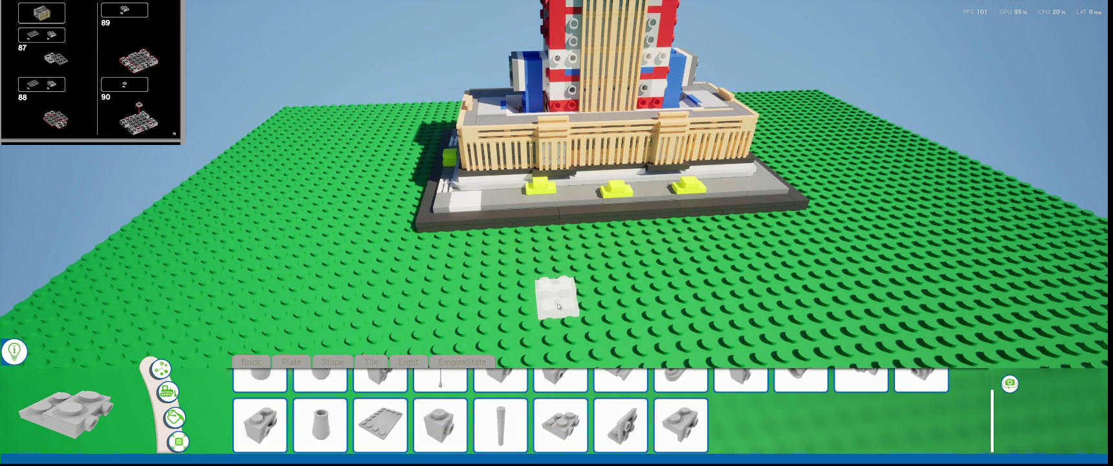
{"action": "key", "text": "d"}
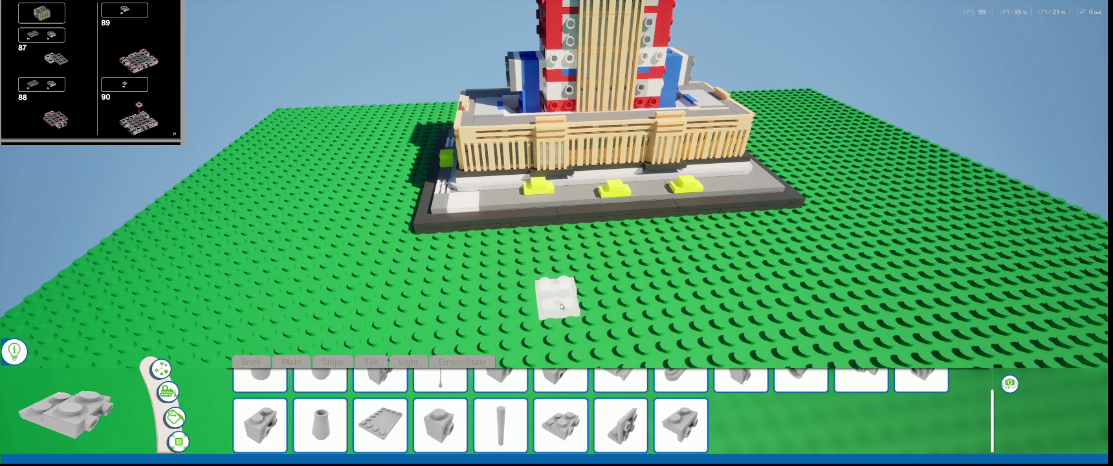
- Pick the 2x3 plate from the Plate parts, viewed closer to the building
{"action": "right_click_drag", "start_coordinate": [560, 306], "coordinate": [513, 266]}
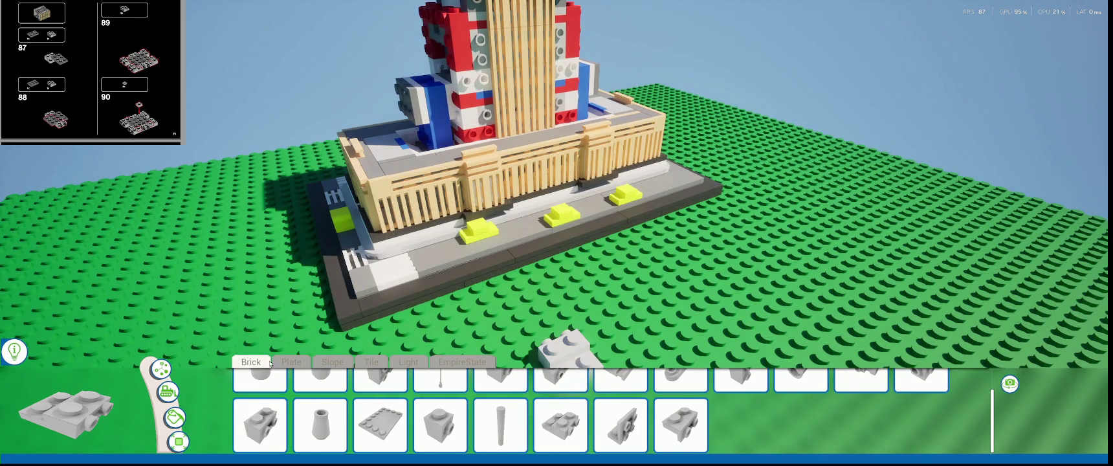
{"action": "left_click", "coordinate": [289, 363]}
{"action": "left_click", "coordinate": [380, 425]}
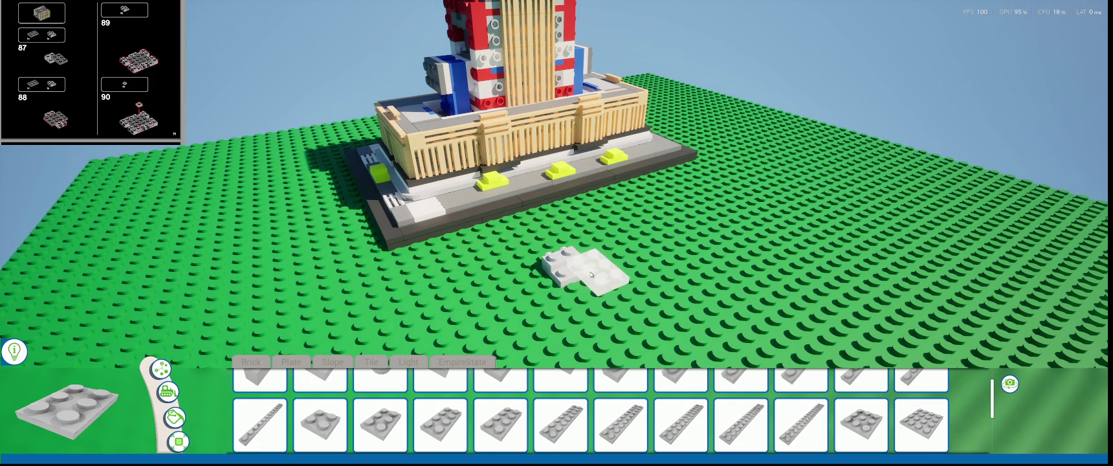
- Set the grey 2x3 plate on the baseplate and slide it along the X axis
{"action": "left_click", "coordinate": [588, 273]}
{"action": "right_click_drag", "start_coordinate": [475, 295], "coordinate": [472, 319]}
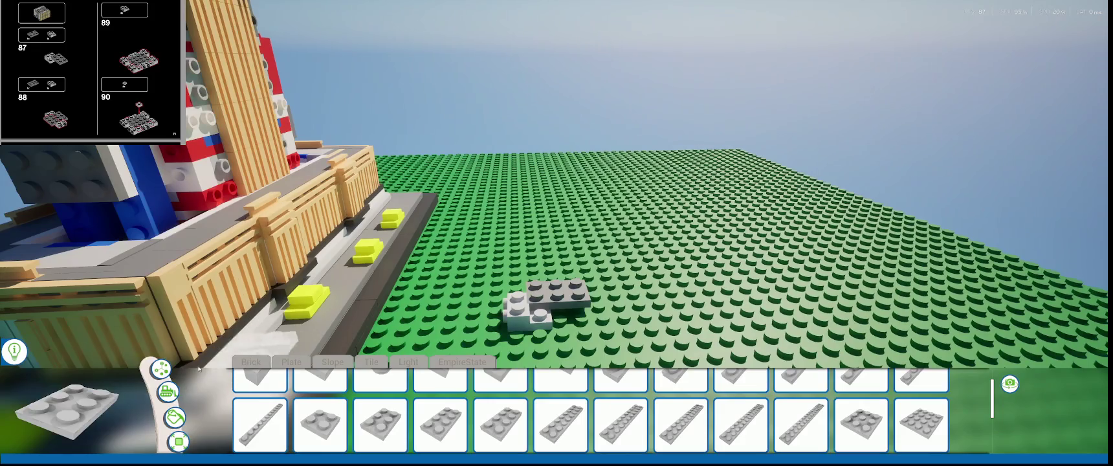
{"action": "left_click", "coordinate": [161, 368]}
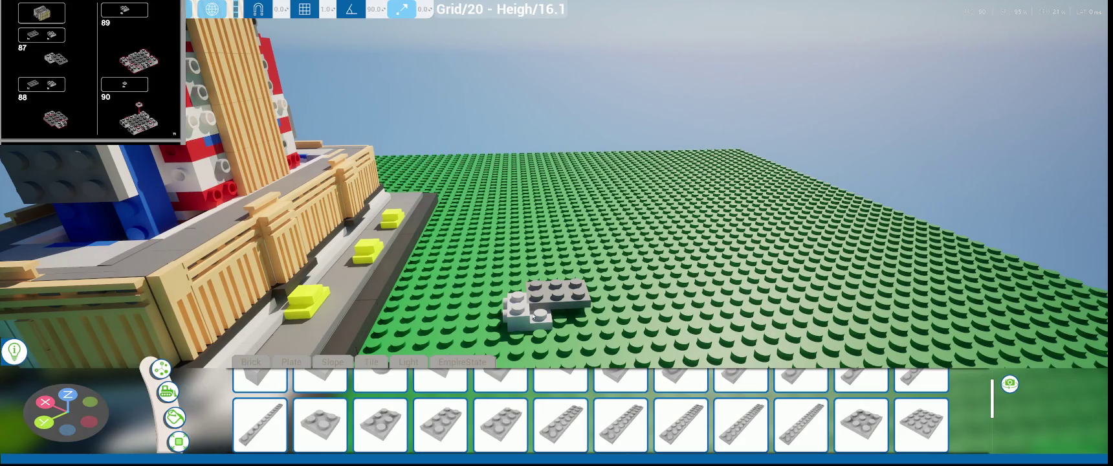
{"action": "left_click", "coordinate": [534, 316]}
{"action": "right_click_drag", "start_coordinate": [535, 316], "coordinate": [554, 317]}
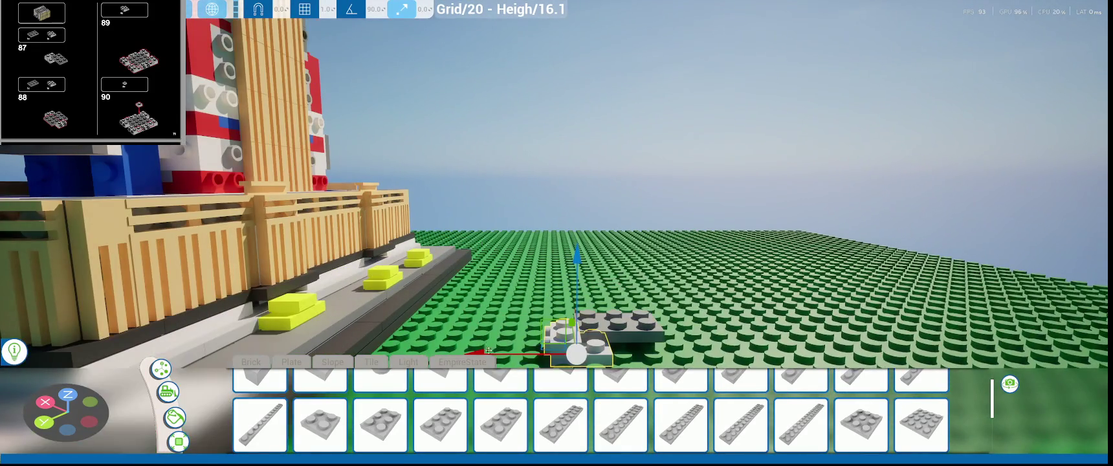
{"action": "left_click_drag", "start_coordinate": [488, 350], "coordinate": [488, 352]}
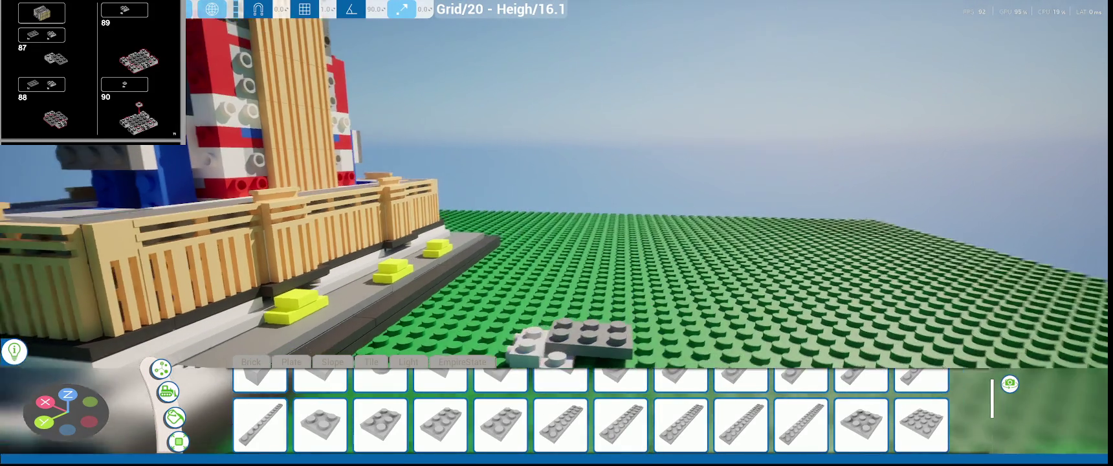
- Pick another plate to add beside the grey plate
{"action": "mouse_move", "coordinate": [575, 265]}
{"action": "right_mouse_down"}
{"action": "mouse_move", "coordinate": [580, 277]}
{"action": "mouse_move", "coordinate": [569, 259]}
{"action": "right_mouse_up"}
{"action": "scroll", "coordinate": [580, 276], "scroll_direction": "up", "scroll_amount": 2}
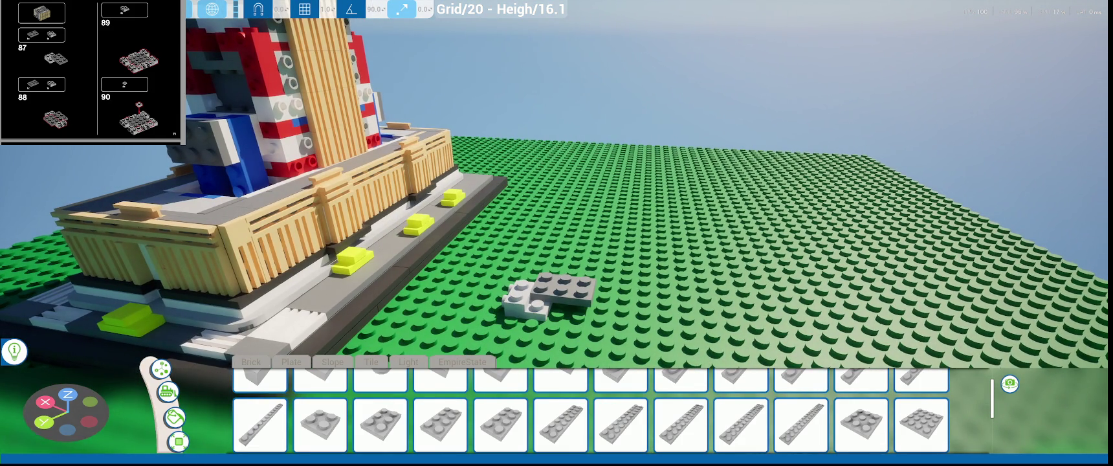
{"action": "right_click_drag", "start_coordinate": [575, 262], "coordinate": [614, 262]}
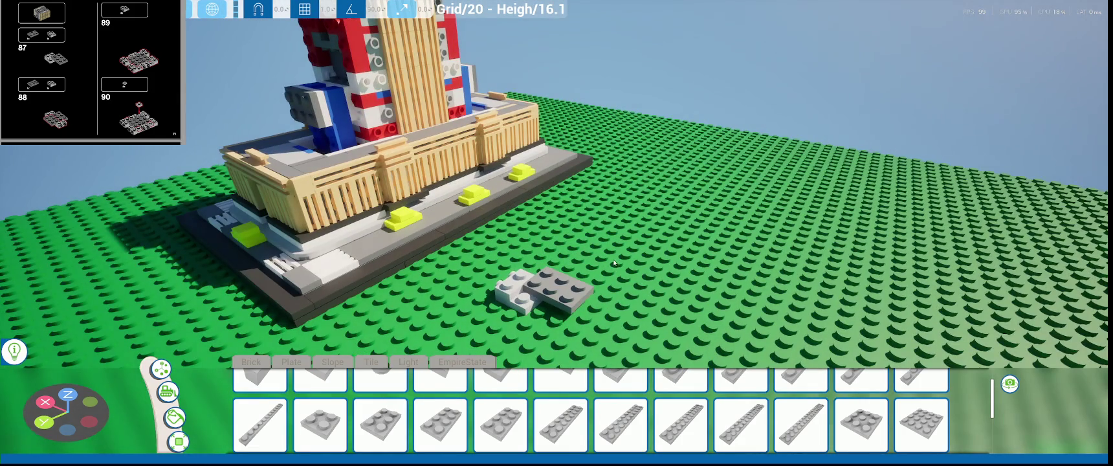
{"action": "left_click", "coordinate": [440, 423]}
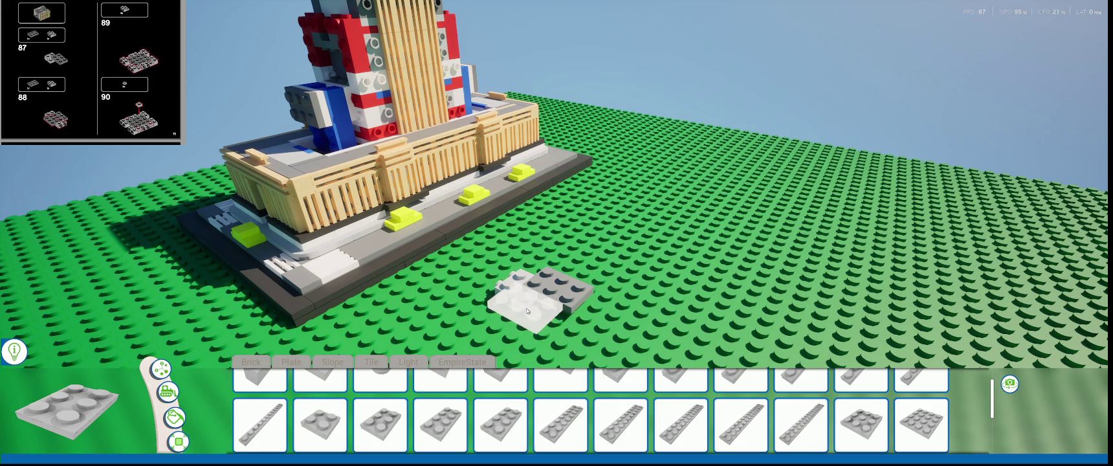
{"action": "right_click_drag", "start_coordinate": [622, 257], "coordinate": [573, 263]}
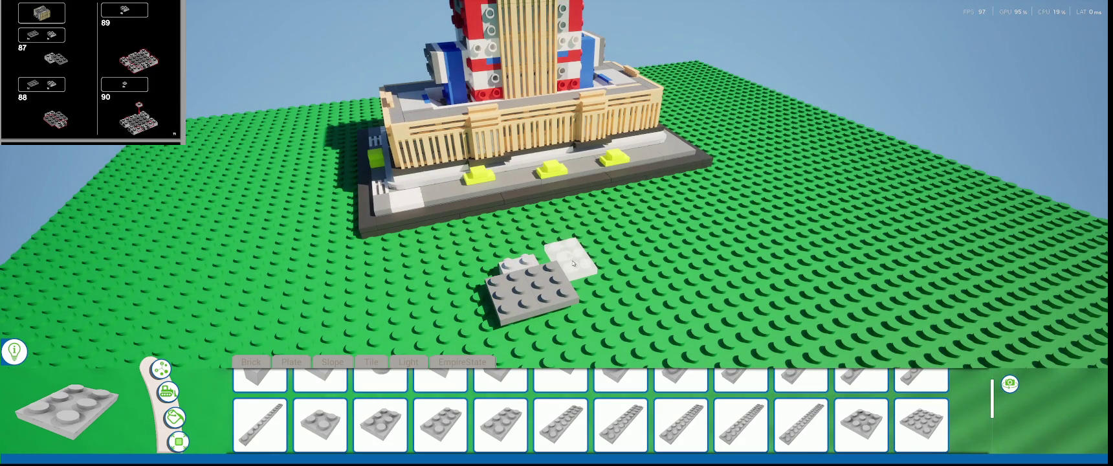
{"action": "scroll", "coordinate": [453, 381], "scroll_direction": "down", "scroll_amount": 5}
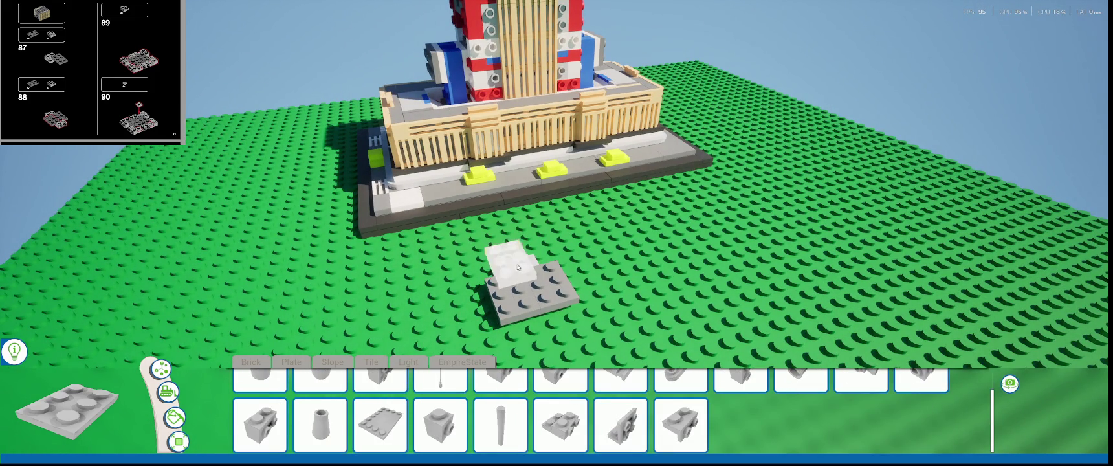
- Place a plate behind the first plate and a bracket piece in front of it
{"action": "left_click", "coordinate": [516, 269]}
{"action": "left_click", "coordinate": [549, 411]}
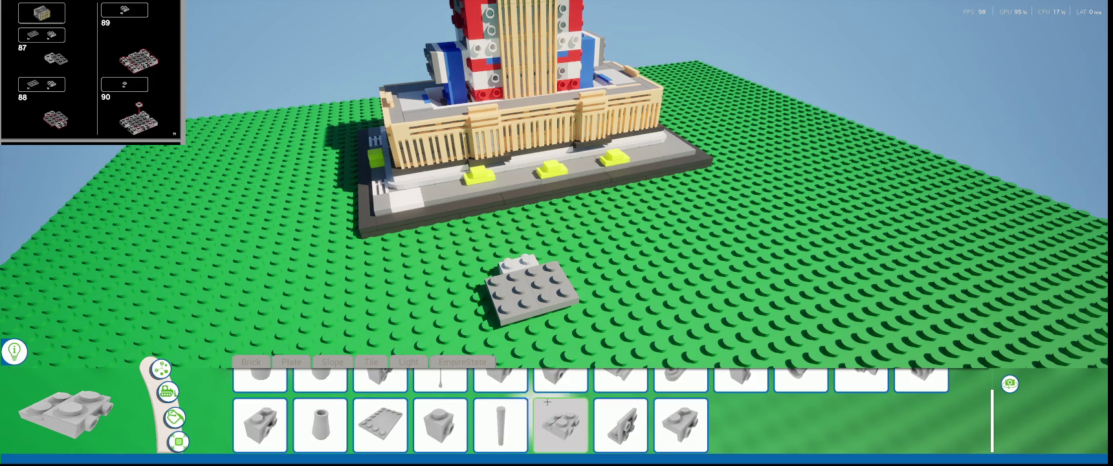
{"action": "left_click", "coordinate": [543, 324]}
{"action": "mouse_move", "coordinate": [544, 325]}
{"action": "right_mouse_down"}
{"action": "mouse_move", "coordinate": [453, 310]}
{"action": "mouse_move", "coordinate": [493, 272]}
{"action": "right_mouse_up"}
{"action": "left_click", "coordinate": [493, 309]}
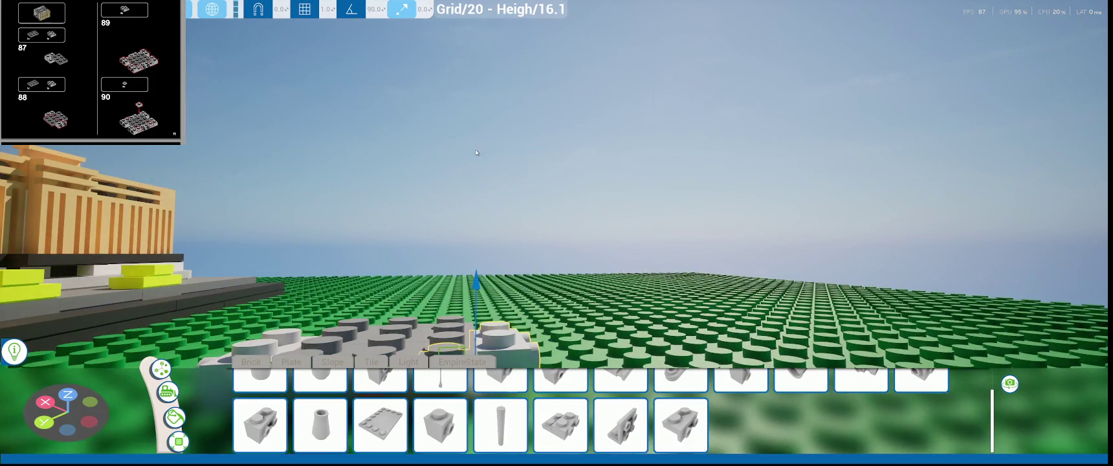
{"action": "right_click_drag", "start_coordinate": [453, 310], "coordinate": [406, 347]}
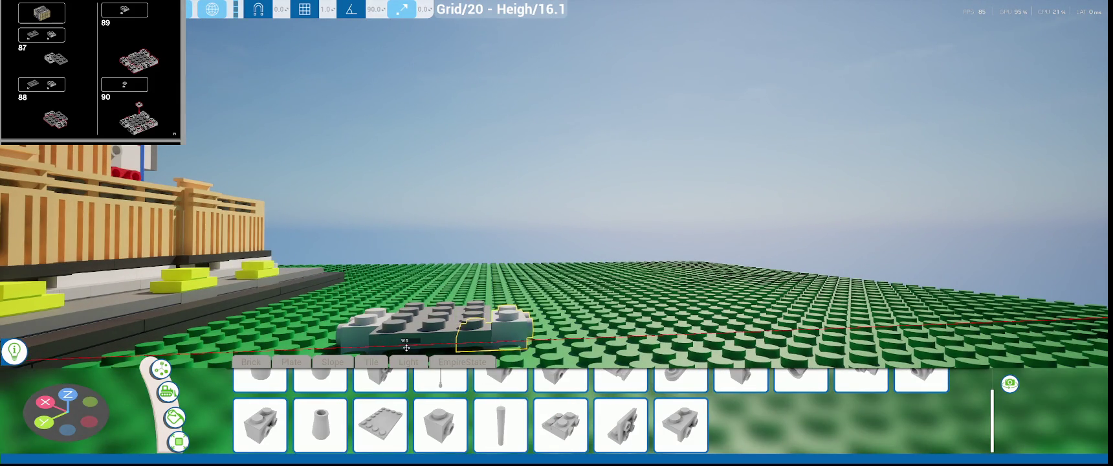
{"action": "right_click_drag", "start_coordinate": [603, 292], "coordinate": [614, 280]}
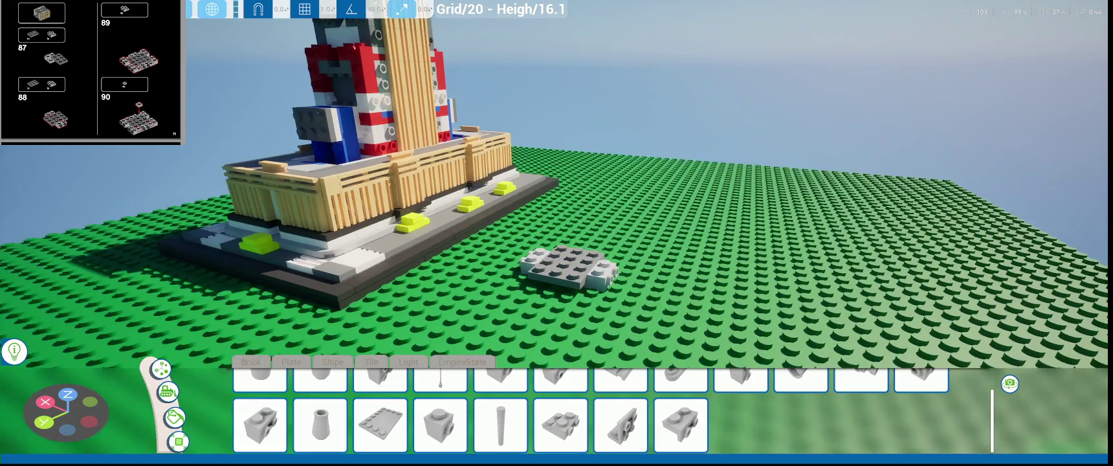
{"action": "right_click_drag", "start_coordinate": [725, 221], "coordinate": [237, 408]}
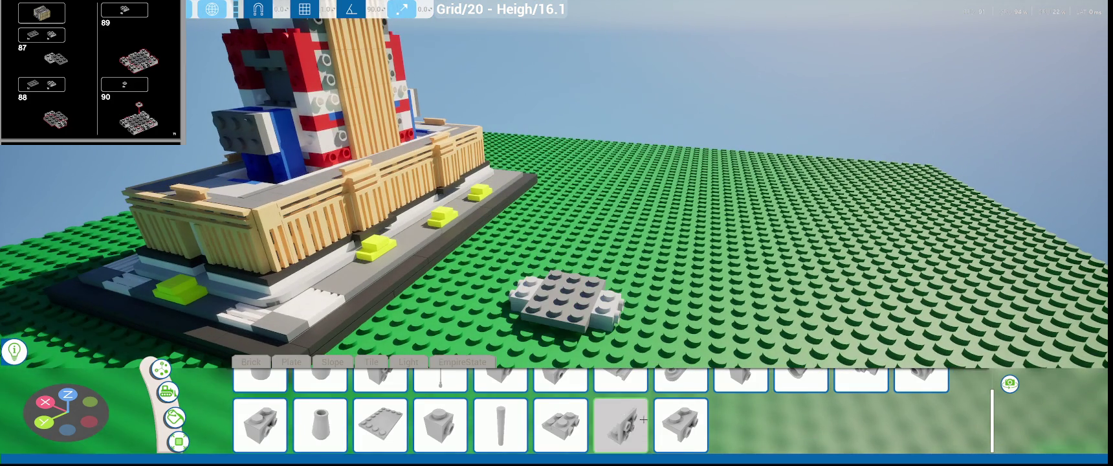
- Add a side-stud plate and another brick beside the grey plate
{"action": "left_click", "coordinate": [561, 424]}
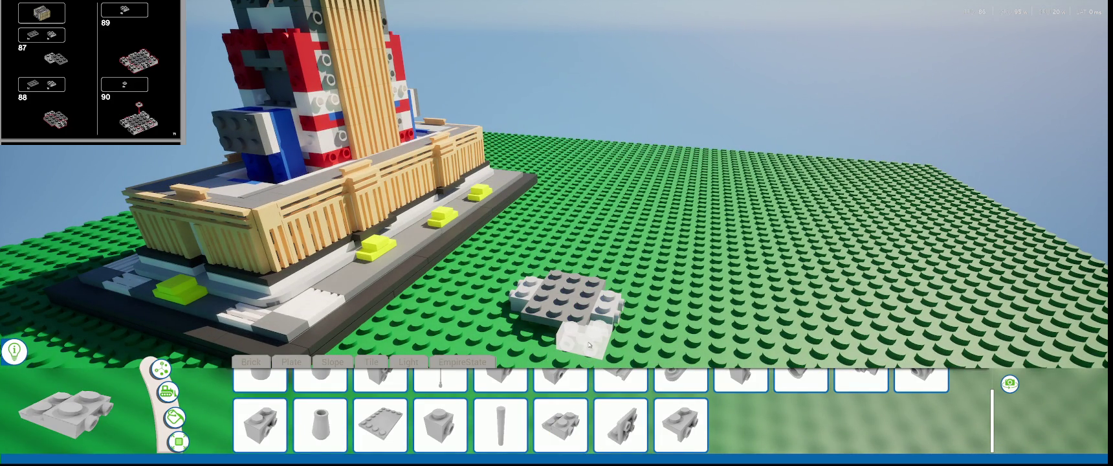
{"action": "left_click", "coordinate": [588, 345]}
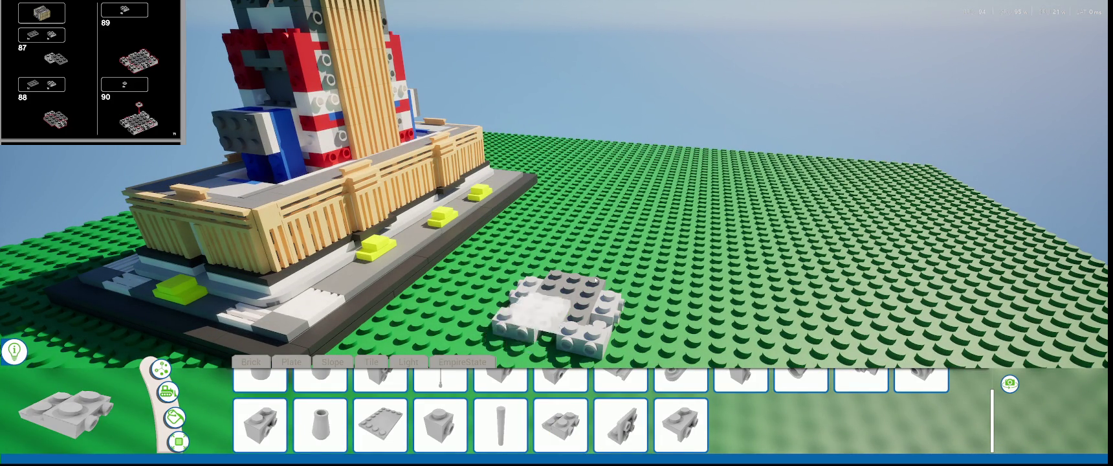
{"action": "right_click_drag", "start_coordinate": [574, 303], "coordinate": [571, 297]}
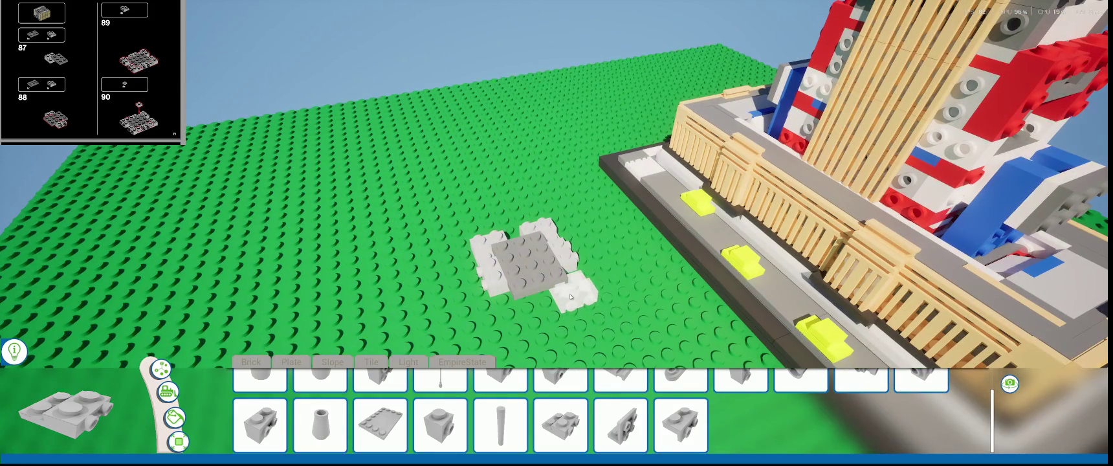
{"action": "left_click", "coordinate": [568, 296]}
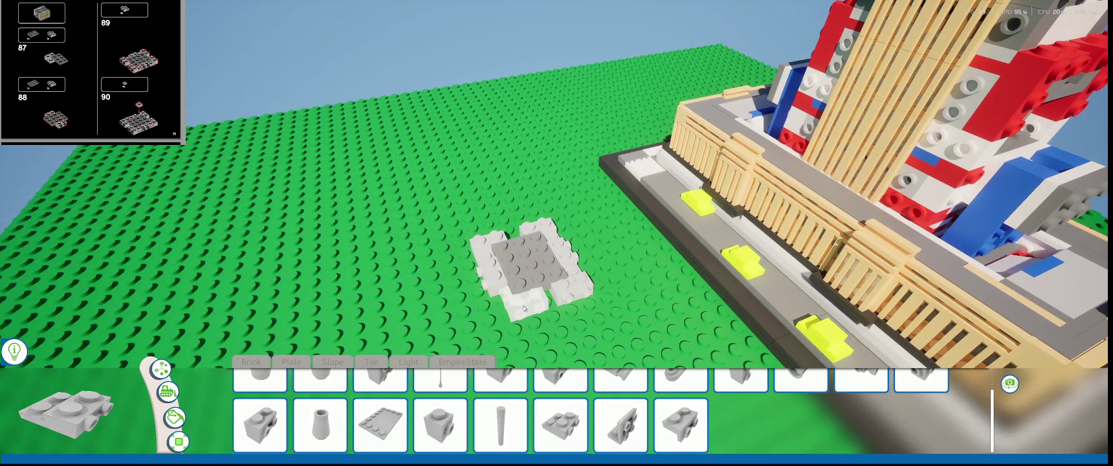
{"action": "right_click_drag", "start_coordinate": [366, 324], "coordinate": [402, 311]}
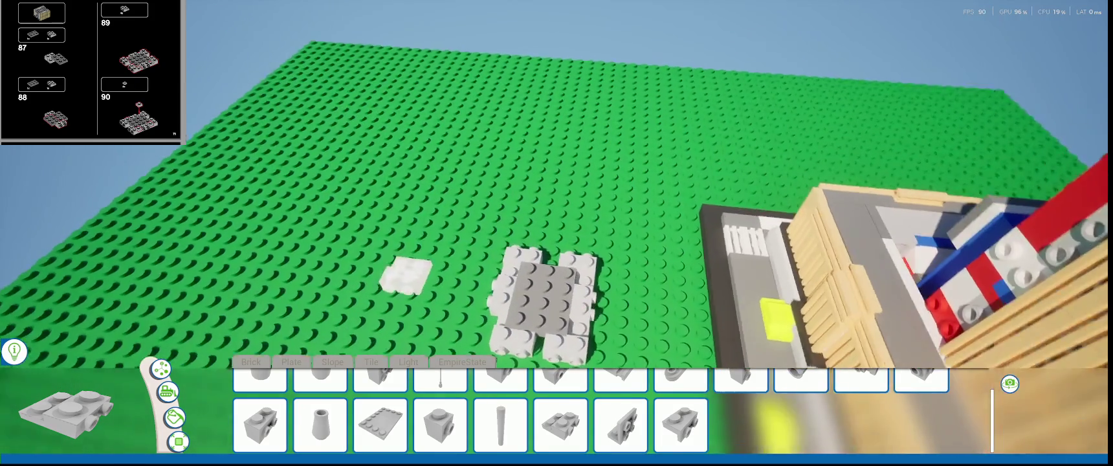
{"action": "scroll", "coordinate": [557, 259], "scroll_direction": "down", "scroll_amount": 2}
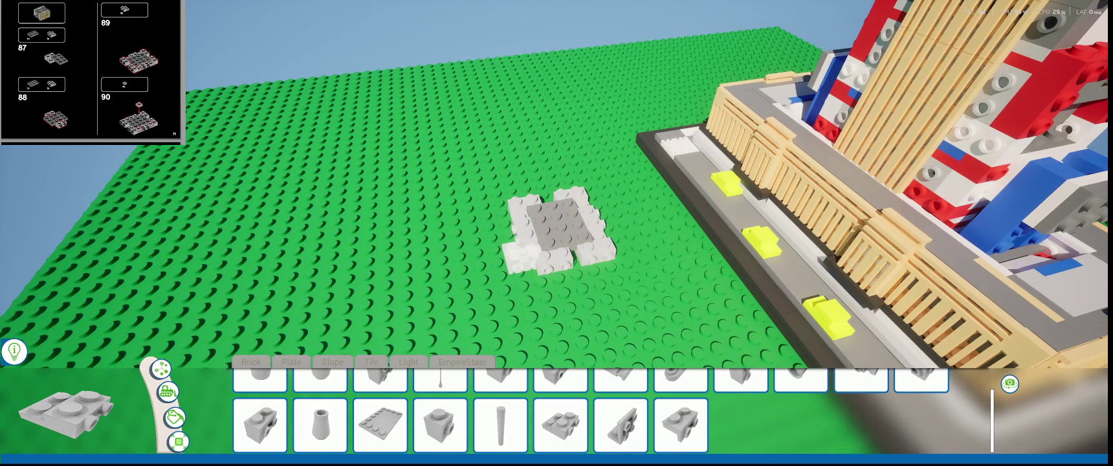
{"action": "scroll", "coordinate": [550, 272], "scroll_direction": "up", "scroll_amount": 1}
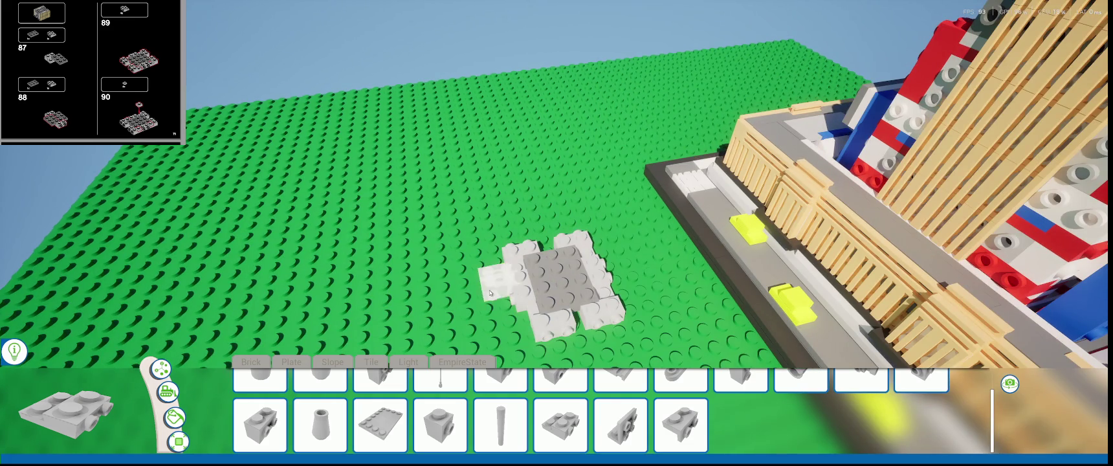
{"action": "scroll", "coordinate": [549, 311], "scroll_direction": "up", "scroll_amount": 1}
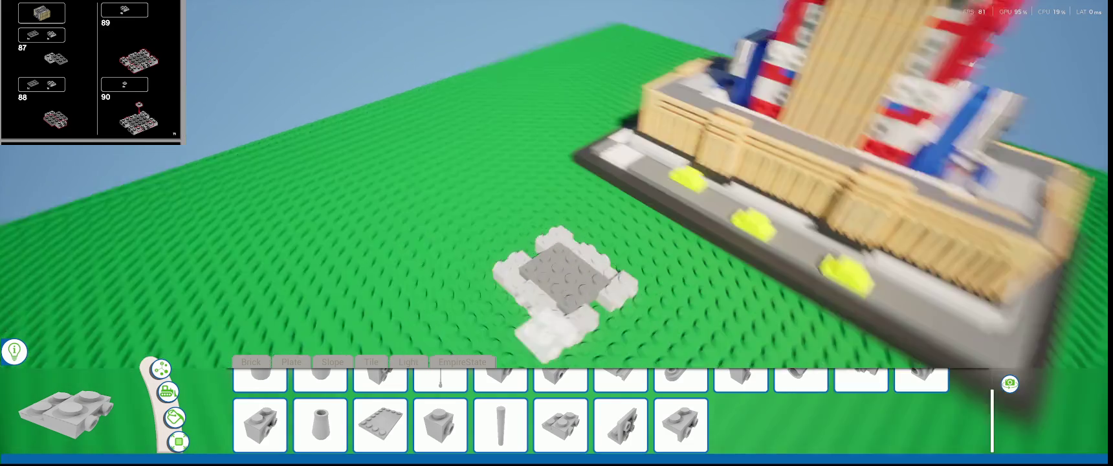
{"action": "right_click_drag", "start_coordinate": [421, 330], "coordinate": [291, 323]}
{"action": "right_click_drag", "start_coordinate": [543, 319], "coordinate": [745, 315]}
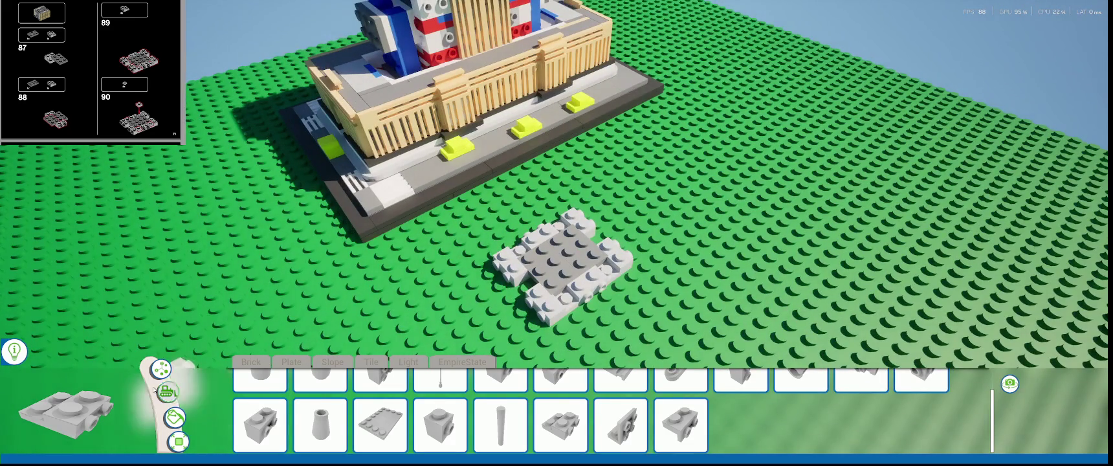
- Slide the selected brick on the grey plate two studs along its axis
{"action": "left_click", "coordinate": [590, 308]}
{"action": "left_click", "coordinate": [591, 308]}
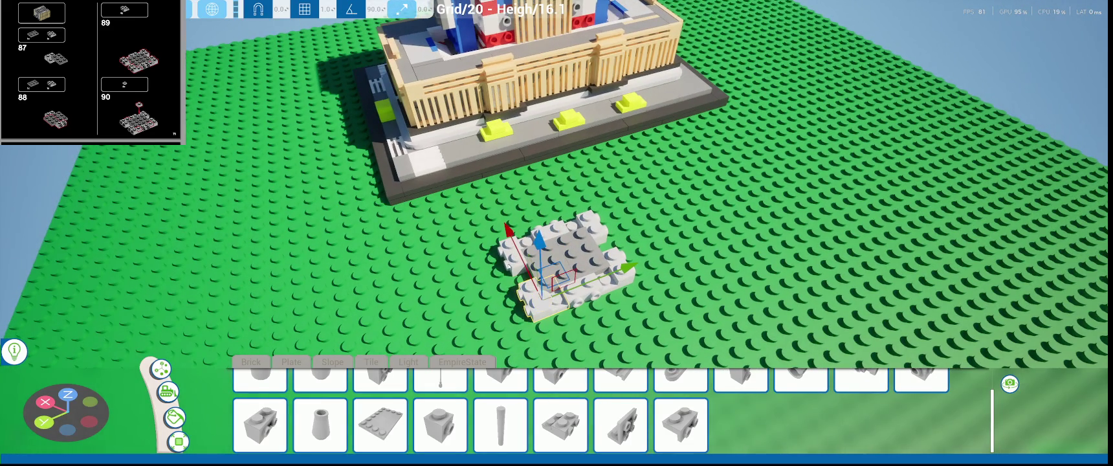
{"action": "scroll", "coordinate": [537, 270], "scroll_direction": "down", "scroll_amount": 2}
{"action": "mouse_move", "coordinate": [537, 270]}
{"action": "right_mouse_down"}
{"action": "mouse_move", "coordinate": [618, 224]}
{"action": "mouse_move", "coordinate": [604, 220]}
{"action": "right_mouse_up"}
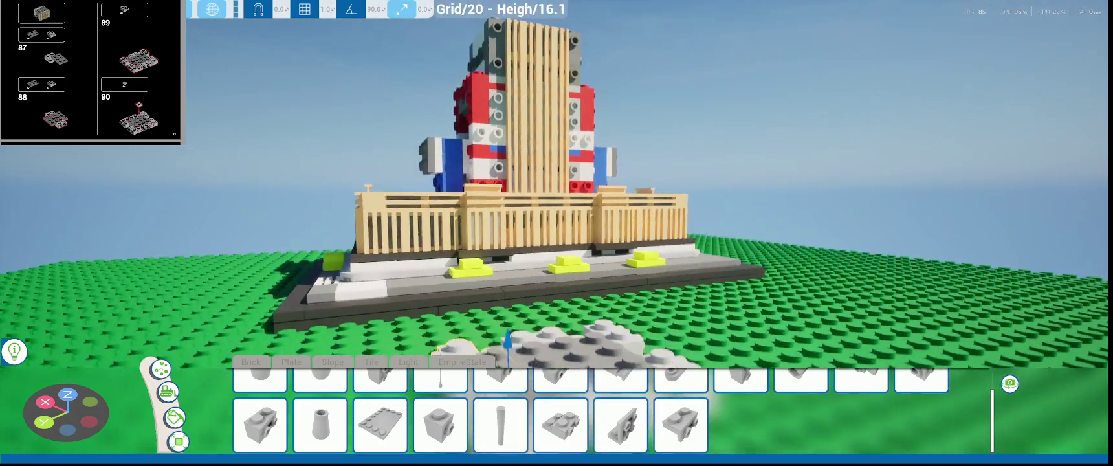
{"action": "left_click_drag", "start_coordinate": [576, 358], "coordinate": [574, 358]}
{"action": "scroll", "coordinate": [582, 355], "scroll_direction": "up", "scroll_amount": 2}
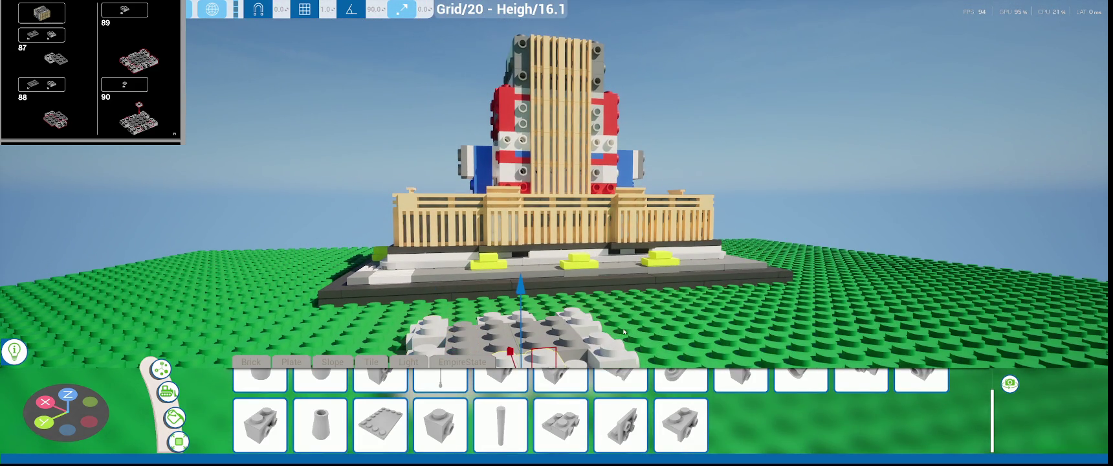
- Move another plate in the assembly four studs along into line
{"action": "left_click", "coordinate": [581, 315]}
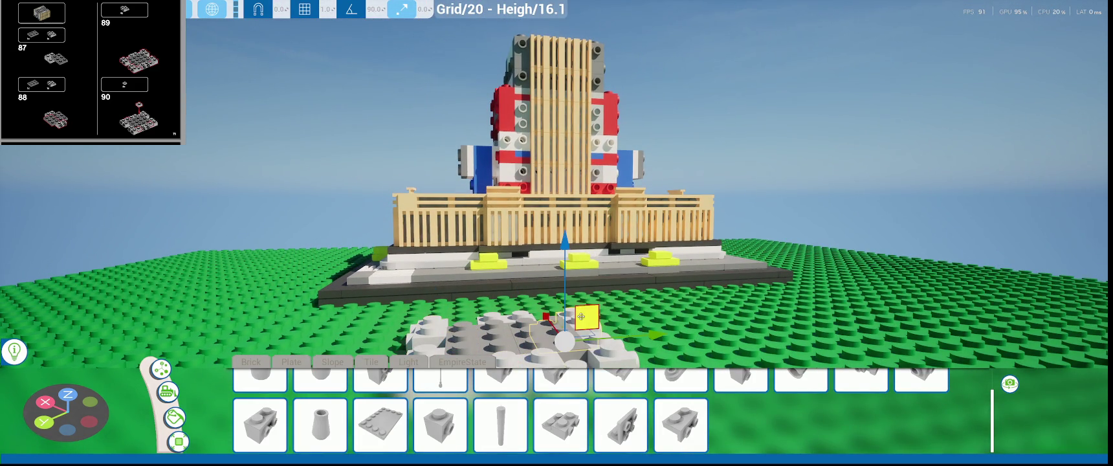
{"action": "left_click_drag", "start_coordinate": [618, 358], "coordinate": [608, 334]}
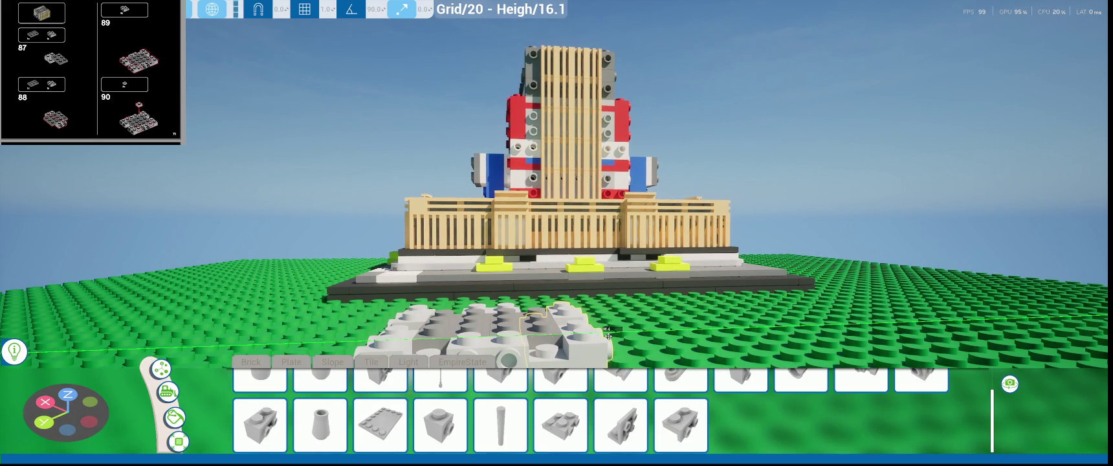
{"action": "left_click_drag", "start_coordinate": [608, 334], "coordinate": [608, 334]}
{"action": "scroll", "coordinate": [608, 334], "scroll_direction": "down", "scroll_amount": 2}
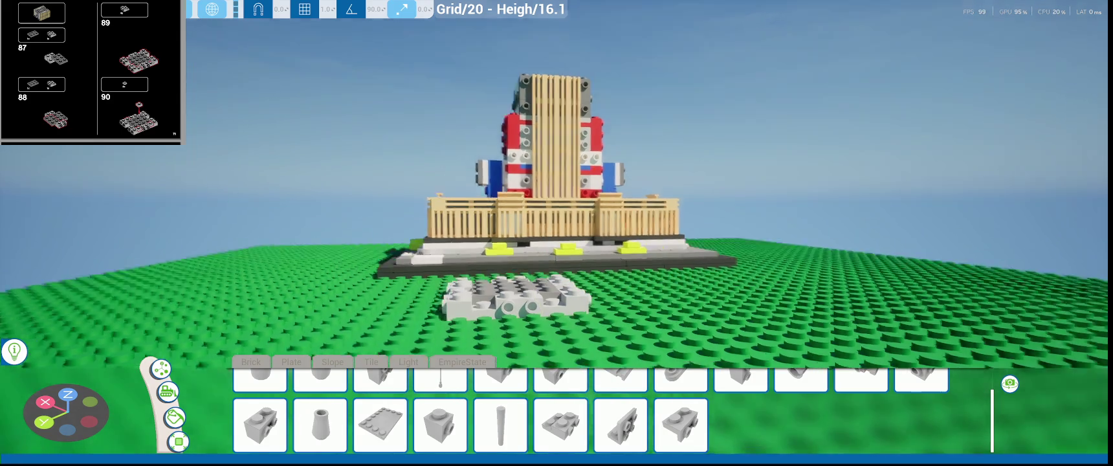
- Pick the round plate from the Plate parts
{"action": "middle_click_drag", "start_coordinate": [608, 334], "coordinate": [673, 330]}
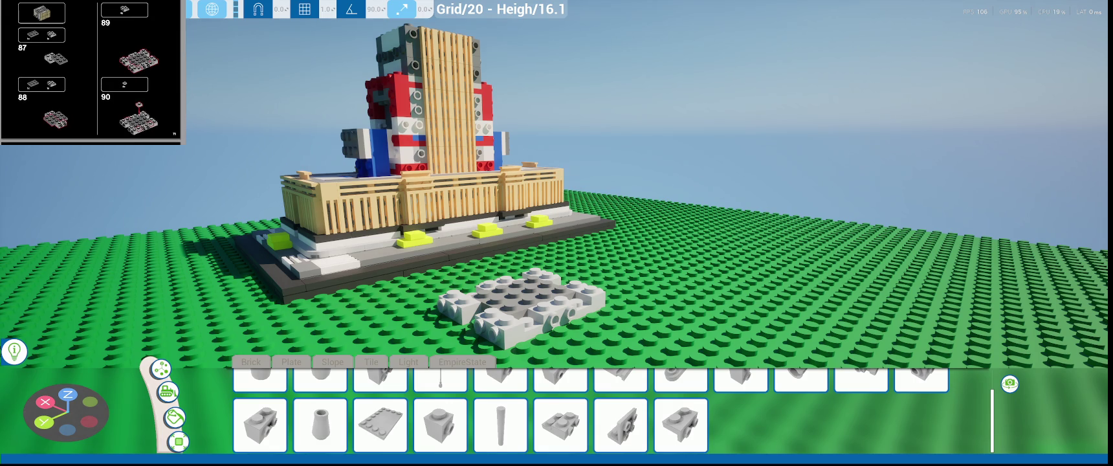
{"action": "middle_click_drag", "start_coordinate": [590, 283], "coordinate": [530, 285]}
{"action": "left_click", "coordinate": [279, 362]}
{"action": "left_click", "coordinate": [320, 393]}
{"action": "middle_click_drag", "start_coordinate": [561, 308], "coordinate": [497, 317]}
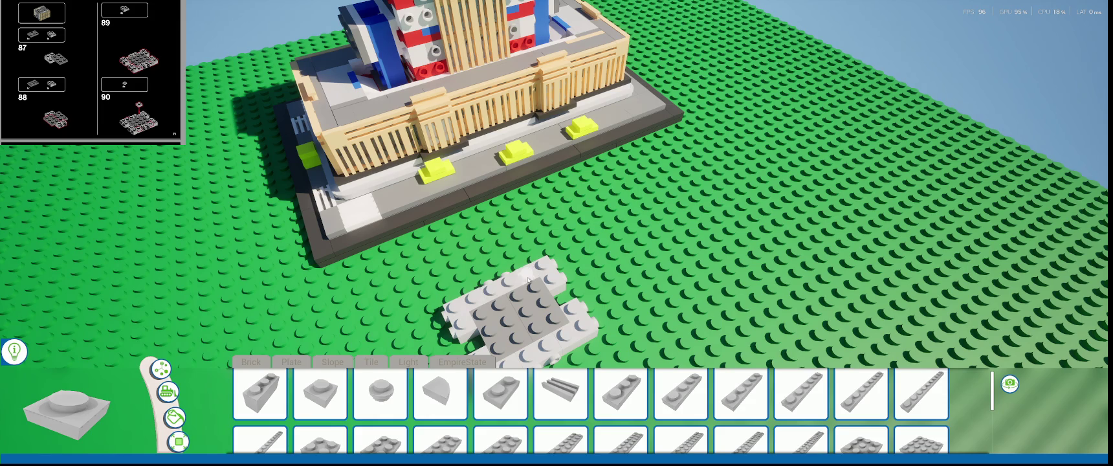
- Switch the part colour to white and place two 2x3 bricks on the grey plates
{"action": "scroll", "coordinate": [90, 73], "scroll_direction": "down", "scroll_amount": 3}
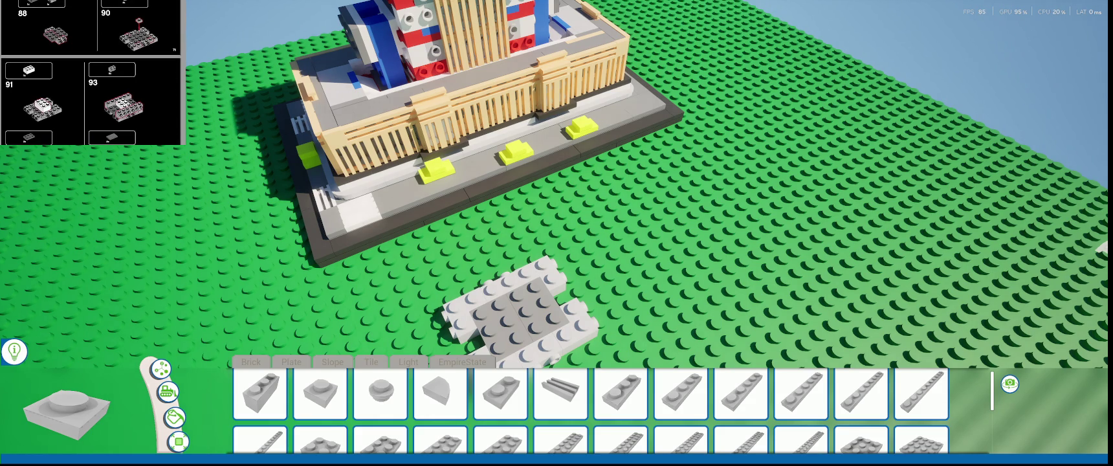
{"action": "scroll", "coordinate": [91, 73], "scroll_direction": "down", "scroll_amount": 1}
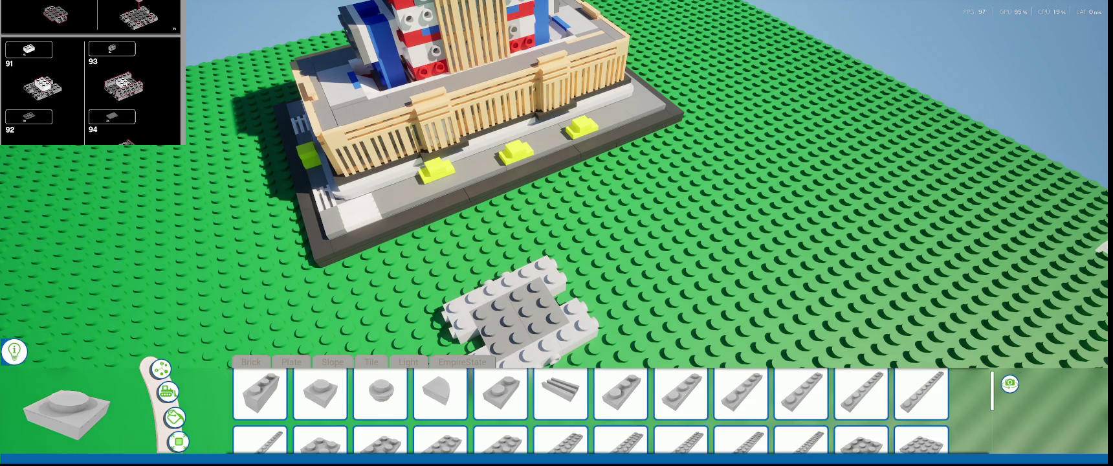
{"action": "middle_click_drag", "start_coordinate": [715, 247], "coordinate": [605, 256]}
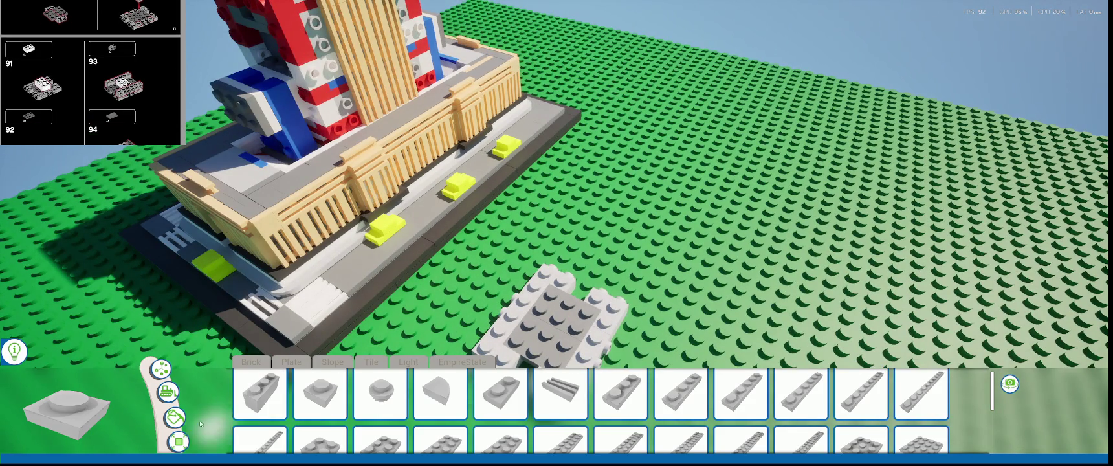
{"action": "left_click", "coordinate": [173, 417]}
{"action": "left_click", "coordinate": [327, 387]}
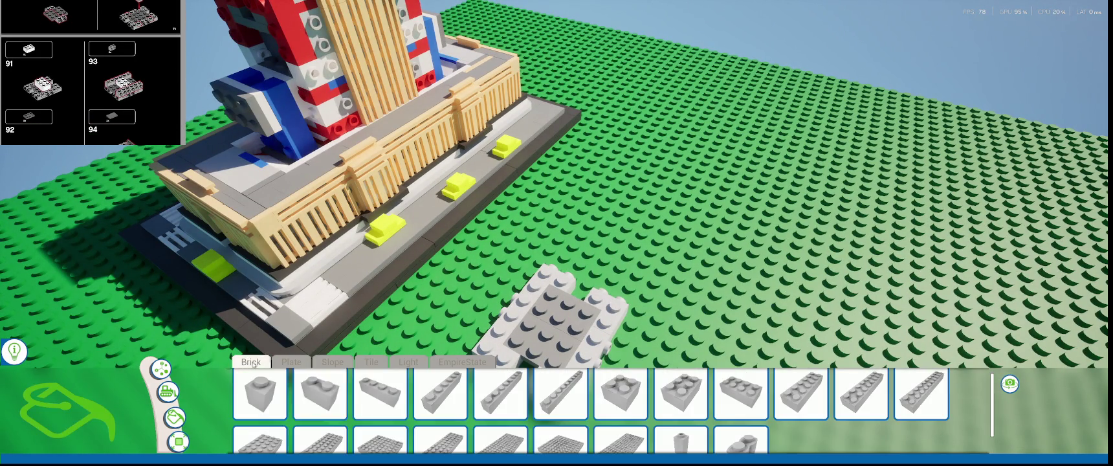
{"action": "left_click", "coordinate": [678, 393]}
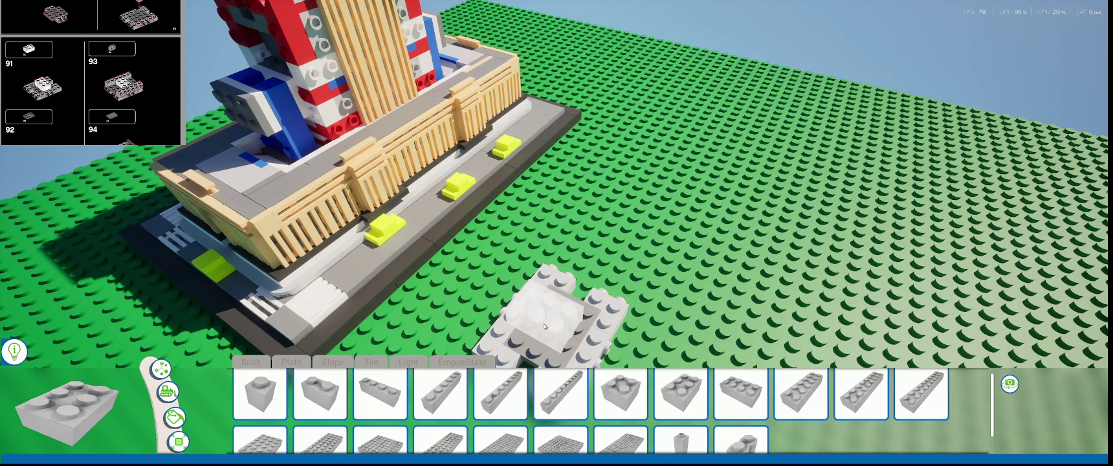
{"action": "left_click", "coordinate": [550, 317]}
{"action": "mouse_move", "coordinate": [376, 333]}
{"action": "middle_mouse_down"}
{"action": "mouse_move", "coordinate": [429, 293]}
{"action": "mouse_move", "coordinate": [515, 305]}
{"action": "middle_mouse_up"}
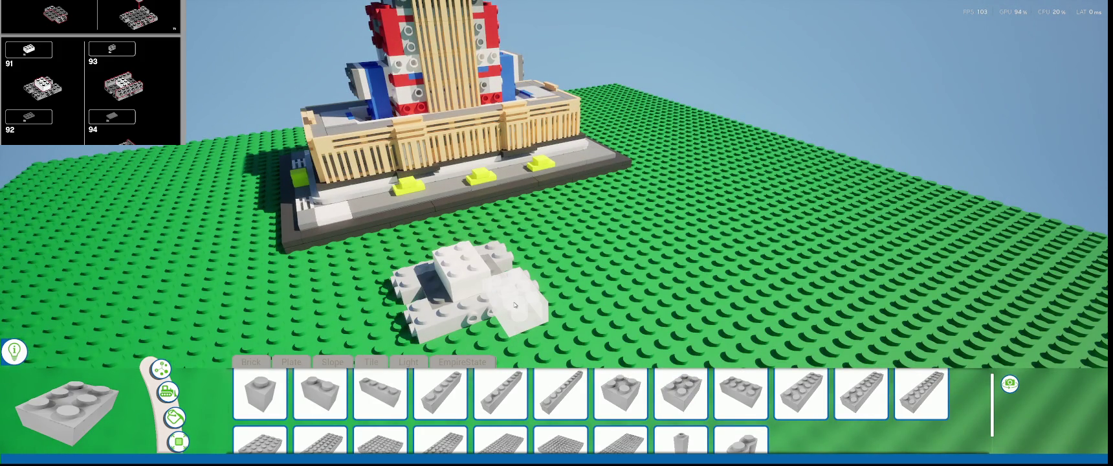
{"action": "left_click", "coordinate": [515, 306]}
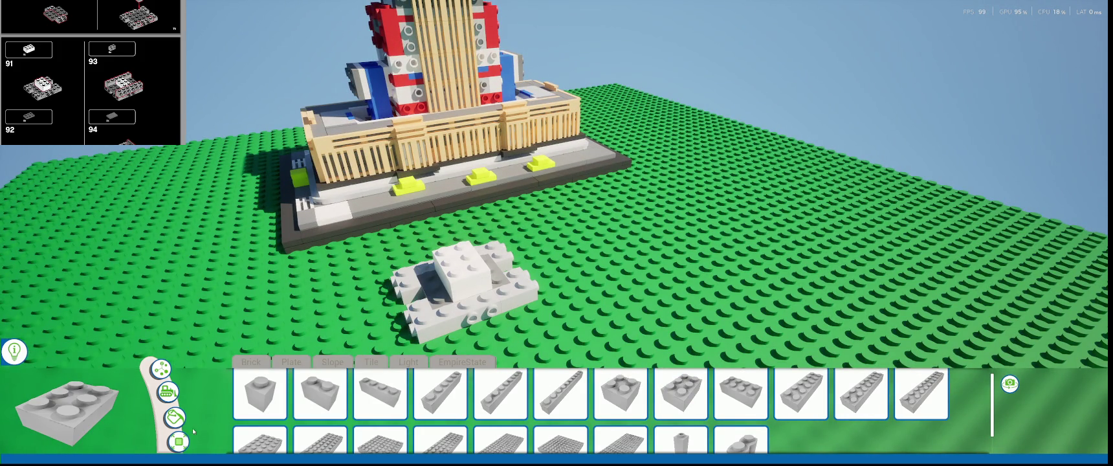
{"action": "left_click", "coordinate": [456, 362]}
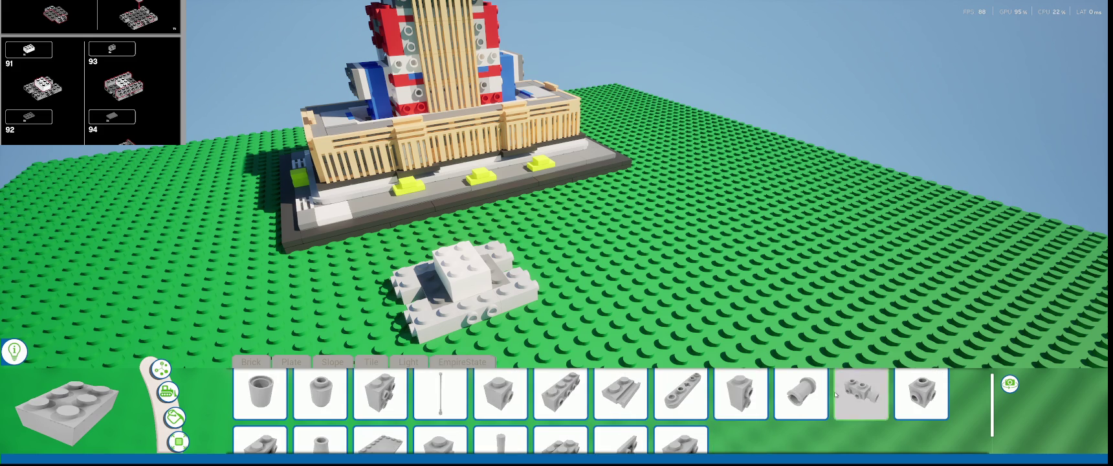
- Line the assembly's front with six 1x2 side-stud bricks
{"action": "scroll", "coordinate": [834, 396], "scroll_direction": "down", "scroll_amount": 1}
{"action": "left_click", "coordinate": [260, 425]}
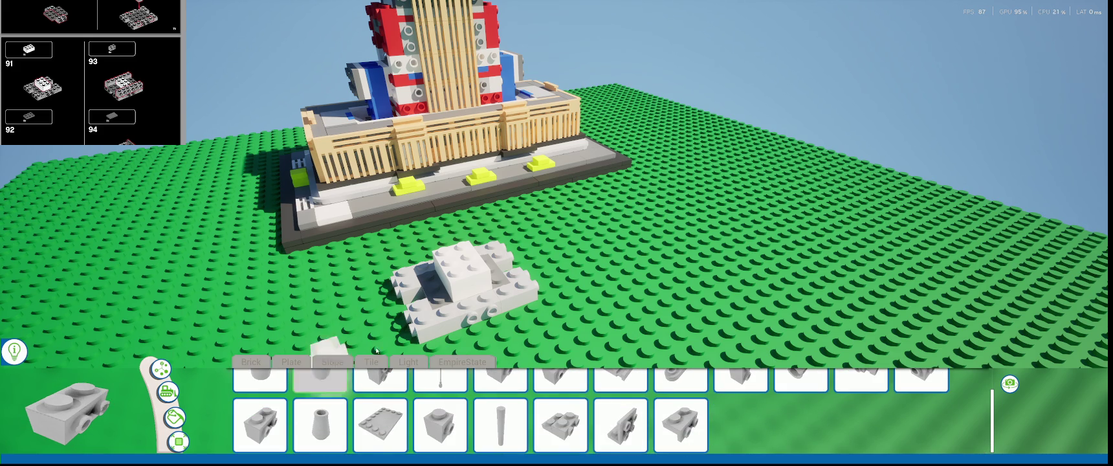
{"action": "left_click", "coordinate": [447, 302]}
{"action": "left_click", "coordinate": [478, 293]}
{"action": "left_click", "coordinate": [513, 284]}
{"action": "middle_click_drag", "start_coordinate": [352, 309], "coordinate": [538, 316]}
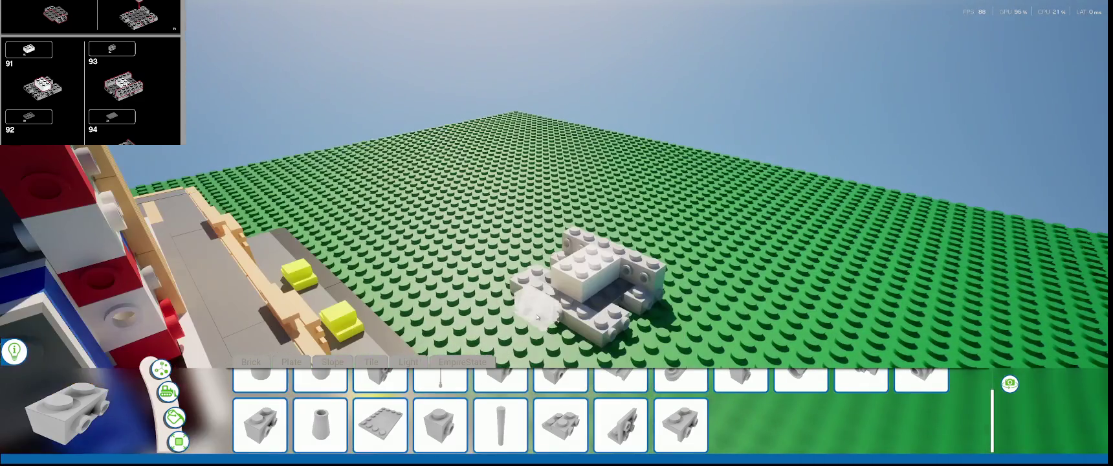
{"action": "left_click", "coordinate": [537, 314]}
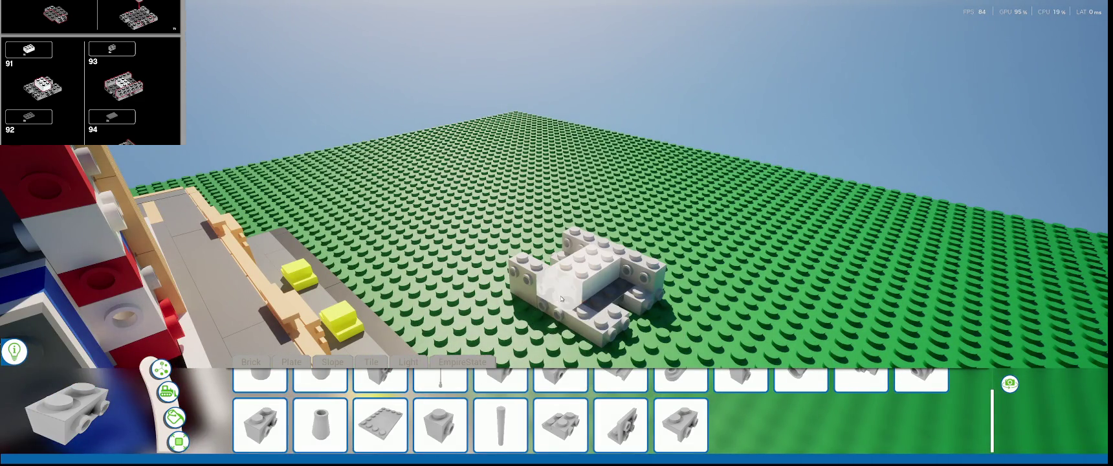
{"action": "left_click", "coordinate": [562, 298]}
{"action": "left_click", "coordinate": [614, 297]}
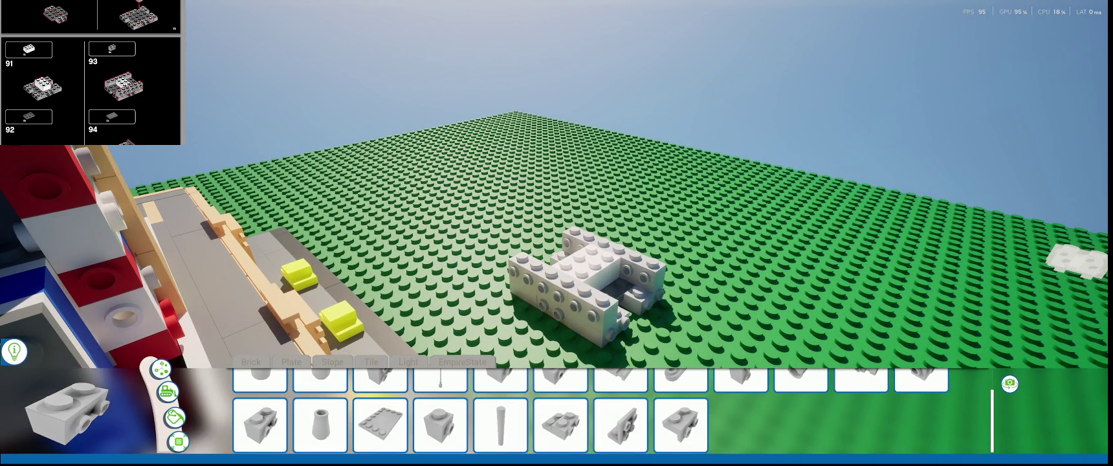
- Undo the two raised top bricks and place a white brick at the front-left
{"action": "middle_click_drag", "start_coordinate": [608, 259], "coordinate": [621, 252]}
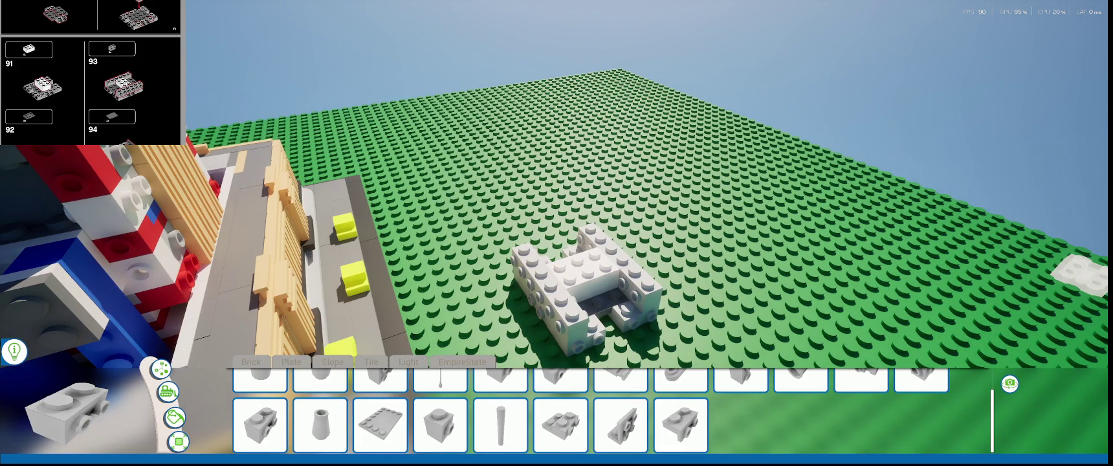
{"action": "middle_click_drag", "start_coordinate": [841, 265], "coordinate": [693, 291]}
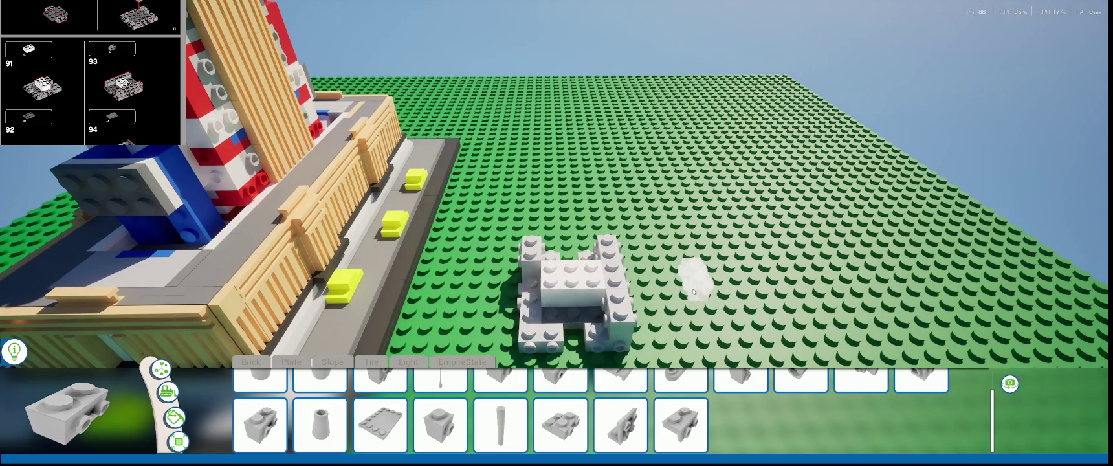
{"action": "key", "text": "ctrl+z"}
{"action": "key", "text": "ctrl+z"}
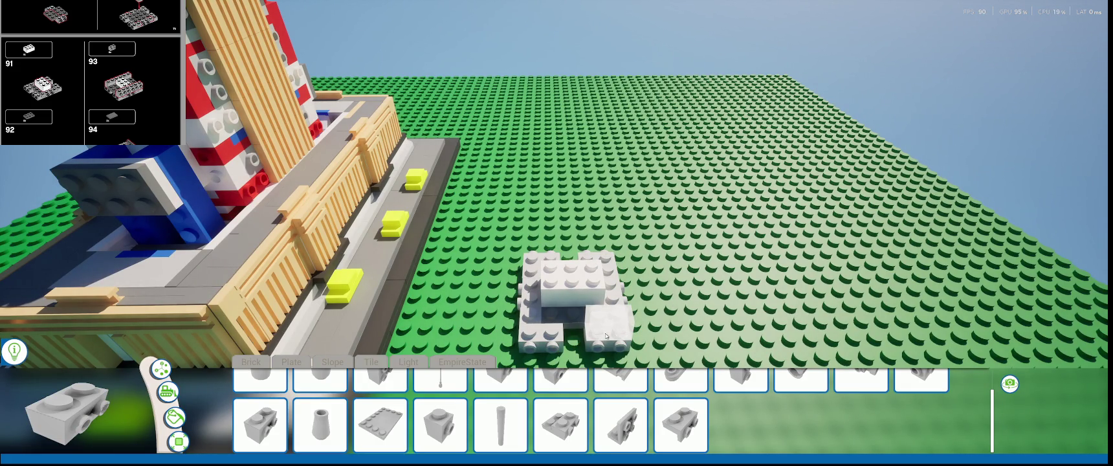
{"action": "key", "text": "e"}
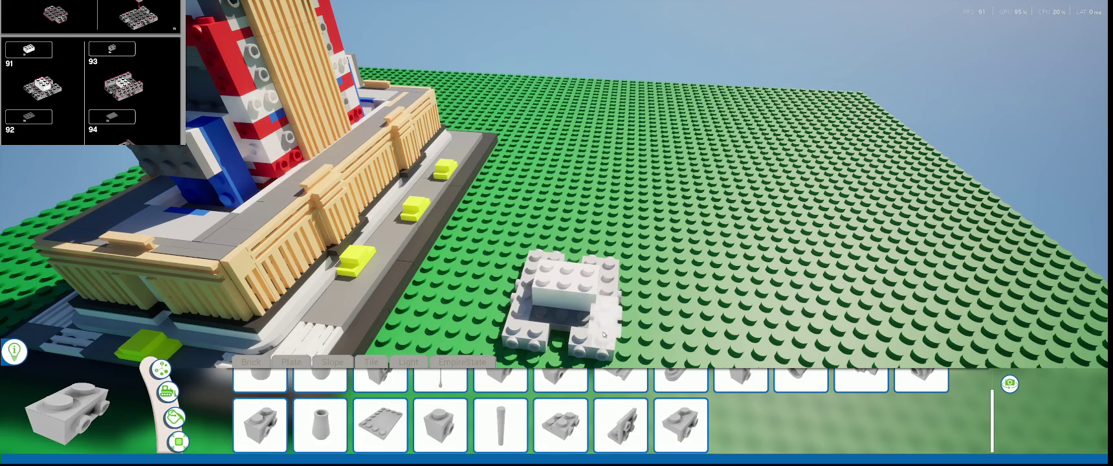
{"action": "key", "text": "e"}
{"action": "key", "text": "e"}
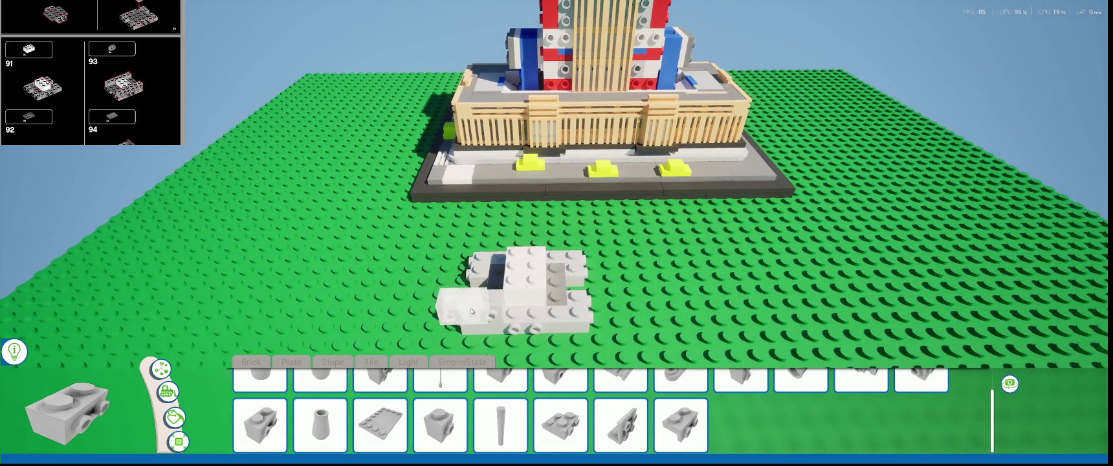
{"action": "left_click", "coordinate": [472, 311]}
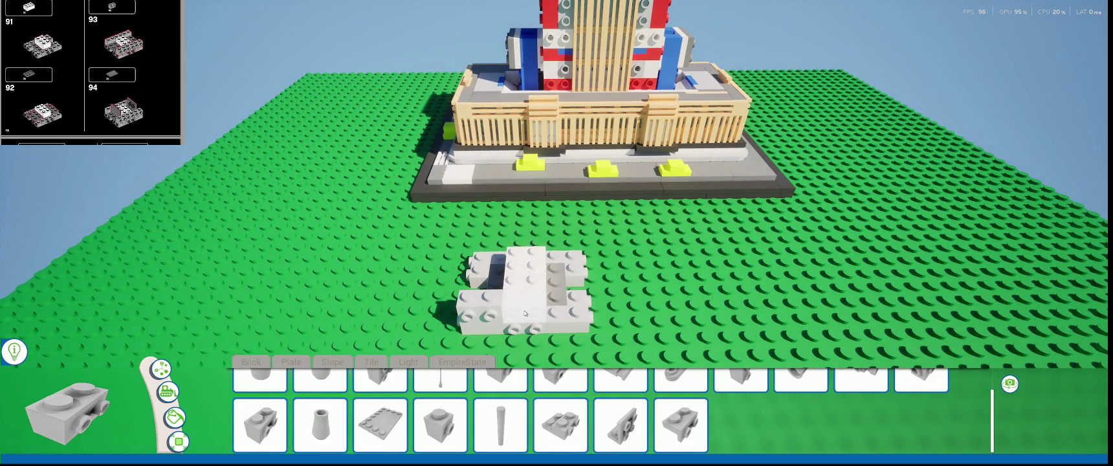
{"action": "key", "text": "r"}
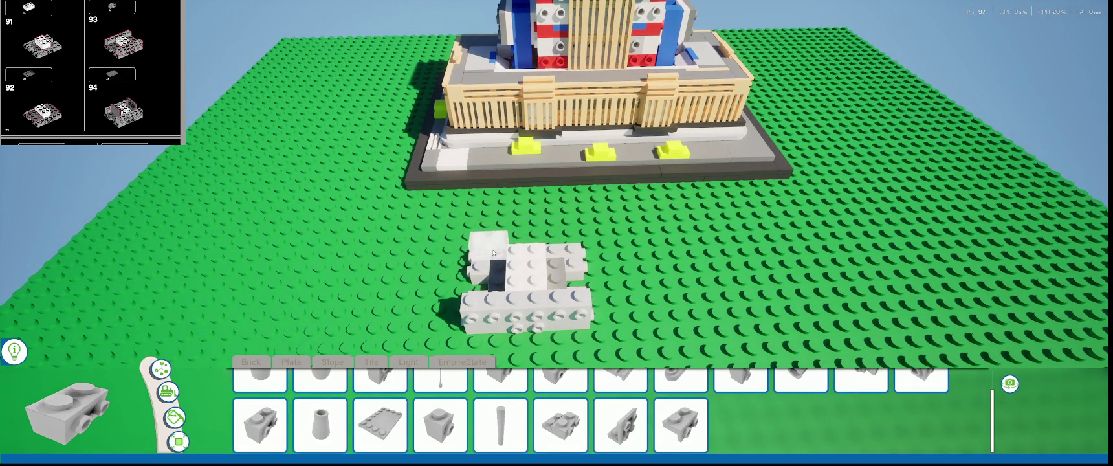
{"action": "scroll", "coordinate": [534, 288], "scroll_direction": "up", "scroll_amount": 2}
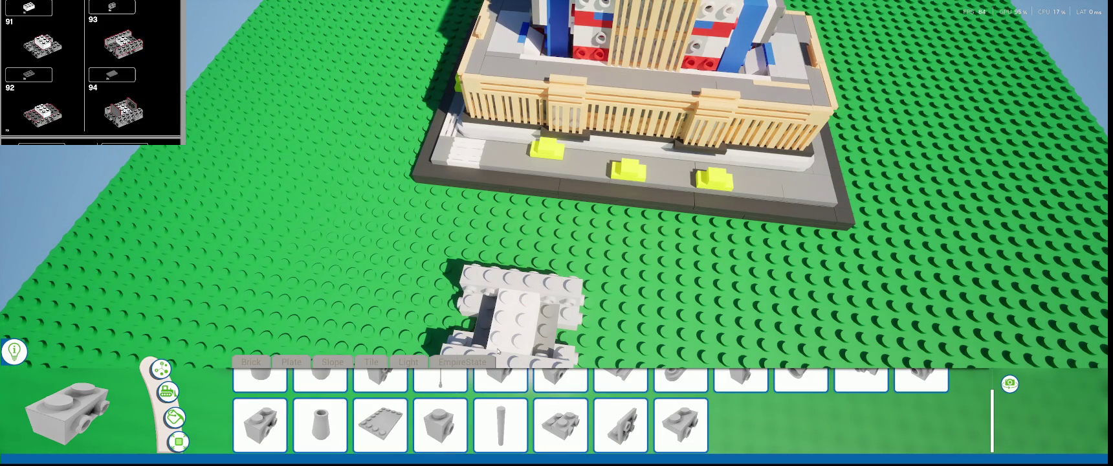
{"action": "left_click", "coordinate": [291, 362]}
{"action": "left_click", "coordinate": [380, 425]}
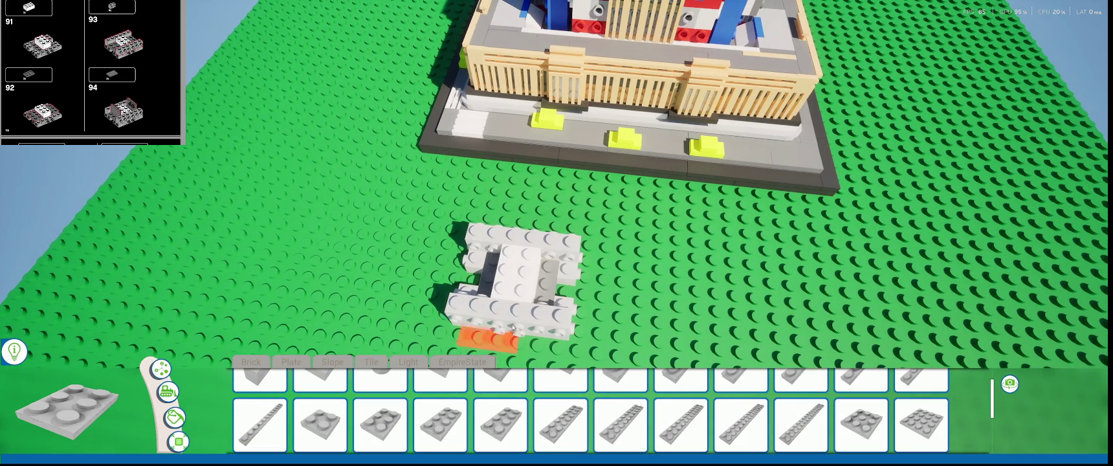
- Pick a flat tile from the Light parts and select the white structure's left brick
{"action": "mouse_move", "coordinate": [534, 296]}
{"action": "right_mouse_down"}
{"action": "mouse_move", "coordinate": [486, 293]}
{"action": "mouse_move", "coordinate": [453, 272]}
{"action": "right_mouse_up"}
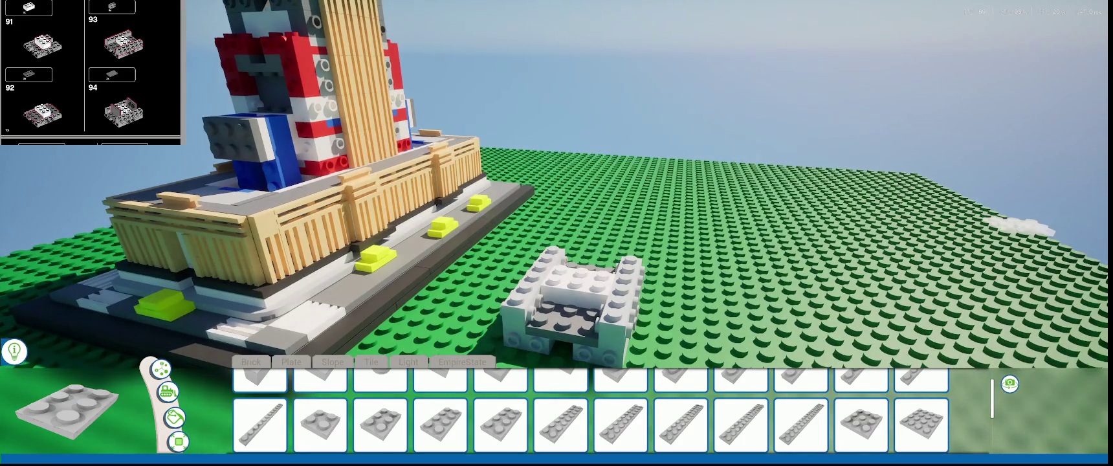
{"action": "right_click_drag", "start_coordinate": [1062, 283], "coordinate": [464, 364]}
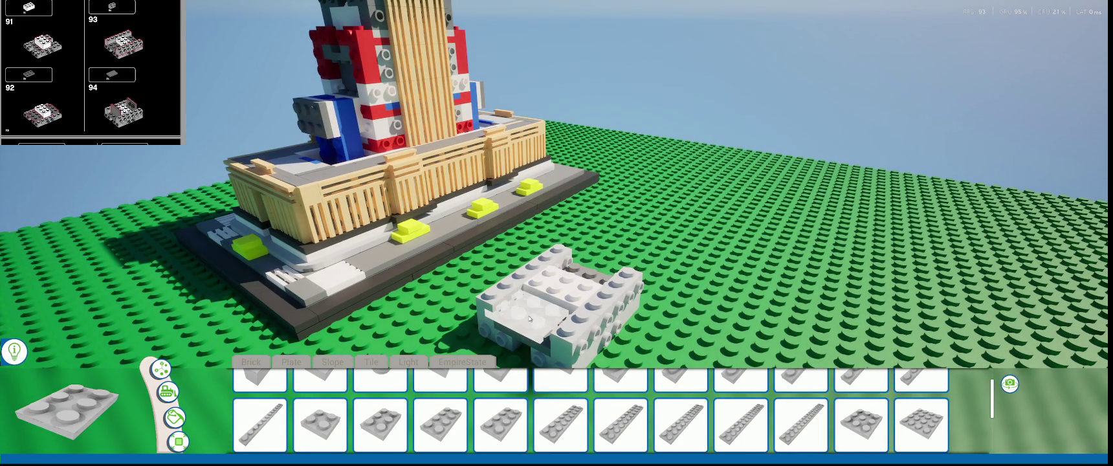
{"action": "left_click", "coordinate": [410, 363]}
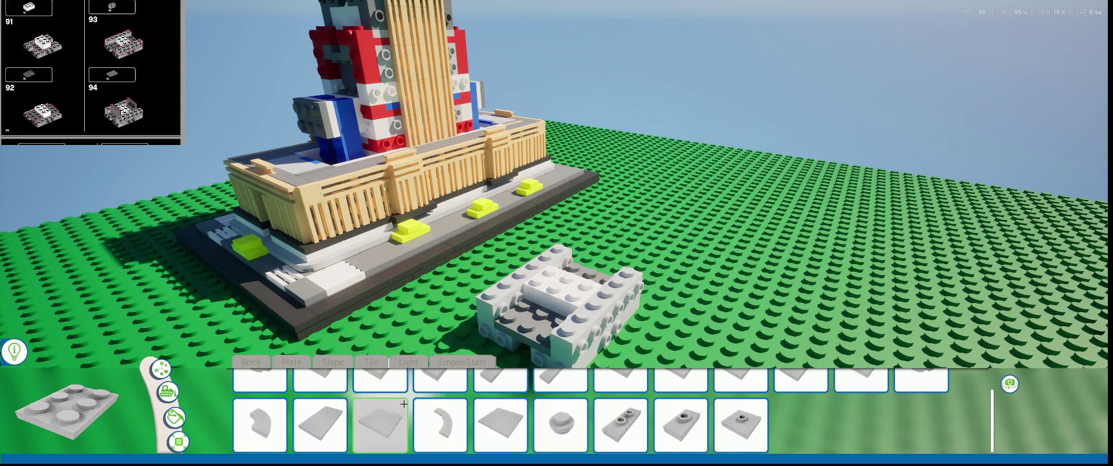
{"action": "left_click", "coordinate": [734, 391]}
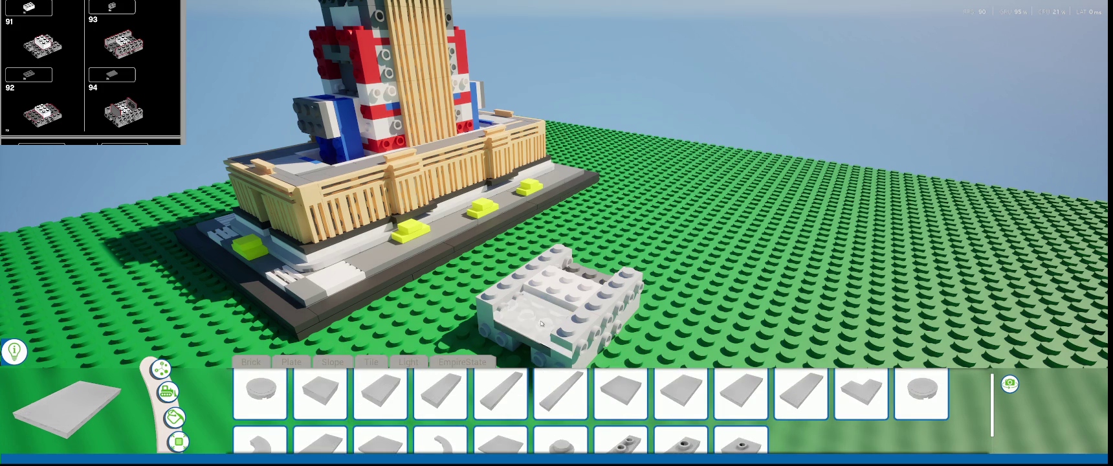
{"action": "middle_click_drag", "start_coordinate": [532, 324], "coordinate": [579, 295]}
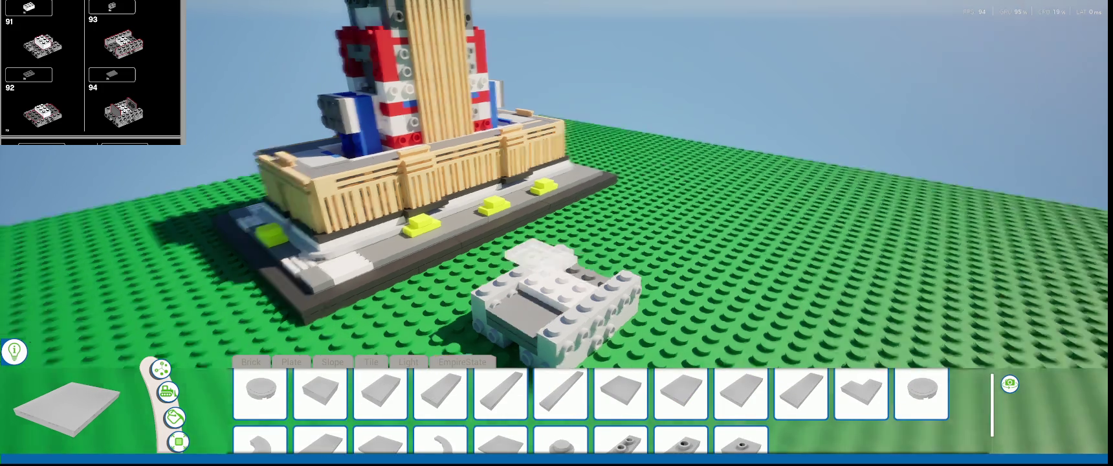
{"action": "right_click_drag", "start_coordinate": [353, 317], "coordinate": [406, 317]}
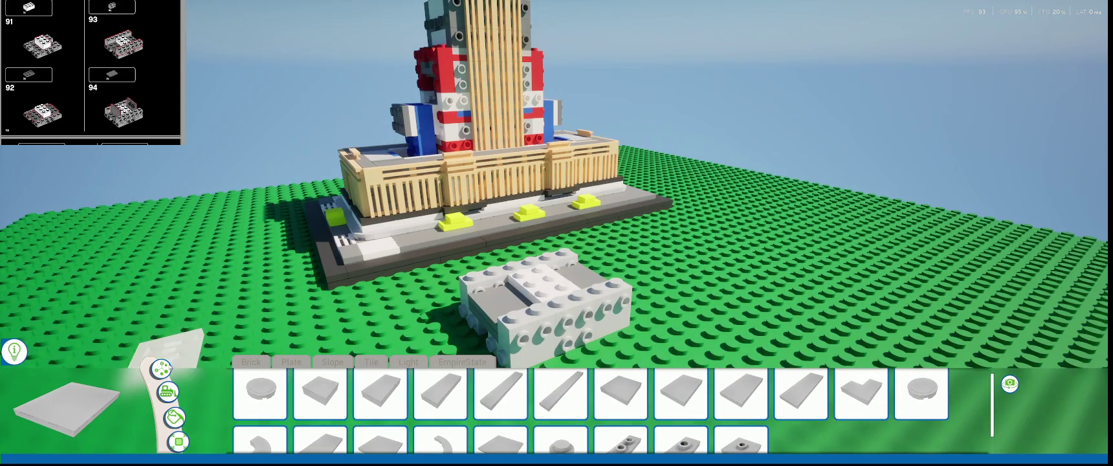
{"action": "left_click", "coordinate": [490, 302]}
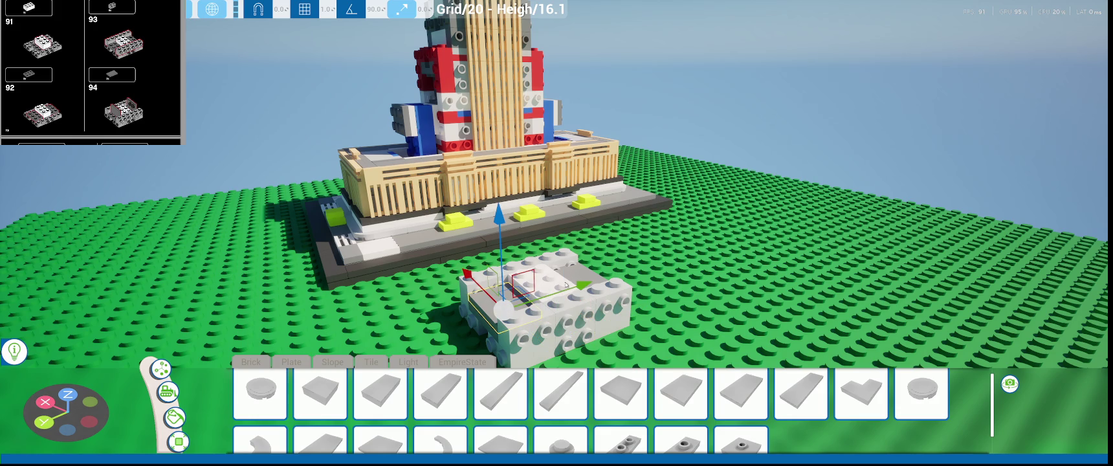
- Switch to local axes and move the left brick up and sideways
{"action": "right_click_drag", "start_coordinate": [559, 276], "coordinate": [432, 228]}
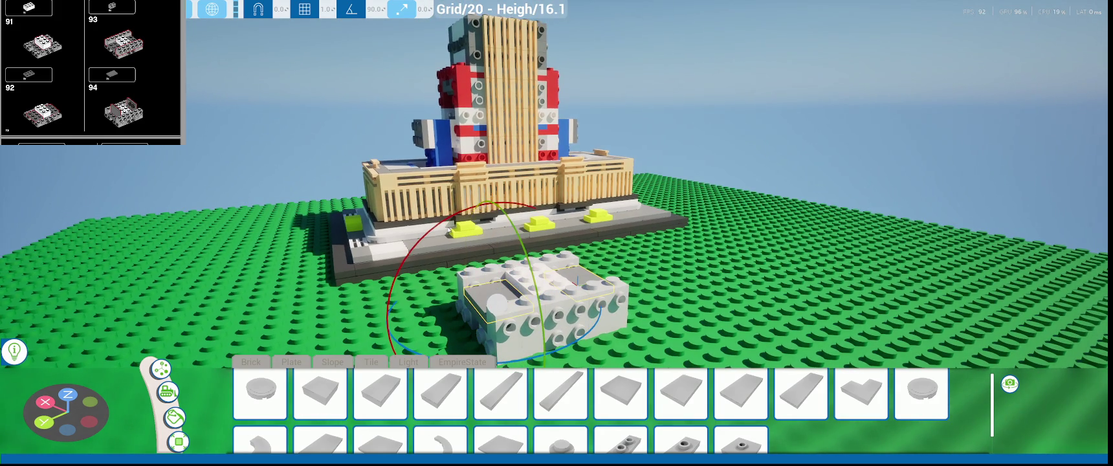
{"action": "key", "text": "ctrl+grave"}
{"action": "key", "text": "ctrl+grave"}
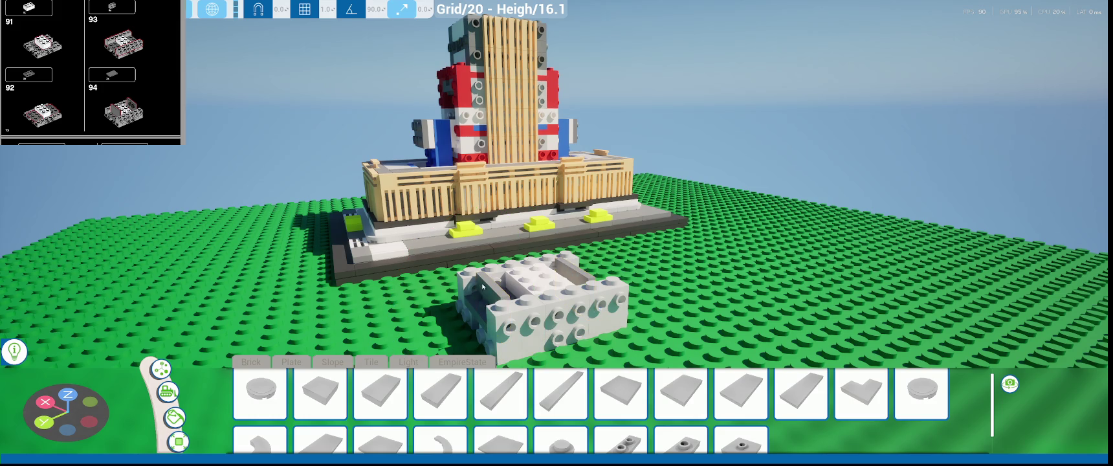
{"action": "right_click_drag", "start_coordinate": [323, 324], "coordinate": [473, 302]}
{"action": "key", "text": "w"}
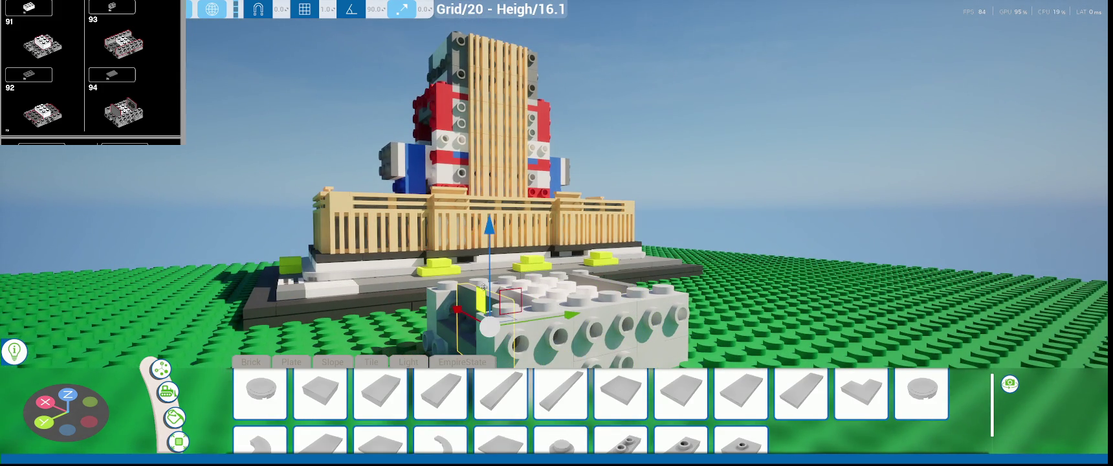
{"action": "key", "text": "f"}
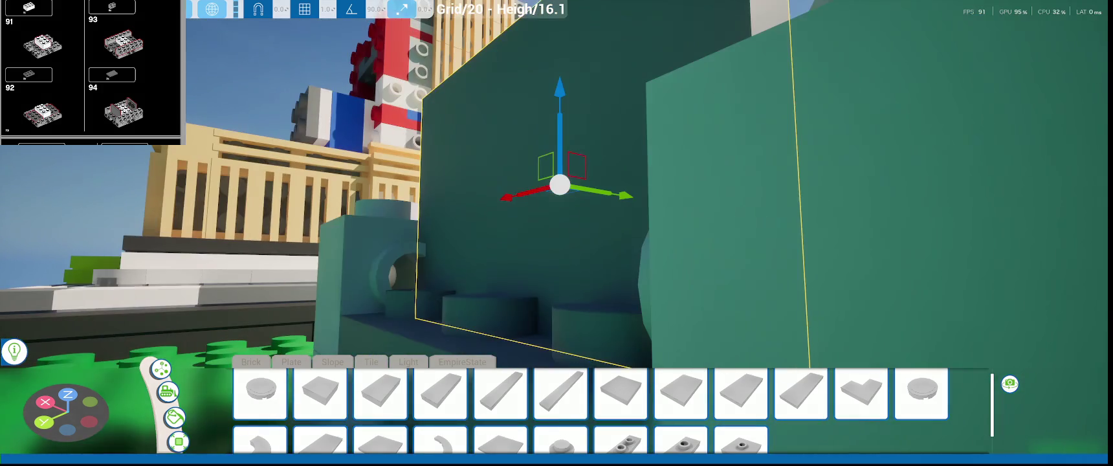
{"action": "left_click_drag", "start_coordinate": [556, 128], "coordinate": [556, 117]}
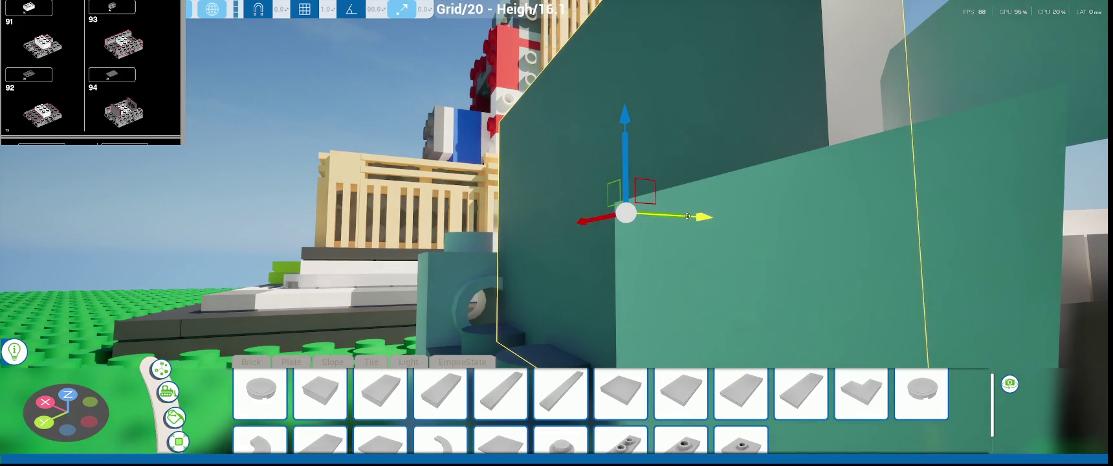
{"action": "left_click_drag", "start_coordinate": [687, 216], "coordinate": [714, 218]}
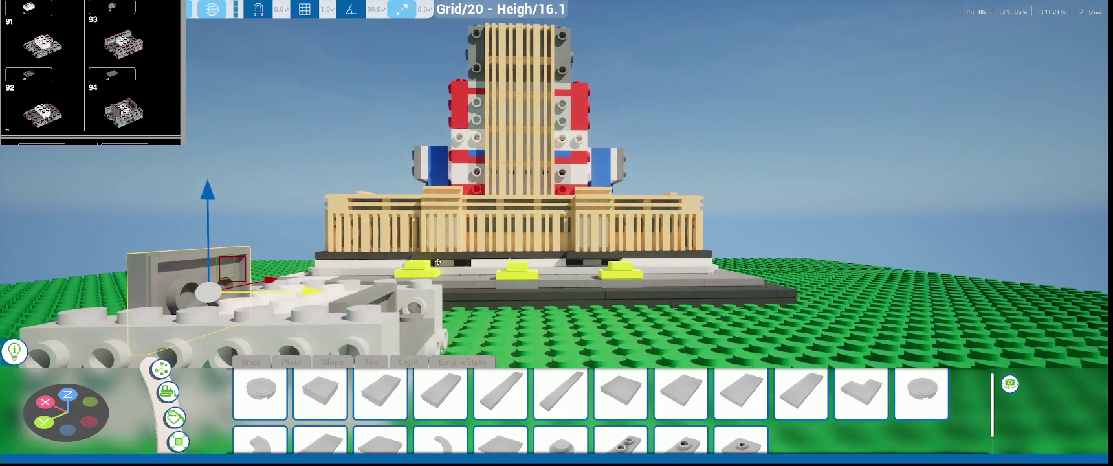
- Rotate the white brick beside the grey wall upright and lift it
{"action": "left_click", "coordinate": [379, 301]}
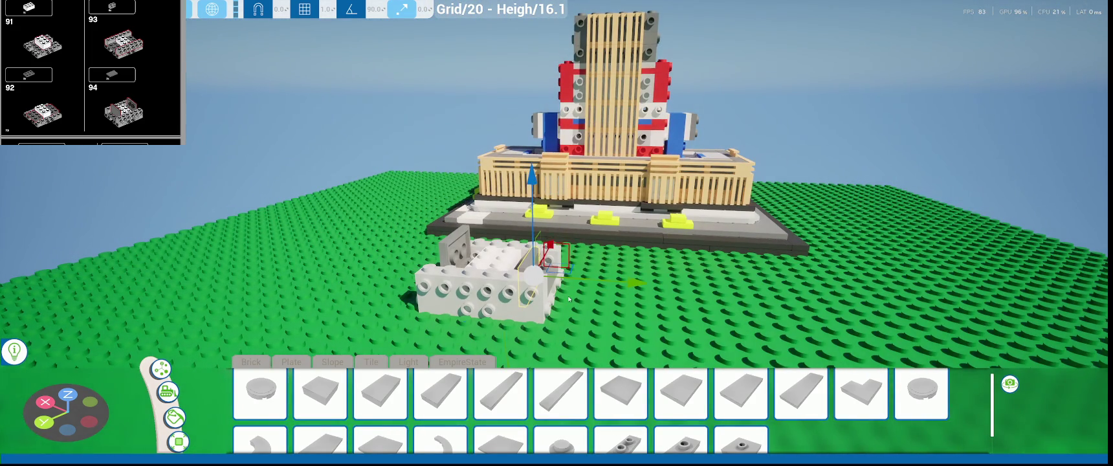
{"action": "key", "text": "e"}
{"action": "left_click_drag", "start_coordinate": [578, 322], "coordinate": [207, 193]}
{"action": "left_click_drag", "start_coordinate": [516, 85], "coordinate": [473, 187]}
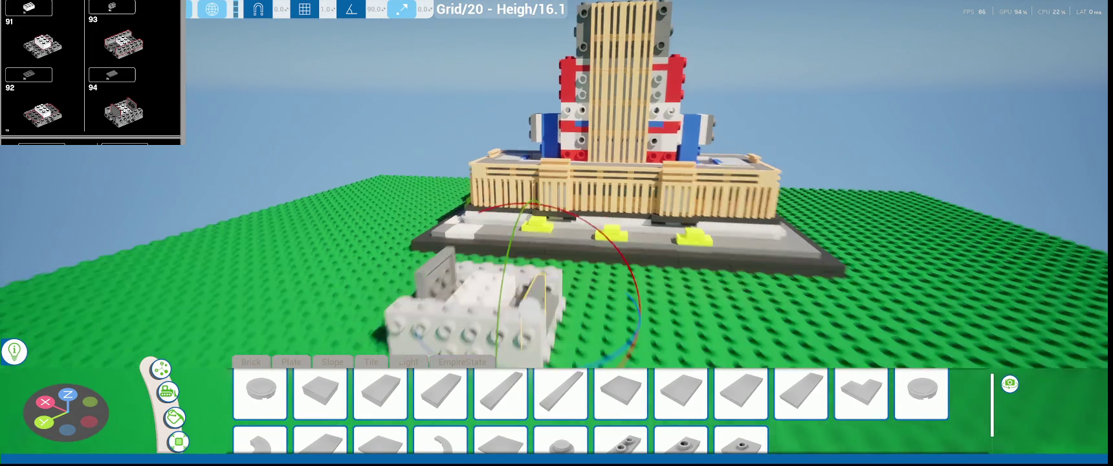
{"action": "scroll", "coordinate": [458, 251], "scroll_direction": "up", "scroll_amount": 3}
{"action": "key", "text": "w"}
{"action": "scroll", "coordinate": [458, 251], "scroll_direction": "up", "scroll_amount": 3}
{"action": "left_click_drag", "start_coordinate": [428, 228], "coordinate": [428, 110]}
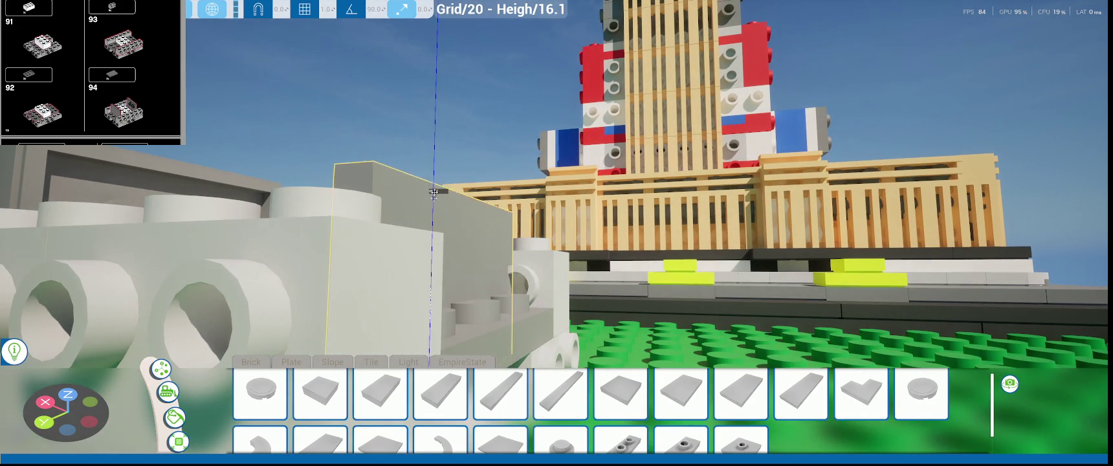
{"action": "scroll", "coordinate": [428, 110], "scroll_direction": "up", "scroll_amount": 3}
{"action": "scroll", "coordinate": [557, 227], "scroll_direction": "down", "scroll_amount": 3}
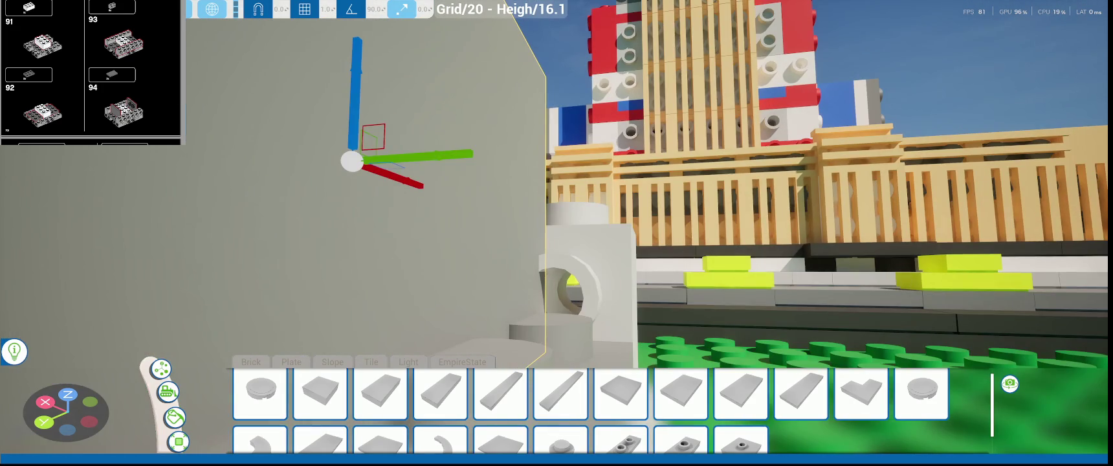
{"action": "scroll", "coordinate": [405, 150], "scroll_direction": "down", "scroll_amount": 3}
{"action": "scroll", "coordinate": [405, 150], "scroll_direction": "up", "scroll_amount": 5}
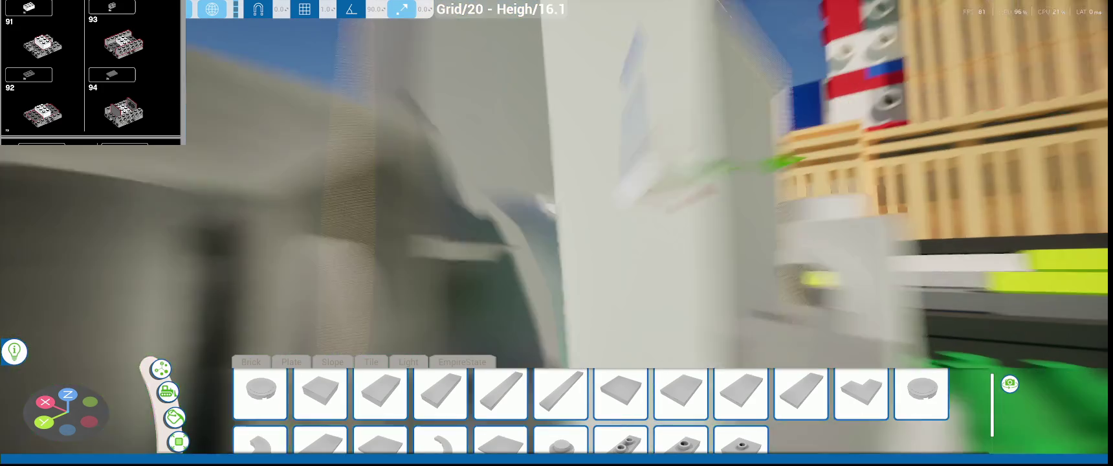
{"action": "right_click_drag", "start_coordinate": [420, 147], "coordinate": [420, 148]}
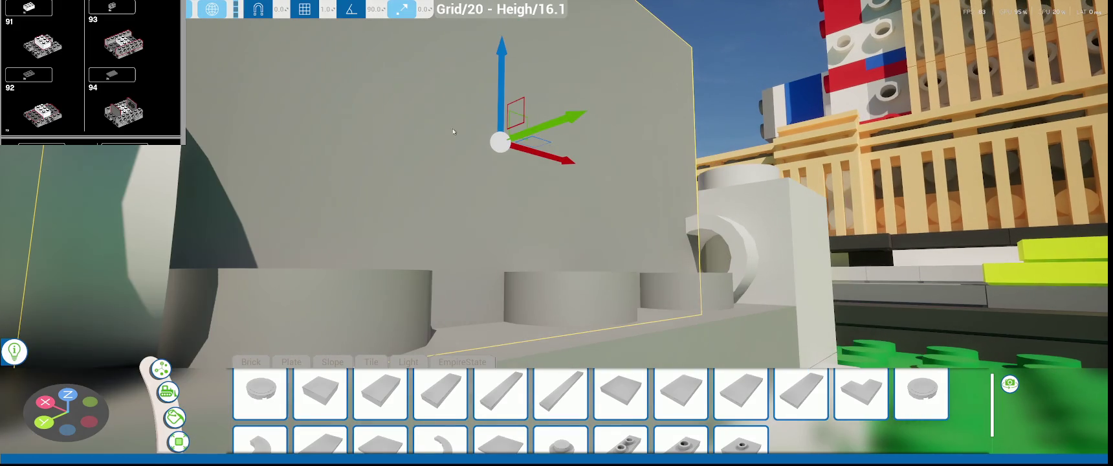
- Raise the upright brick further and slide it left along X
{"action": "left_click_drag", "start_coordinate": [499, 99], "coordinate": [507, 78]}
{"action": "scroll", "coordinate": [506, 78], "scroll_direction": "down", "scroll_amount": 5}
{"action": "right_click_drag", "start_coordinate": [507, 78], "coordinate": [453, 78]}
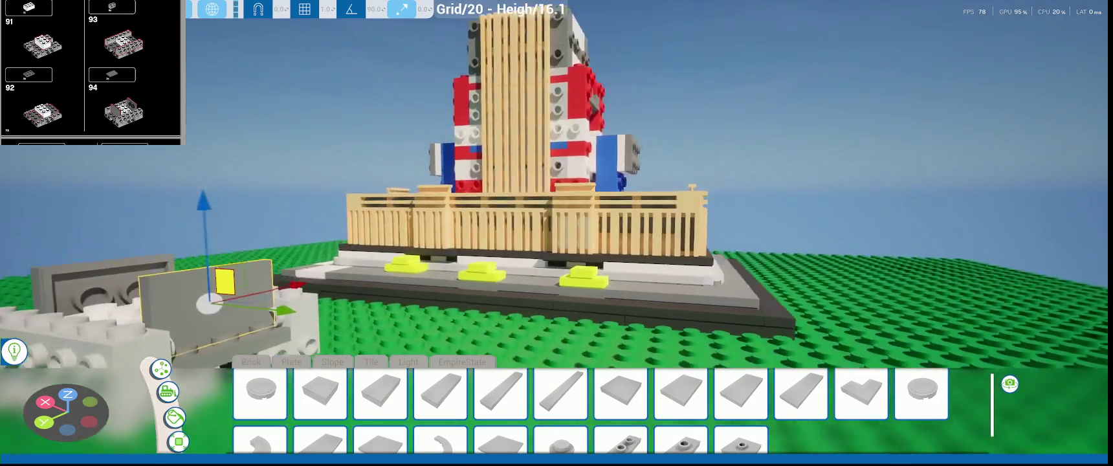
{"action": "scroll", "coordinate": [531, 178], "scroll_direction": "up", "scroll_amount": 5}
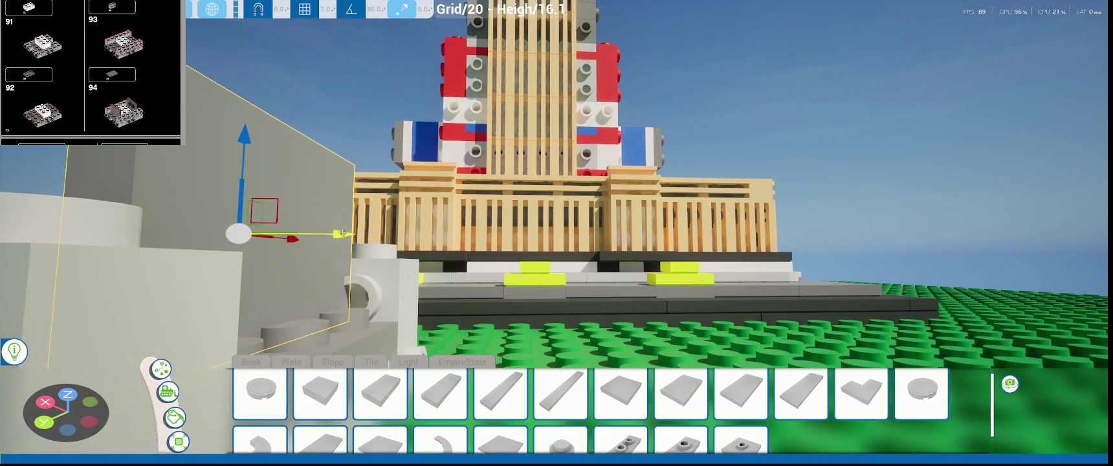
{"action": "left_click_drag", "start_coordinate": [342, 233], "coordinate": [317, 236]}
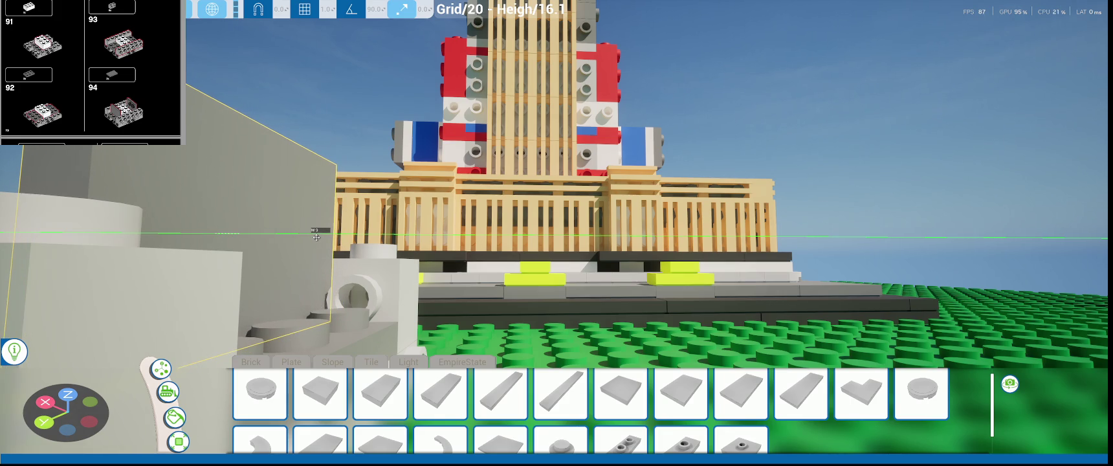
{"action": "key", "text": "f"}
{"action": "scroll", "coordinate": [481, 314], "scroll_direction": "up", "scroll_amount": 2}
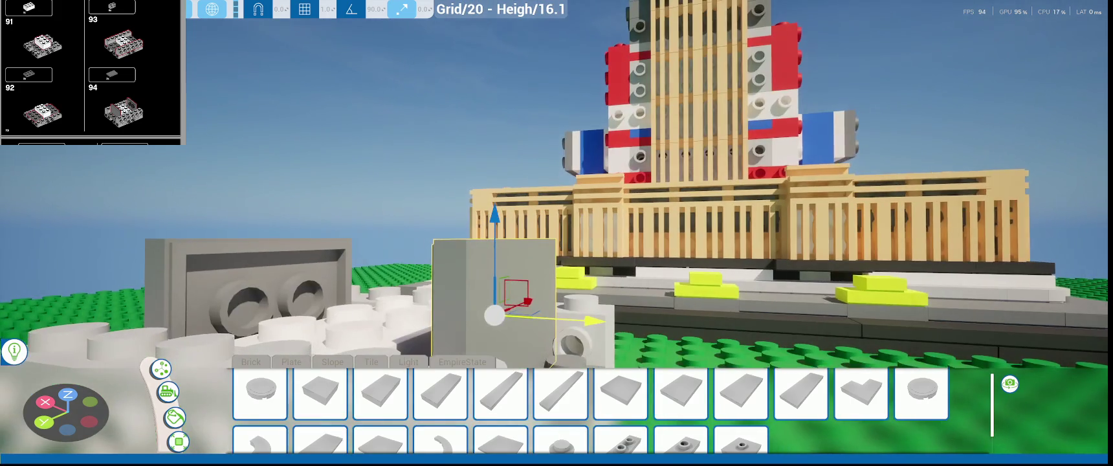
{"action": "scroll", "coordinate": [480, 315], "scroll_direction": "up", "scroll_amount": 2}
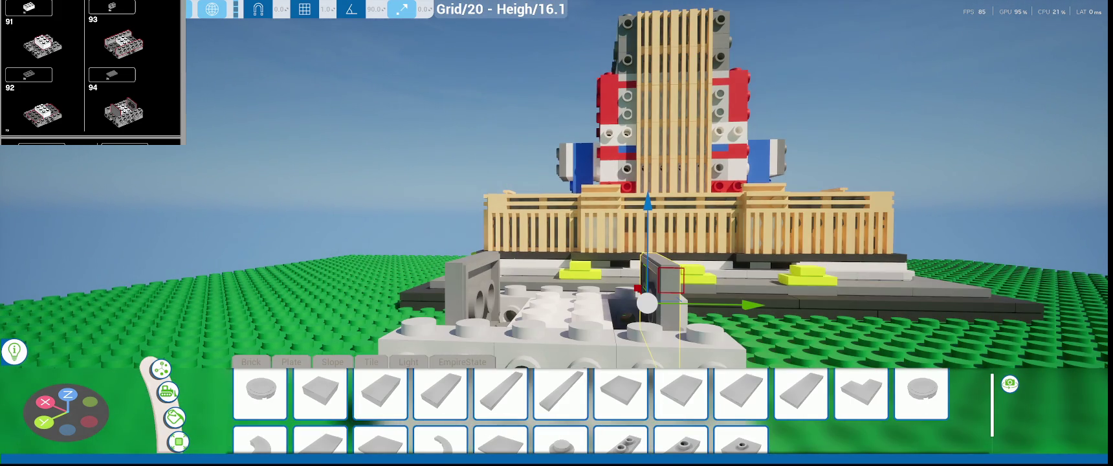
{"action": "scroll", "coordinate": [91, 73], "scroll_direction": "down", "scroll_amount": 3}
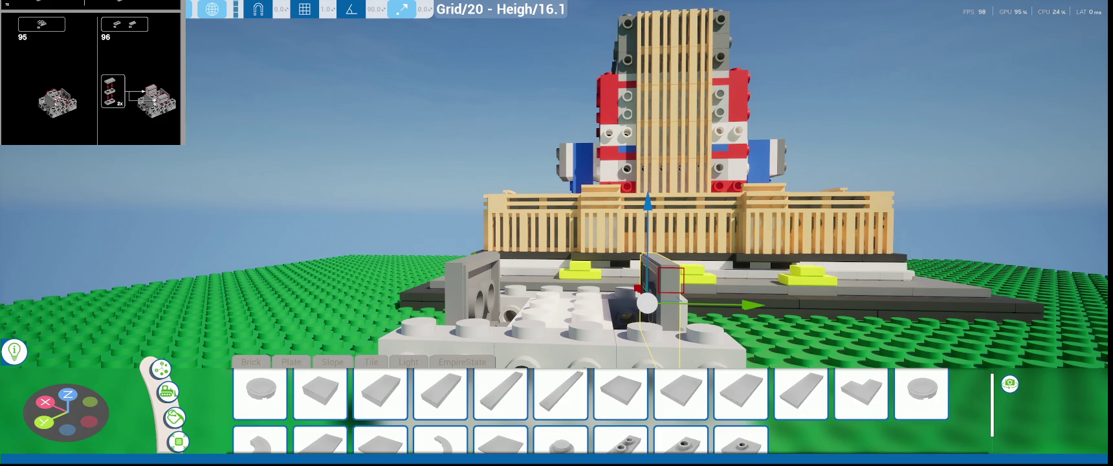
- Place a side-stud plate from the Empire State parts on the structure's front
{"action": "scroll", "coordinate": [90, 73], "scroll_direction": "up", "scroll_amount": 3}
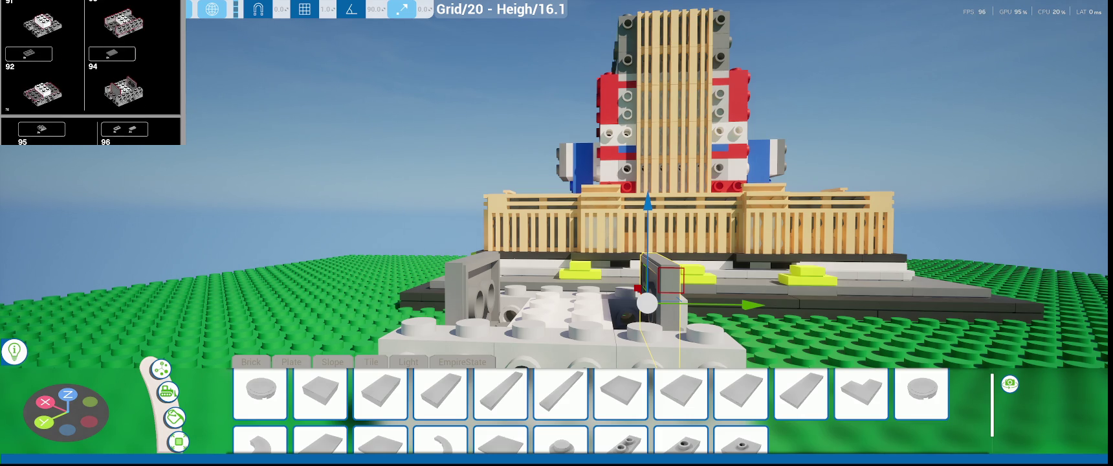
{"action": "scroll", "coordinate": [91, 73], "scroll_direction": "down", "scroll_amount": 3}
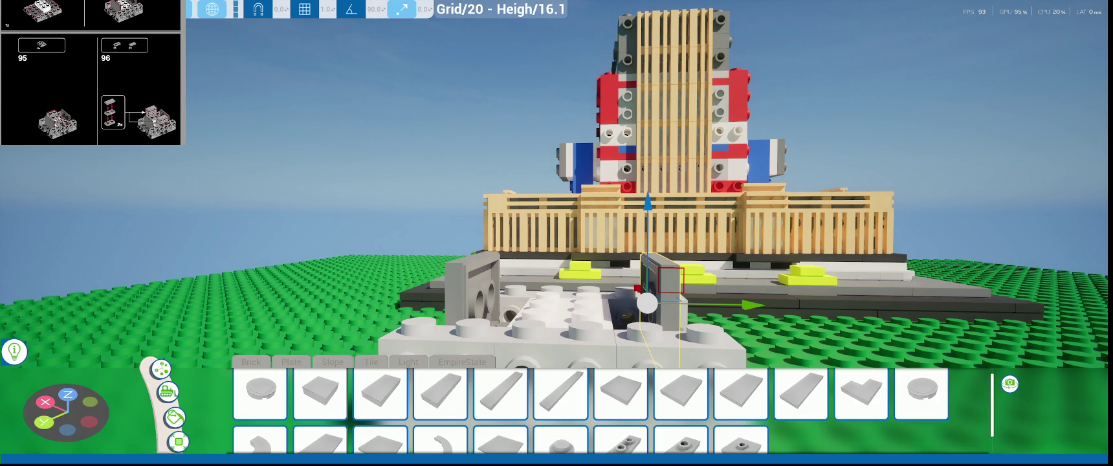
{"action": "scroll", "coordinate": [435, 277], "scroll_direction": "down", "scroll_amount": 3}
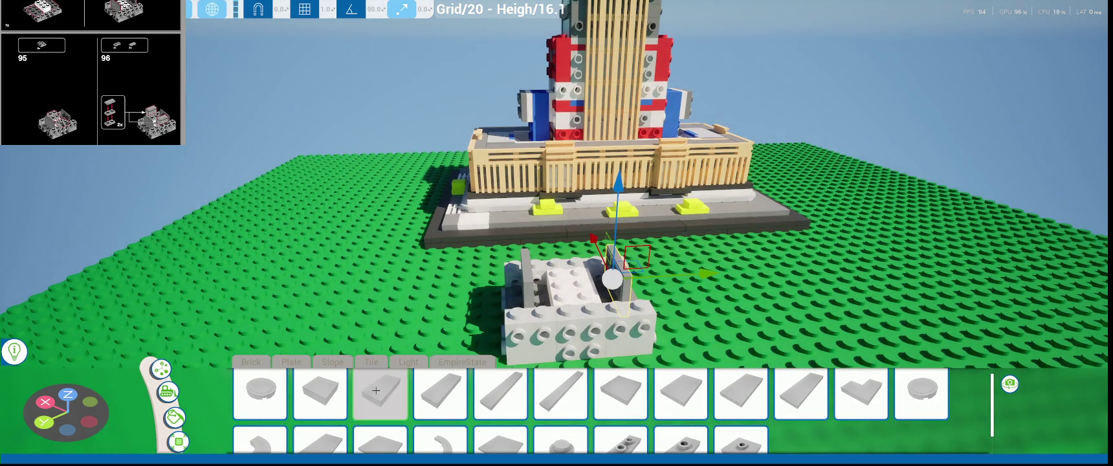
{"action": "left_click", "coordinate": [444, 363]}
{"action": "scroll", "coordinate": [517, 414], "scroll_direction": "down", "scroll_amount": 1}
{"action": "left_click", "coordinate": [560, 433]}
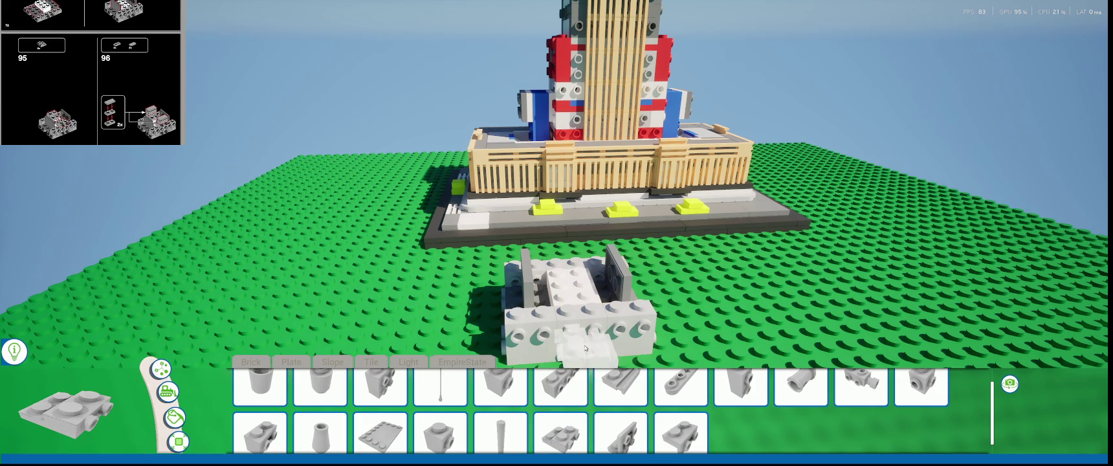
{"action": "left_click", "coordinate": [581, 332]}
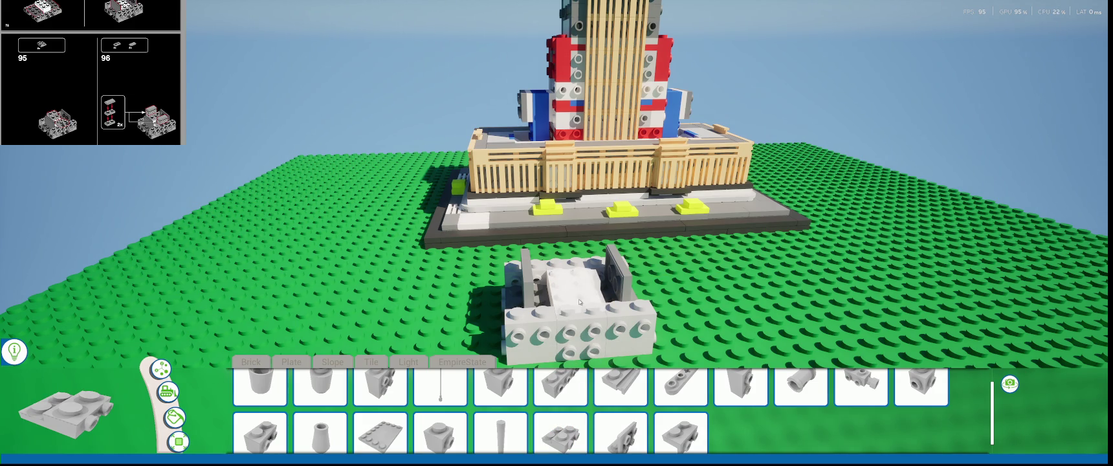
- Select a piece on the grey structure and slide it up and left along X
{"action": "mouse_move", "coordinate": [579, 308]}
{"action": "middle_mouse_down"}
{"action": "mouse_move", "coordinate": [527, 316]}
{"action": "mouse_move", "coordinate": [513, 306]}
{"action": "middle_mouse_up"}
{"action": "left_click", "coordinate": [527, 316]}
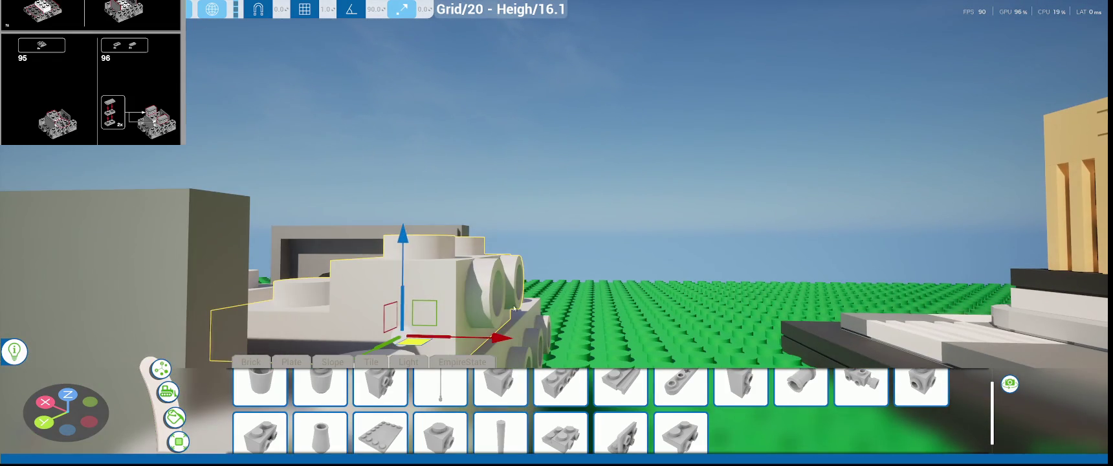
{"action": "left_click_drag", "start_coordinate": [513, 306], "coordinate": [512, 334]}
{"action": "scroll", "coordinate": [513, 334], "scroll_direction": "up", "scroll_amount": 2}
{"action": "mouse_move", "coordinate": [423, 194]}
{"action": "left_mouse_down"}
{"action": "mouse_move", "coordinate": [420, 184]}
{"action": "mouse_move", "coordinate": [422, 194]}
{"action": "left_mouse_up"}
{"action": "right_click_drag", "start_coordinate": [515, 220], "coordinate": [607, 273]}
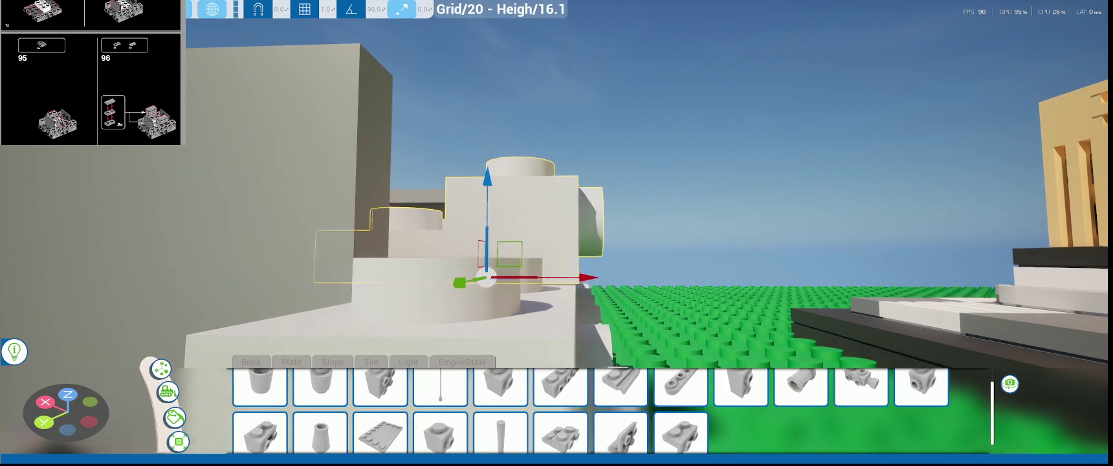
{"action": "left_click_drag", "start_coordinate": [592, 277], "coordinate": [586, 277]}
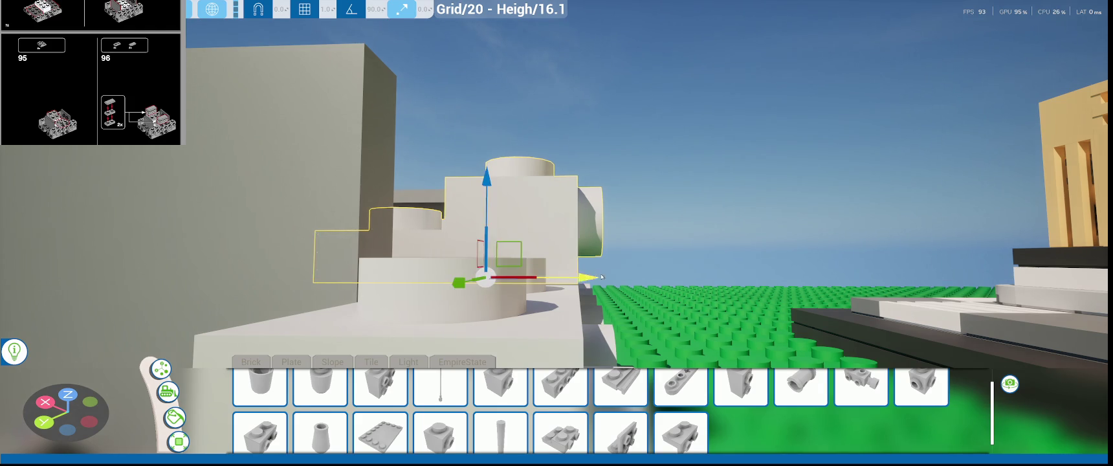
{"action": "right_click_drag", "start_coordinate": [585, 278], "coordinate": [971, 285]}
{"action": "mouse_move", "coordinate": [970, 284]}
{"action": "left_mouse_down"}
{"action": "mouse_move", "coordinate": [708, 284]}
{"action": "mouse_move", "coordinate": [720, 285]}
{"action": "left_mouse_up"}
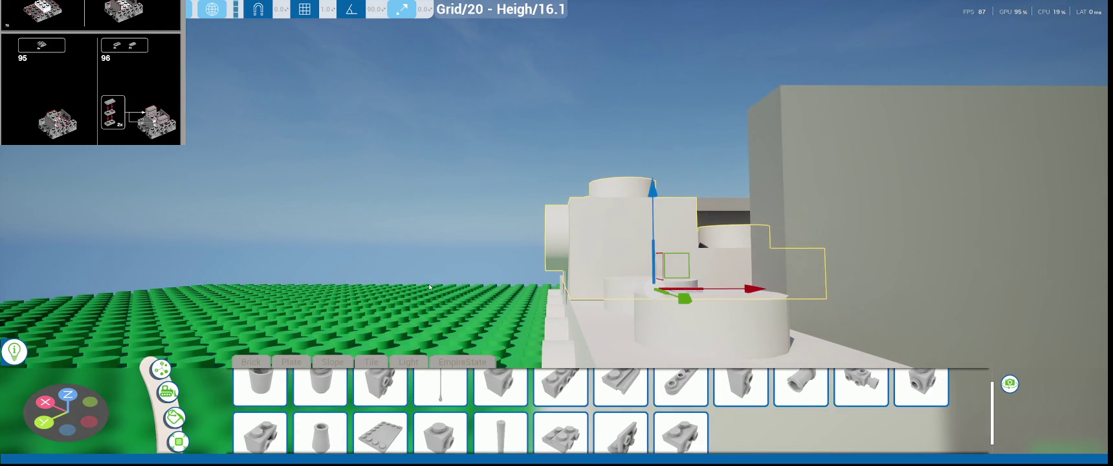
{"action": "right_click_drag", "start_coordinate": [431, 287], "coordinate": [751, 336]}
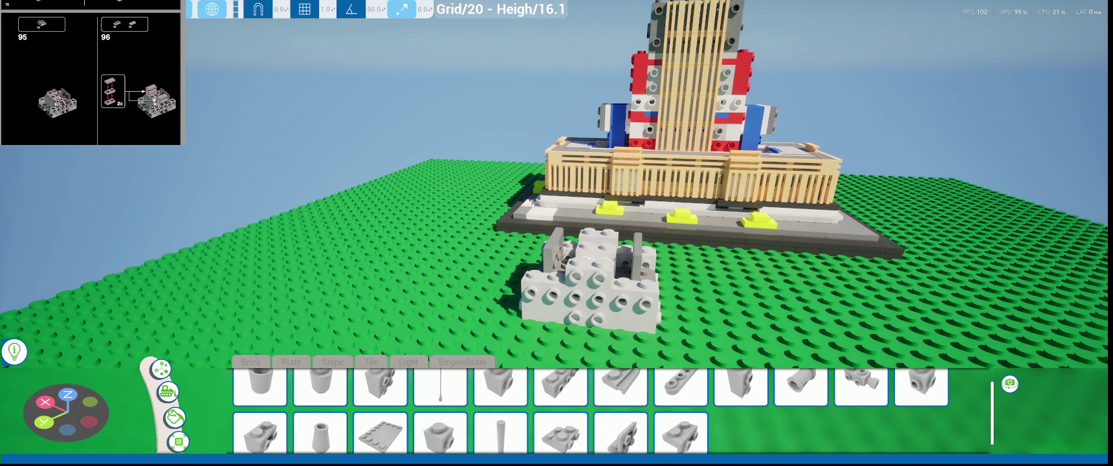
- Bring the sub-assembly into view and pick a 1x2 plate from the plates category
{"action": "right_click_drag", "start_coordinate": [465, 260], "coordinate": [362, 311]}
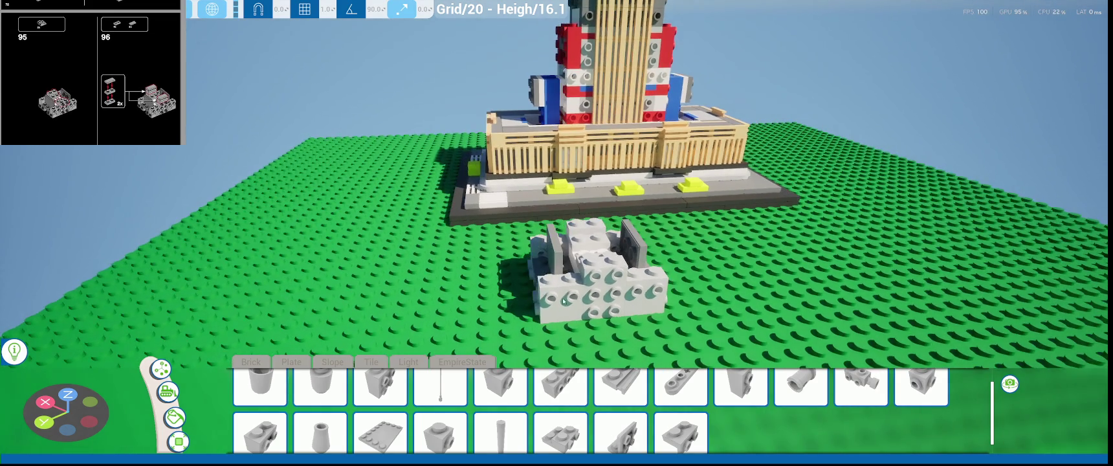
{"action": "key", "text": "w"}
{"action": "left_click", "coordinate": [259, 363]}
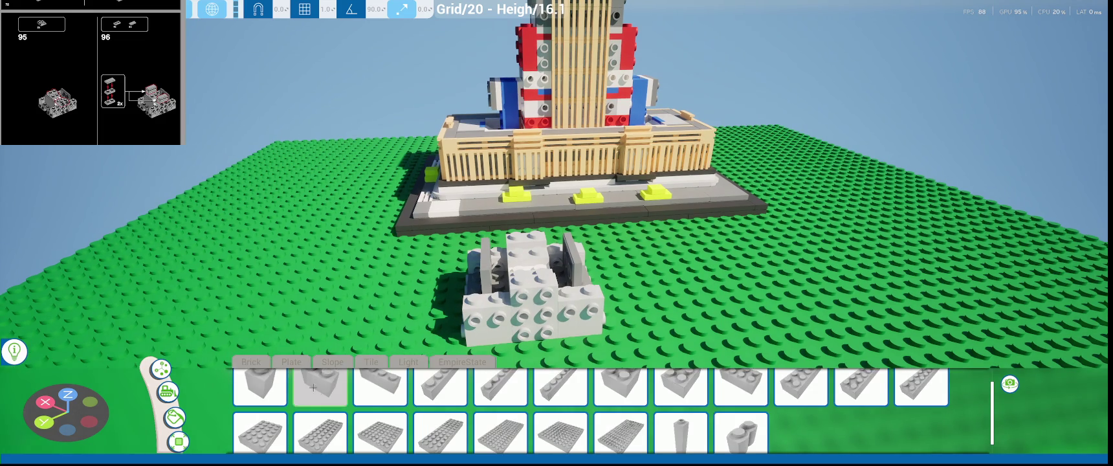
{"action": "left_click", "coordinate": [286, 363]}
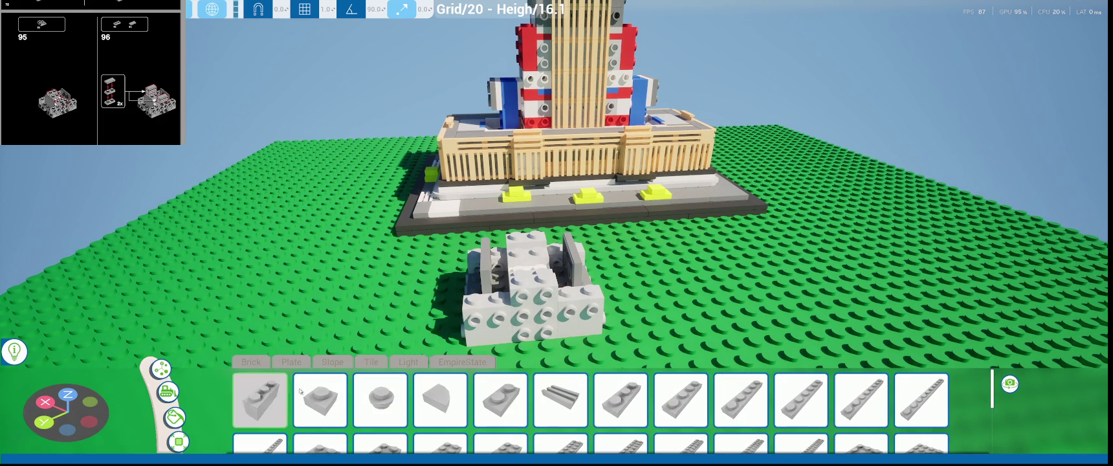
{"action": "left_click", "coordinate": [500, 400]}
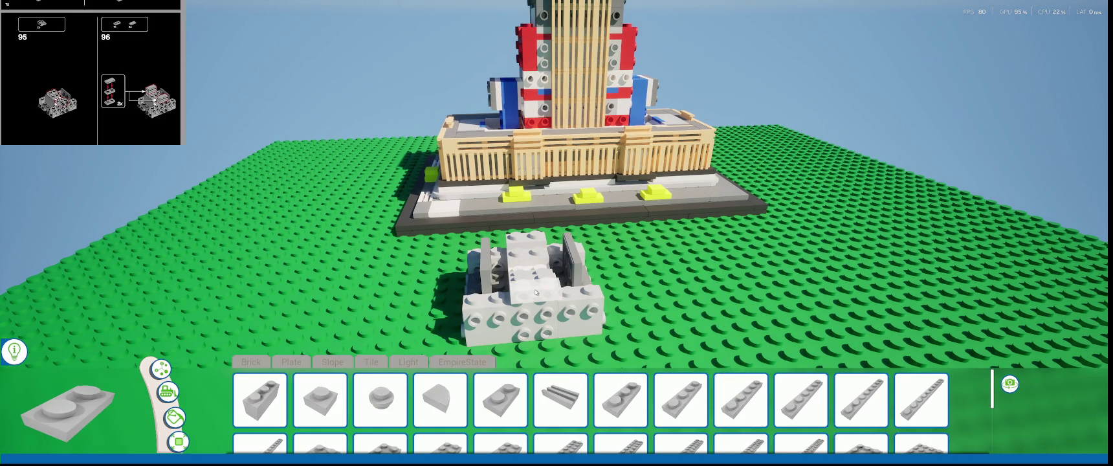
- Select a flat tile from the tiles category as the current piece
{"action": "right_click_drag", "start_coordinate": [536, 281], "coordinate": [585, 276]}
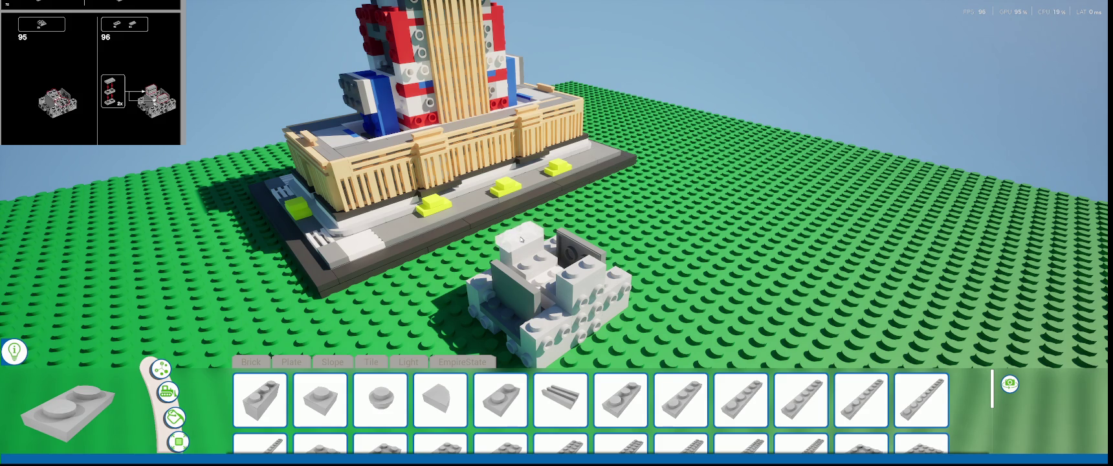
{"action": "left_click", "coordinate": [408, 362]}
{"action": "left_click", "coordinate": [370, 362]}
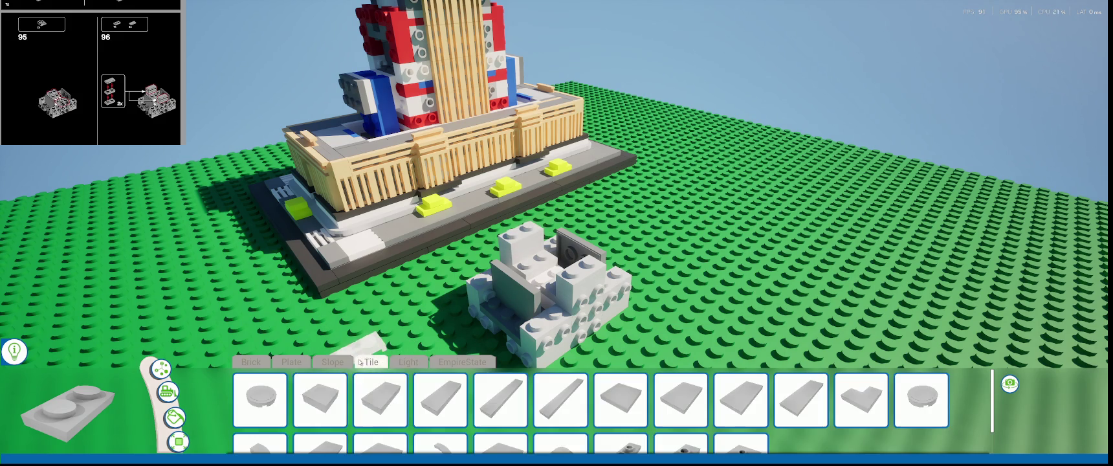
{"action": "left_click", "coordinate": [380, 387]}
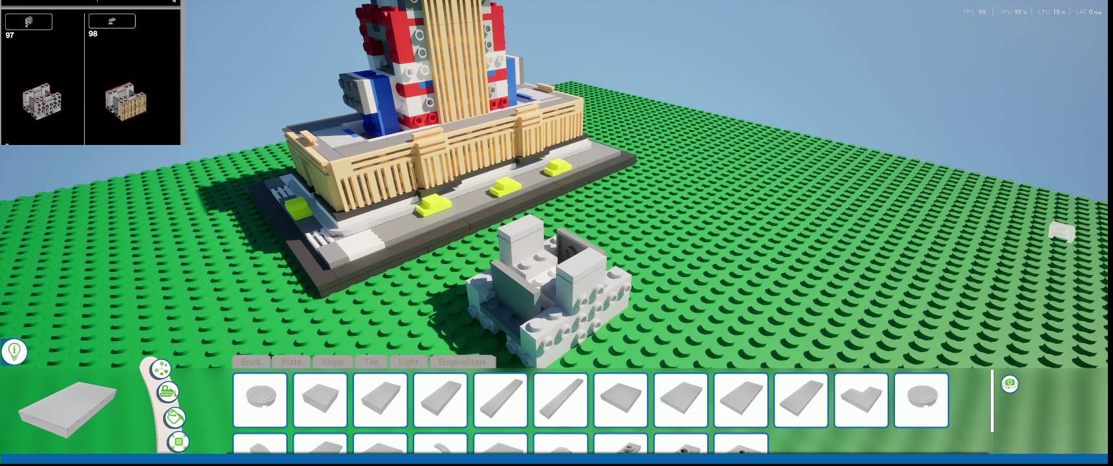
- Place a side-stud brick from the EmpireState parts set onto the sub-assembly
{"action": "scroll", "coordinate": [603, 427], "scroll_direction": "down", "scroll_amount": 1}
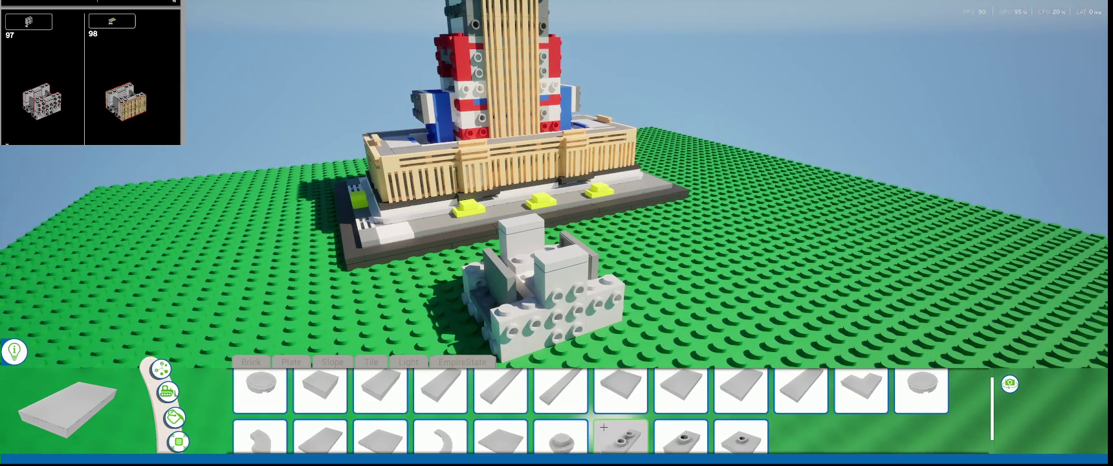
{"action": "scroll", "coordinate": [603, 427], "scroll_direction": "up", "scroll_amount": 1}
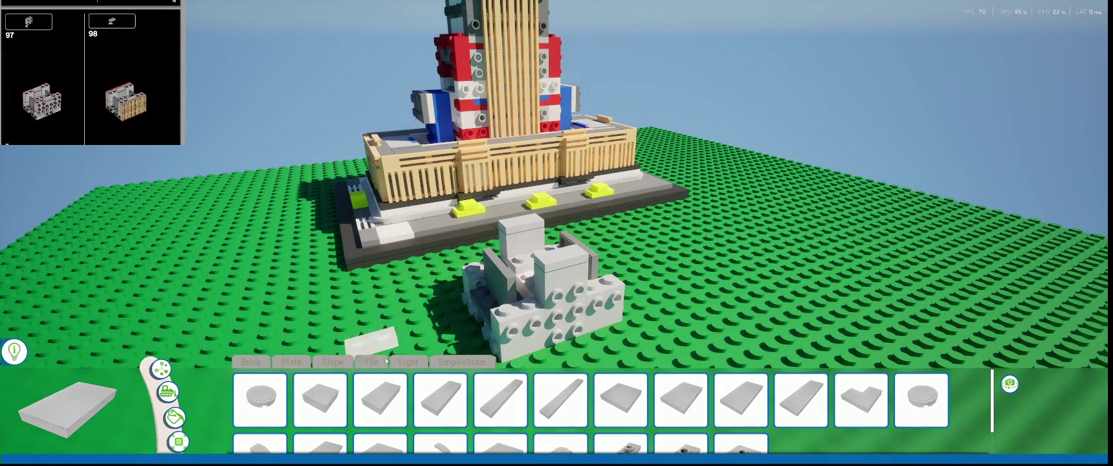
{"action": "left_click", "coordinate": [291, 362]}
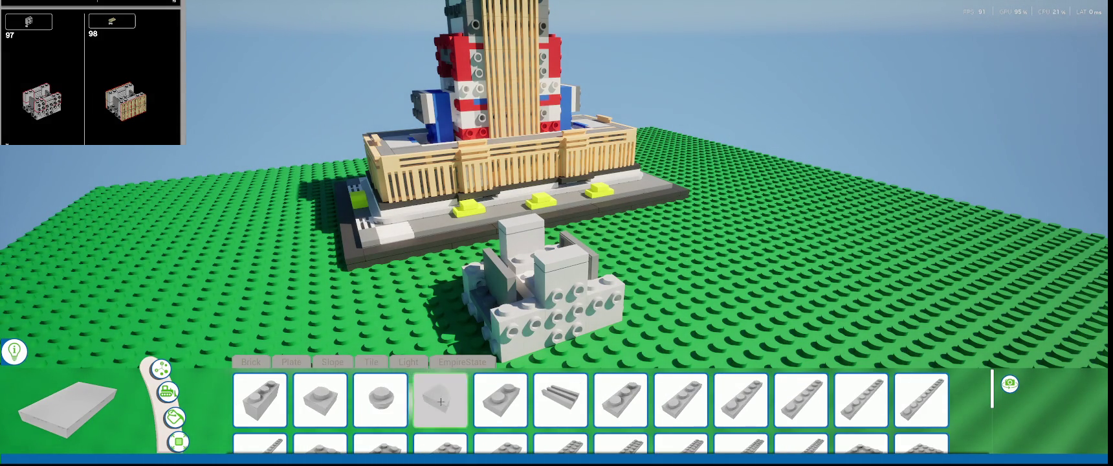
{"action": "scroll", "coordinate": [436, 401], "scroll_direction": "down", "scroll_amount": 1}
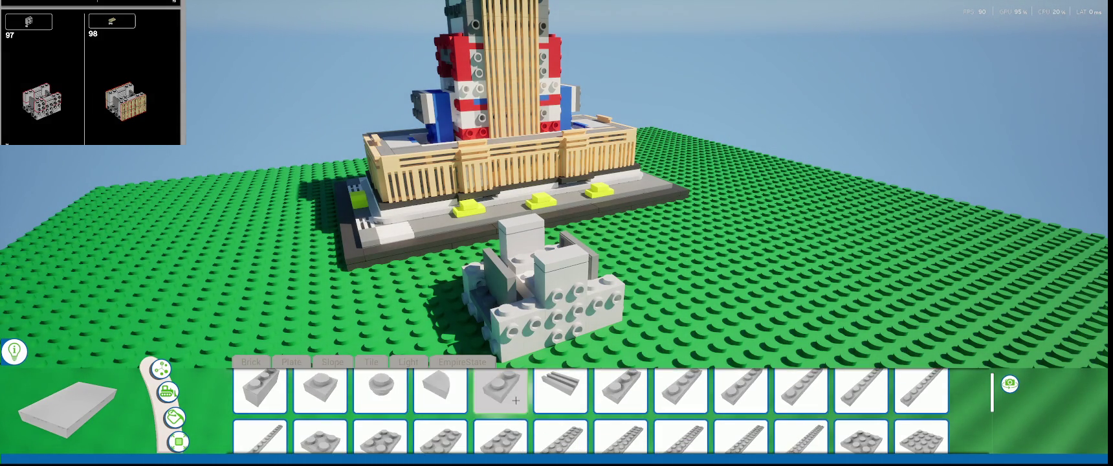
{"action": "left_click", "coordinate": [456, 363]}
{"action": "scroll", "coordinate": [534, 408], "scroll_direction": "up", "scroll_amount": 1}
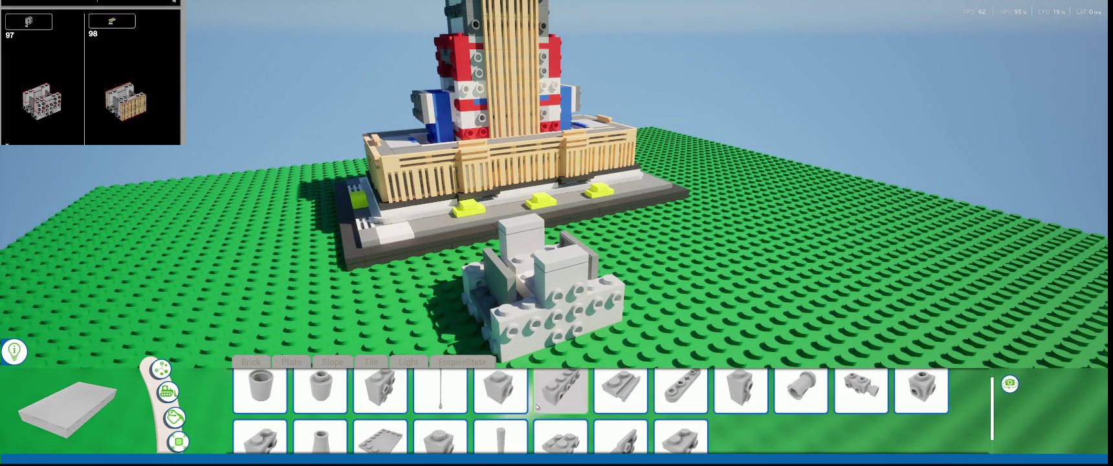
{"action": "scroll", "coordinate": [679, 395], "scroll_direction": "up", "scroll_amount": 1}
{"action": "left_click", "coordinate": [386, 383]}
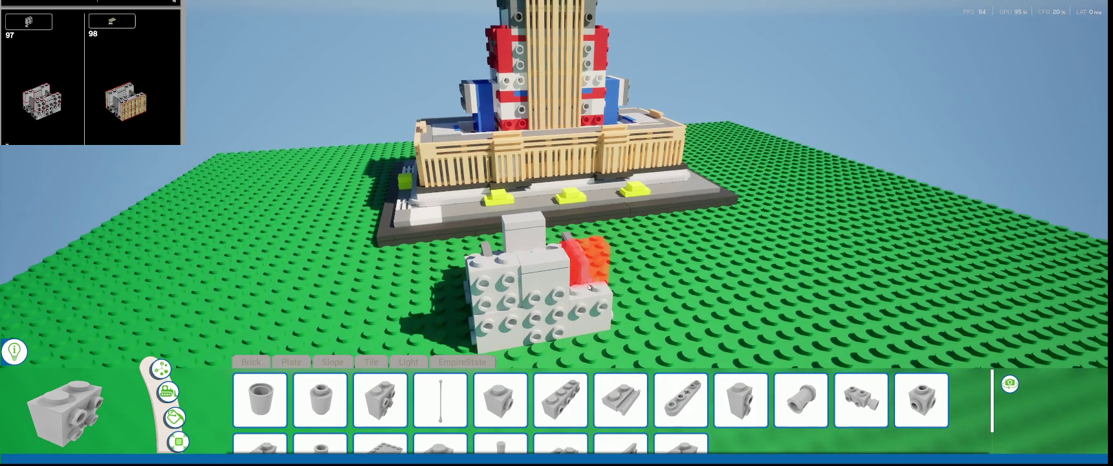
{"action": "left_click", "coordinate": [583, 260]}
- Select the front side-stud brick and slide it along X into line
{"action": "right_click_drag", "start_coordinate": [582, 260], "coordinate": [591, 278]}
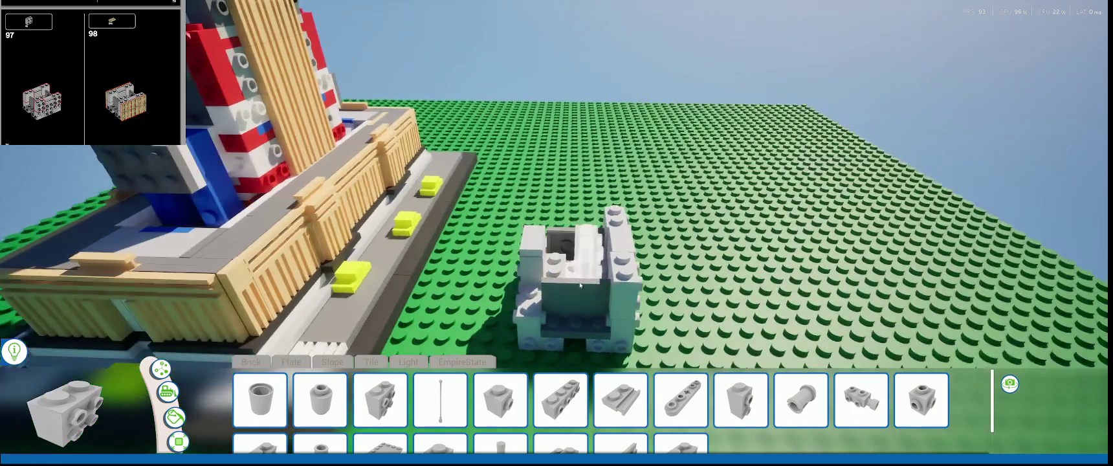
{"action": "mouse_move", "coordinate": [501, 255]}
{"action": "right_mouse_down"}
{"action": "mouse_move", "coordinate": [492, 213]}
{"action": "mouse_move", "coordinate": [485, 225]}
{"action": "right_mouse_up"}
{"action": "scroll", "coordinate": [484, 225], "scroll_direction": "up", "scroll_amount": 2}
{"action": "left_click", "coordinate": [485, 225]}
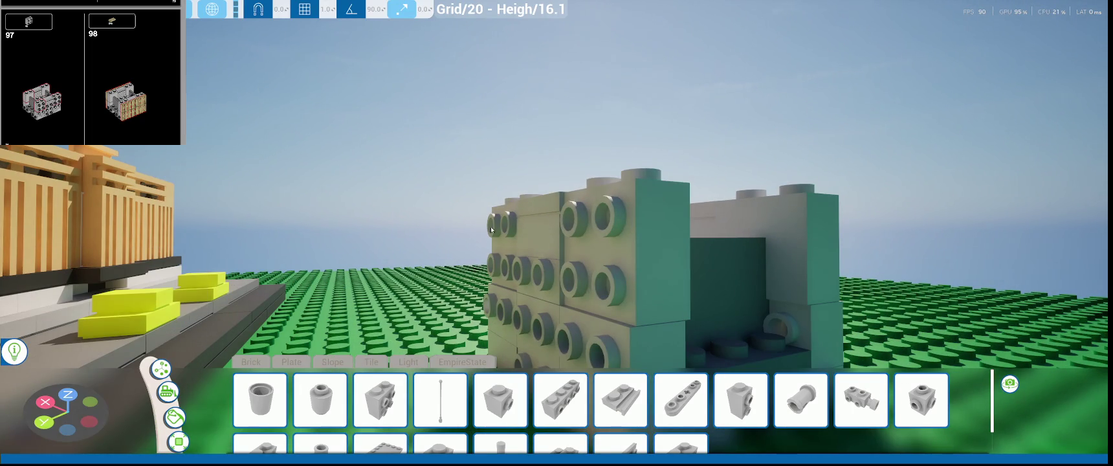
{"action": "left_click", "coordinate": [505, 234]}
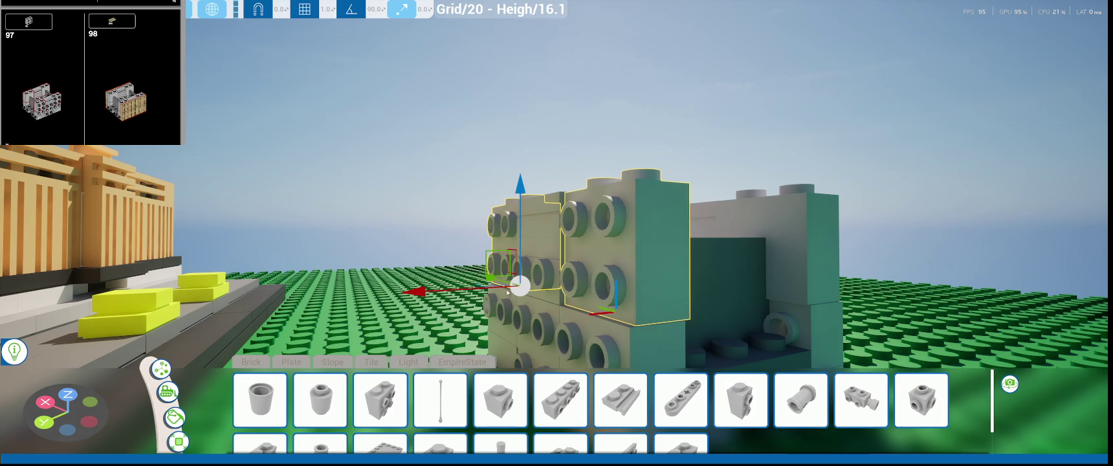
{"action": "left_click_drag", "start_coordinate": [458, 289], "coordinate": [455, 289]}
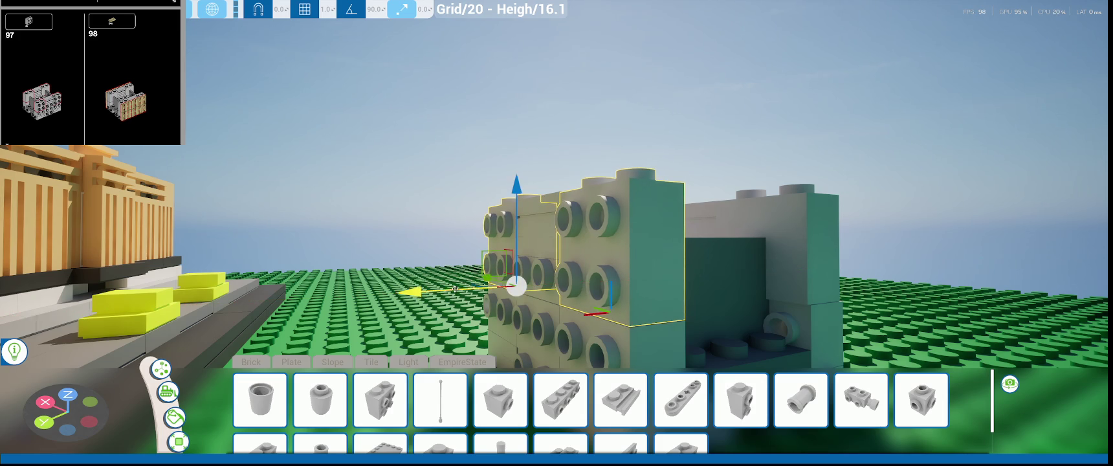
{"action": "right_click_drag", "start_coordinate": [452, 334], "coordinate": [449, 254]}
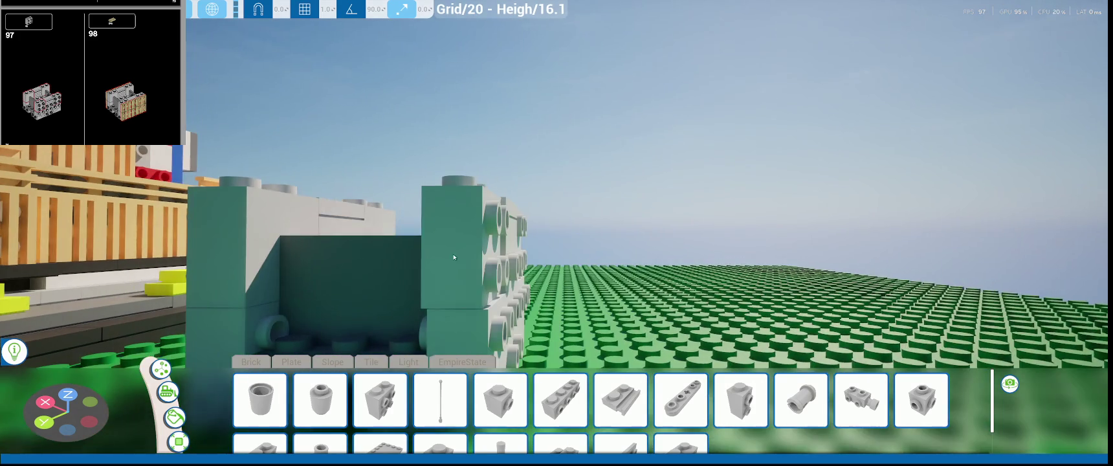
{"action": "right_click_drag", "start_coordinate": [495, 251], "coordinate": [453, 278]}
{"action": "left_click_drag", "start_coordinate": [388, 293], "coordinate": [409, 294]}
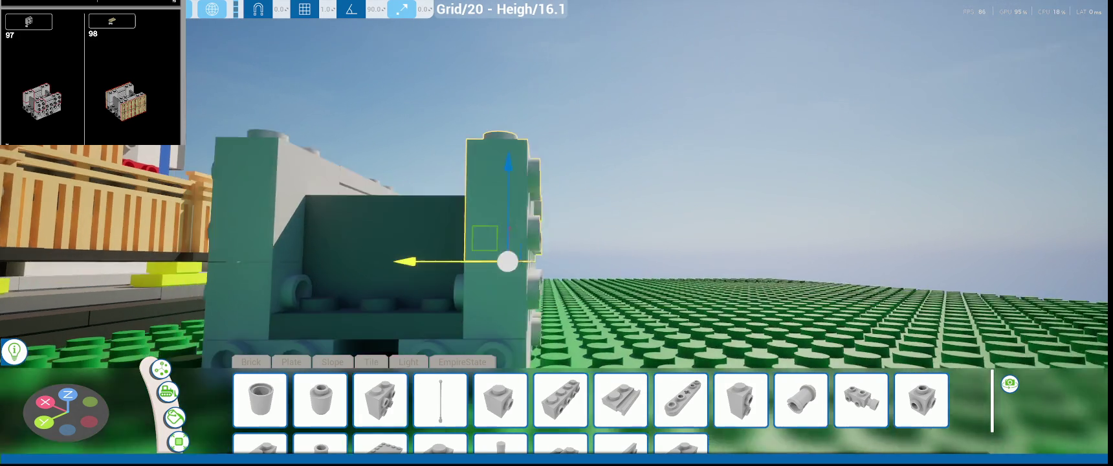
{"action": "right_click_drag", "start_coordinate": [409, 293], "coordinate": [674, 331]}
{"action": "mouse_move", "coordinate": [671, 297]}
{"action": "right_mouse_down"}
{"action": "mouse_move", "coordinate": [610, 297]}
{"action": "mouse_move", "coordinate": [653, 291]}
{"action": "right_mouse_up"}
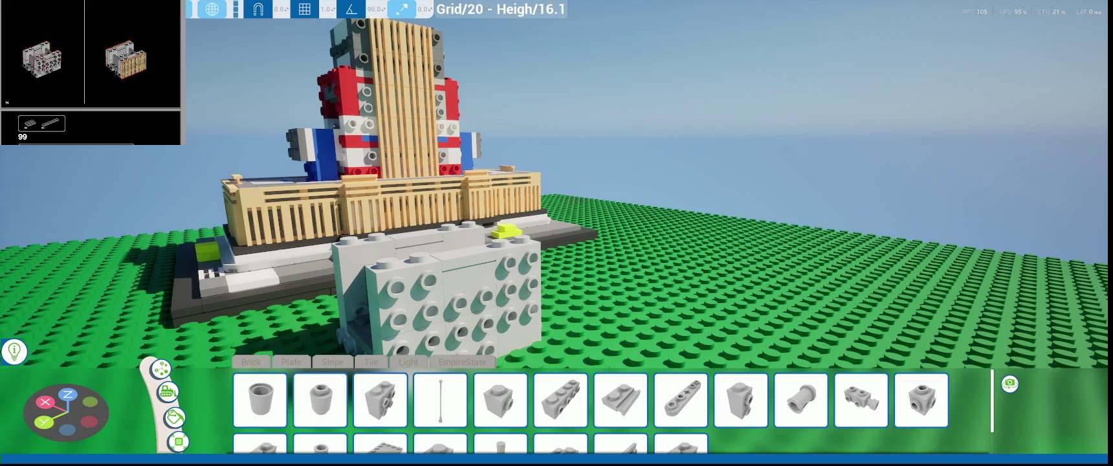
- Choose the grooved plate from the plates category as the current piece
{"action": "right_click_drag", "start_coordinate": [524, 262], "coordinate": [326, 309]}
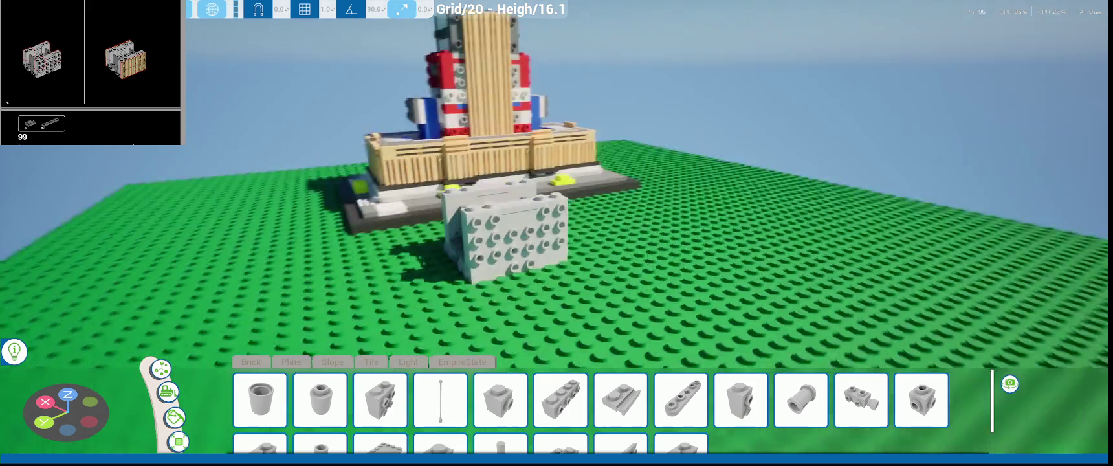
{"action": "scroll", "coordinate": [496, 241], "scroll_direction": "up", "scroll_amount": 3}
{"action": "left_click", "coordinate": [440, 399]}
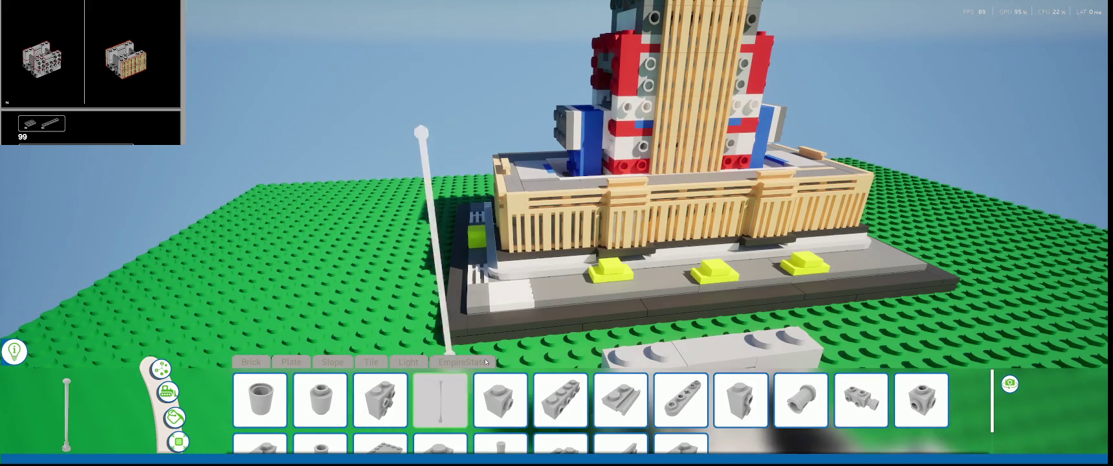
{"action": "scroll", "coordinate": [414, 343], "scroll_direction": "up", "scroll_amount": 2}
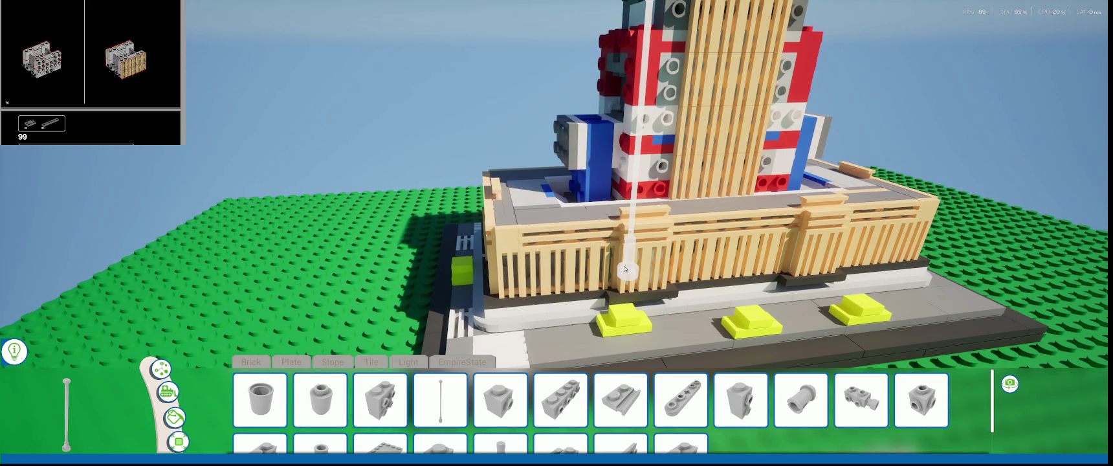
{"action": "scroll", "coordinate": [624, 268], "scroll_direction": "down", "scroll_amount": 2}
{"action": "scroll", "coordinate": [518, 311], "scroll_direction": "down", "scroll_amount": 3}
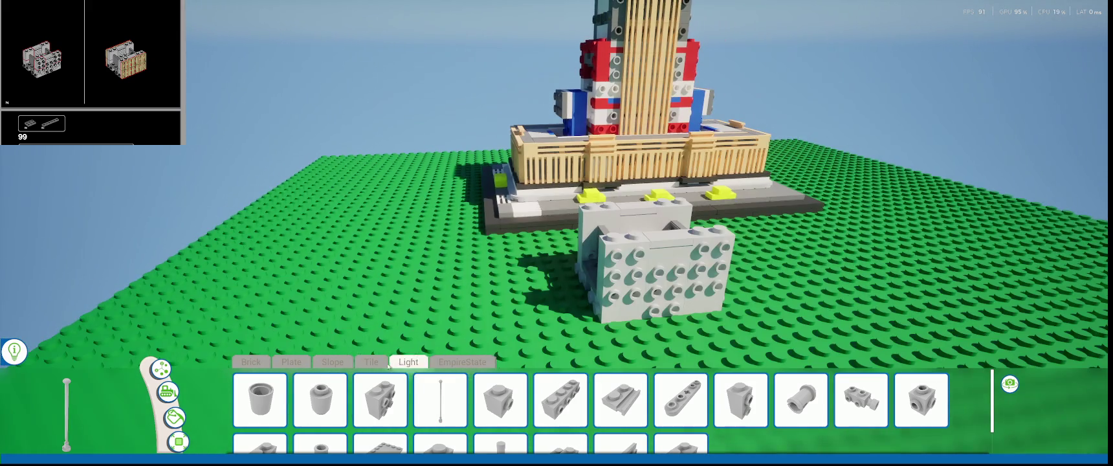
{"action": "left_click", "coordinate": [326, 363]}
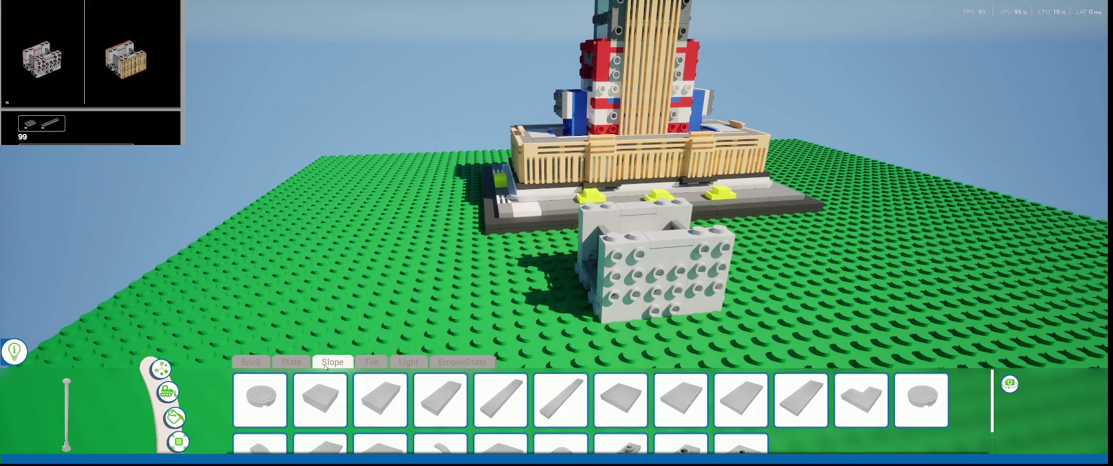
{"action": "left_click", "coordinate": [290, 362]}
{"action": "left_click", "coordinate": [560, 399]}
{"action": "scroll", "coordinate": [510, 279], "scroll_direction": "up", "scroll_amount": 3}
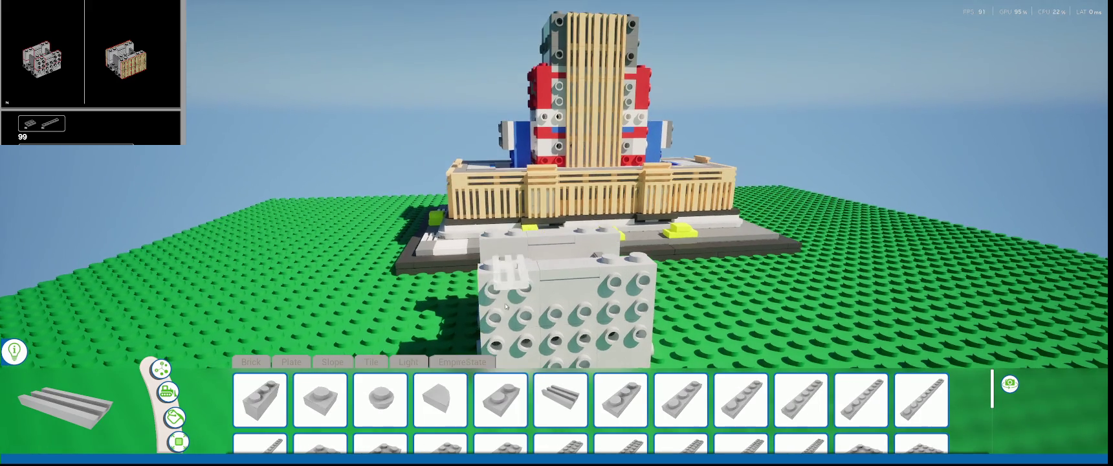
- Lay three rows of tan grooved plates across the block's front, then select them all
{"action": "middle_click_drag", "start_coordinate": [510, 278], "coordinate": [495, 286]}
{"action": "left_click_drag", "start_coordinate": [493, 288], "coordinate": [653, 279]}
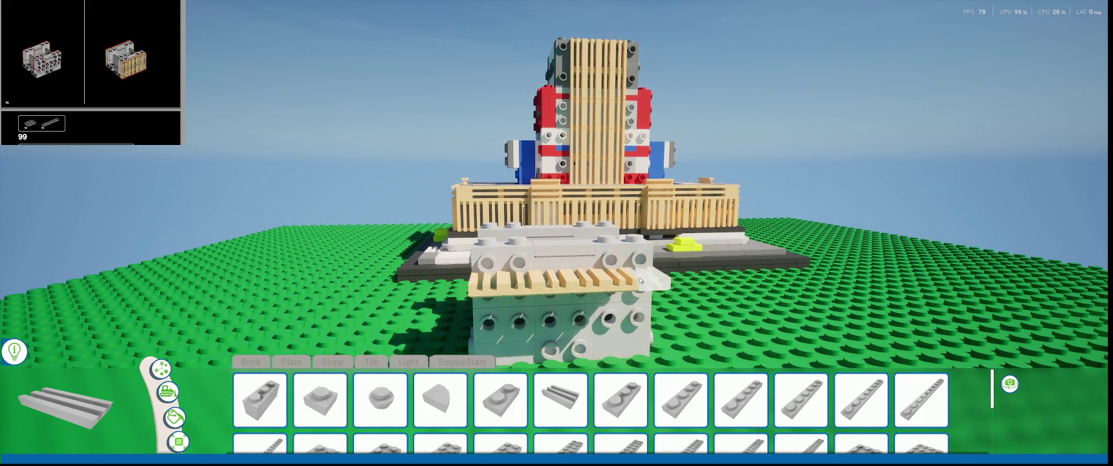
{"action": "mouse_move", "coordinate": [654, 280]}
{"action": "middle_mouse_down"}
{"action": "mouse_move", "coordinate": [525, 305]}
{"action": "mouse_move", "coordinate": [490, 295]}
{"action": "middle_mouse_up"}
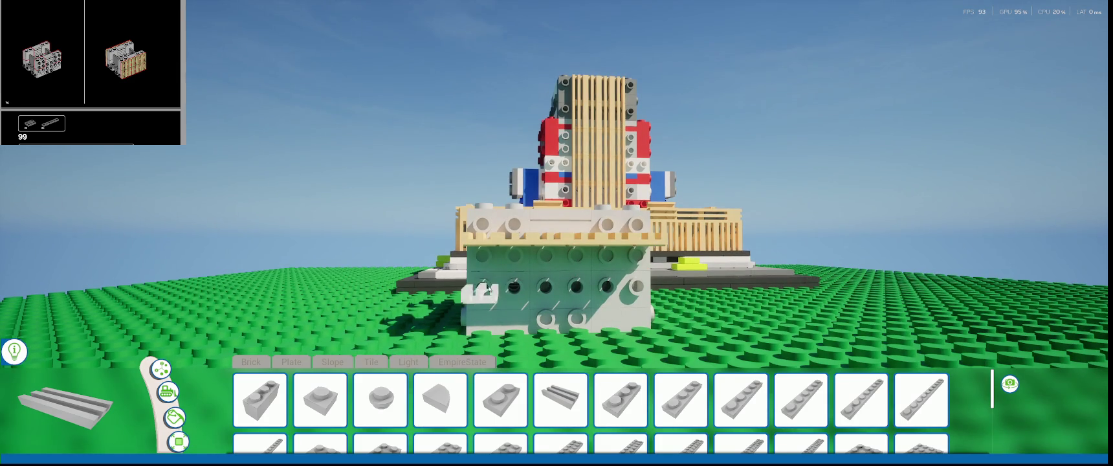
{"action": "left_click_drag", "start_coordinate": [515, 283], "coordinate": [650, 283]}
{"action": "left_click_drag", "start_coordinate": [479, 320], "coordinate": [524, 320]}
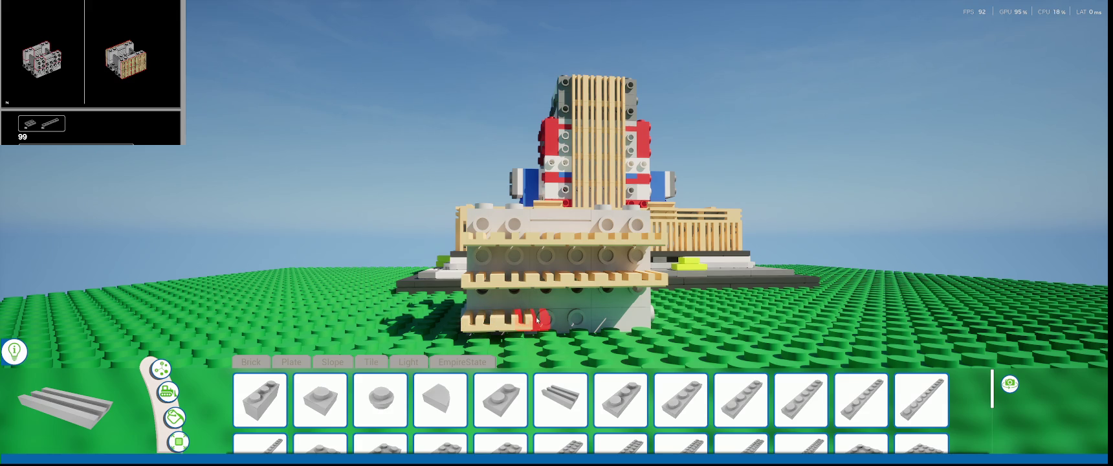
{"action": "left_click_drag", "start_coordinate": [548, 319], "coordinate": [610, 317]}
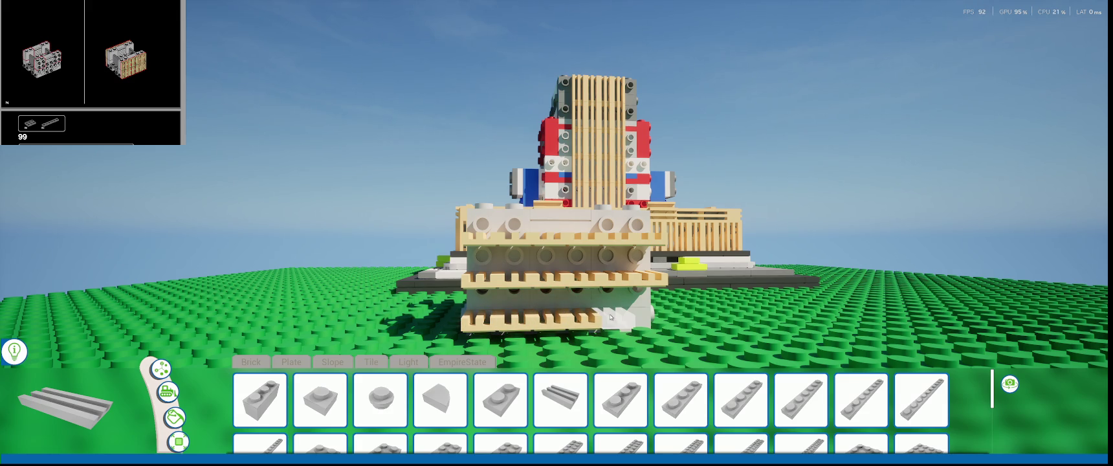
{"action": "mouse_move", "coordinate": [641, 317]}
{"action": "right_mouse_down"}
{"action": "mouse_move", "coordinate": [352, 303]}
{"action": "mouse_move", "coordinate": [426, 272]}
{"action": "mouse_move", "coordinate": [392, 208]}
{"action": "right_mouse_up"}
{"action": "left_click_drag", "start_coordinate": [466, 321], "coordinate": [468, 320]}
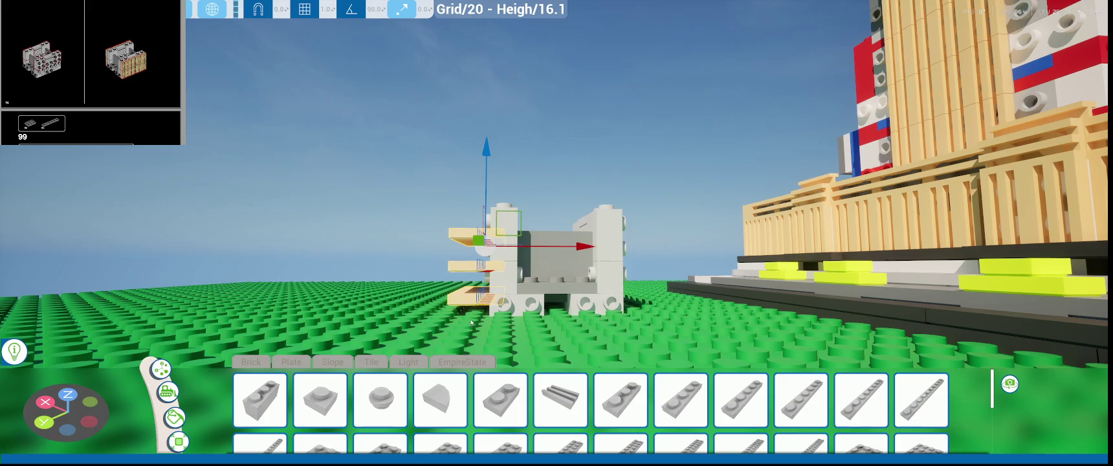
- Rotate the tan plates, nudge them right and up, then deselect the wall
{"action": "key", "text": "f"}
{"action": "key", "text": "e"}
{"action": "left_click_drag", "start_coordinate": [442, 203], "coordinate": [404, 261]}
{"action": "key", "text": "ctrl+grave"}
{"action": "key", "text": "w"}
{"action": "left_click_drag", "start_coordinate": [625, 248], "coordinate": [642, 247]}
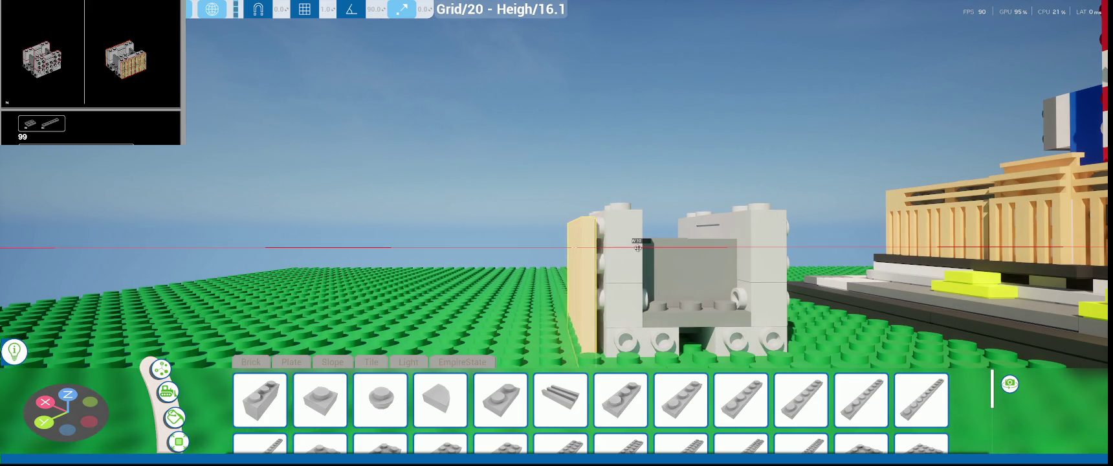
{"action": "key", "text": "f"}
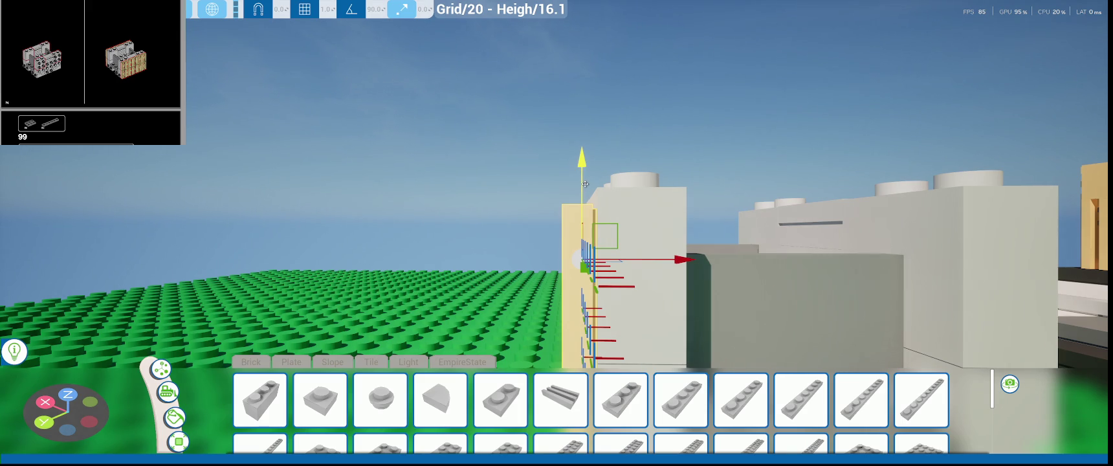
{"action": "left_click_drag", "start_coordinate": [586, 184], "coordinate": [582, 181]}
{"action": "mouse_move", "coordinate": [582, 180]}
{"action": "middle_mouse_down"}
{"action": "mouse_move", "coordinate": [681, 263]}
{"action": "mouse_move", "coordinate": [679, 194]}
{"action": "middle_mouse_up"}
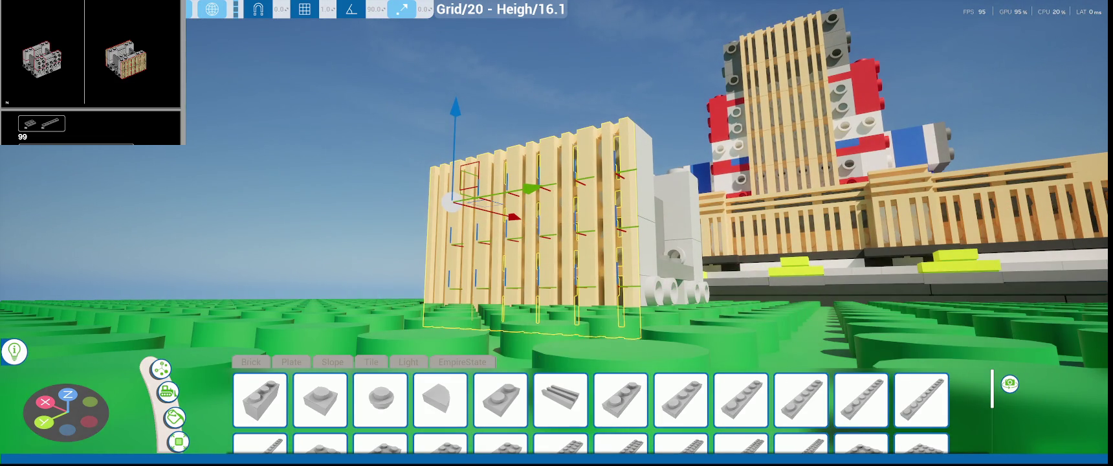
{"action": "middle_click_drag", "start_coordinate": [679, 194], "coordinate": [507, 313]}
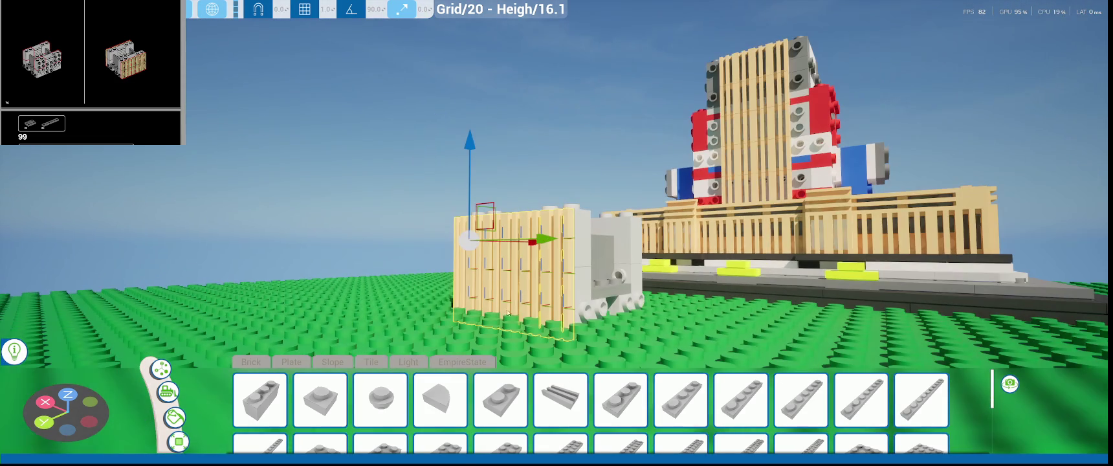
{"action": "left_click", "coordinate": [167, 391]}
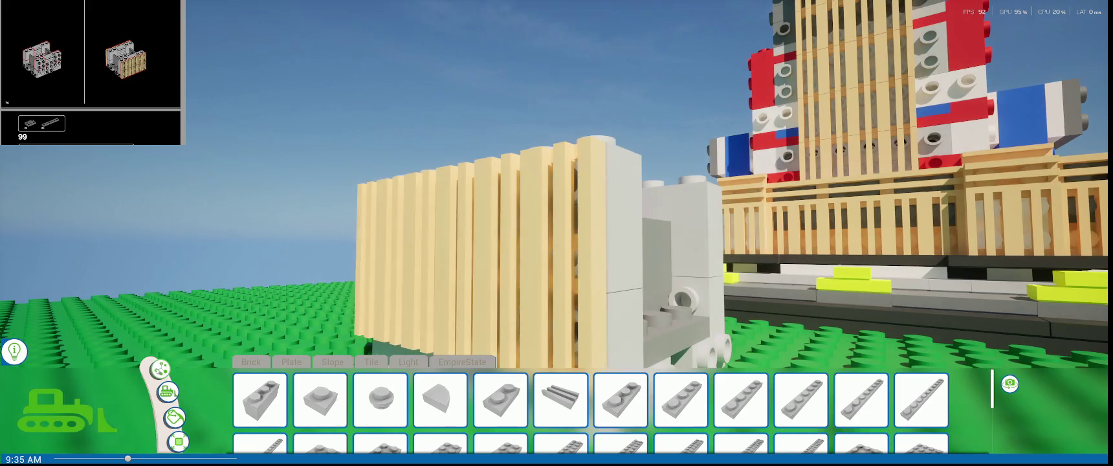
- Select the tan wall and copy it down as a second row
{"action": "left_click", "coordinate": [393, 296]}
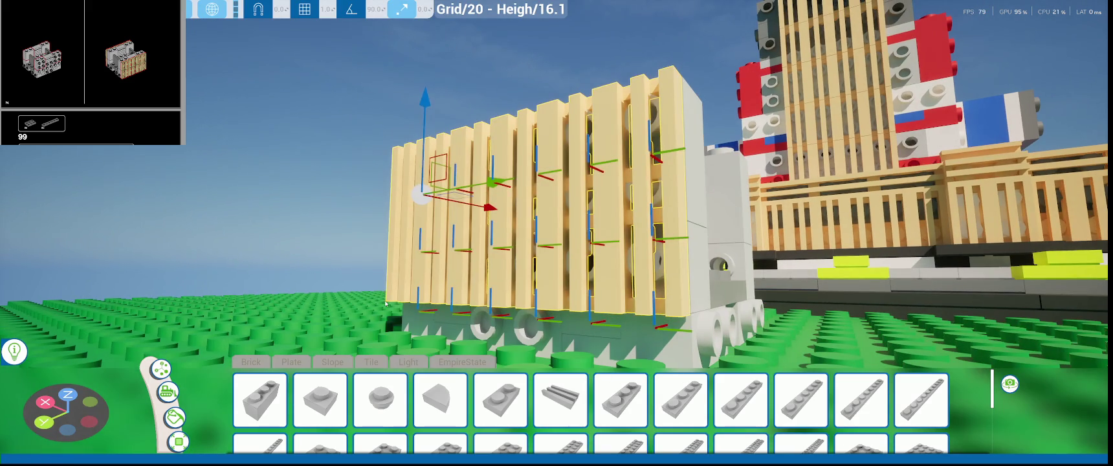
{"action": "left_click", "coordinate": [393, 295]}
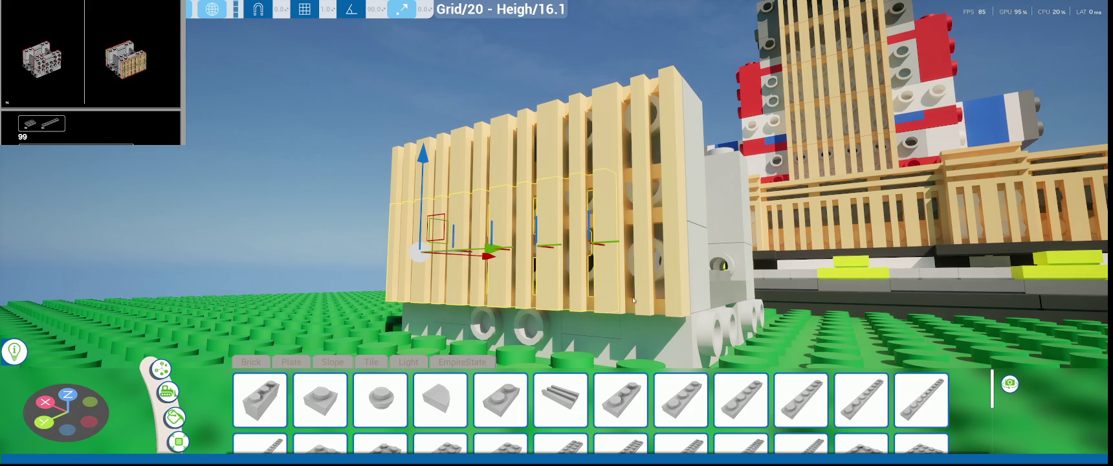
{"action": "key", "text": "Escape"}
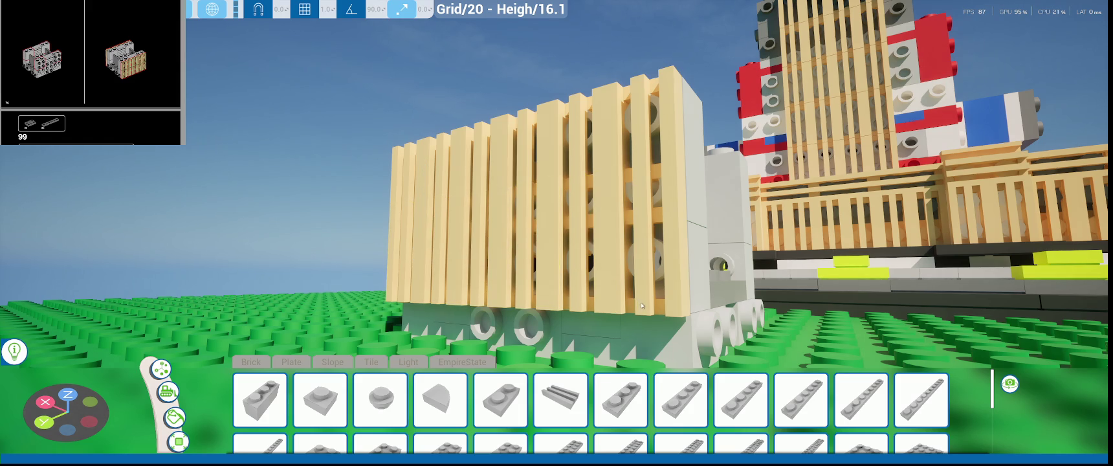
{"action": "left_click", "coordinate": [641, 305]}
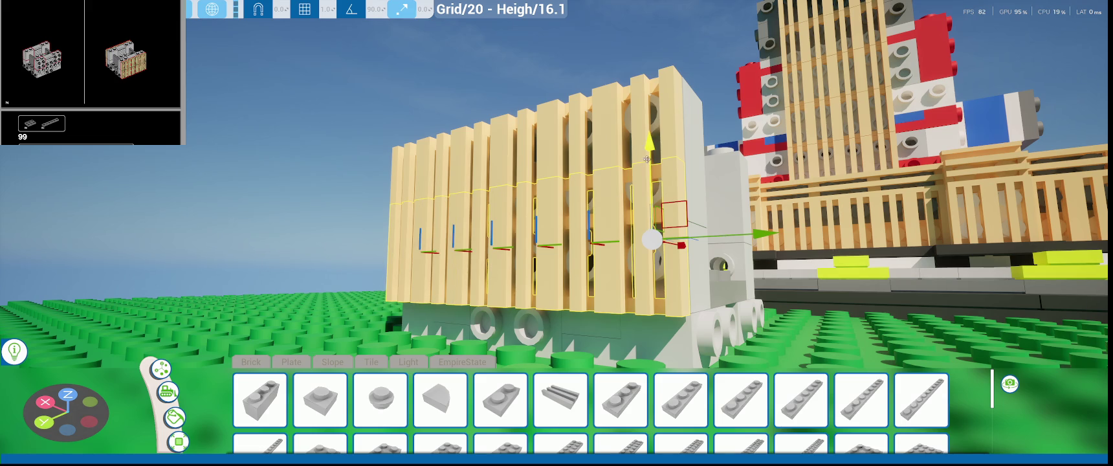
{"action": "left_click_drag", "start_coordinate": [646, 159], "coordinate": [665, 218]}
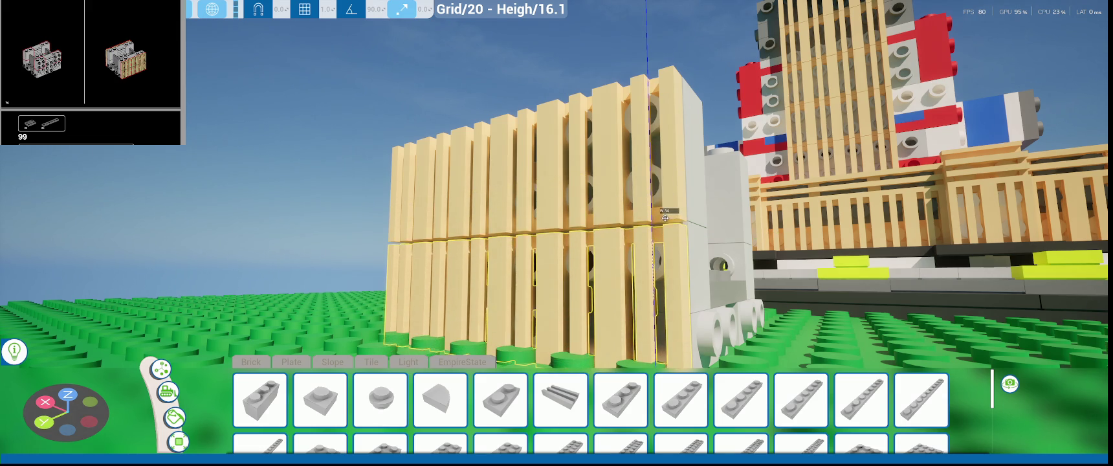
- Lay a row of tan grooved tiles along the grey block's top edge
{"action": "right_click_drag", "start_coordinate": [665, 218], "coordinate": [582, 220]}
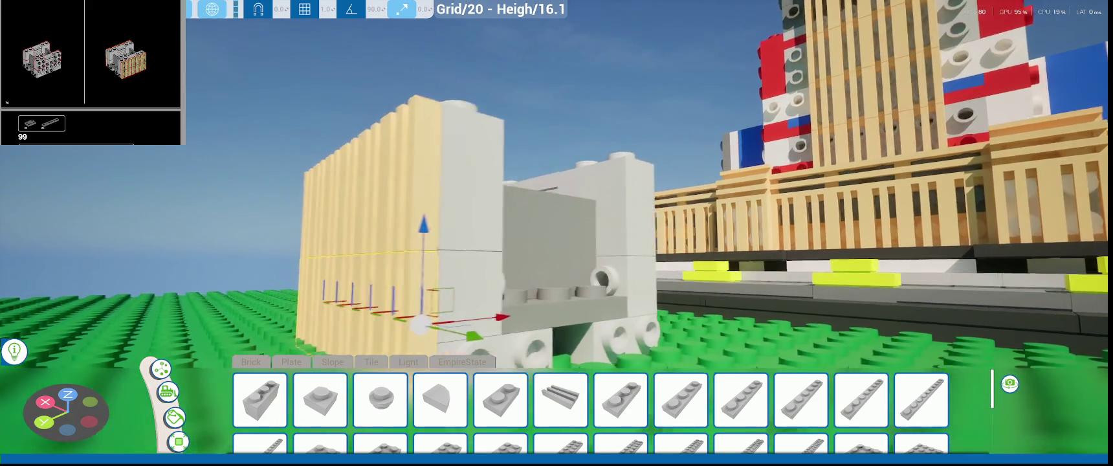
{"action": "key", "text": "w"}
{"action": "key", "text": "s"}
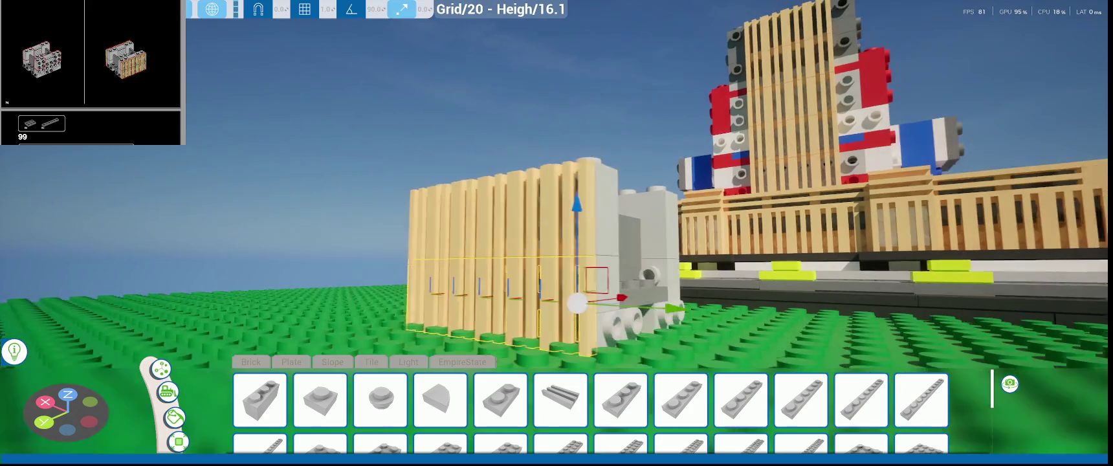
{"action": "key", "text": "q"}
{"action": "key", "text": "e"}
{"action": "key", "text": "w"}
{"action": "key", "text": "d"}
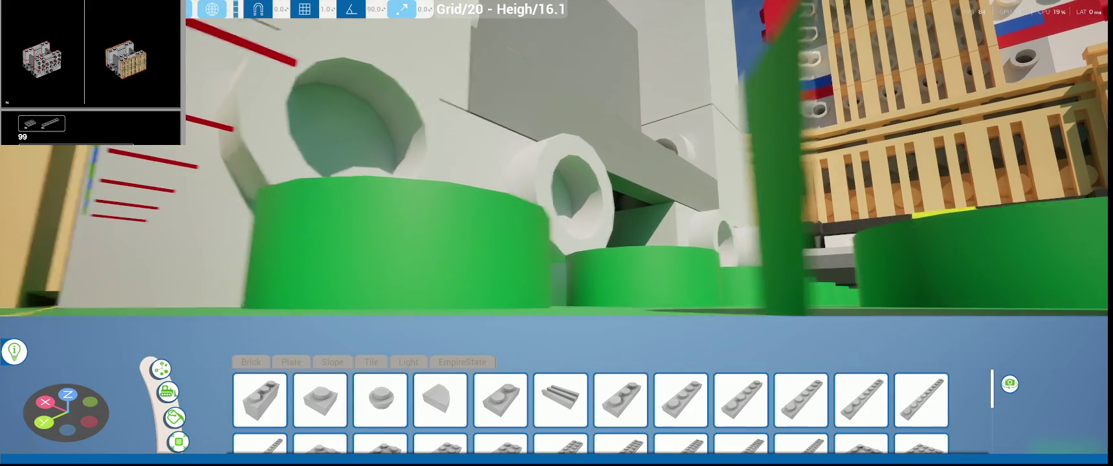
{"action": "key", "text": "f"}
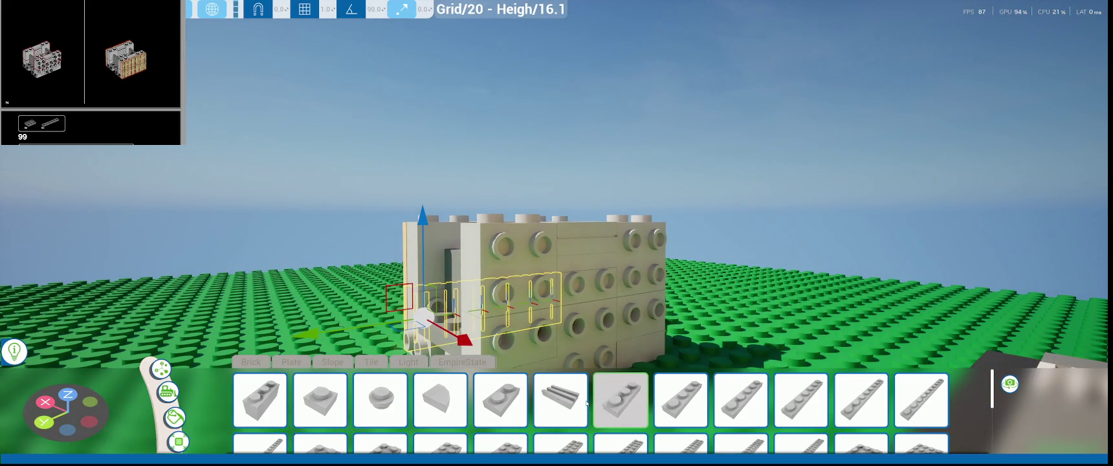
{"action": "left_click", "coordinate": [560, 400]}
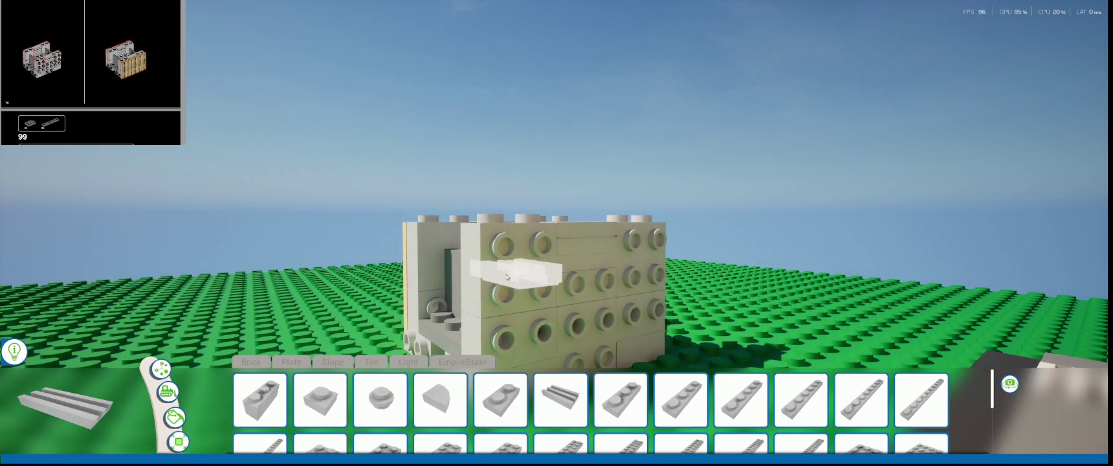
{"action": "key", "text": "e"}
{"action": "left_click_drag", "start_coordinate": [362, 311], "coordinate": [562, 306]}
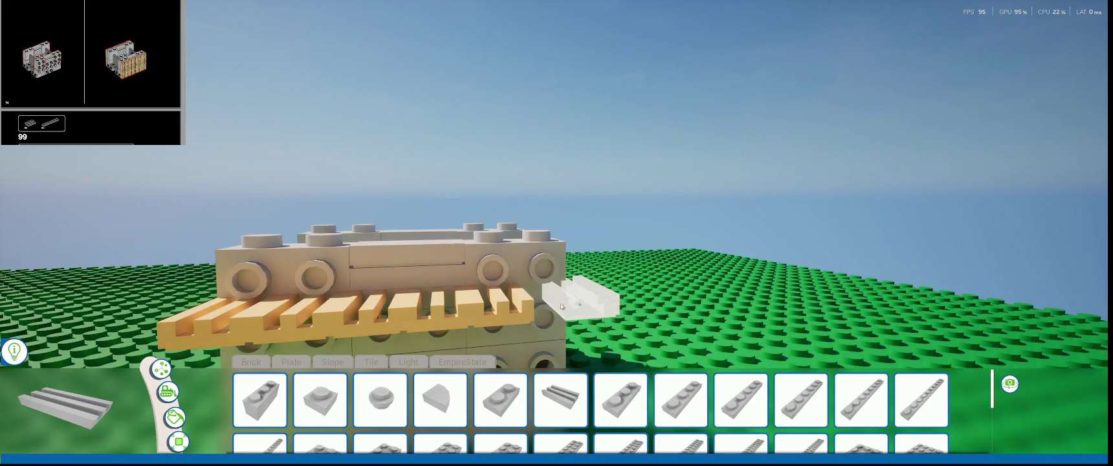
- Fill the block's middle row with tan grooved tiles, removing misplaced ones
{"action": "key", "text": "e"}
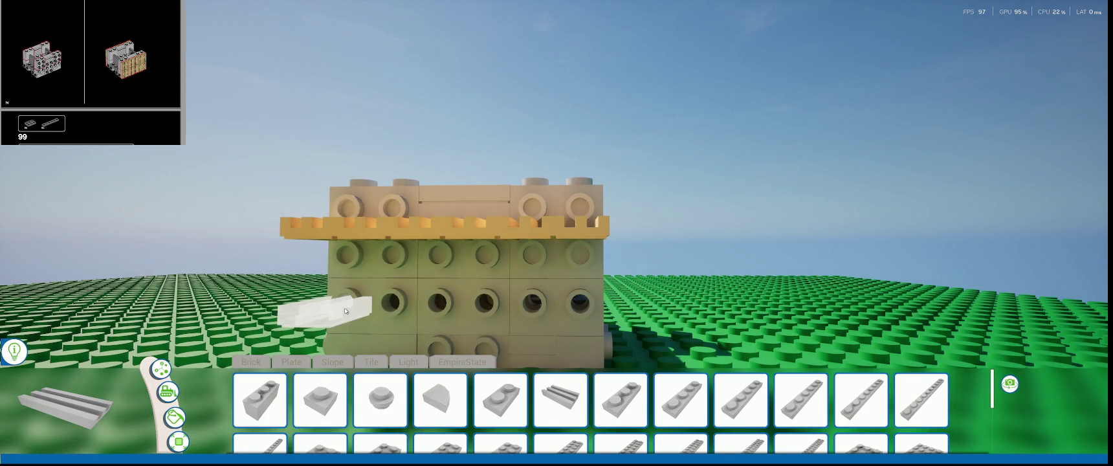
{"action": "left_click", "coordinate": [345, 332]}
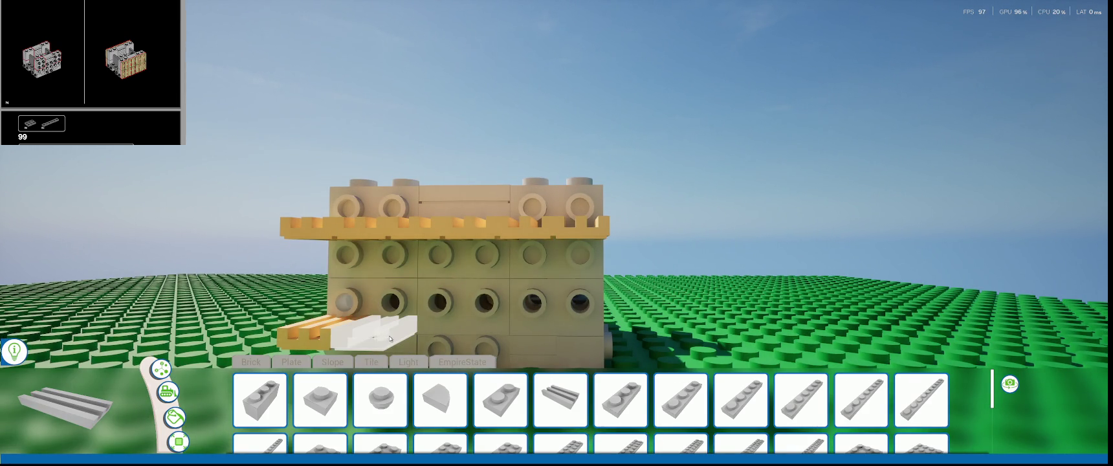
{"action": "left_click", "coordinate": [356, 281]}
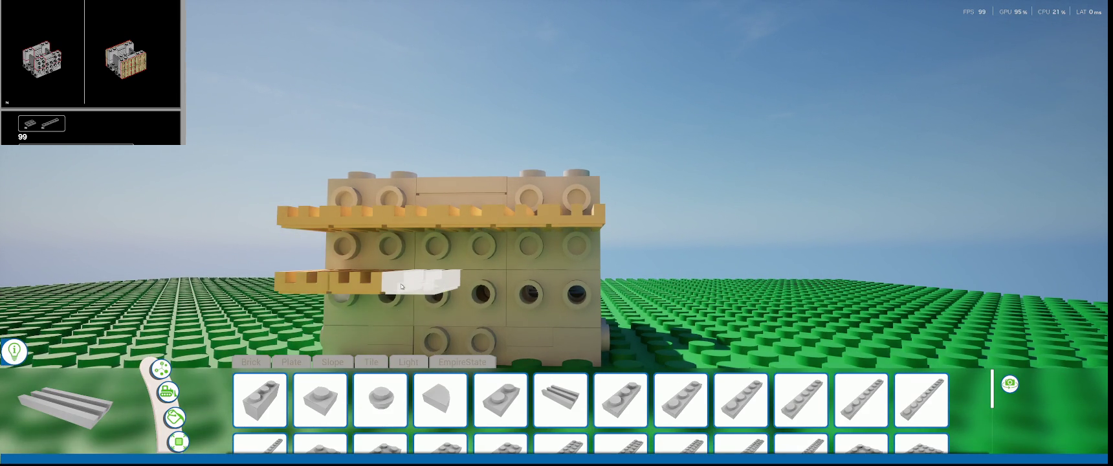
{"action": "left_click", "coordinate": [440, 284]}
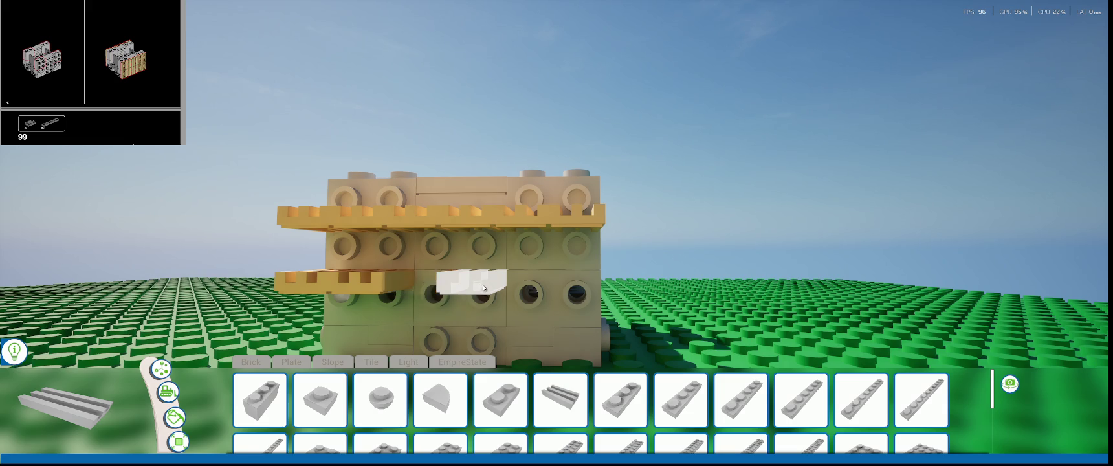
{"action": "right_click", "coordinate": [356, 283]}
{"action": "left_click_drag", "start_coordinate": [393, 308], "coordinate": [523, 311]}
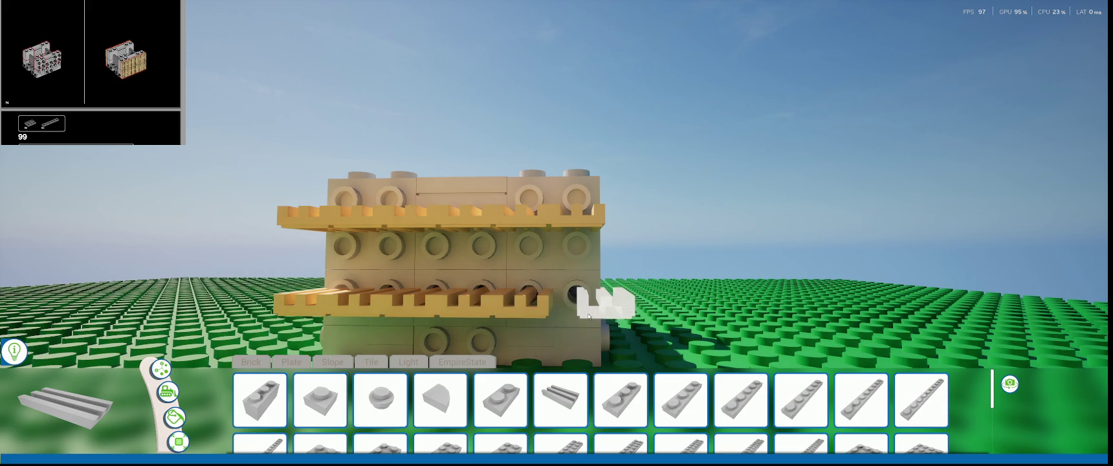
{"action": "right_click_drag", "start_coordinate": [523, 311], "coordinate": [189, 328]}
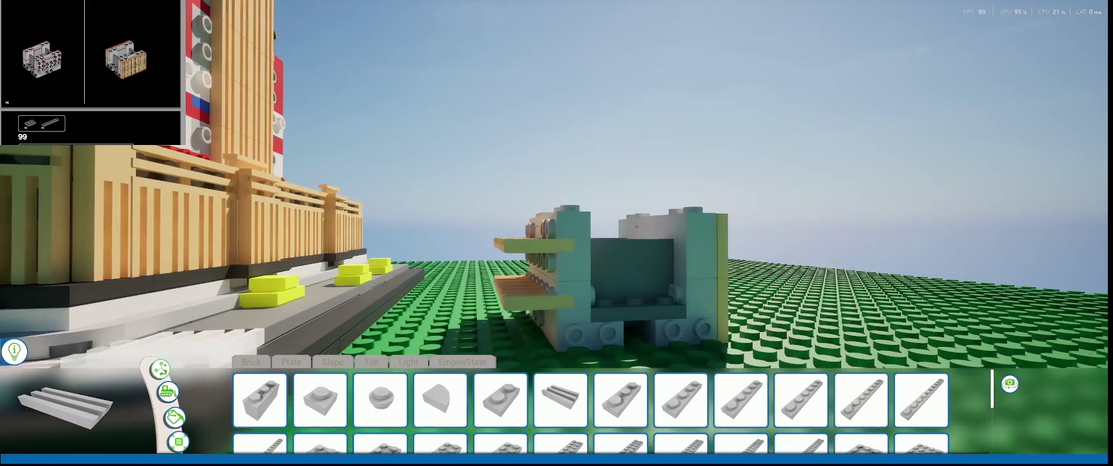
- Rotate both tan tile rows 90° upright, then slide and raise them against the block
{"action": "key", "text": "Tab"}
{"action": "left_click_drag", "start_coordinate": [501, 326], "coordinate": [502, 324]}
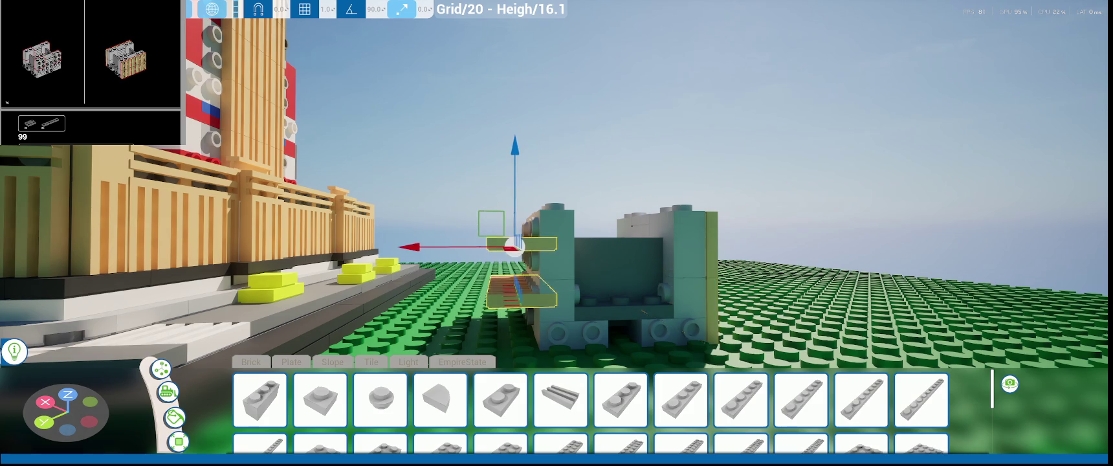
{"action": "key", "text": "r"}
{"action": "left_click_drag", "start_coordinate": [455, 172], "coordinate": [520, 246]}
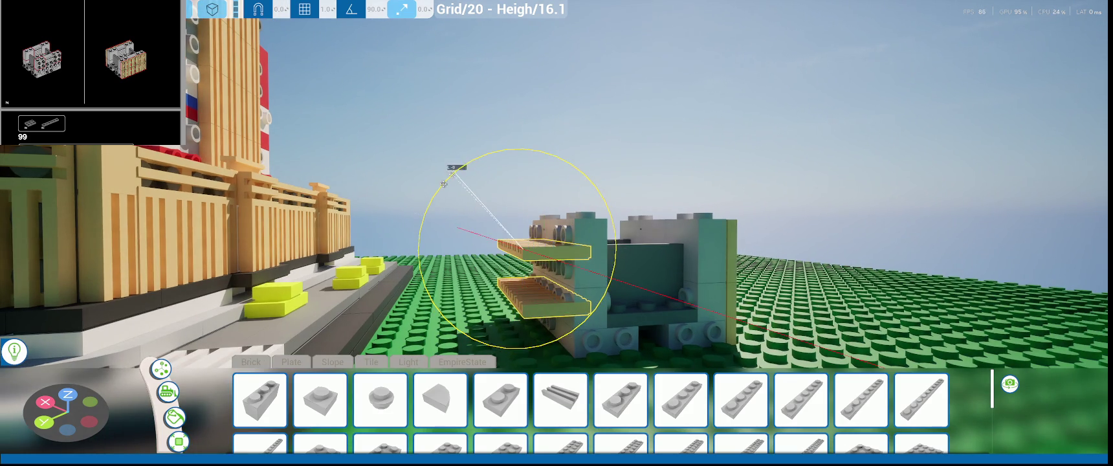
{"action": "scroll", "coordinate": [520, 246], "scroll_direction": "up", "scroll_amount": 5}
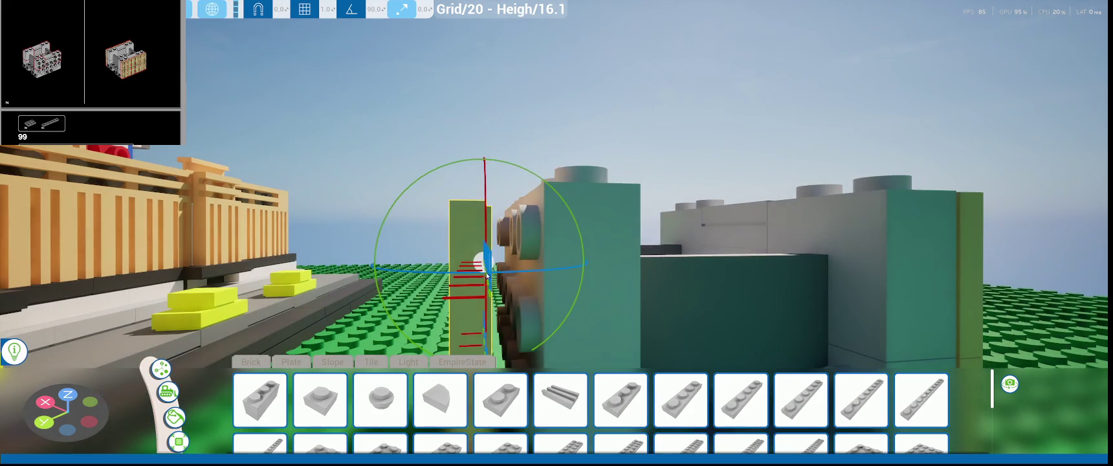
{"action": "key", "text": "w"}
{"action": "mouse_move", "coordinate": [439, 267]}
{"action": "left_mouse_down"}
{"action": "mouse_move", "coordinate": [464, 272]}
{"action": "mouse_move", "coordinate": [478, 250]}
{"action": "left_mouse_up"}
{"action": "left_click_drag", "start_coordinate": [520, 188], "coordinate": [520, 178]}
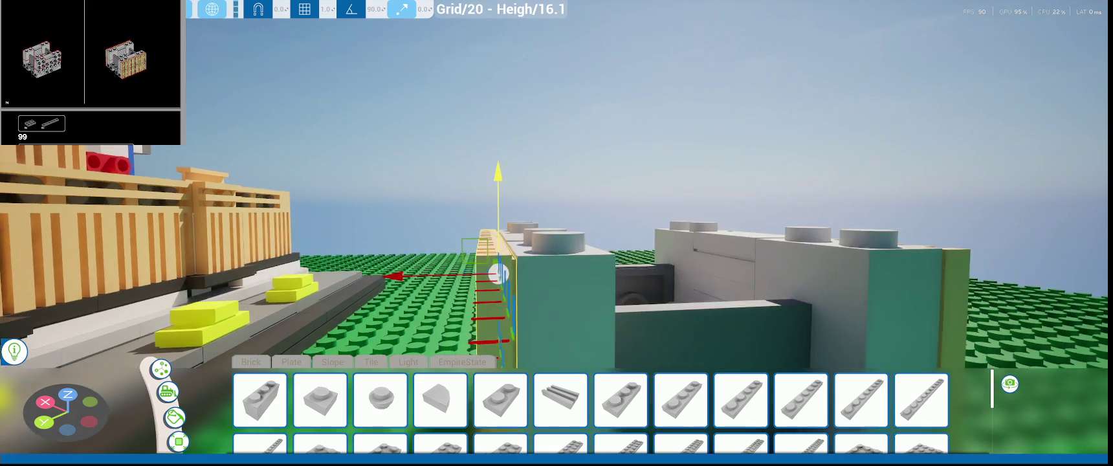
- Select another piece on the block's side and move it vertically into place
{"action": "scroll", "coordinate": [532, 181], "scroll_direction": "up", "scroll_amount": 3}
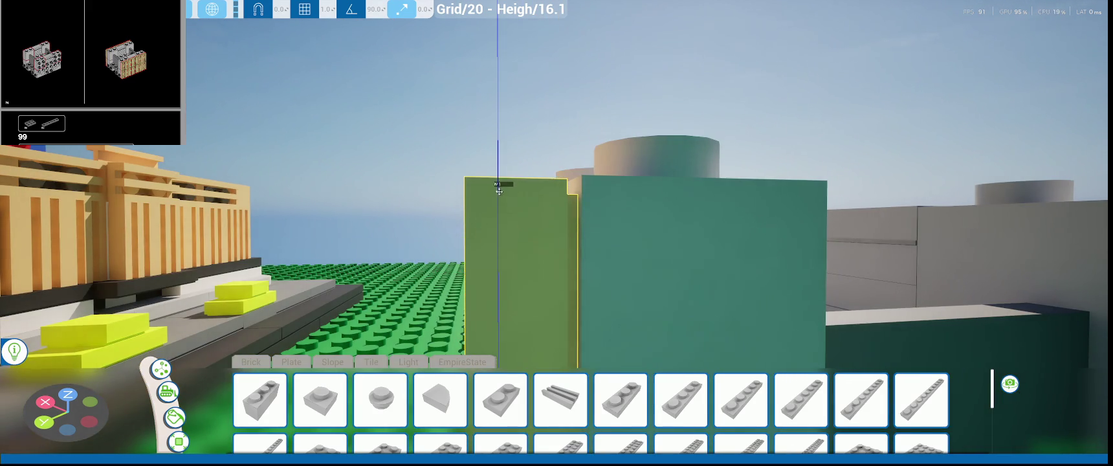
{"action": "middle_click_drag", "start_coordinate": [495, 190], "coordinate": [453, 162]}
{"action": "left_click", "coordinate": [493, 310]}
{"action": "left_click", "coordinate": [498, 292]}
{"action": "scroll", "coordinate": [513, 290], "scroll_direction": "up", "scroll_amount": 3}
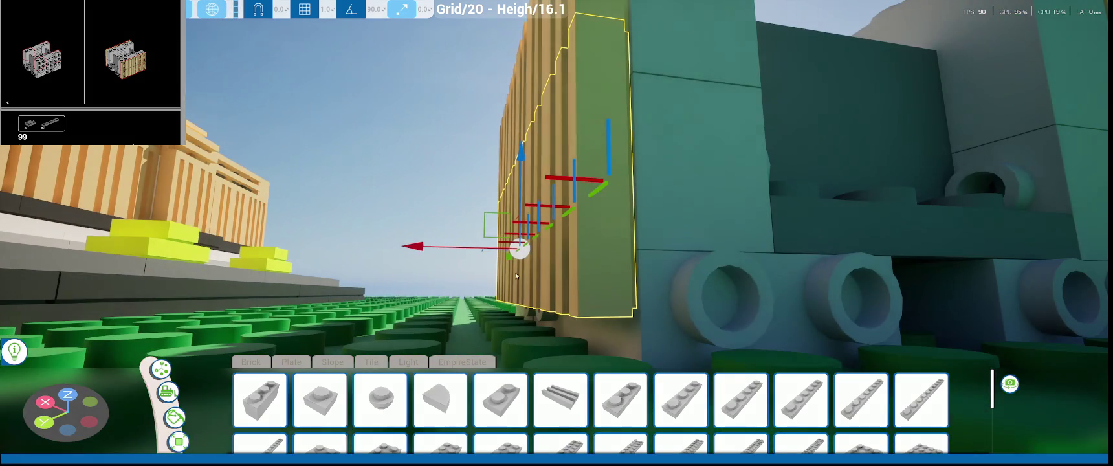
{"action": "left_click", "coordinate": [526, 157]}
{"action": "scroll", "coordinate": [525, 173], "scroll_direction": "up", "scroll_amount": 3}
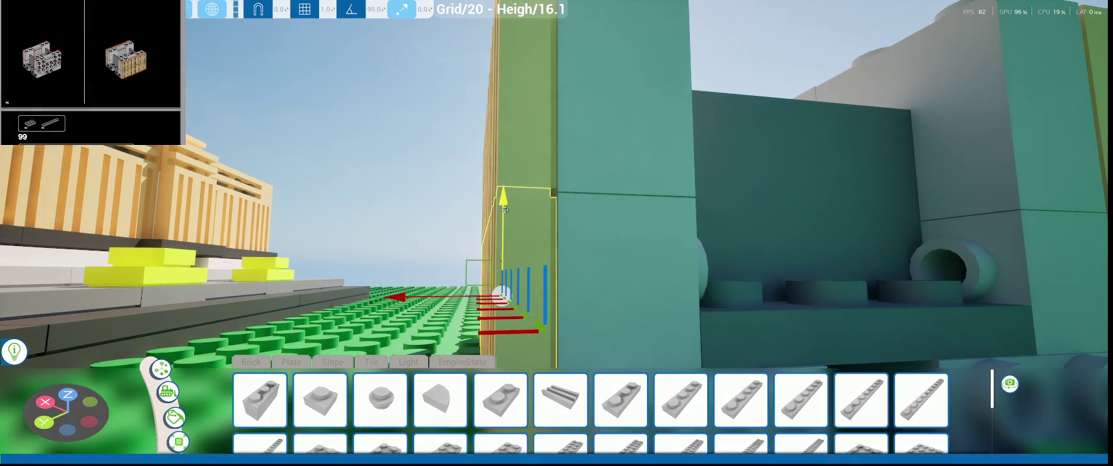
{"action": "left_click_drag", "start_coordinate": [525, 175], "coordinate": [507, 215]}
{"action": "scroll", "coordinate": [720, 282], "scroll_direction": "down", "scroll_amount": 5}
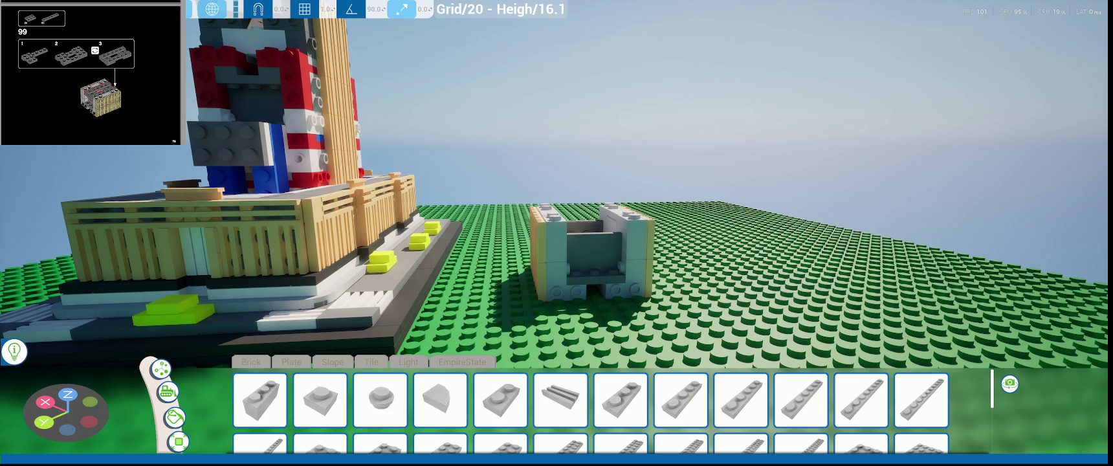
{"action": "middle_click_drag", "start_coordinate": [486, 207], "coordinate": [393, 286]}
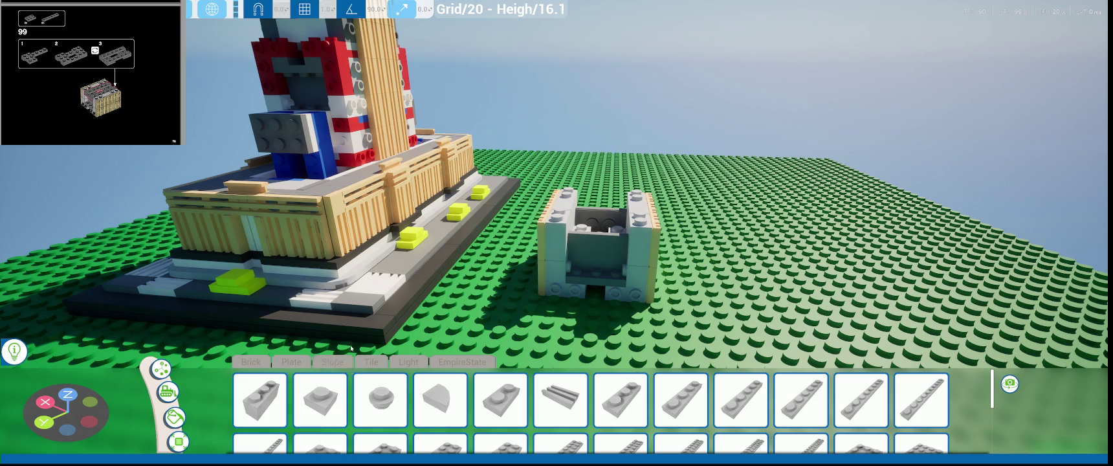
- Place two 1x6 grey plates side by side, with a 2x3 plate at each end
{"action": "scroll", "coordinate": [350, 350], "scroll_direction": "up", "scroll_amount": 1}
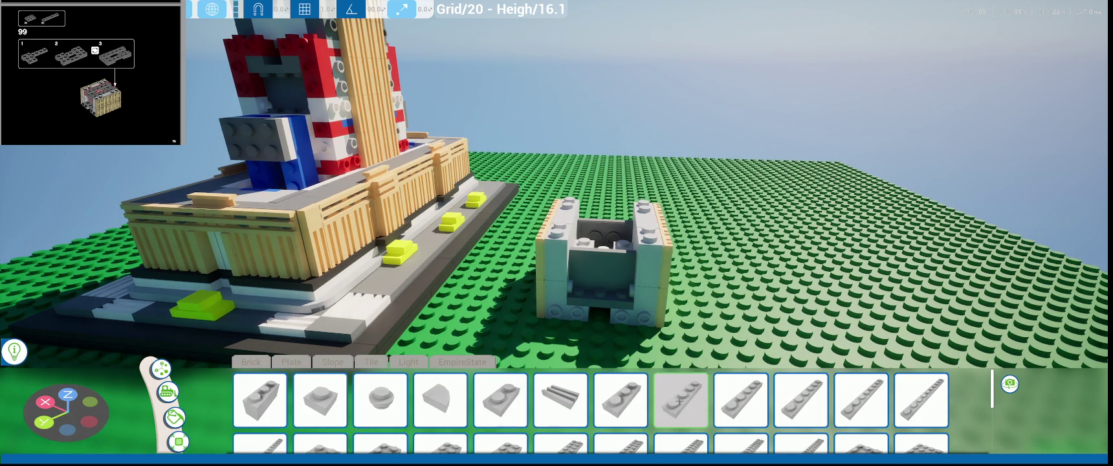
{"action": "left_click", "coordinate": [745, 400]}
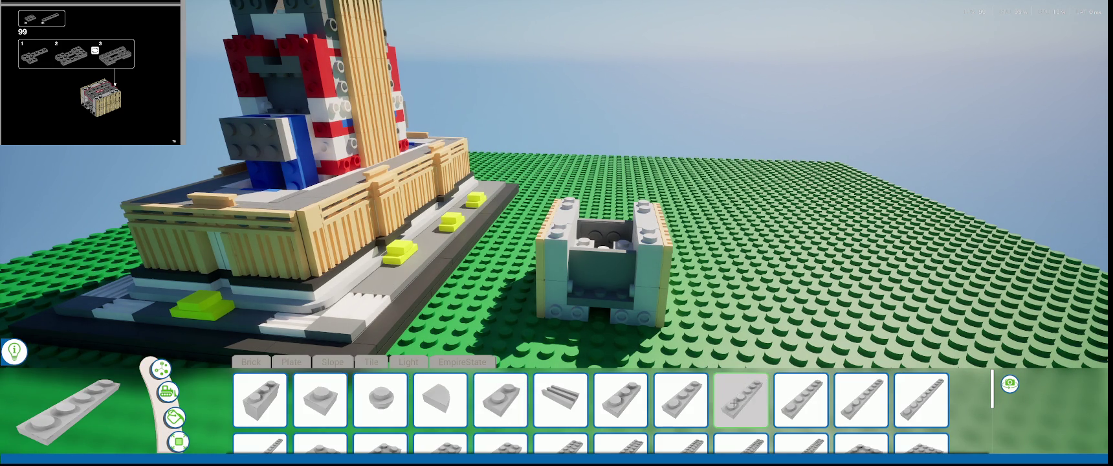
{"action": "right_click_drag", "start_coordinate": [746, 247], "coordinate": [373, 310]}
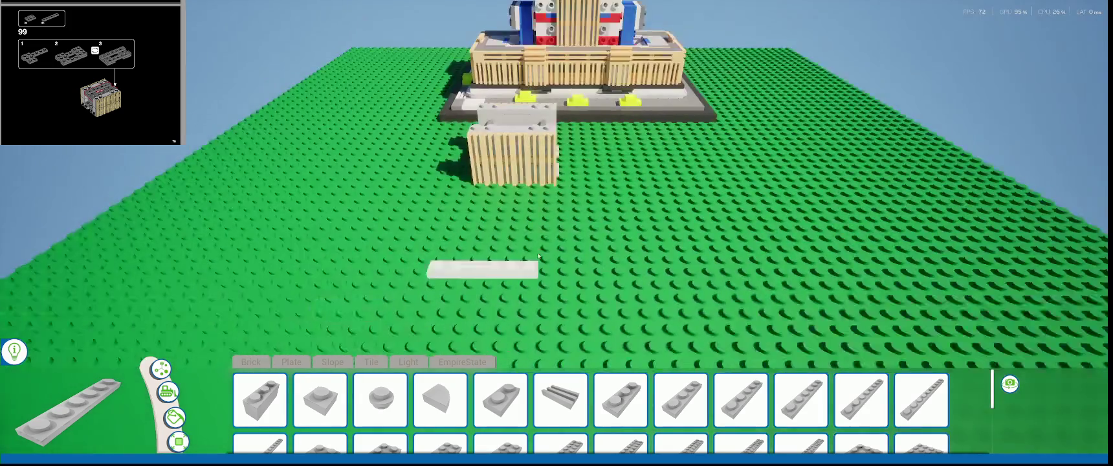
{"action": "left_click", "coordinate": [618, 254]}
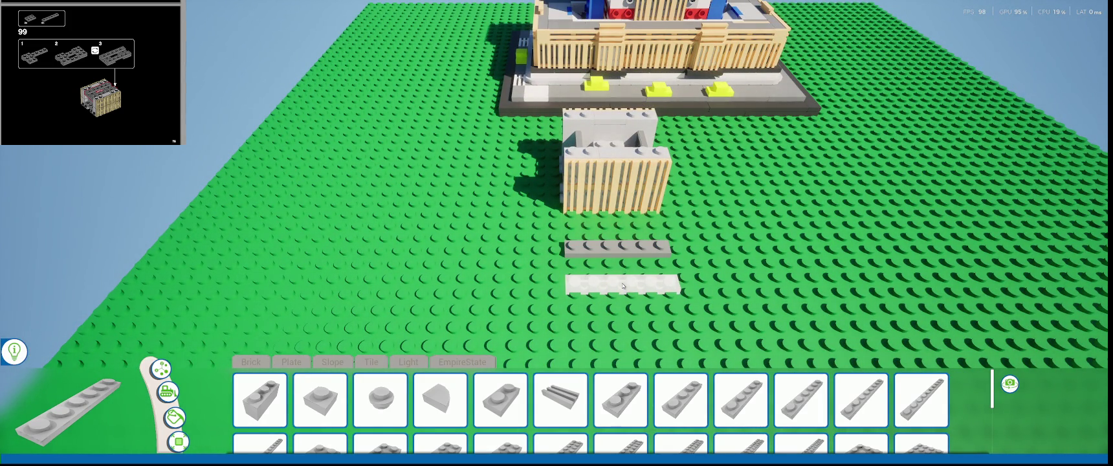
{"action": "left_click", "coordinate": [623, 282]}
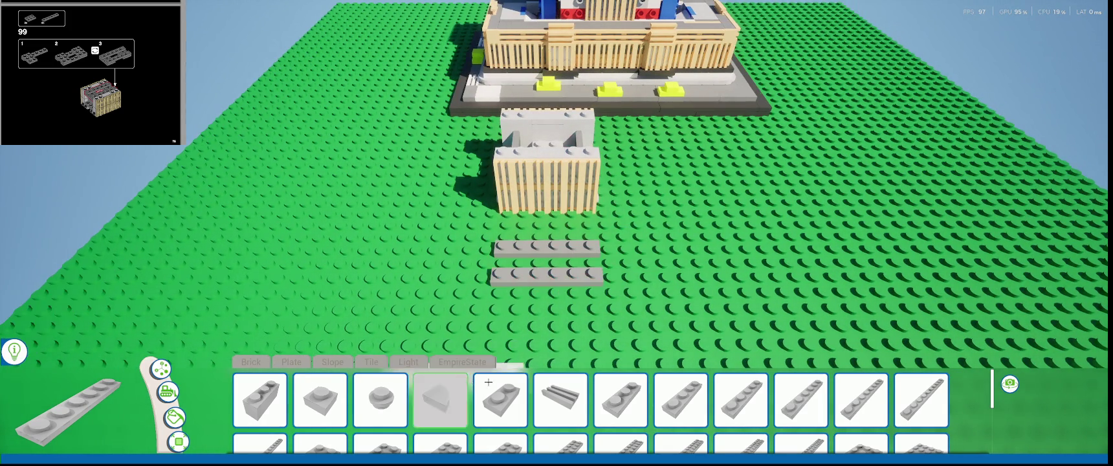
{"action": "scroll", "coordinate": [647, 402], "scroll_direction": "down", "scroll_amount": 1}
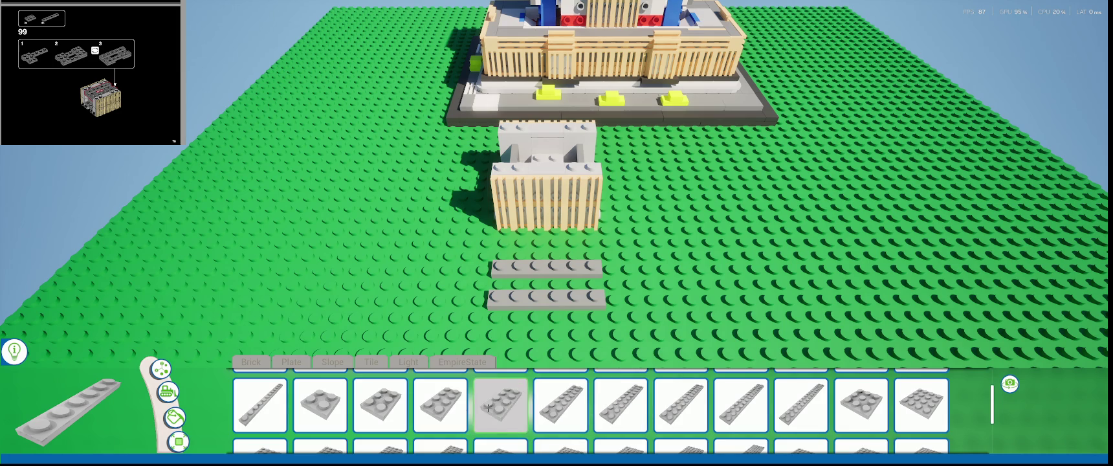
{"action": "left_click", "coordinate": [380, 405]}
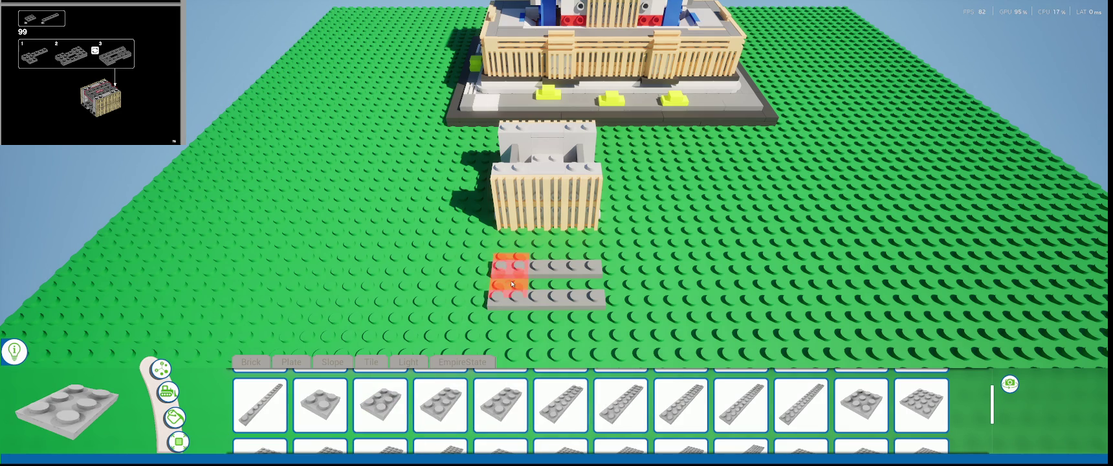
{"action": "left_click", "coordinate": [508, 281]}
{"action": "left_click", "coordinate": [575, 288]}
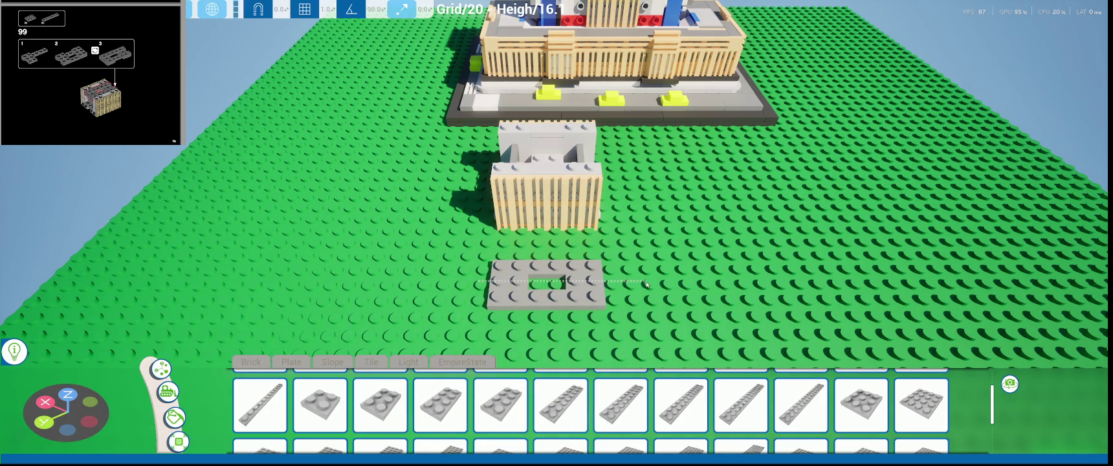
{"action": "middle_click_drag", "start_coordinate": [646, 283], "coordinate": [552, 153]}
{"action": "middle_click_drag", "start_coordinate": [600, 256], "coordinate": [601, 278]}
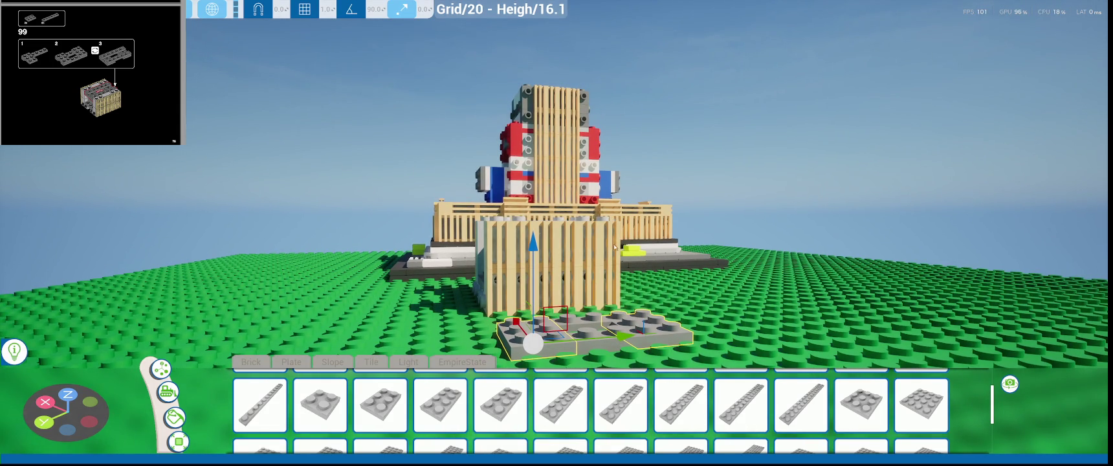
- Change the movement snap step, then select the grey plate group and rotate it 90°
{"action": "scroll", "coordinate": [529, 259], "scroll_direction": "up", "scroll_amount": 2}
{"action": "left_click", "coordinate": [327, 9]}
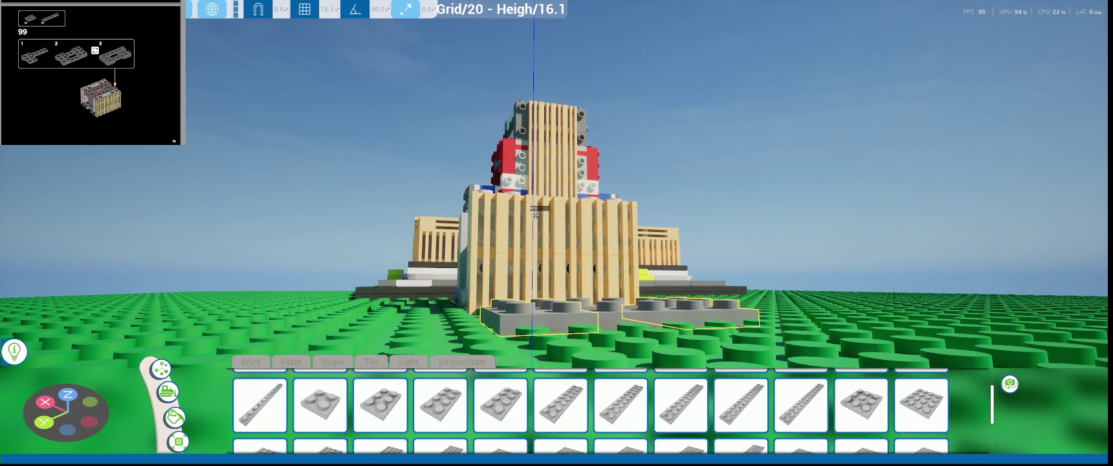
{"action": "middle_click_drag", "start_coordinate": [533, 232], "coordinate": [534, 194]}
{"action": "middle_click_drag", "start_coordinate": [627, 338], "coordinate": [629, 322]}
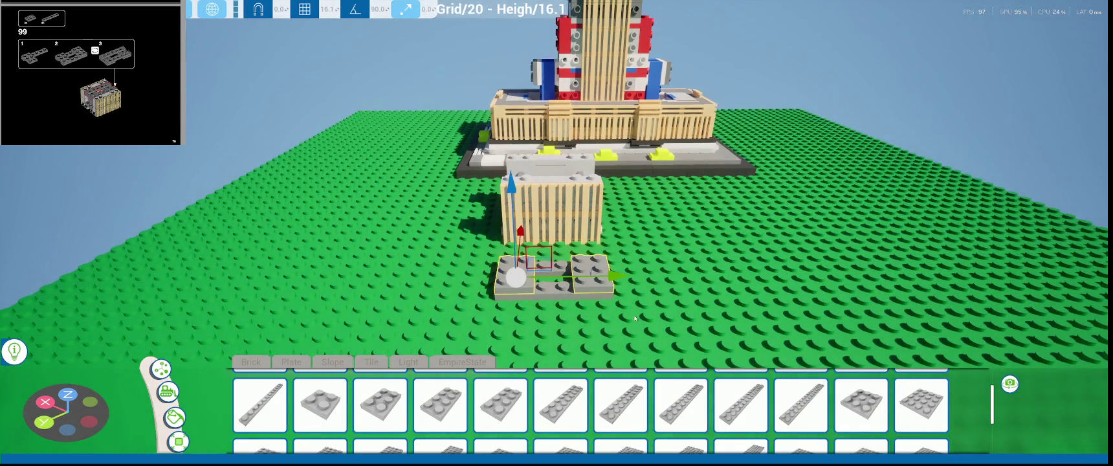
{"action": "left_click", "coordinate": [585, 258]}
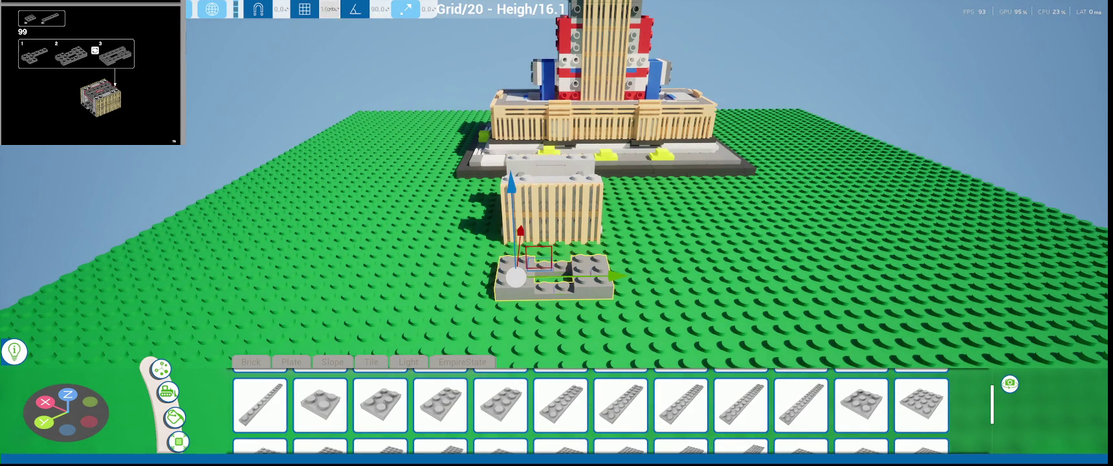
{"action": "middle_click_drag", "start_coordinate": [570, 272], "coordinate": [581, 266]}
{"action": "left_click_drag", "start_coordinate": [581, 266], "coordinate": [556, 379]}
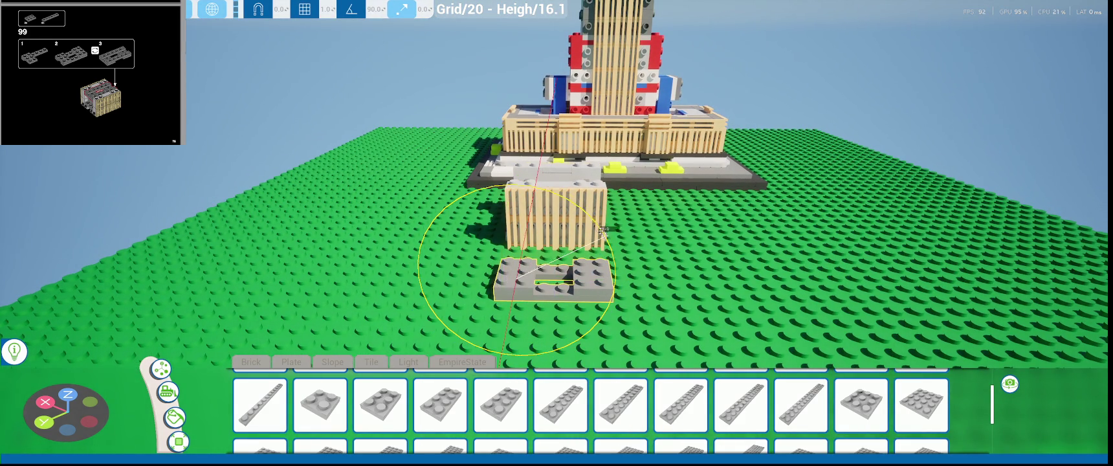
- Slide the rotated plate frame sideways into the box and raise it to the box top
{"action": "middle_click_drag", "start_coordinate": [557, 379], "coordinate": [332, 287]}
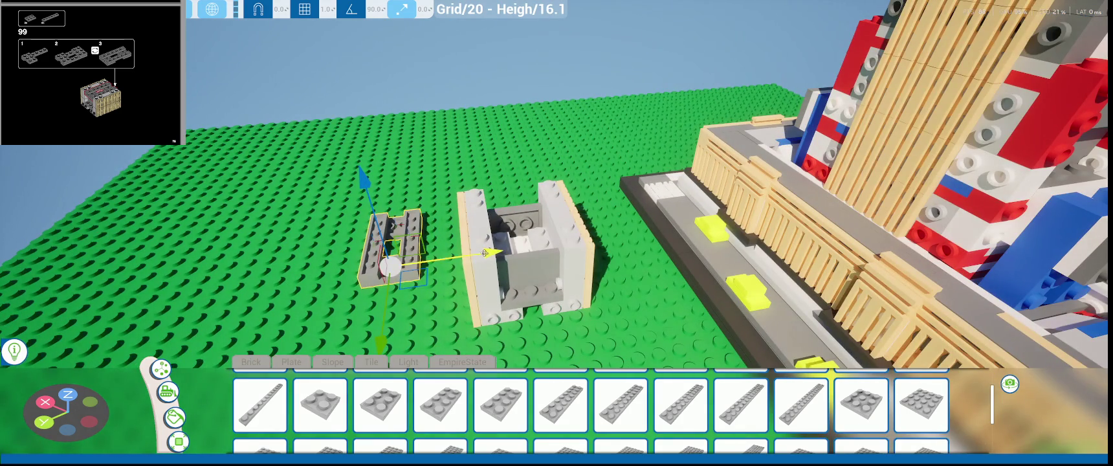
{"action": "left_click_drag", "start_coordinate": [484, 253], "coordinate": [586, 247]}
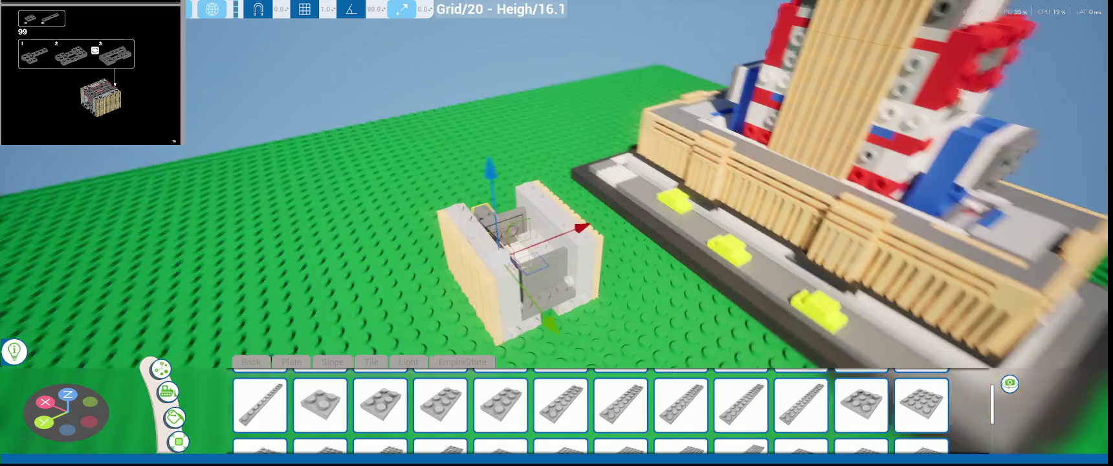
{"action": "middle_click_drag", "start_coordinate": [599, 247], "coordinate": [576, 311]}
{"action": "left_click_drag", "start_coordinate": [576, 311], "coordinate": [590, 321]}
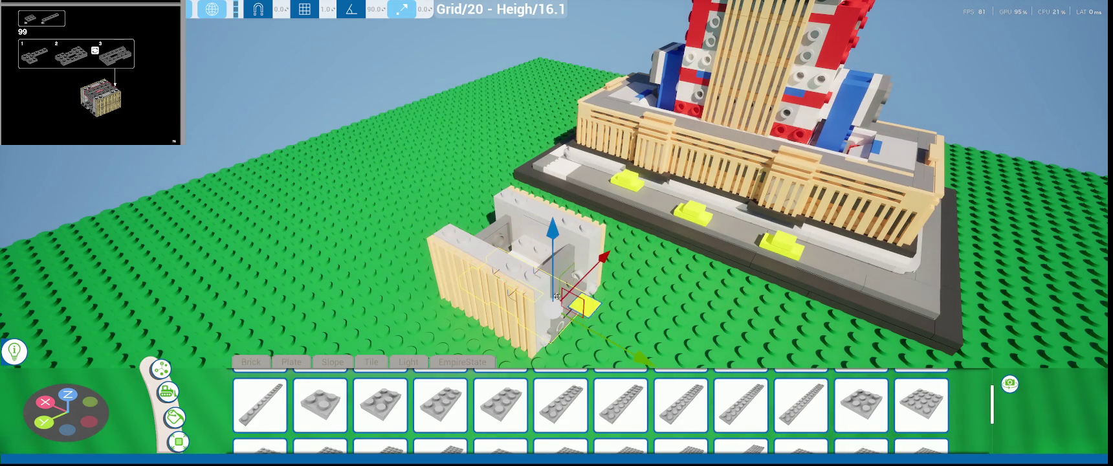
{"action": "middle_click_drag", "start_coordinate": [652, 348], "coordinate": [533, 142]}
{"action": "left_click_drag", "start_coordinate": [535, 281], "coordinate": [549, 119]}
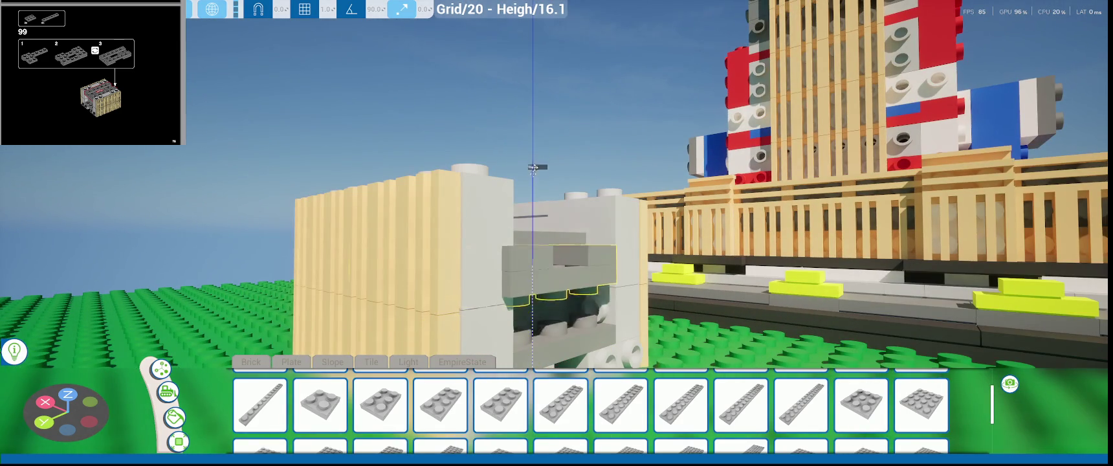
- Fine-tune the plate frame sideways and front to back until it seats inside the box top
{"action": "middle_click_drag", "start_coordinate": [549, 119], "coordinate": [394, 226]}
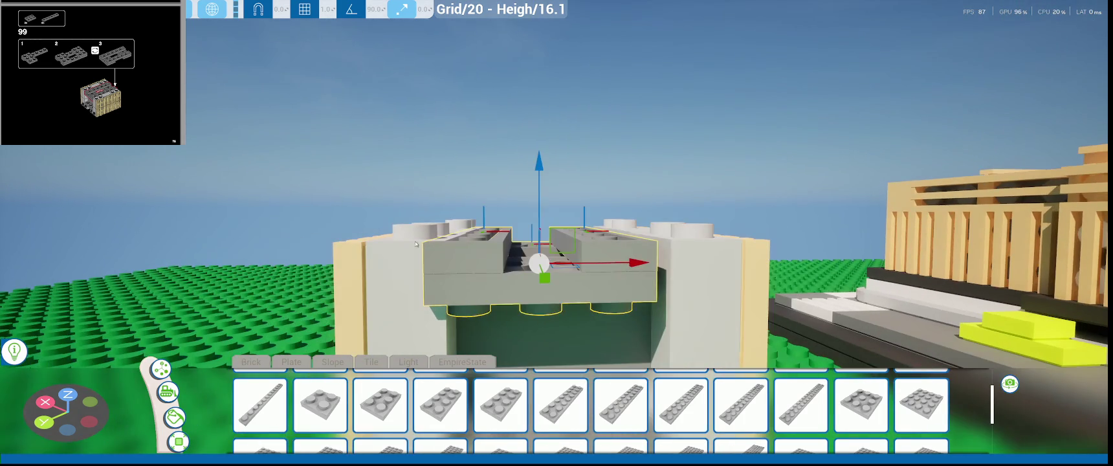
{"action": "left_click_drag", "start_coordinate": [634, 271], "coordinate": [645, 266]}
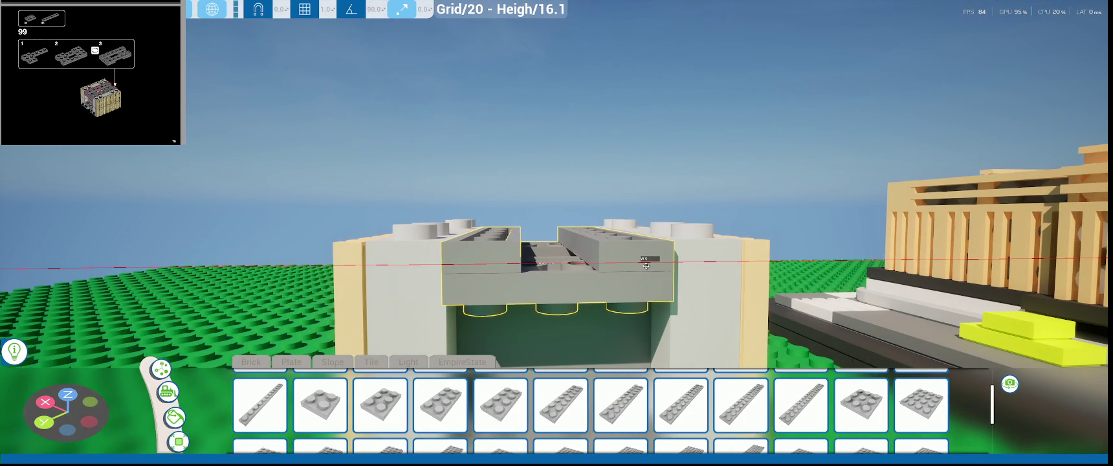
{"action": "middle_click_drag", "start_coordinate": [646, 265], "coordinate": [513, 258]}
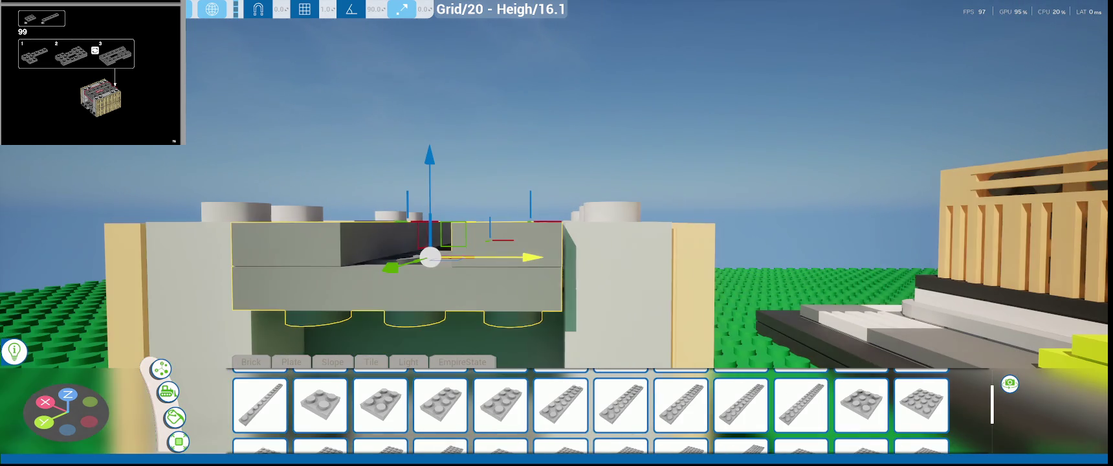
{"action": "left_click_drag", "start_coordinate": [513, 258], "coordinate": [510, 256]}
{"action": "mouse_move", "coordinate": [511, 256]}
{"action": "middle_mouse_down"}
{"action": "mouse_move", "coordinate": [746, 284]}
{"action": "mouse_move", "coordinate": [612, 327]}
{"action": "middle_mouse_up"}
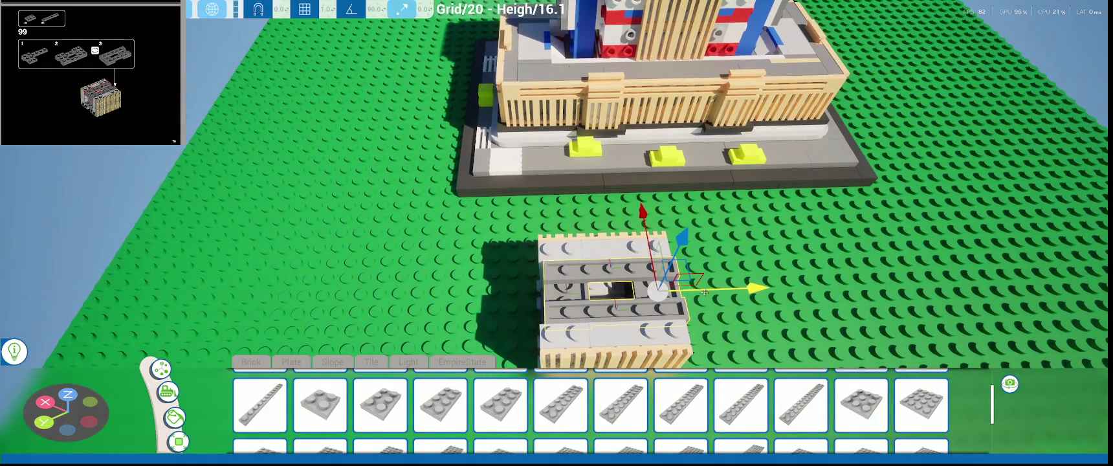
{"action": "left_click_drag", "start_coordinate": [704, 293], "coordinate": [702, 293]}
{"action": "mouse_move", "coordinate": [702, 292]}
{"action": "middle_mouse_down"}
{"action": "mouse_move", "coordinate": [549, 257]}
{"action": "mouse_move", "coordinate": [647, 272]}
{"action": "middle_mouse_up"}
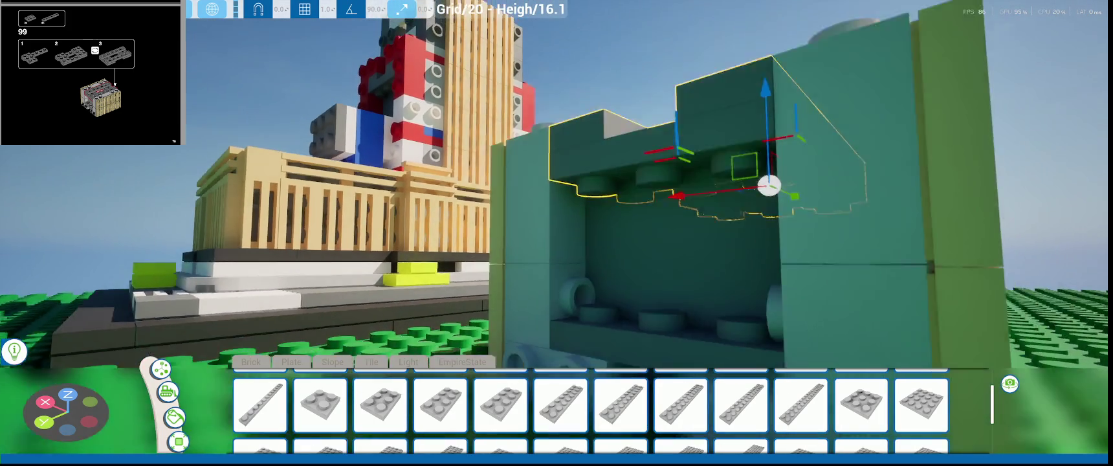
{"action": "scroll", "coordinate": [855, 324], "scroll_direction": "down", "scroll_amount": 5}
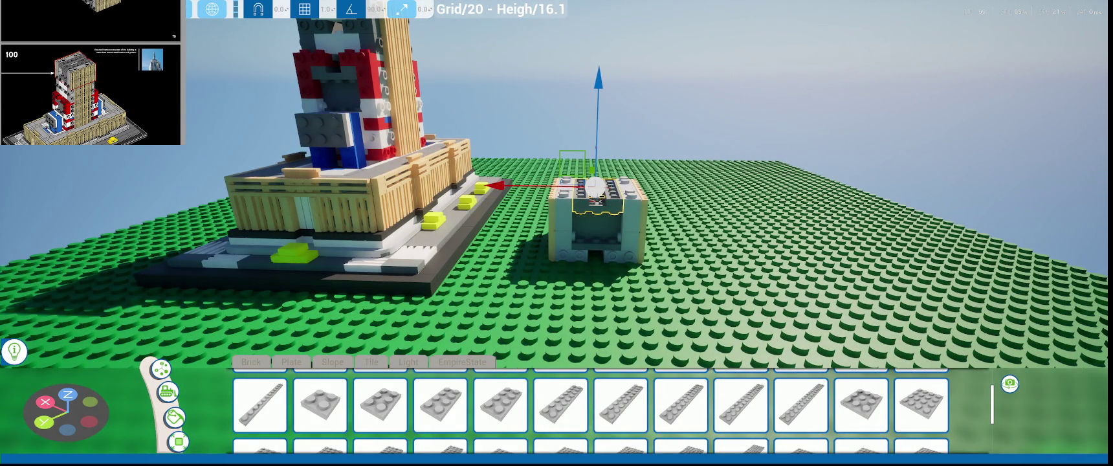
- Select the gray-capped tan-grilled block and slide it onto the red-and-white tower top
{"action": "middle_click_drag", "start_coordinate": [600, 237], "coordinate": [776, 167]}
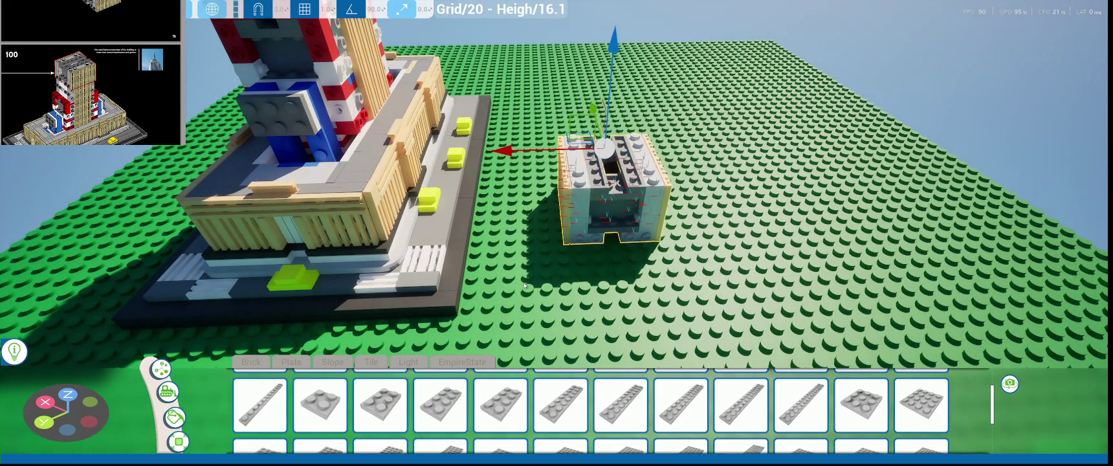
{"action": "scroll", "coordinate": [597, 215], "scroll_direction": "down", "scroll_amount": 5}
{"action": "middle_click_drag", "start_coordinate": [597, 214], "coordinate": [654, 194]}
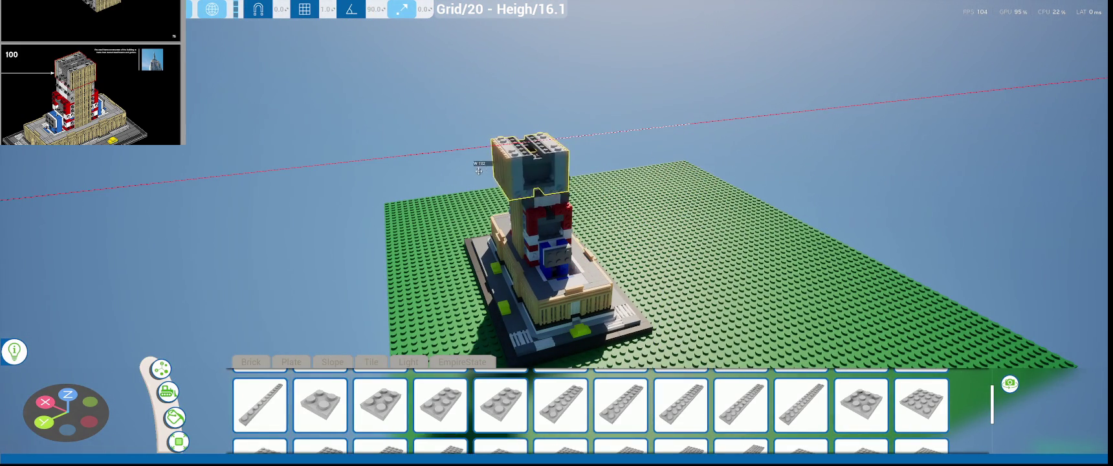
{"action": "left_click", "coordinate": [504, 188]}
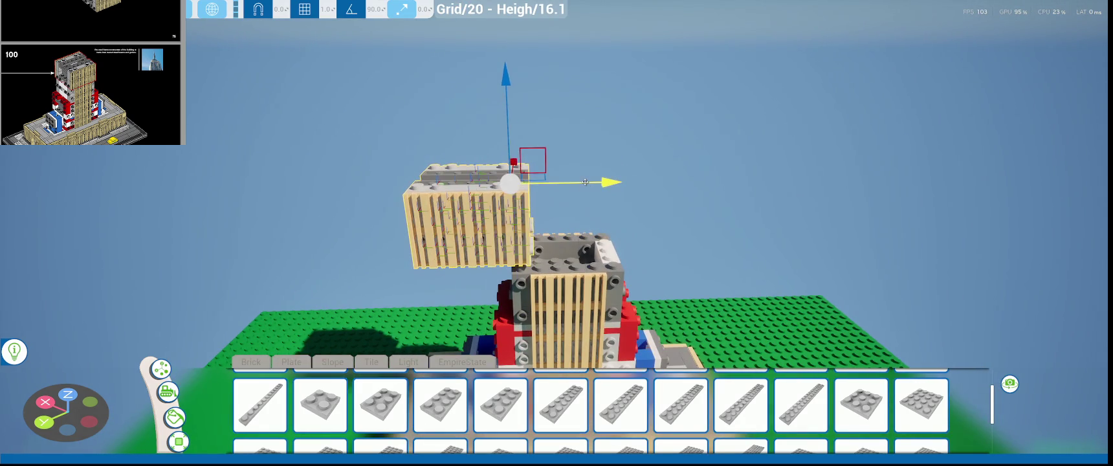
{"action": "left_click_drag", "start_coordinate": [674, 197], "coordinate": [683, 208]}
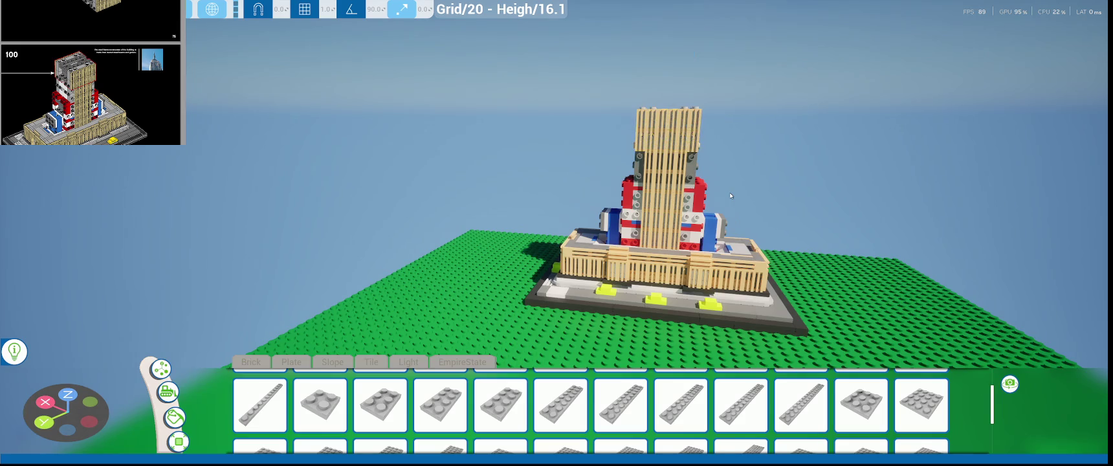
- Store the Empire State build in a new Save Game slot and resume building
{"action": "left_click_drag", "start_coordinate": [730, 192], "coordinate": [583, 194]}
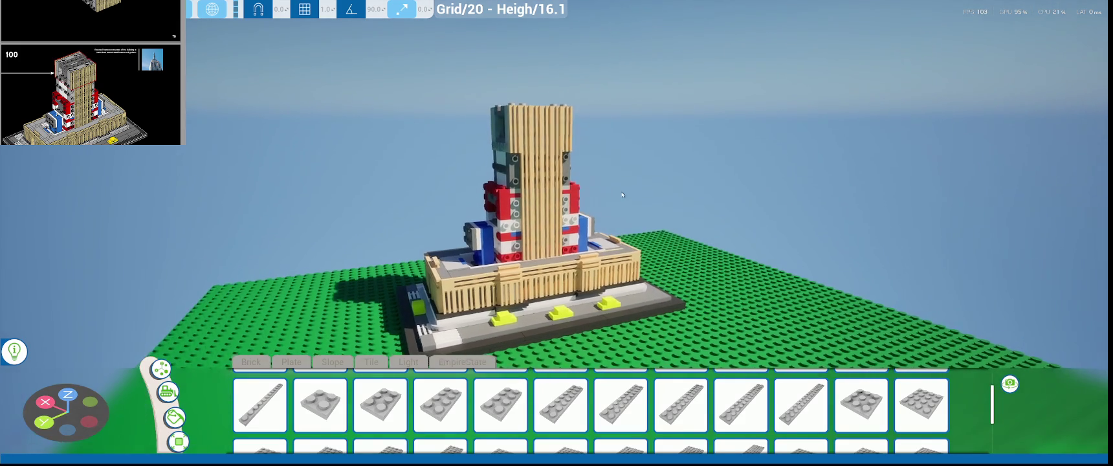
{"action": "key", "text": "Escape"}
{"action": "left_click", "coordinate": [114, 259]}
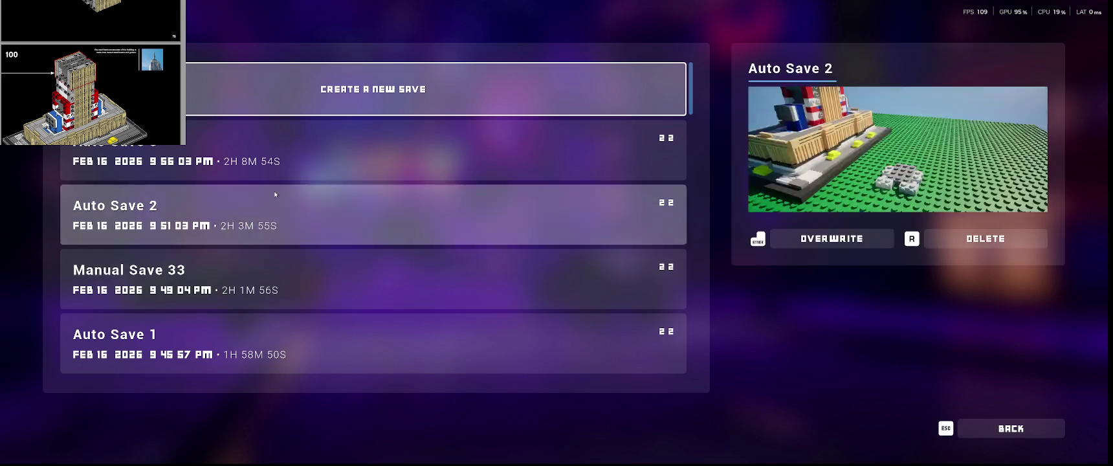
{"action": "left_click", "coordinate": [550, 159]}
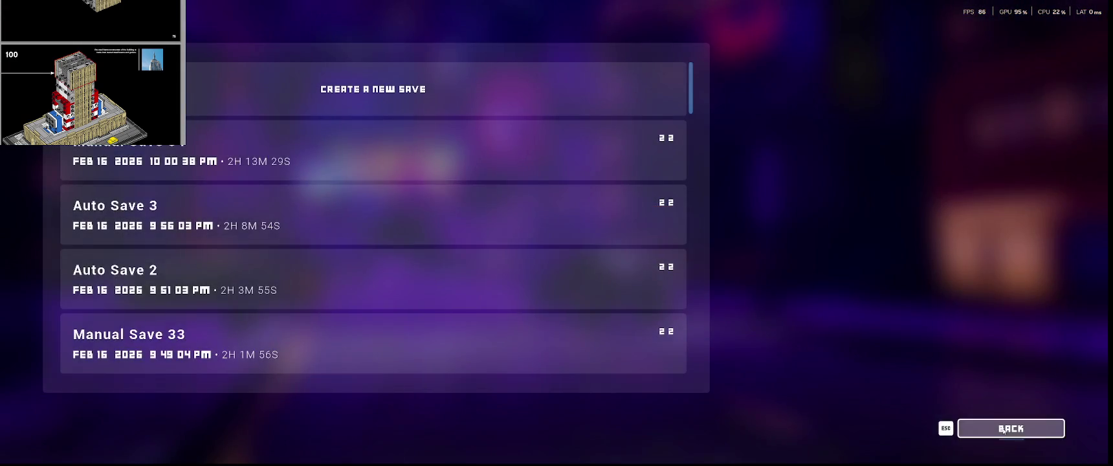
{"action": "left_click", "coordinate": [1003, 429]}
{"action": "key", "text": "Escape"}
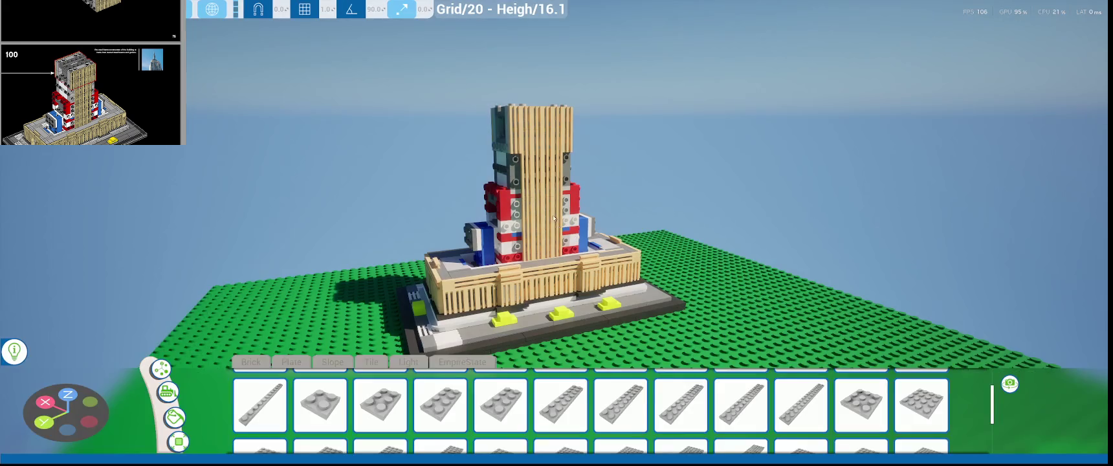